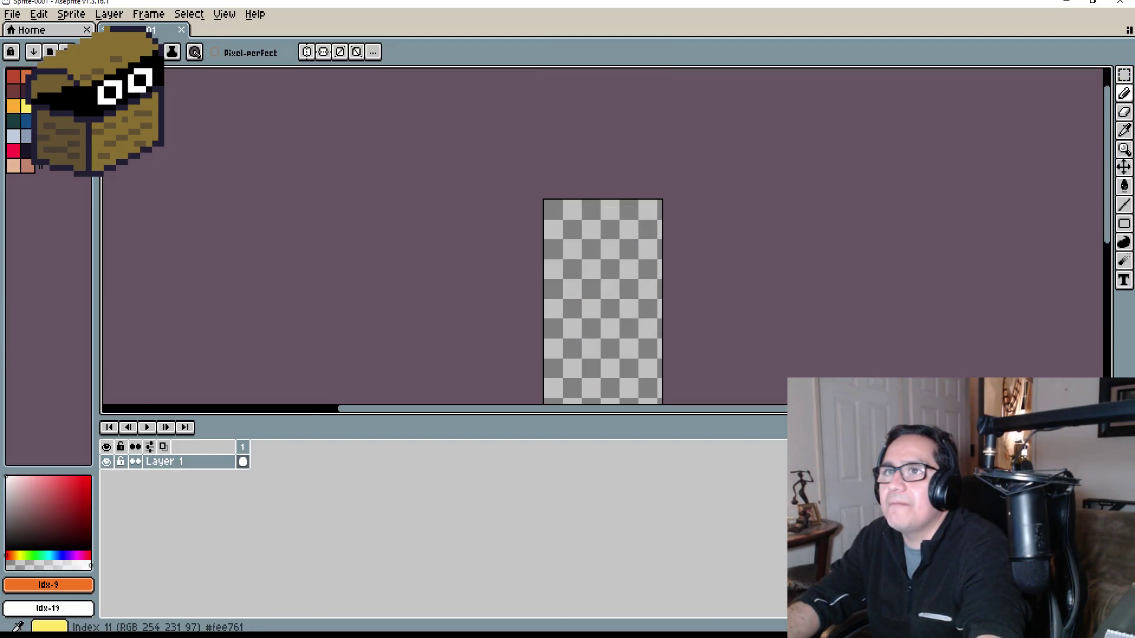
# Pick red Idx-7 as the foreground colour and select the Gradient tool.
pyautogui.click(26, 107)
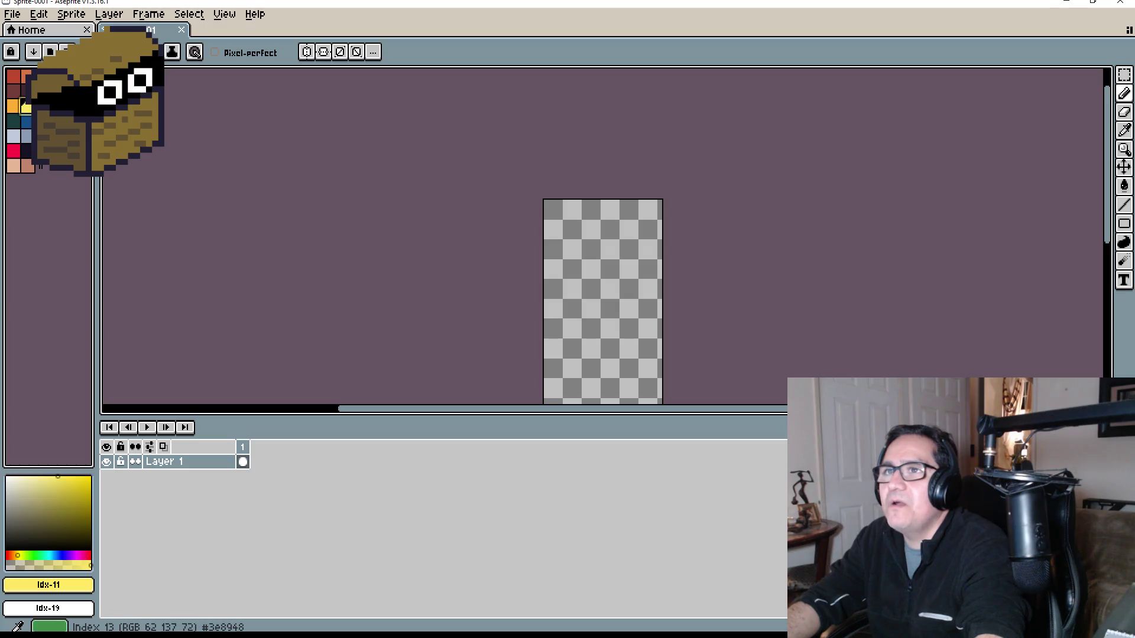
pyautogui.click(13, 151)
pyautogui.scroll(-2, 666, 262)
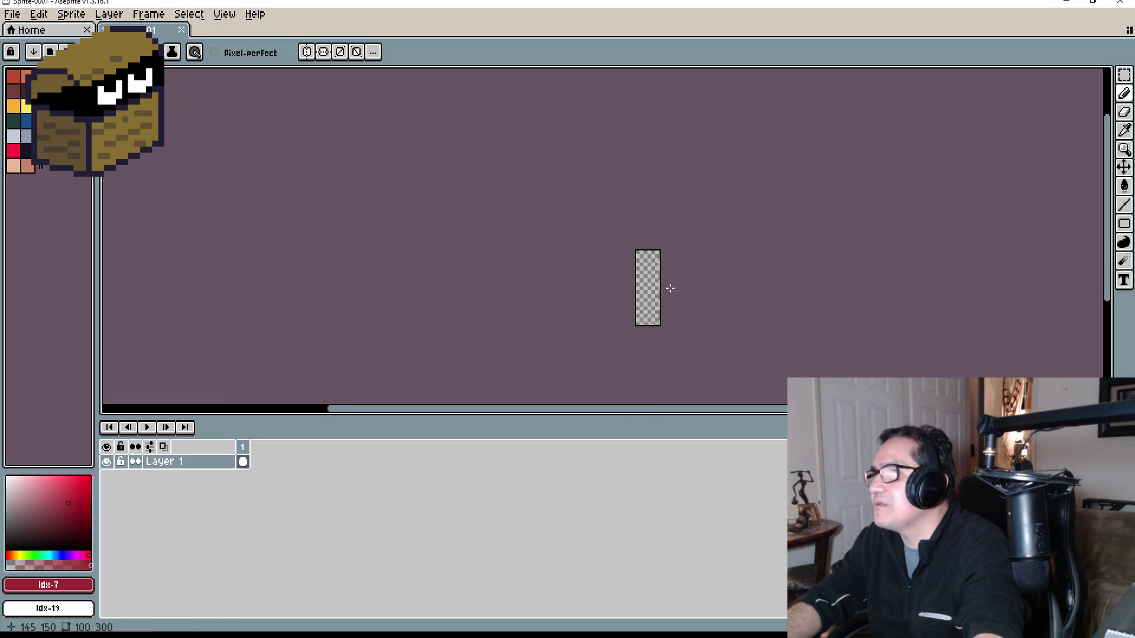
pyautogui.scroll(2, 665, 278)
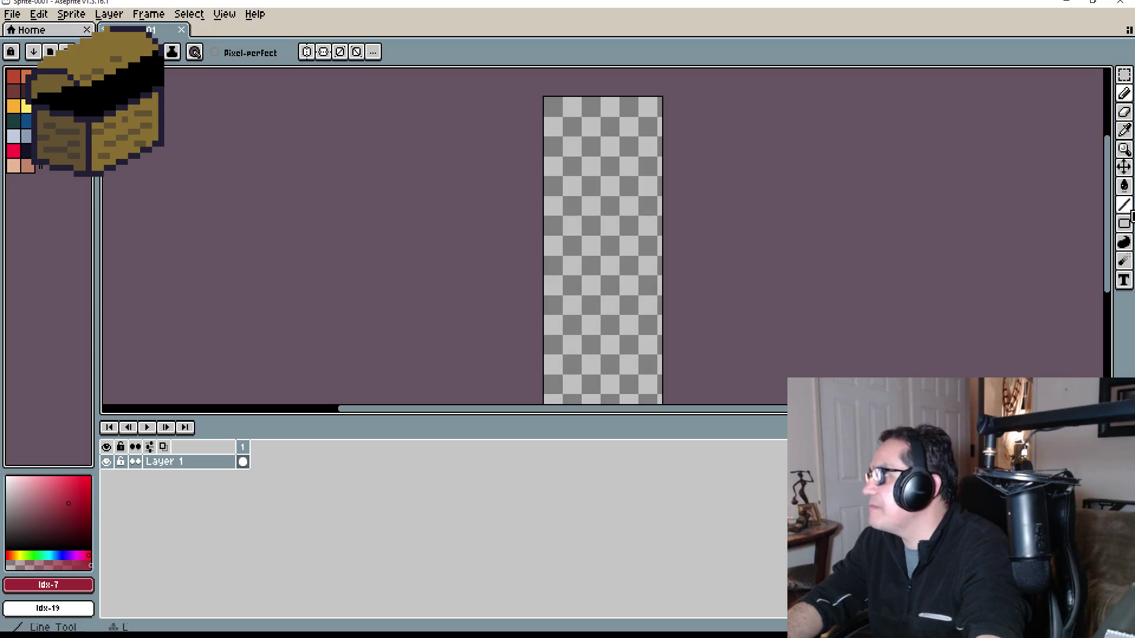
pyautogui.click(1123, 186)
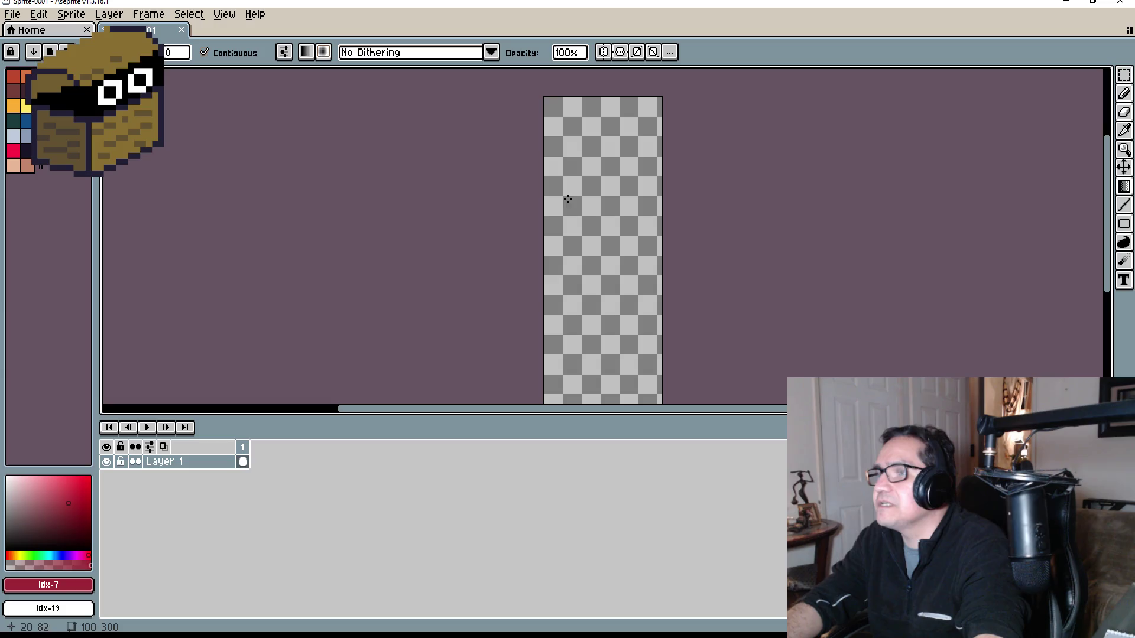
# Set orange Idx-10 as the background colour, testing radial gradient fills and undoing them.
pyautogui.moveTo(567, 199)
pyautogui.mouseDown()
pyautogui.moveTo(623, 264)
pyautogui.moveTo(643, 385)
pyautogui.moveTo(655, 360)
pyautogui.mouseUp()
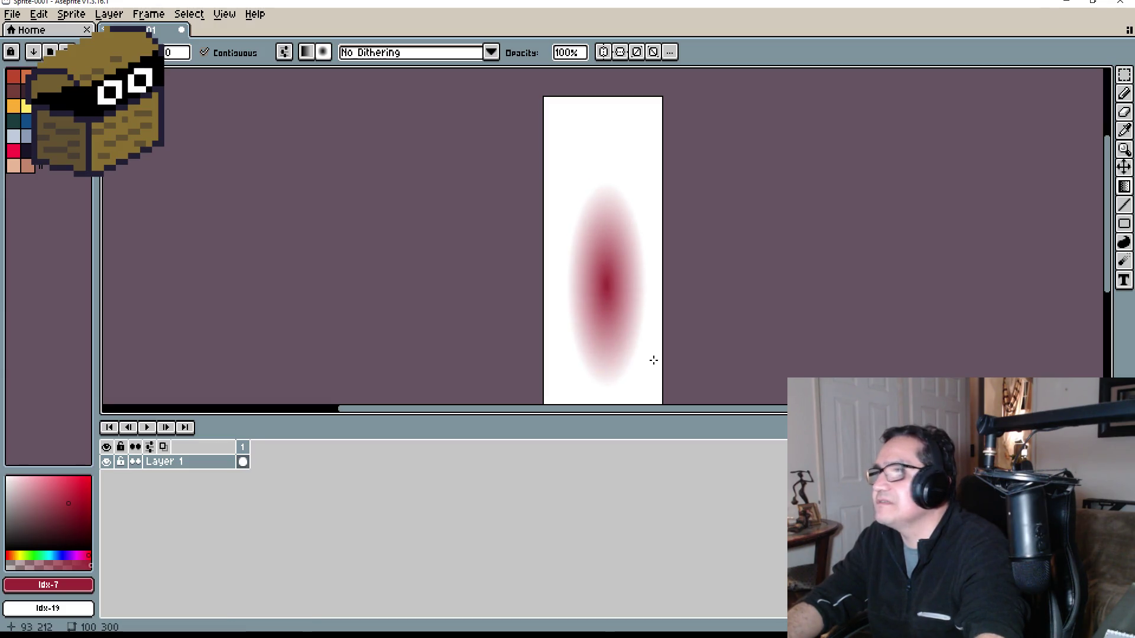
pyautogui.hotkey('ctrl', 'z')
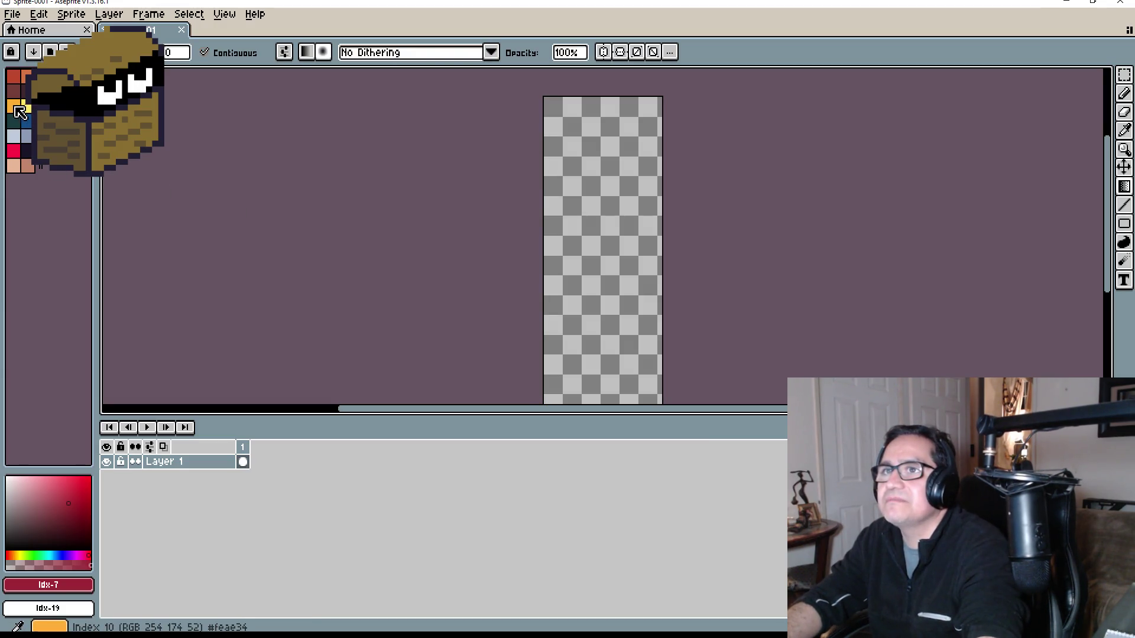
pyautogui.rightClick(14, 107)
pyautogui.moveTo(585, 135)
pyautogui.mouseDown()
pyautogui.moveTo(640, 370)
pyautogui.moveTo(635, 331)
pyautogui.mouseUp()
pyautogui.hotkey('ctrl', 'z')
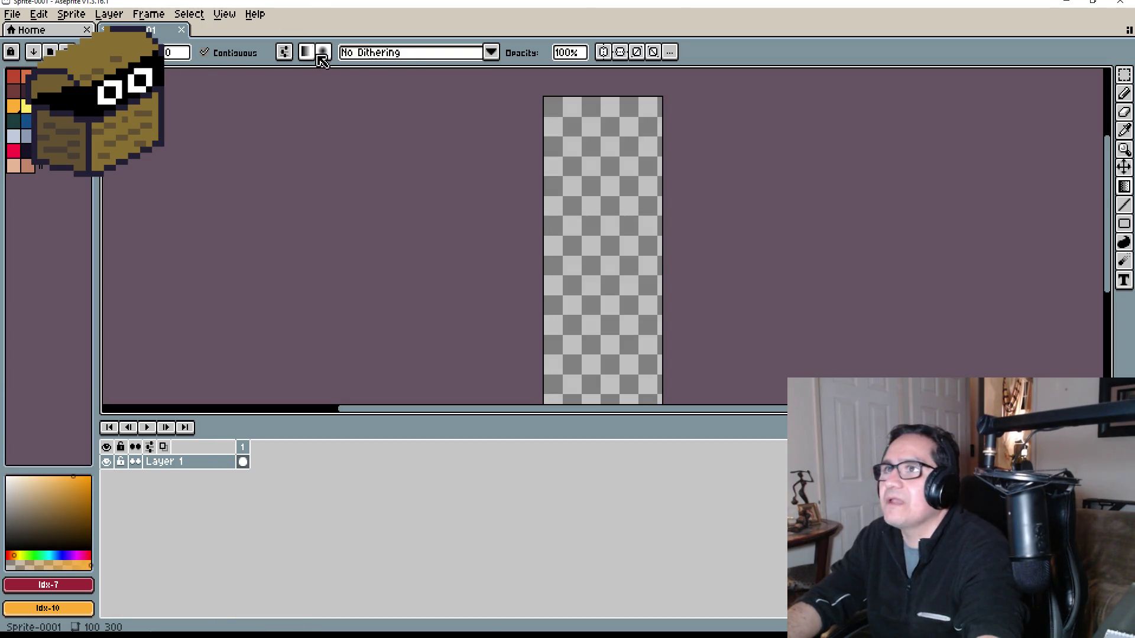
# Test a top-to-bottom linear red-to-orange fill, then undo it to leave the sprite empty.
pyautogui.scroll(-2, 585, 179)
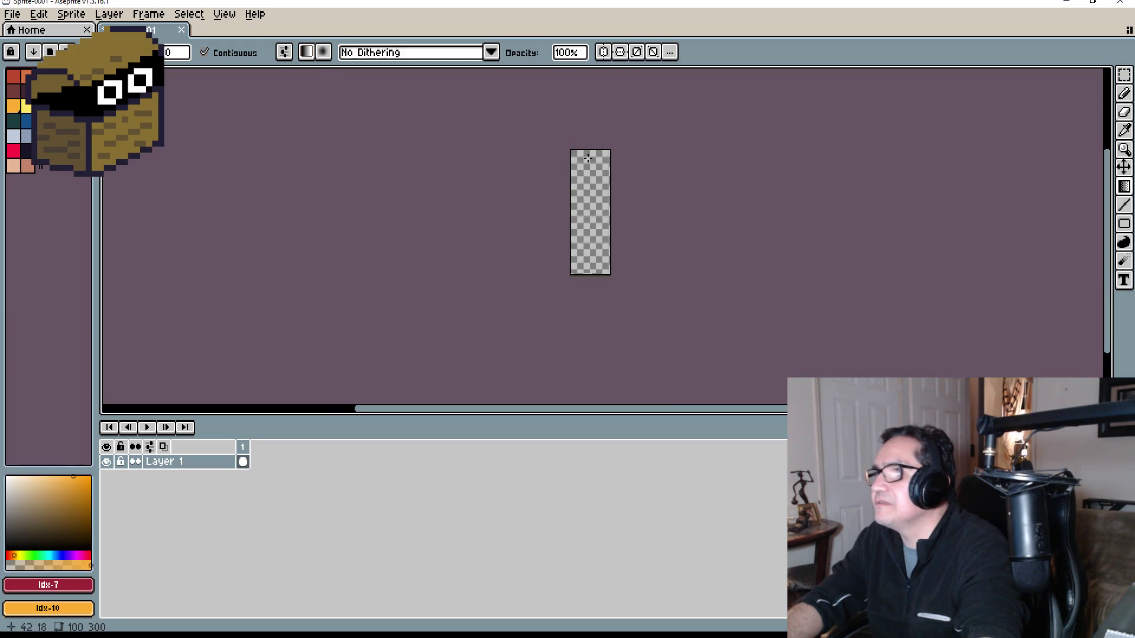
pyautogui.moveTo(586, 159); pyautogui.dragTo(594, 275)
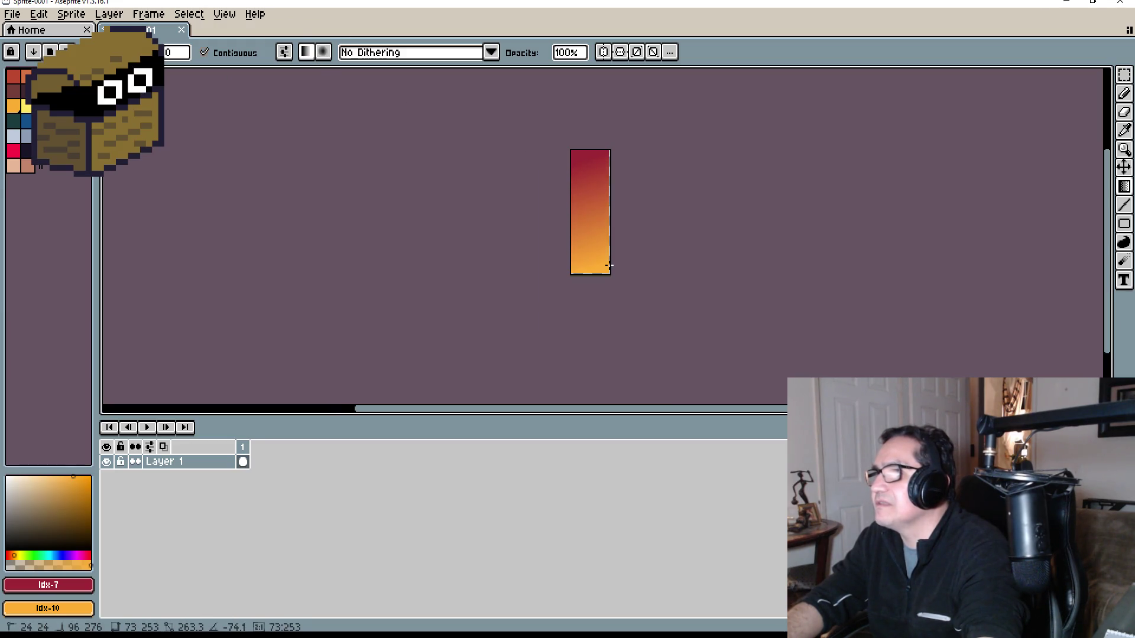
pyautogui.hotkey('ctrl', 'z')
pyautogui.scroll(2, 624, 242)
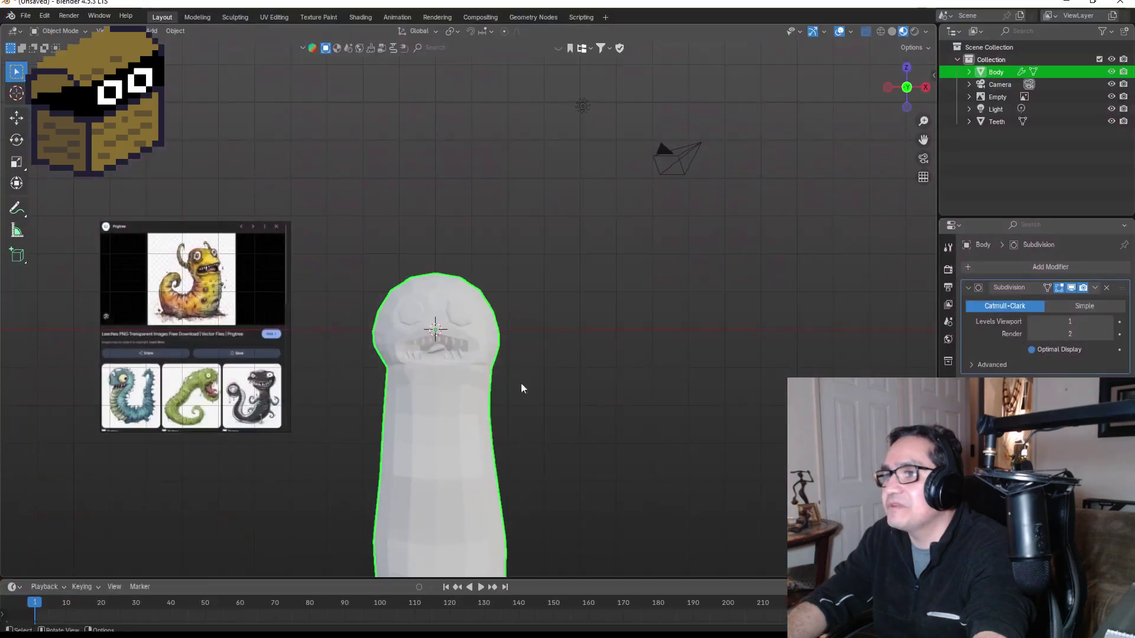
pyautogui.scroll(-3, 466, 387)
pyautogui.scroll(10, 440, 393)
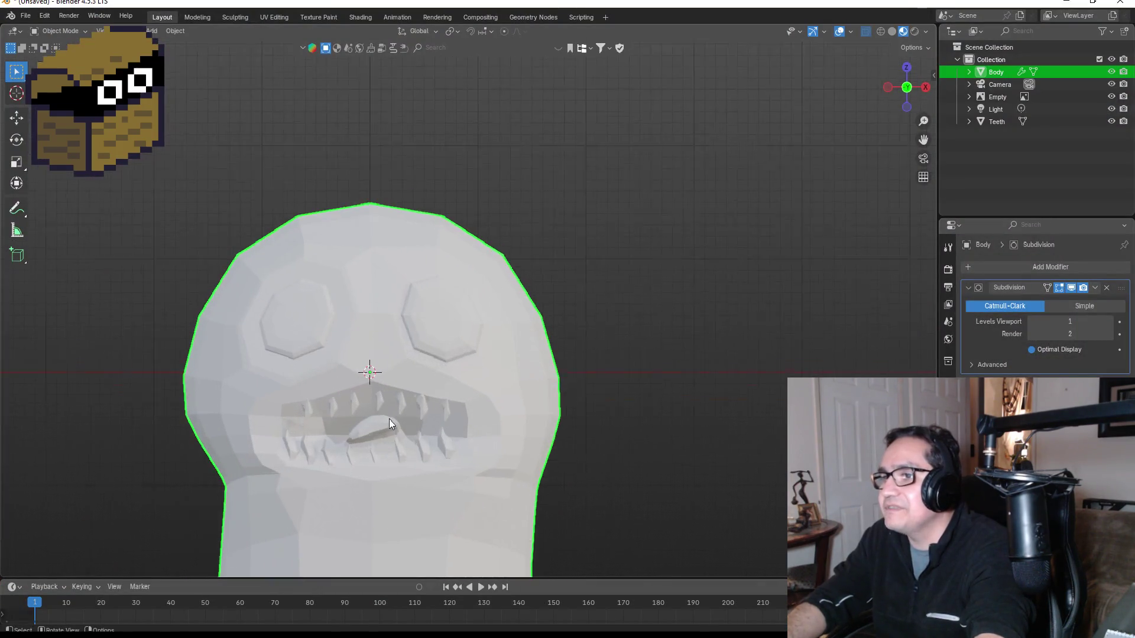
pyautogui.moveTo(347, 466)
pyautogui.mouseDown()
pyautogui.moveTo(539, 418)
pyautogui.moveTo(484, 380)
pyautogui.moveTo(481, 390)
pyautogui.moveTo(532, 407)
pyautogui.moveTo(607, 410)
pyautogui.moveTo(573, 413)
pyautogui.mouseUp()
pyautogui.scroll(-6, 562, 413)
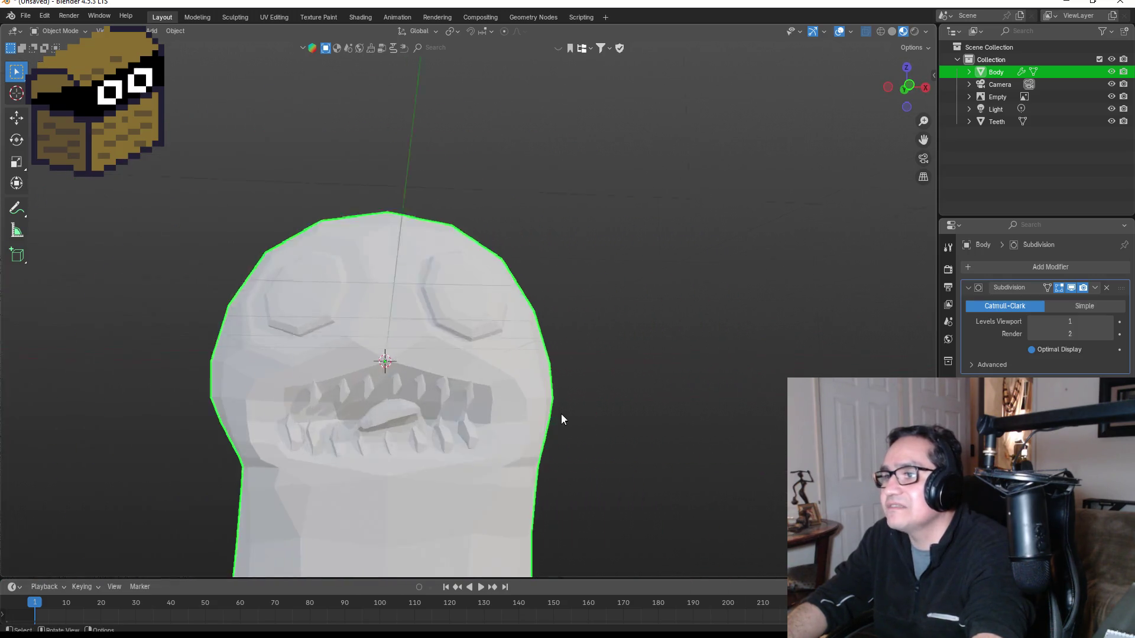
pyautogui.press('KP_1')
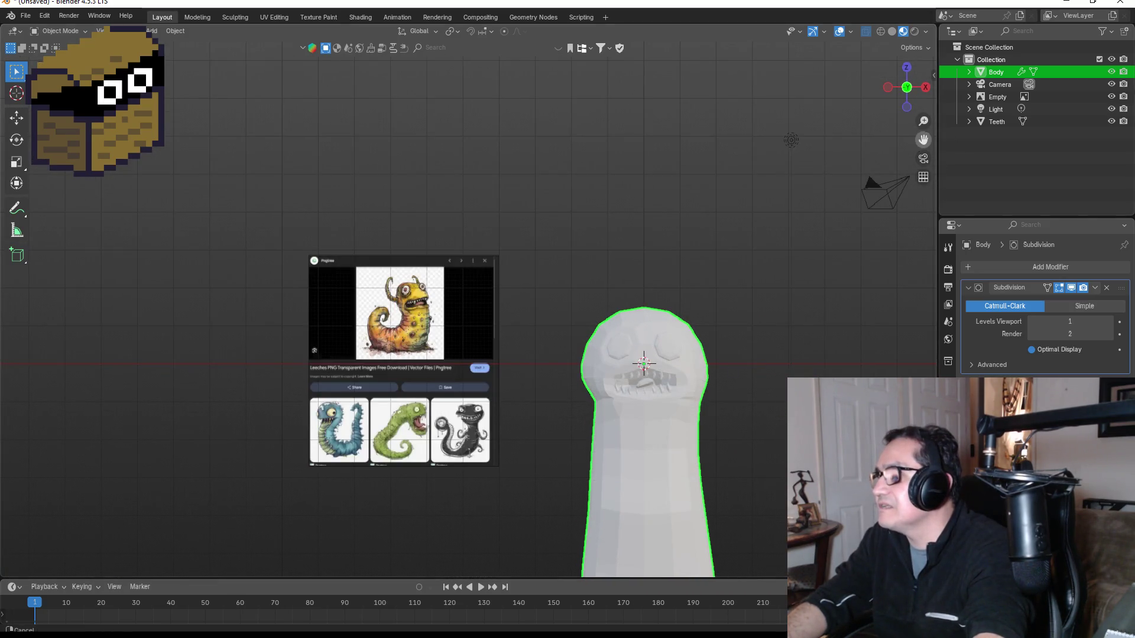
pyautogui.moveTo(924, 138); pyautogui.dragTo(689, 137)
pyautogui.scroll(3, 465, 438)
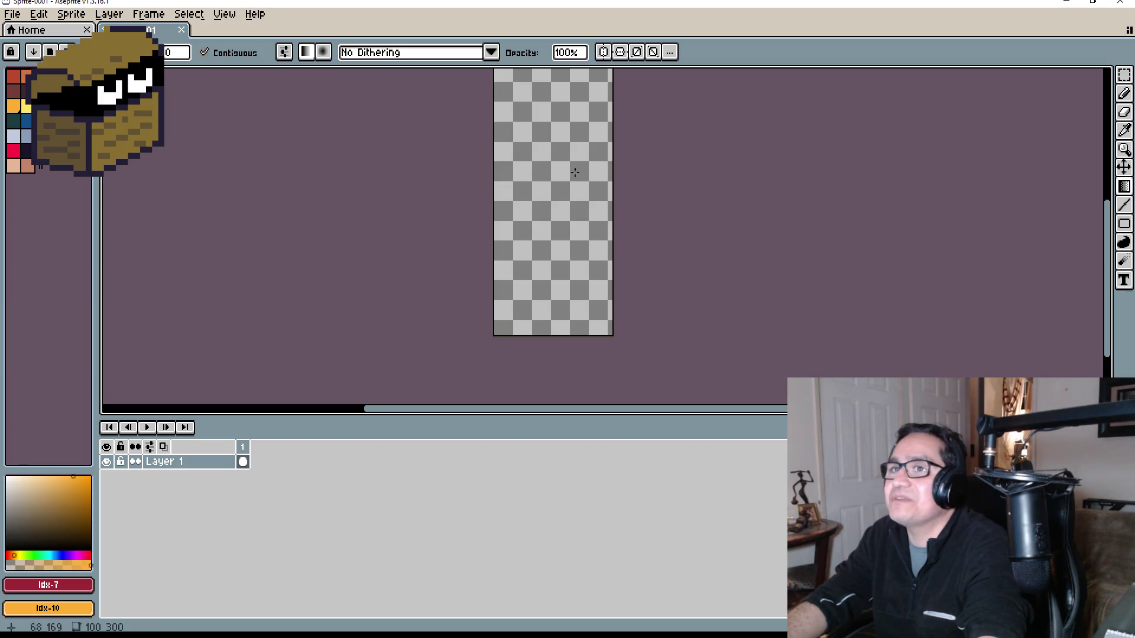
# Fill the 100x300 sprite with a top-to-bottom red-to-orange gradient.
pyautogui.moveTo(529, 96); pyautogui.dragTo(590, 337)
pyautogui.scroll(-2, 676, 289)
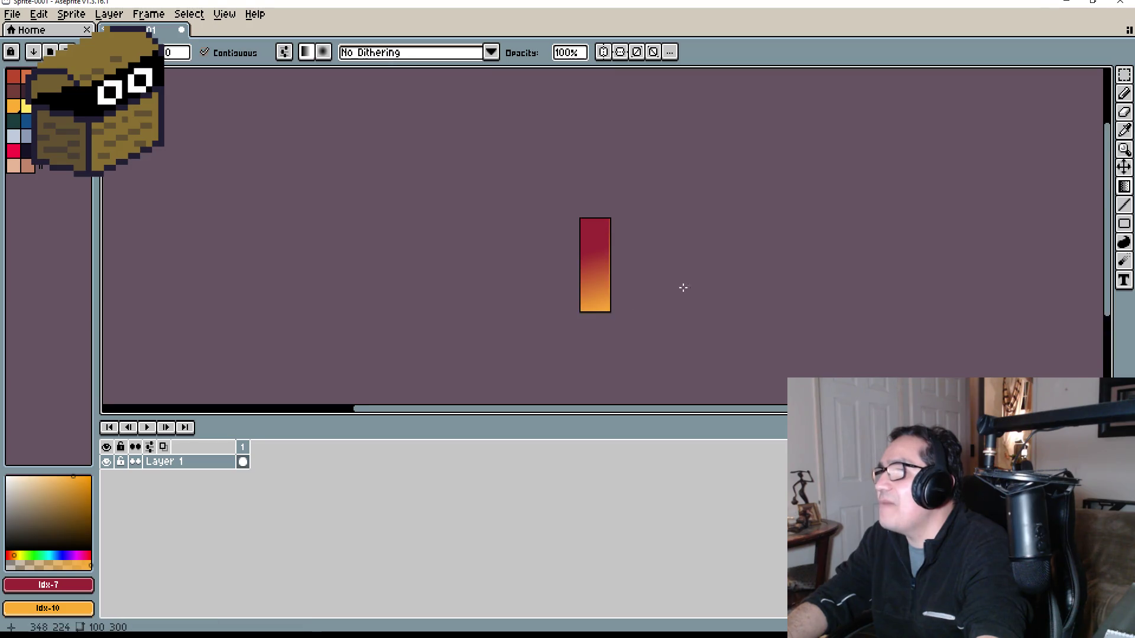
pyautogui.scroll(2, 682, 270)
pyautogui.moveTo(521, 125)
pyautogui.mouseDown()
pyautogui.moveTo(580, 306)
pyautogui.moveTo(593, 304)
pyautogui.mouseUp()
pyautogui.scroll(-2, 656, 311)
pyautogui.scroll(2, 649, 311)
pyautogui.scroll(-1, 622, 284)
pyautogui.scroll(-1, 638, 292)
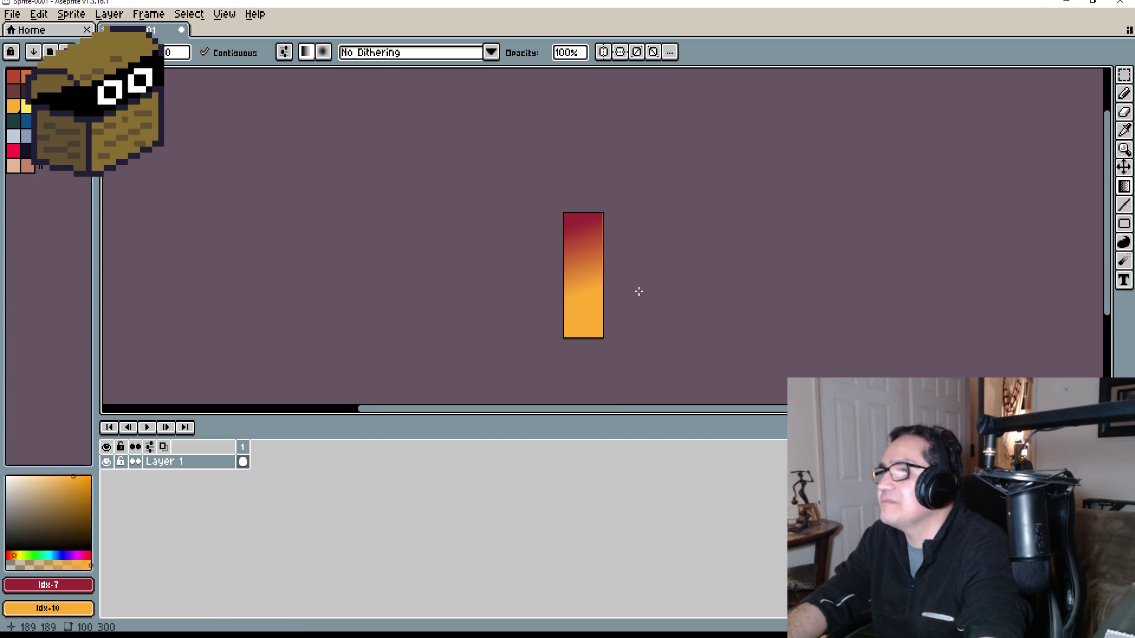
pyautogui.scroll(3, 639, 292)
pyautogui.scroll(2, 603, 278)
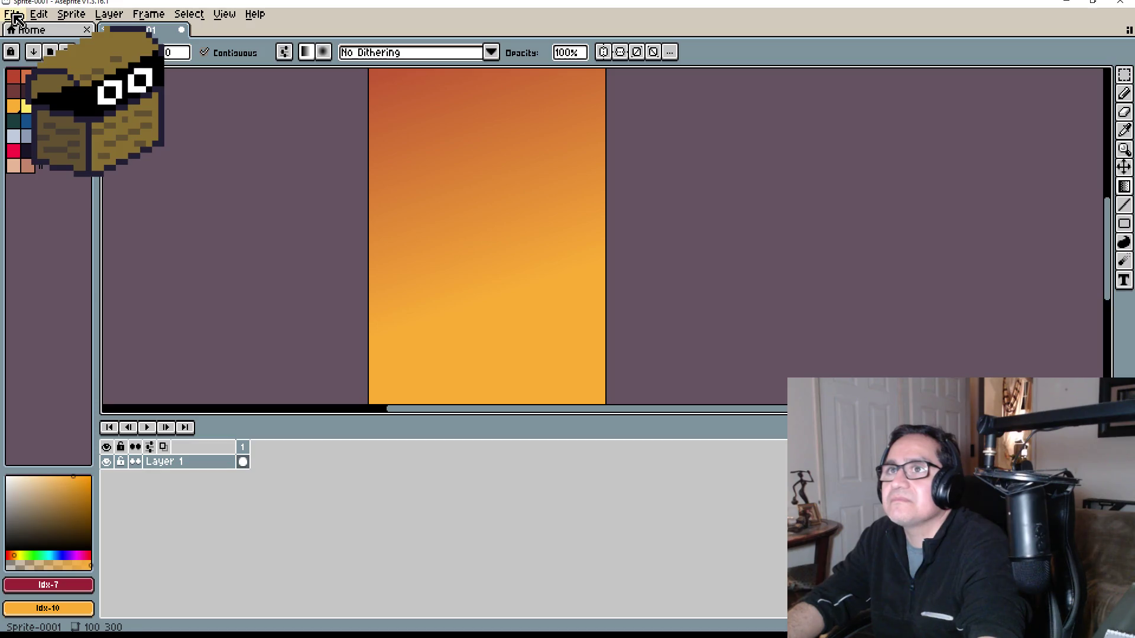
# Start Save As and browse to the Desktop's TD Tech Recharge folder.
pyautogui.click(12, 14)
pyautogui.click(108, 90)
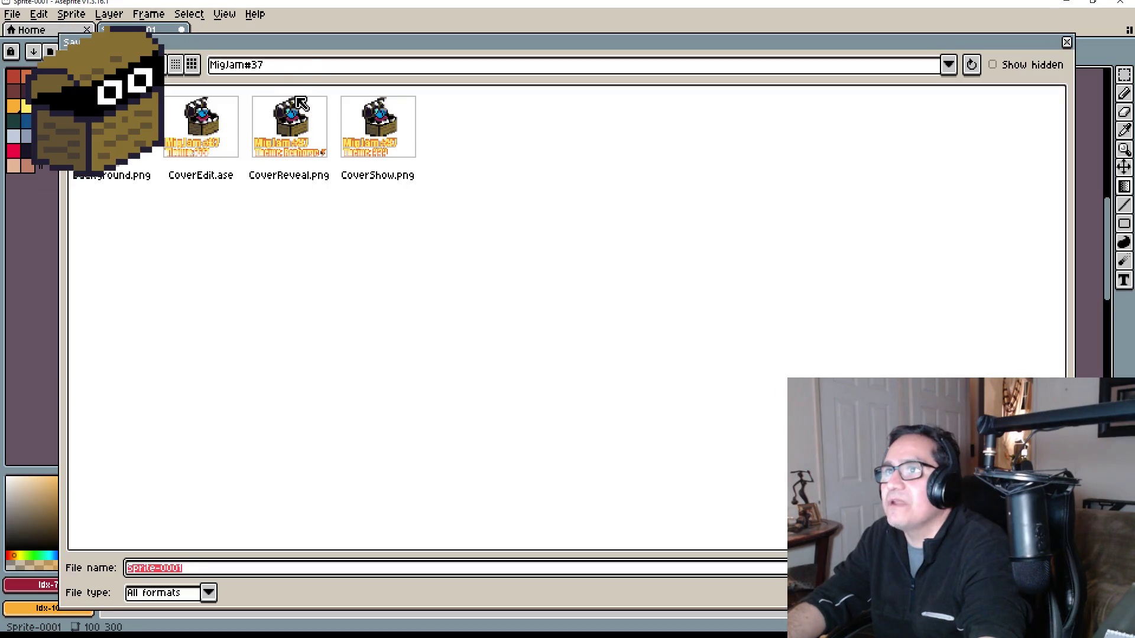
pyautogui.click(308, 66)
pyautogui.click(262, 88)
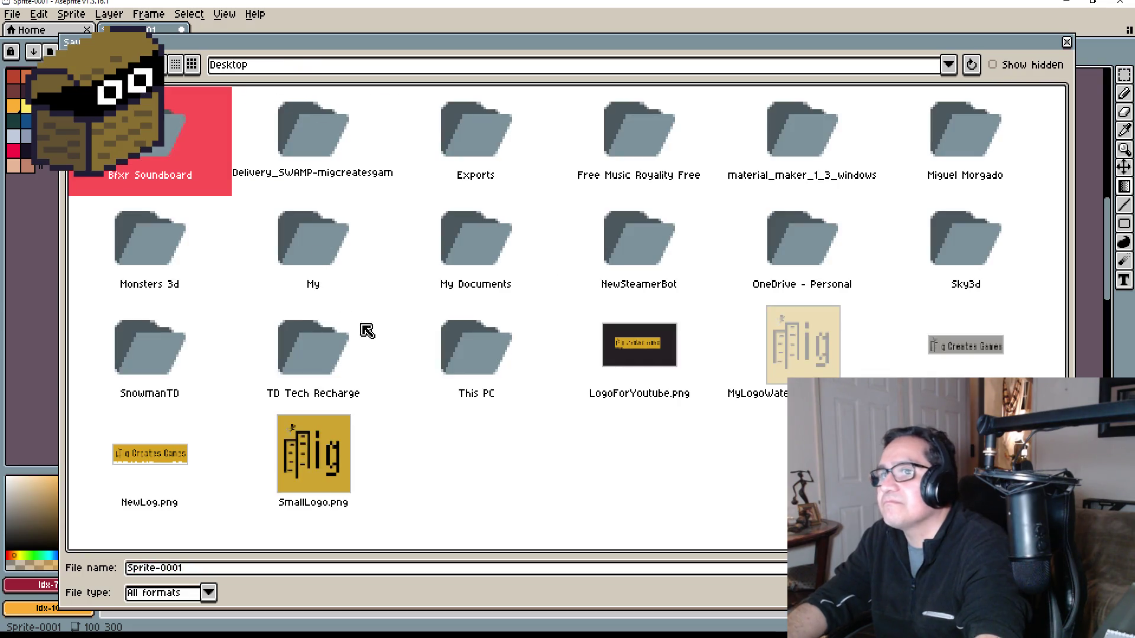
pyautogui.doubleClick(330, 368)
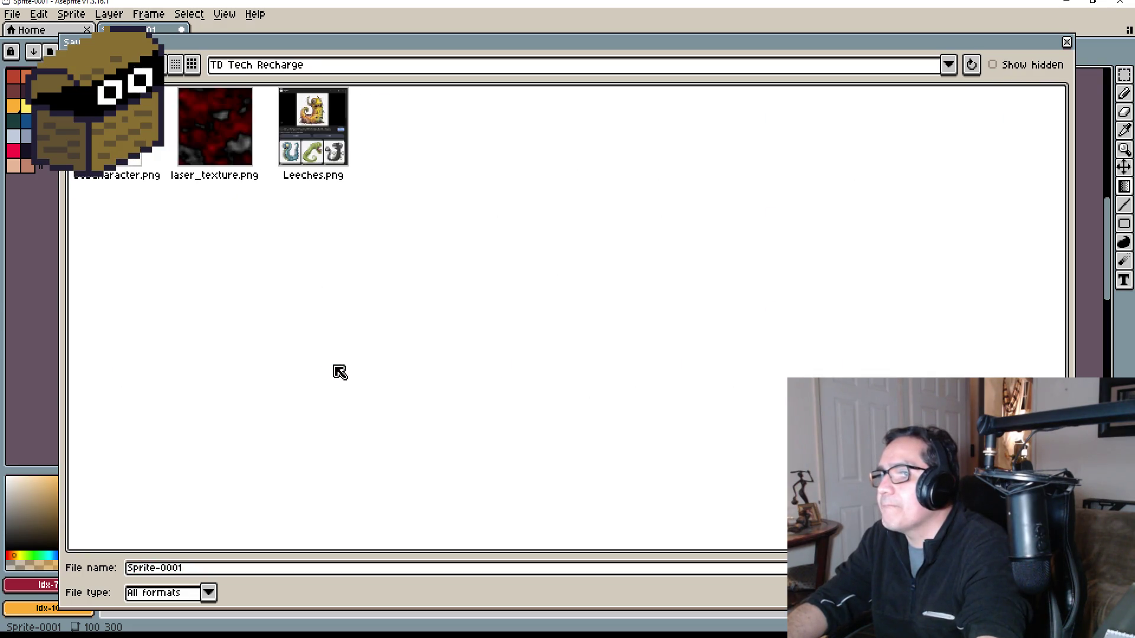
# Save the sprite as LeechFatGradiant.png and minimise Aseprite.
pyautogui.click(229, 571)
pyautogui.press('BackSpace')
pyautogui.press('BackSpace')
pyautogui.press('BackSpace')
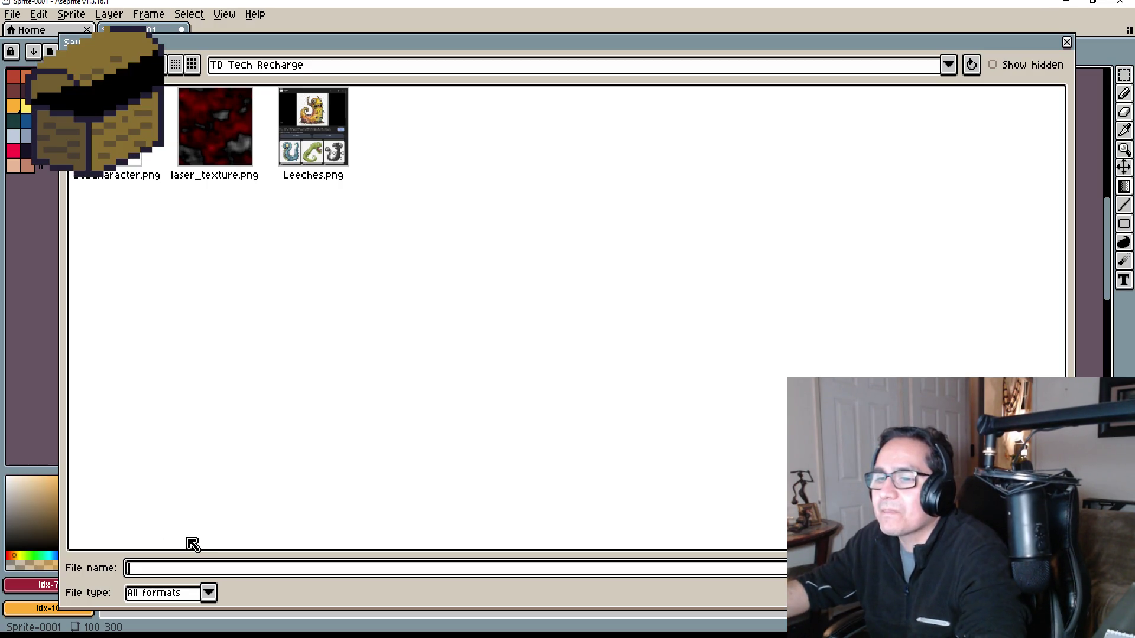
pyautogui.write('Leche')
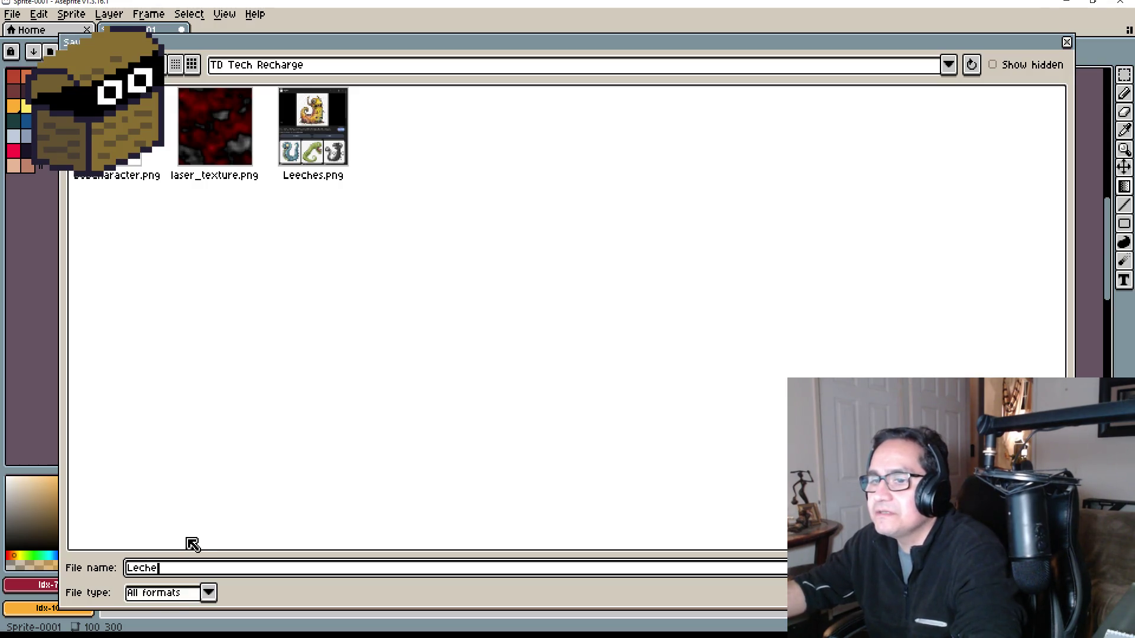
pyautogui.press('BackSpace')
pyautogui.press('BackSpace')
pyautogui.write('e')
pyautogui.press('BackSpace')
pyautogui.write('ech')
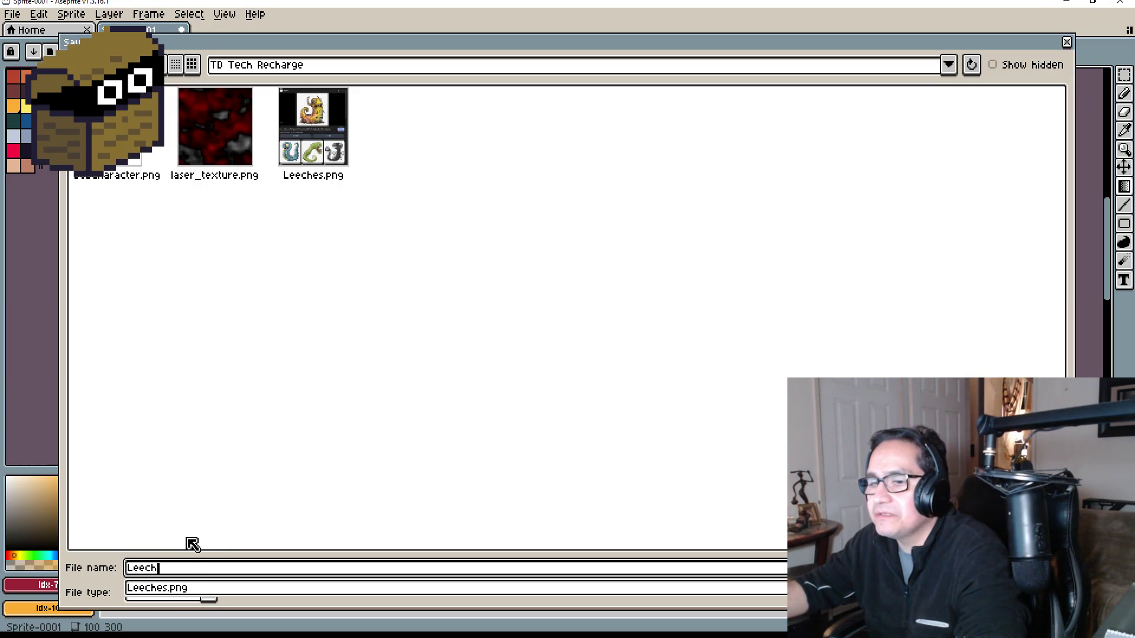
pyautogui.write('Fatr')
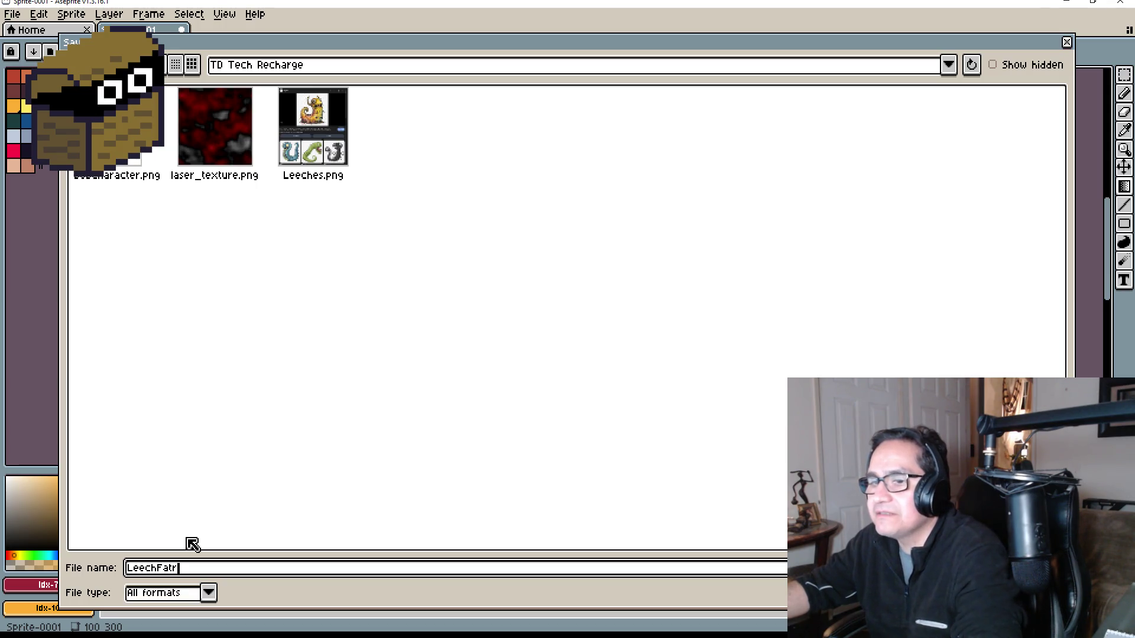
pyautogui.press('BackSpace')
pyautogui.write('Gre')
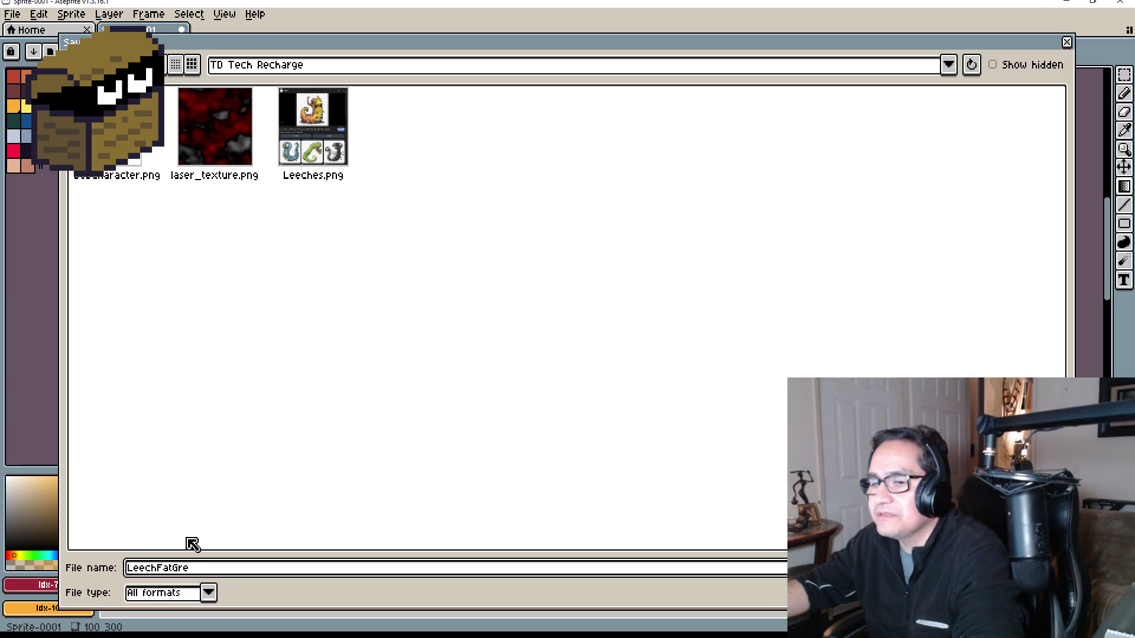
pyautogui.write('.png')
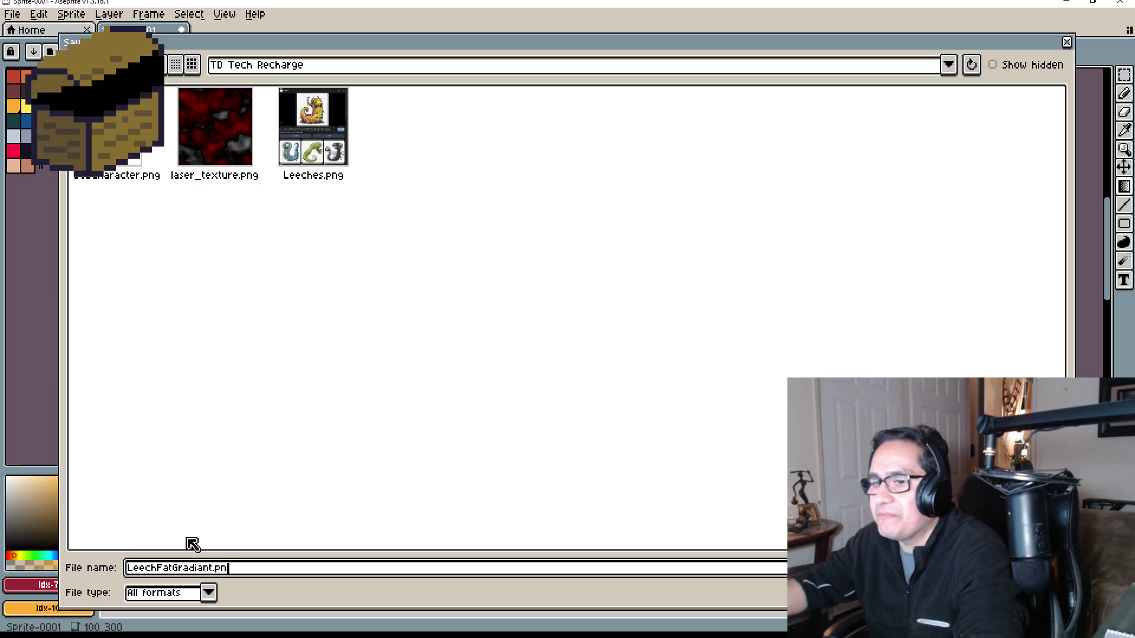
pyautogui.press('Return')
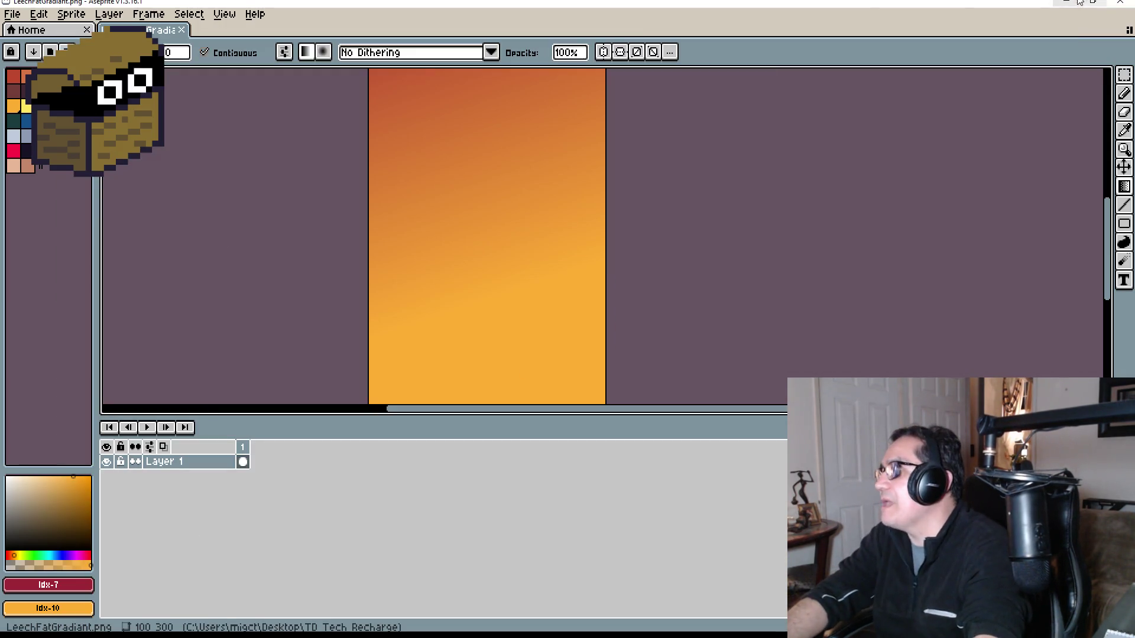
pyautogui.click(1066, 2)
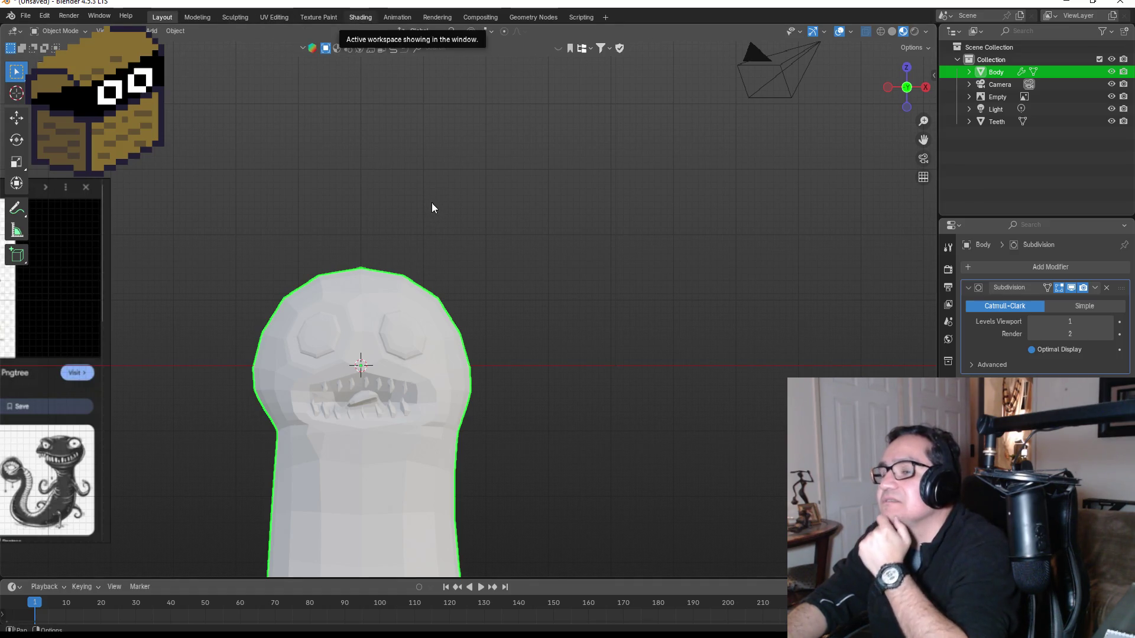
# Switch to the Shading workspace and save the scene as LeechFat.blend, replacing Untitled.blend.
pyautogui.click(360, 17)
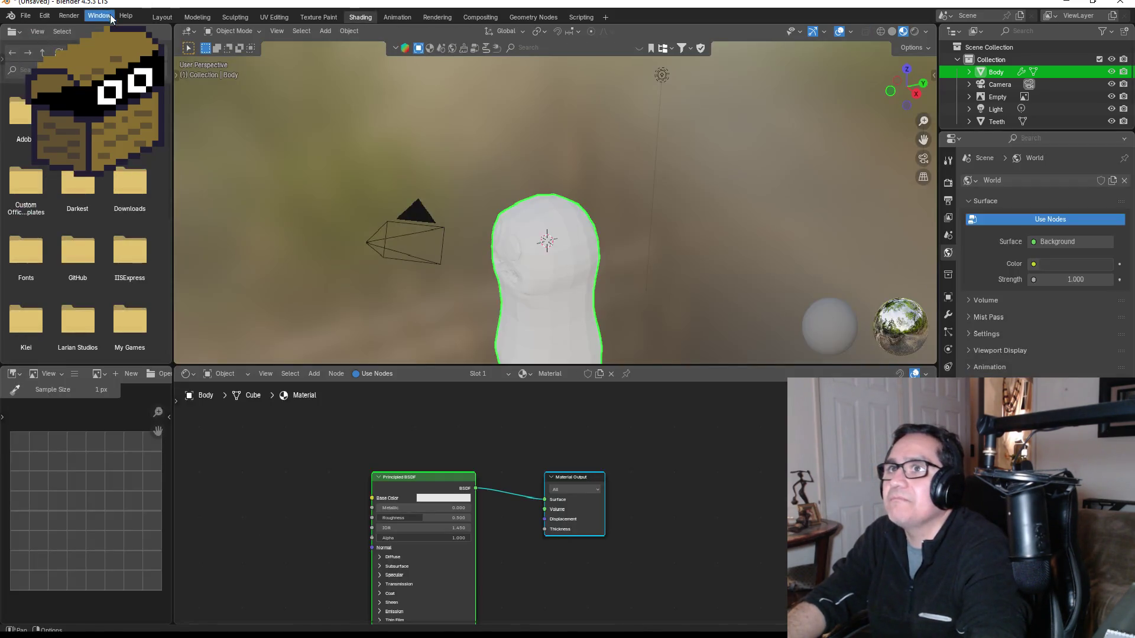
pyautogui.click(26, 16)
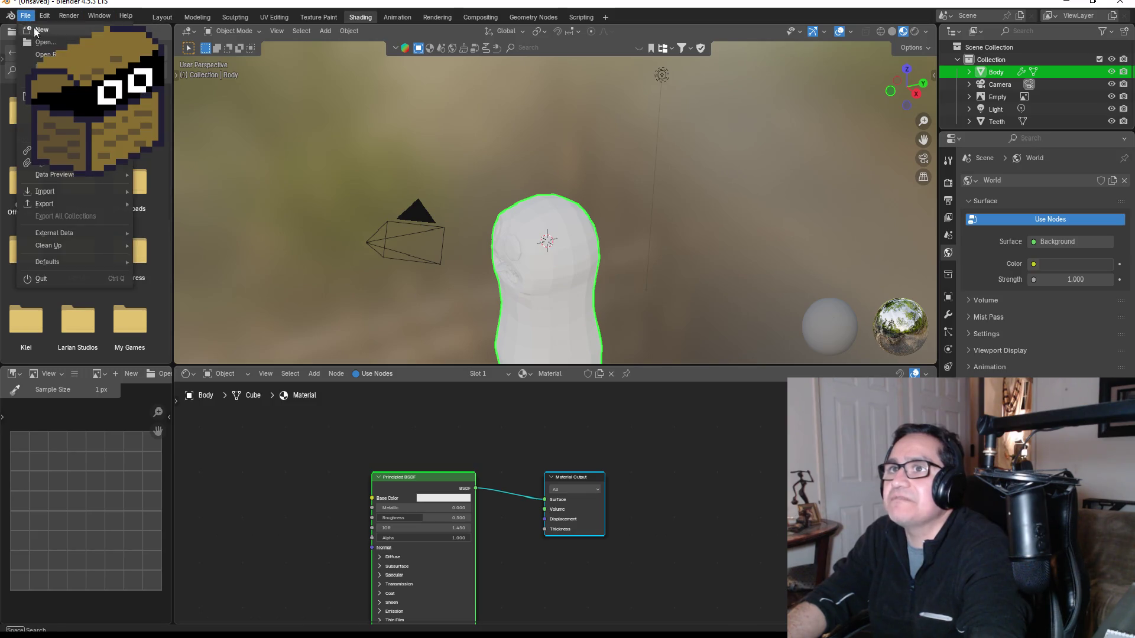
pyautogui.click(54, 108)
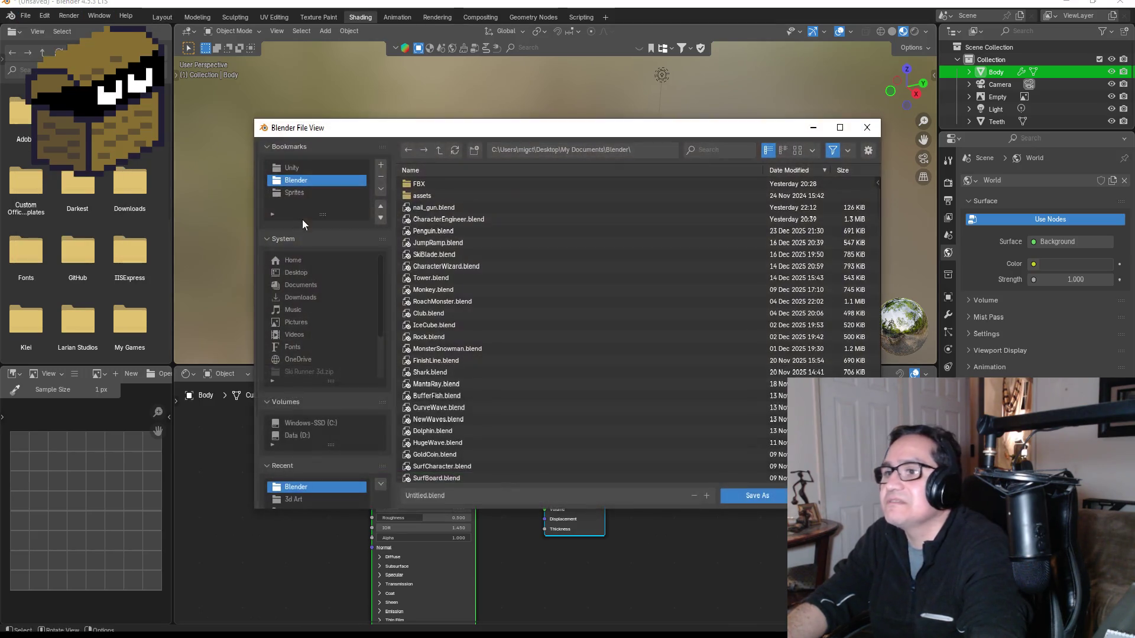
pyautogui.click(466, 499)
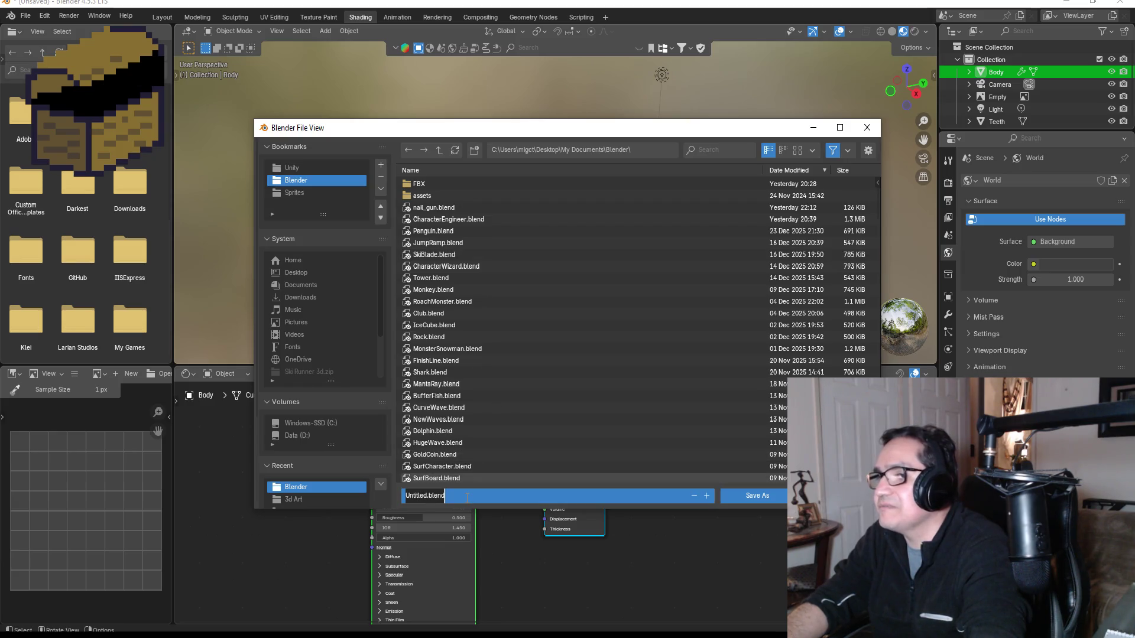
pyautogui.press('BackSpace')
pyautogui.write('Fa')
pyautogui.write('ch')
pyautogui.write('t')
pyautogui.press('Return')
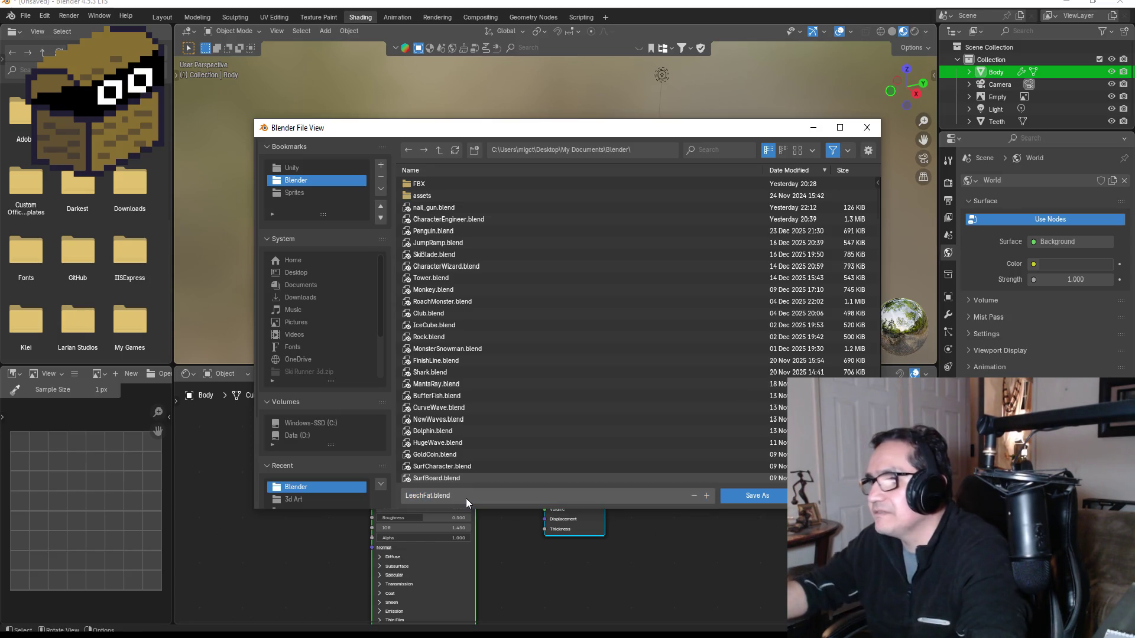
pyautogui.click(759, 496)
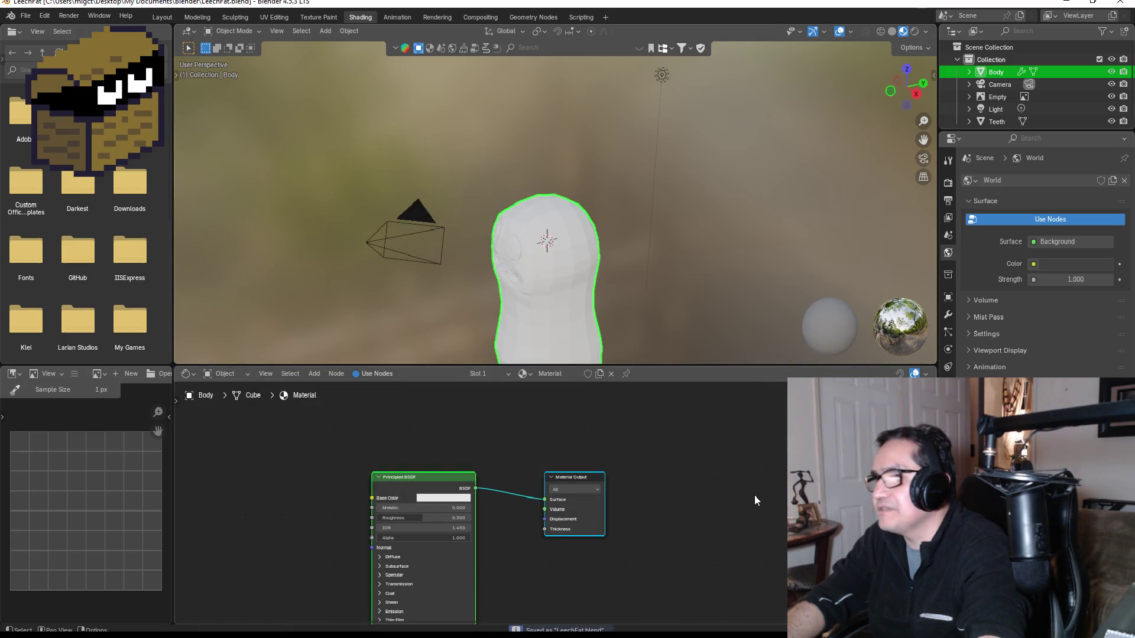
pyautogui.scroll(2, 410, 538)
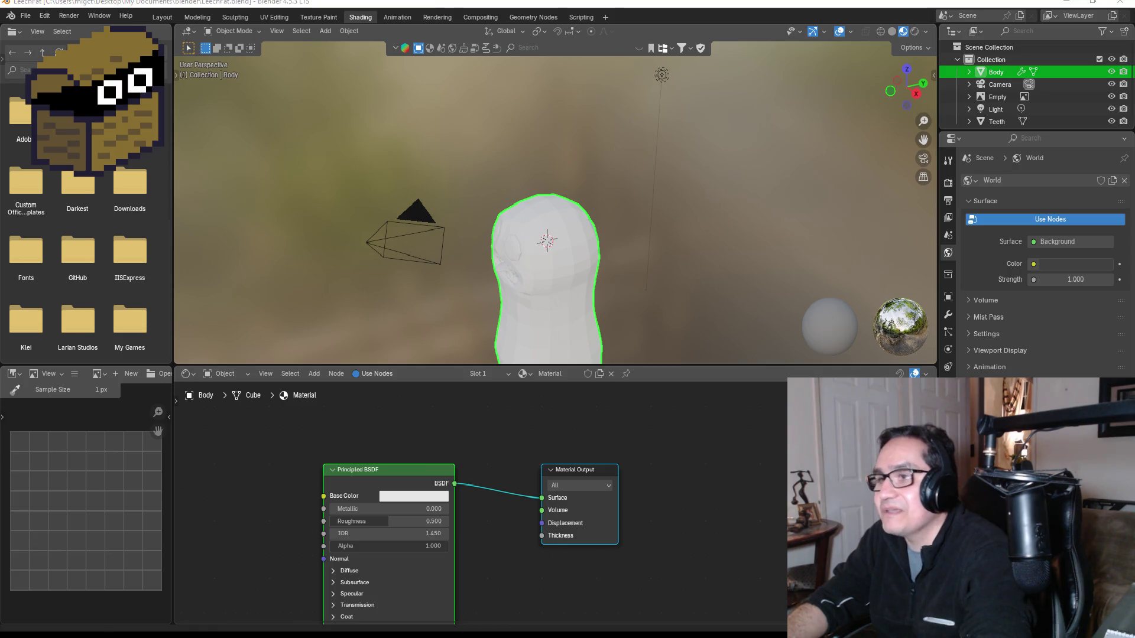
# Drag LeechFatGradiant.png from Explorer into the Shader Editor as an image node.
pyautogui.hotkey('alt', 'Tab')
pyautogui.click(572, 242)
pyautogui.moveTo(572, 241)
pyautogui.mouseDown()
pyautogui.moveTo(287, 526)
pyautogui.moveTo(264, 517)
pyautogui.moveTo(285, 465)
pyautogui.moveTo(518, 473)
pyautogui.moveTo(652, 454)
pyautogui.moveTo(248, 456)
pyautogui.mouseUp()
pyautogui.click(402, 467)
# Delete the Principled BSDF and connect the image Color to the Material Output Surface.
pyautogui.click(361, 470)
pyautogui.rightClick(362, 469)
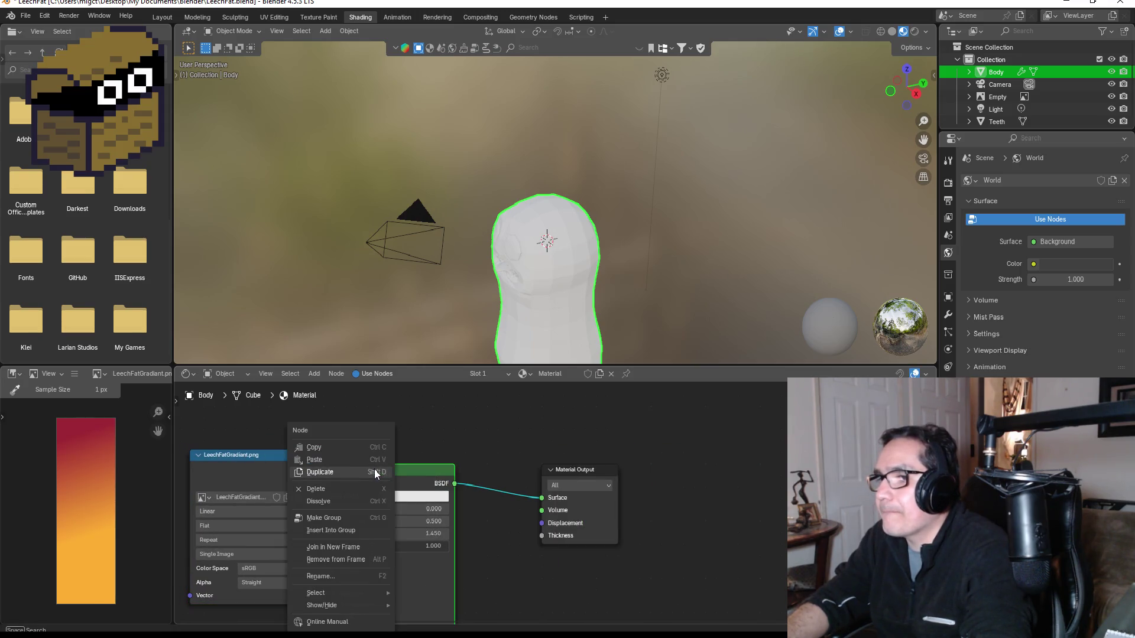
pyautogui.click(325, 490)
pyautogui.moveTo(275, 457); pyautogui.dragTo(542, 498)
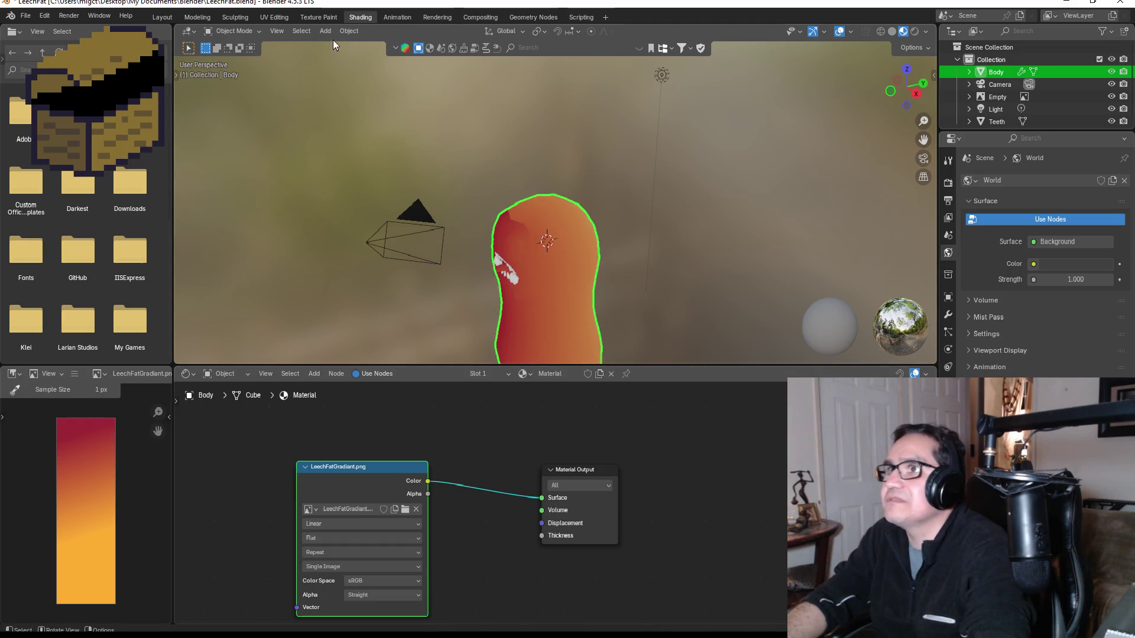
pyautogui.click(204, 18)
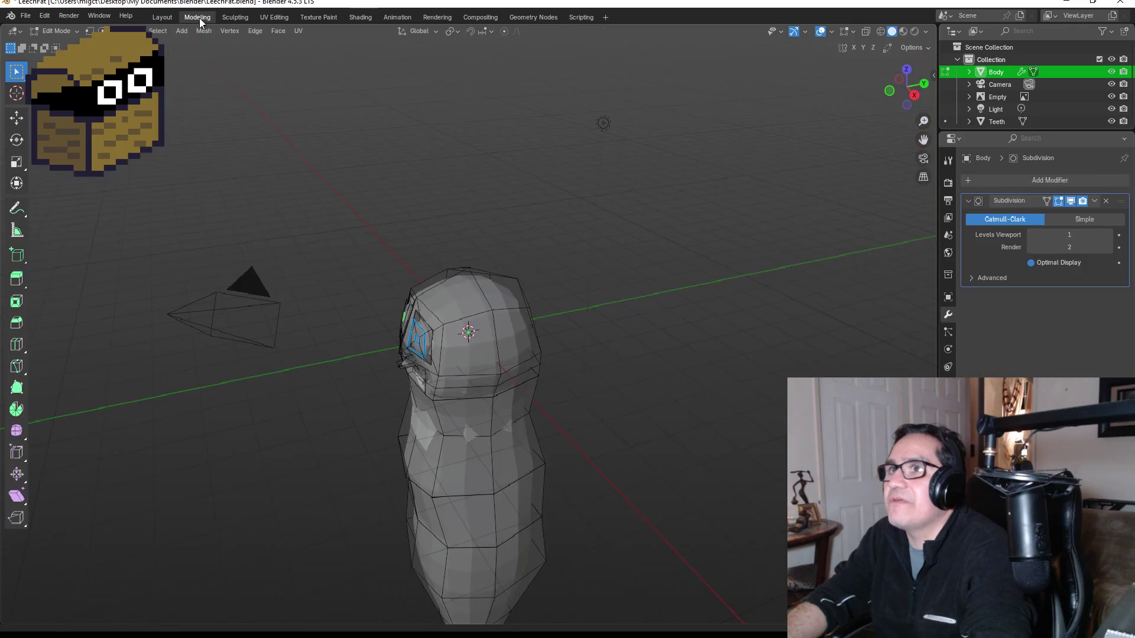
# Enable Material Preview shading, go to front view, and switch to Object Mode.
pyautogui.click(904, 30)
pyautogui.press('KP_1')
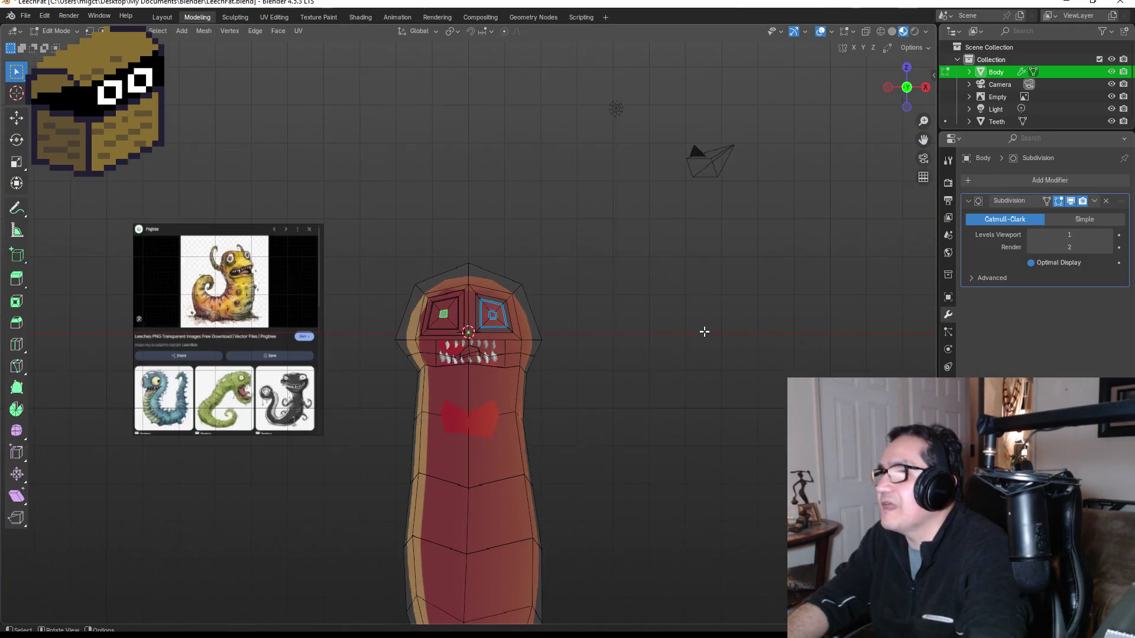
pyautogui.press('Tab')
pyautogui.moveTo(616, 364)
pyautogui.mouseDown()
pyautogui.moveTo(452, 371)
pyautogui.moveTo(623, 355)
pyautogui.moveTo(430, 381)
pyautogui.moveTo(563, 378)
pyautogui.mouseUp()
pyautogui.press('KP_1')
pyautogui.press('KP_1')
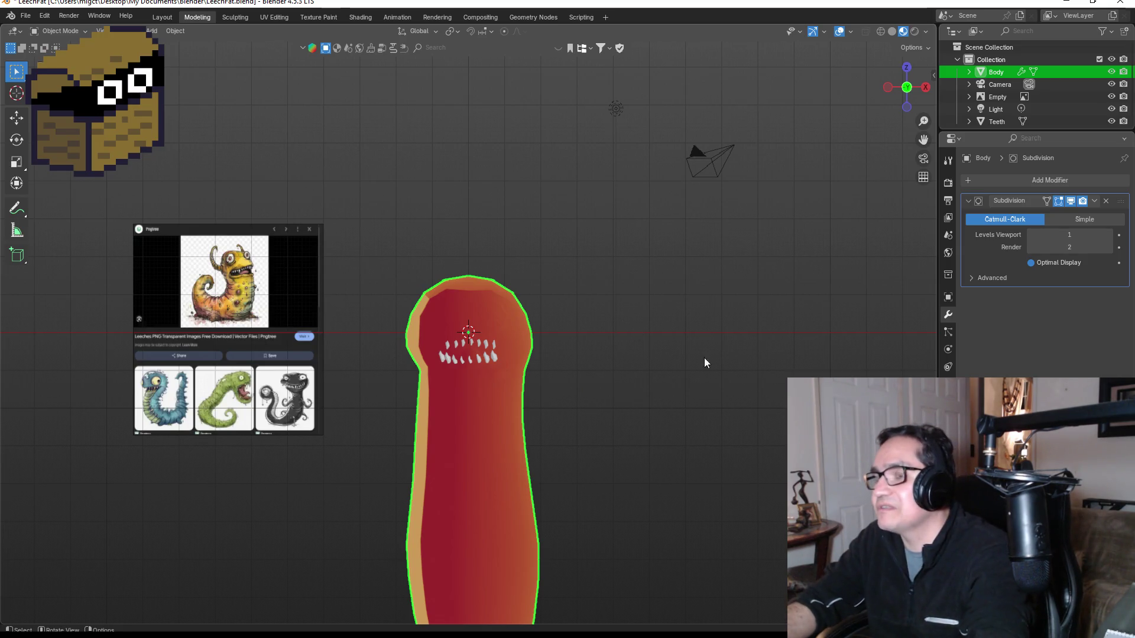
# Orbit around the body to inspect the gradient and teeth from back and front.
pyautogui.scroll(-2, 652, 359)
pyautogui.scroll(4, 623, 377)
pyautogui.moveTo(622, 377)
pyautogui.mouseDown()
pyautogui.moveTo(669, 345)
pyautogui.moveTo(510, 340)
pyautogui.moveTo(531, 409)
pyautogui.moveTo(584, 385)
pyautogui.mouseUp()
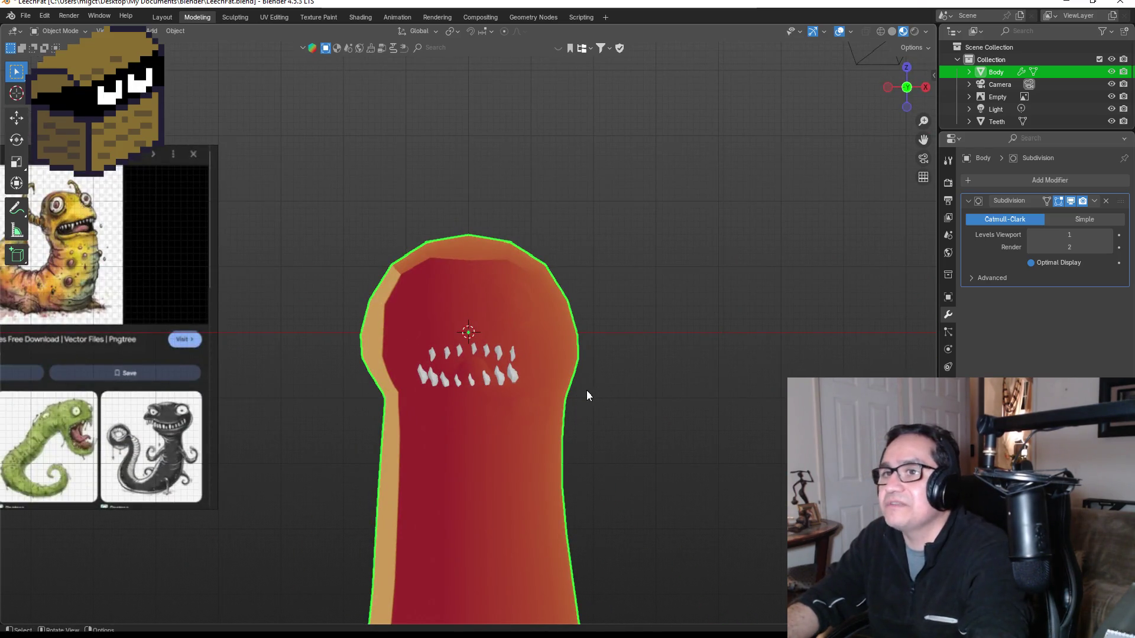
pyautogui.moveTo(665, 388)
pyautogui.mouseDown()
pyautogui.moveTo(683, 380)
pyautogui.moveTo(442, 378)
pyautogui.mouseUp()
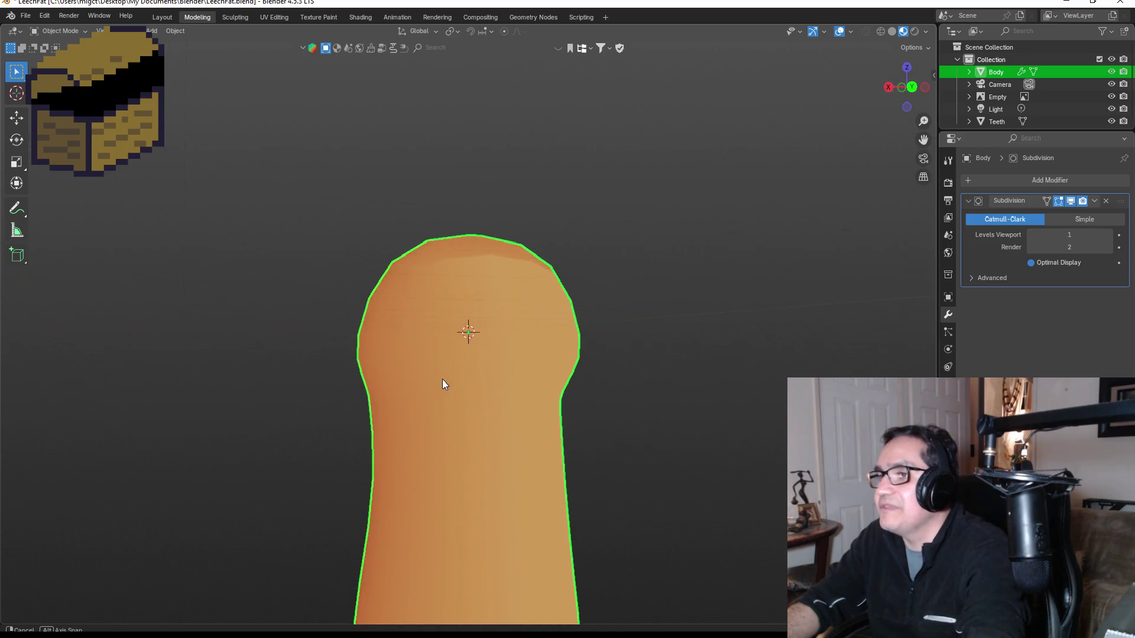
pyautogui.press('Escape')
pyautogui.scroll(-3, 553, 454)
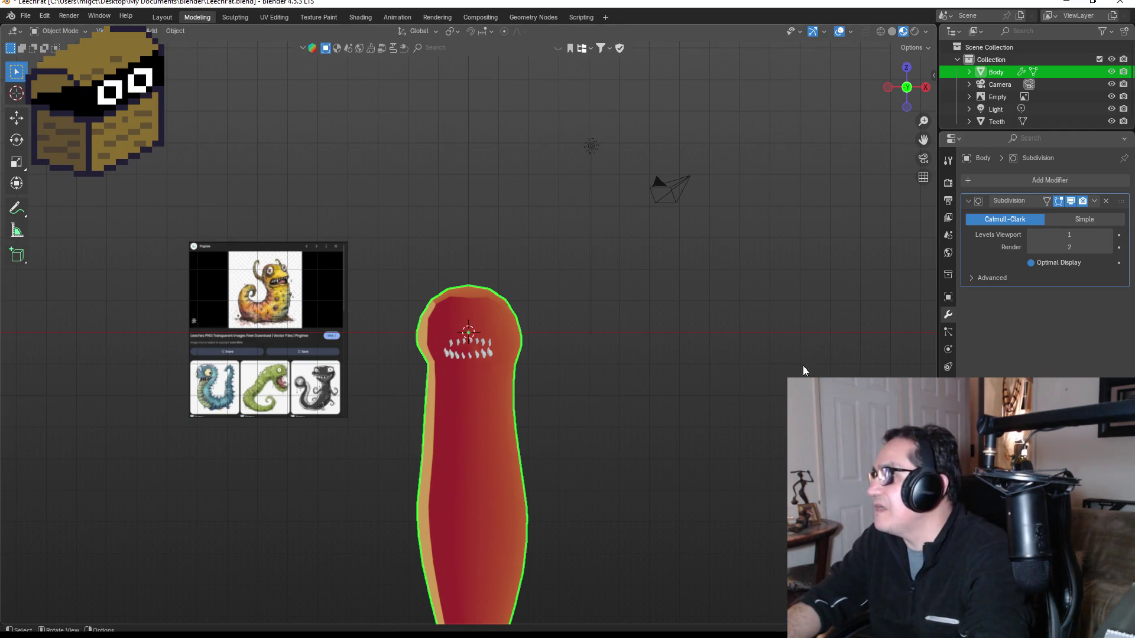
pyautogui.click(948, 402)
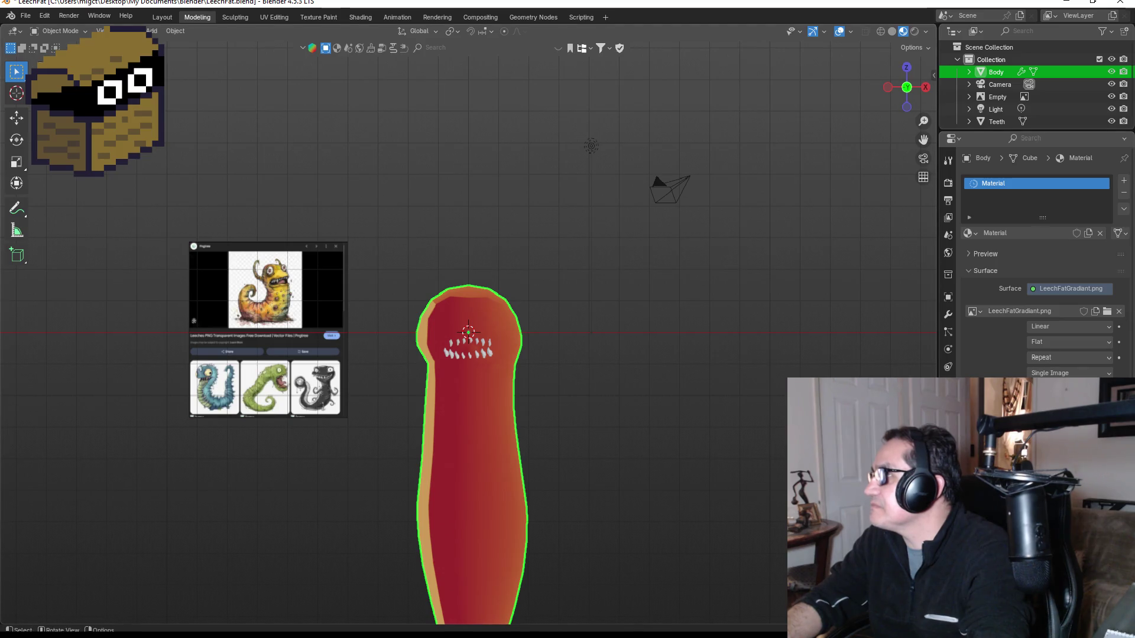
# Rename the body's material slot to 'Gradiant' in Material Properties.
pyautogui.doubleClick(1012, 183)
pyautogui.write('Gradiant')
pyautogui.press('Return')
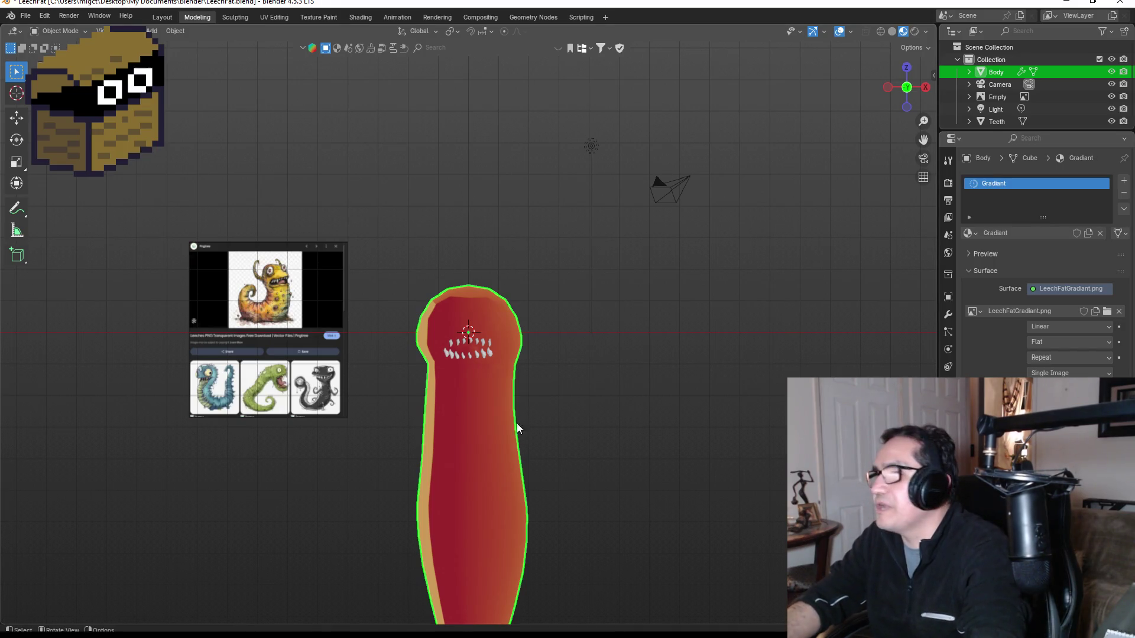
pyautogui.scroll(4, 541, 398)
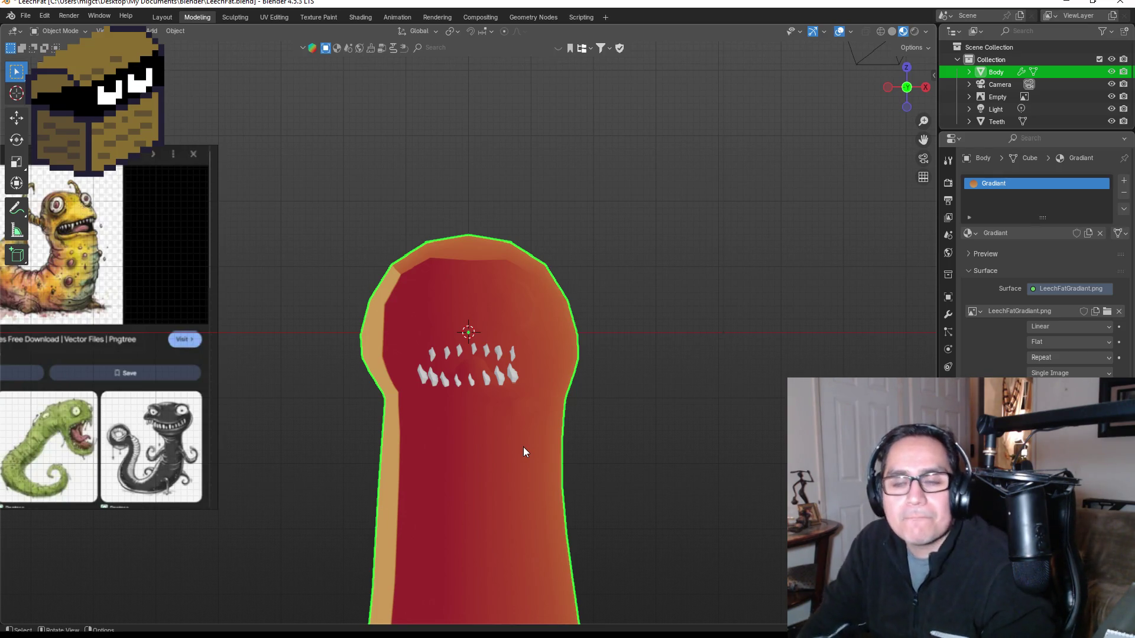
pyautogui.scroll(2, 80, 261)
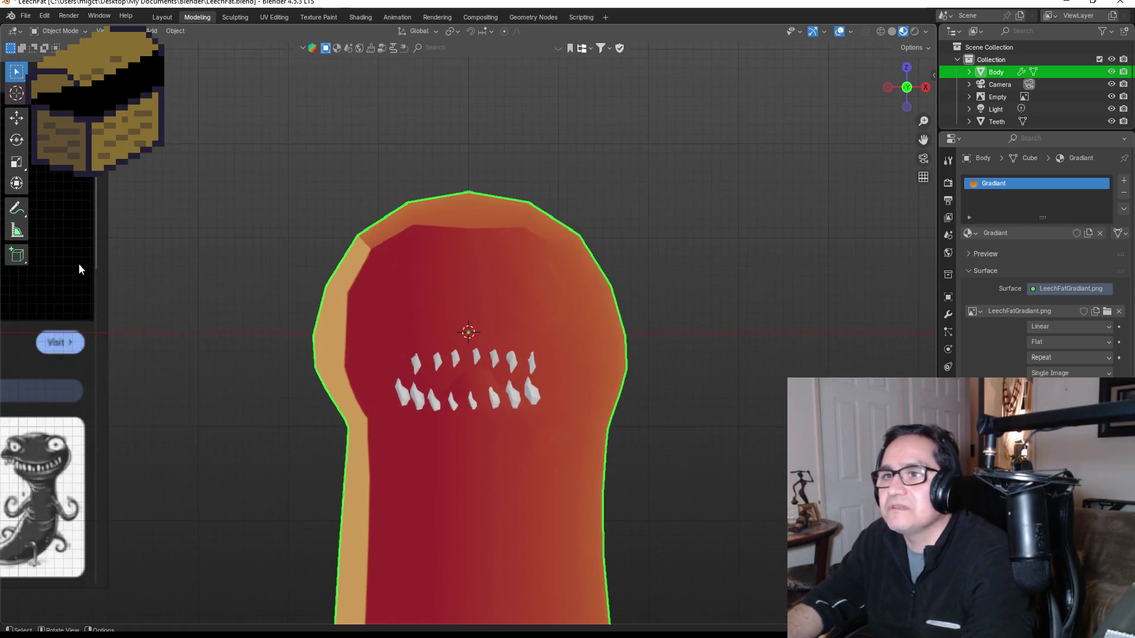
pyautogui.scroll(-4, 105, 268)
pyautogui.scroll(1, 140, 285)
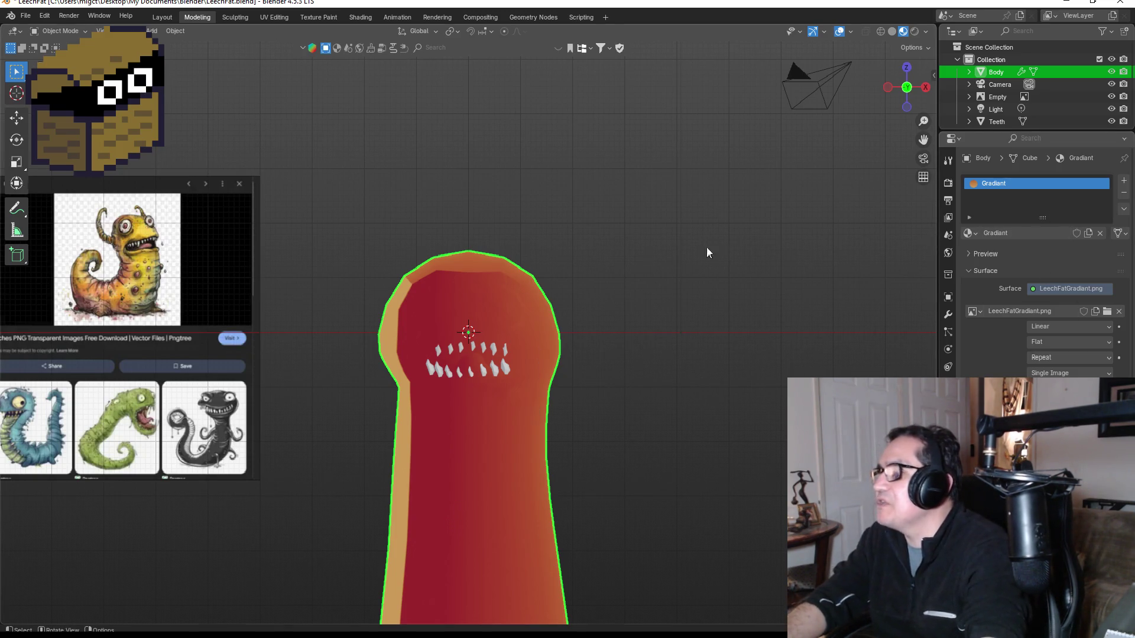
# Add a second material slot with a new material named Black.
pyautogui.click(1124, 182)
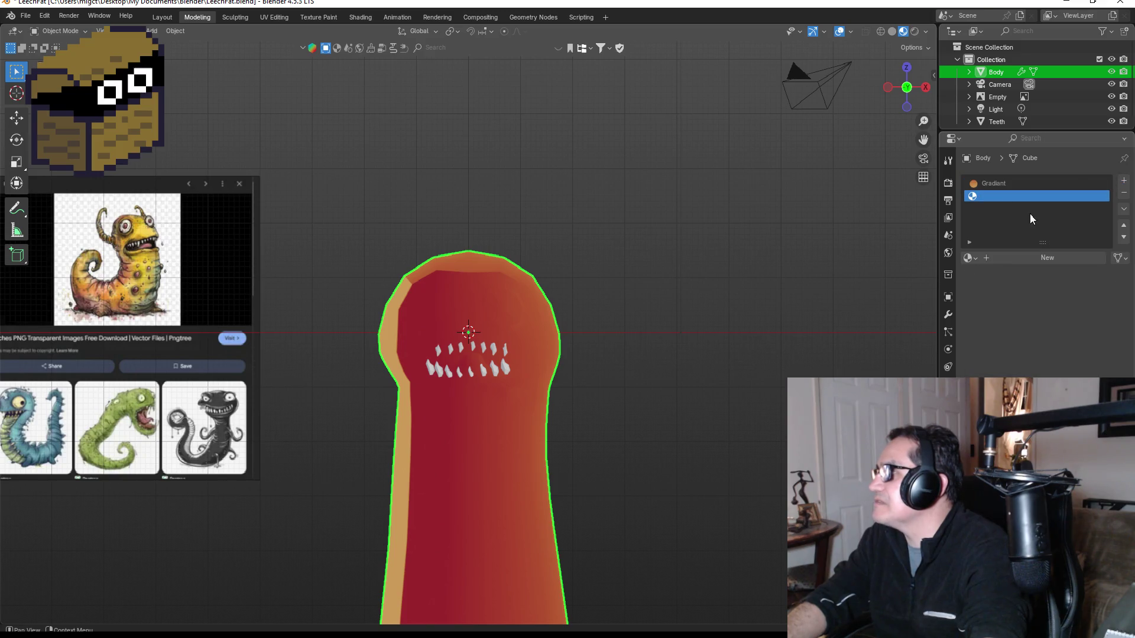
pyautogui.click(1056, 255)
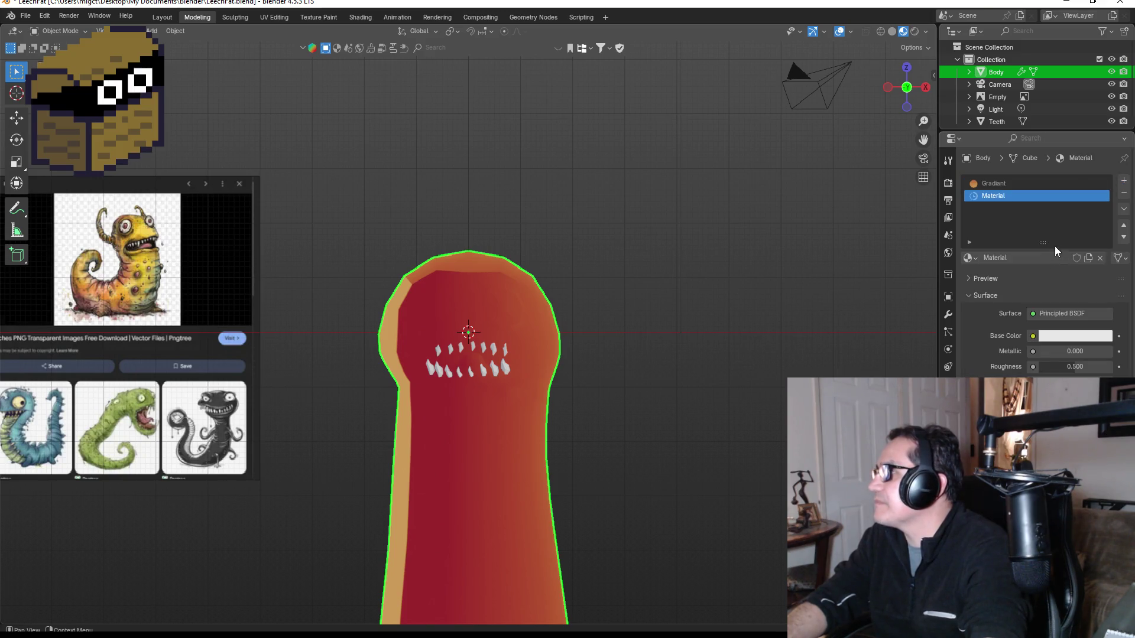
pyautogui.doubleClick(1033, 195)
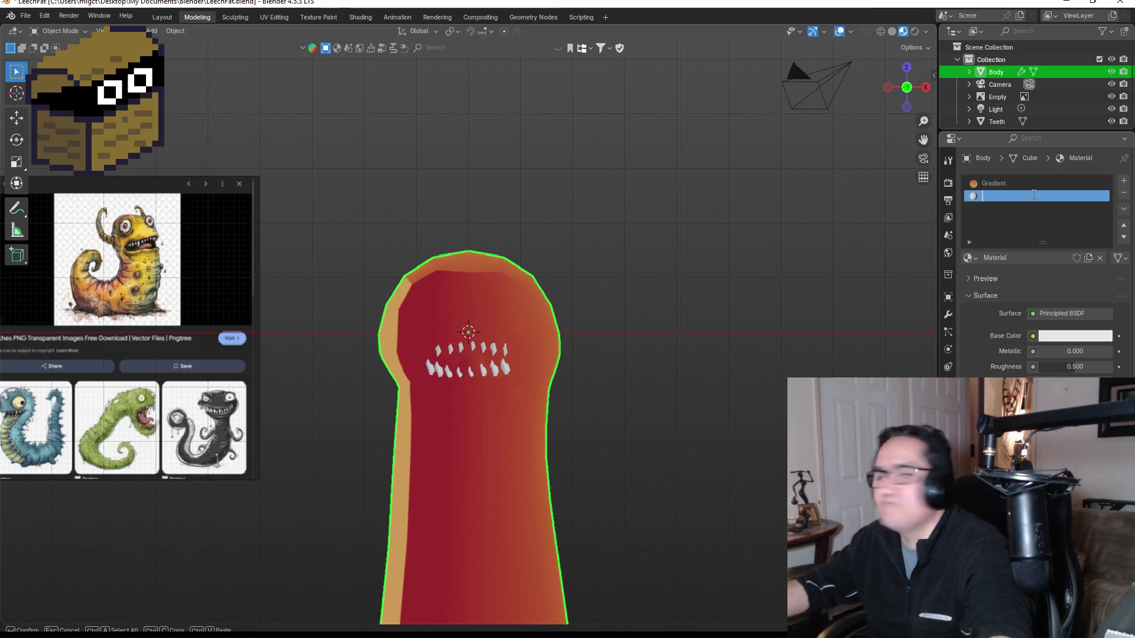
pyautogui.write('Blacm')
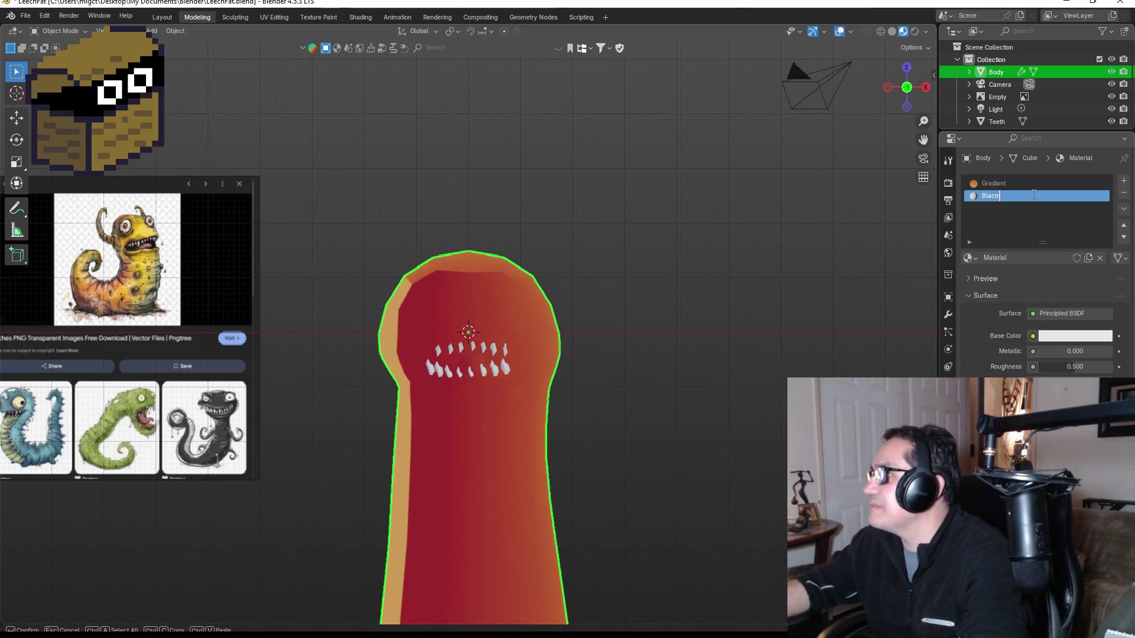
pyautogui.press('BackSpace')
pyautogui.write('k')
pyautogui.press('Return')
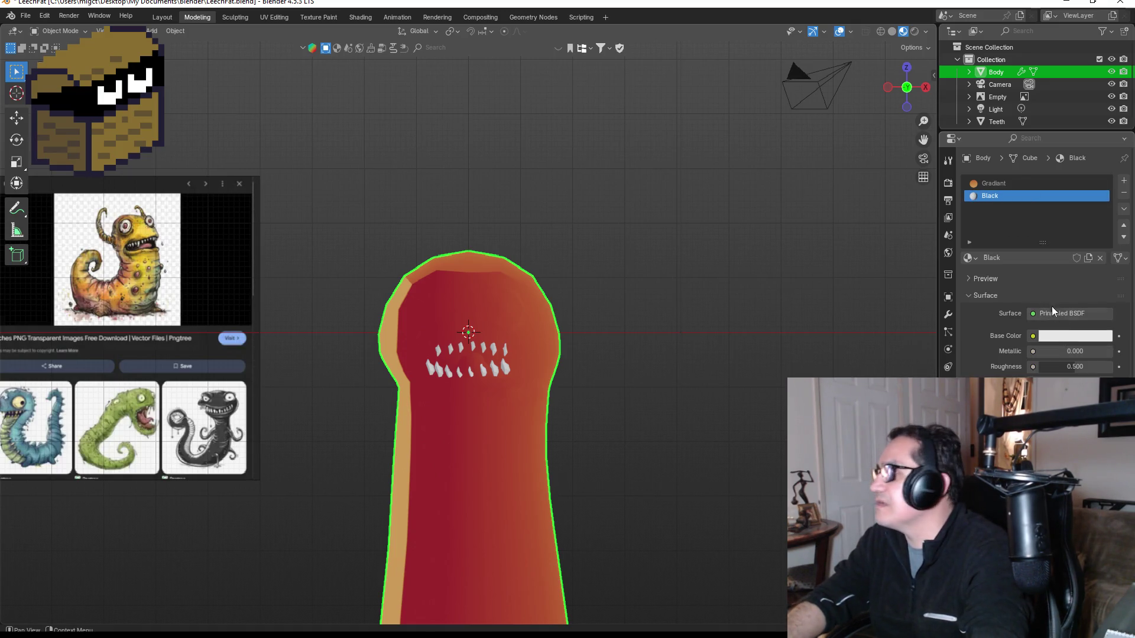
# Set its base colour to orange (hue 0.077, saturation 0.870) and rename it Yellow.
pyautogui.click(1068, 335)
pyautogui.moveTo(1047, 192)
pyautogui.mouseDown()
pyautogui.moveTo(1045, 214)
pyautogui.moveTo(1028, 213)
pyautogui.mouseUp()
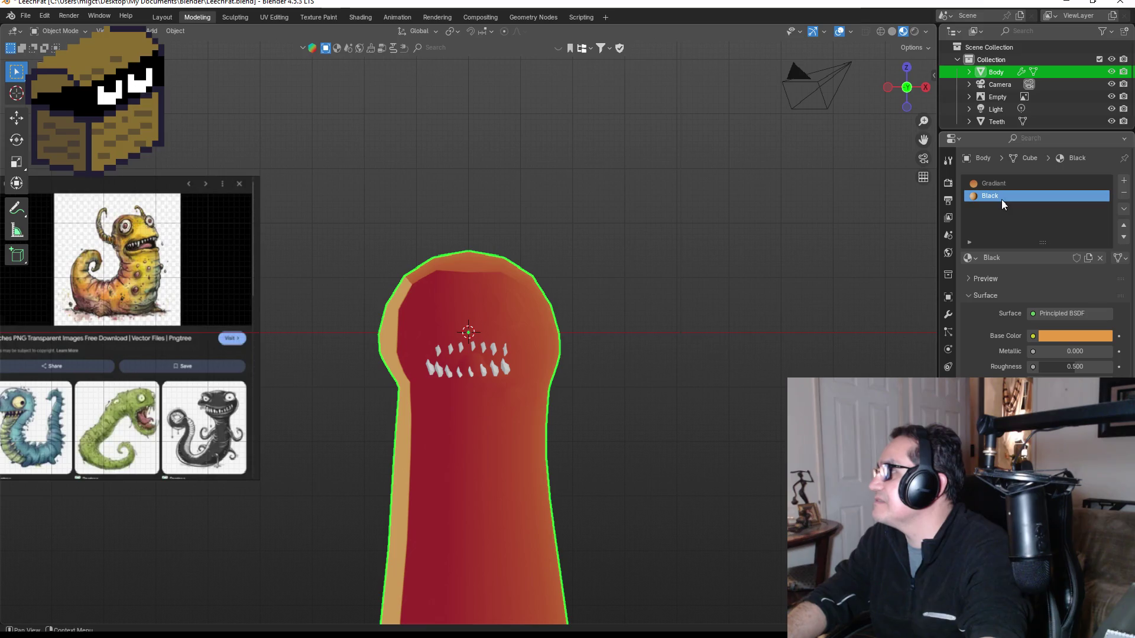
pyautogui.doubleClick(1001, 200)
pyautogui.press('BackSpace')
pyautogui.write('Yellow')
pyautogui.press('Return')
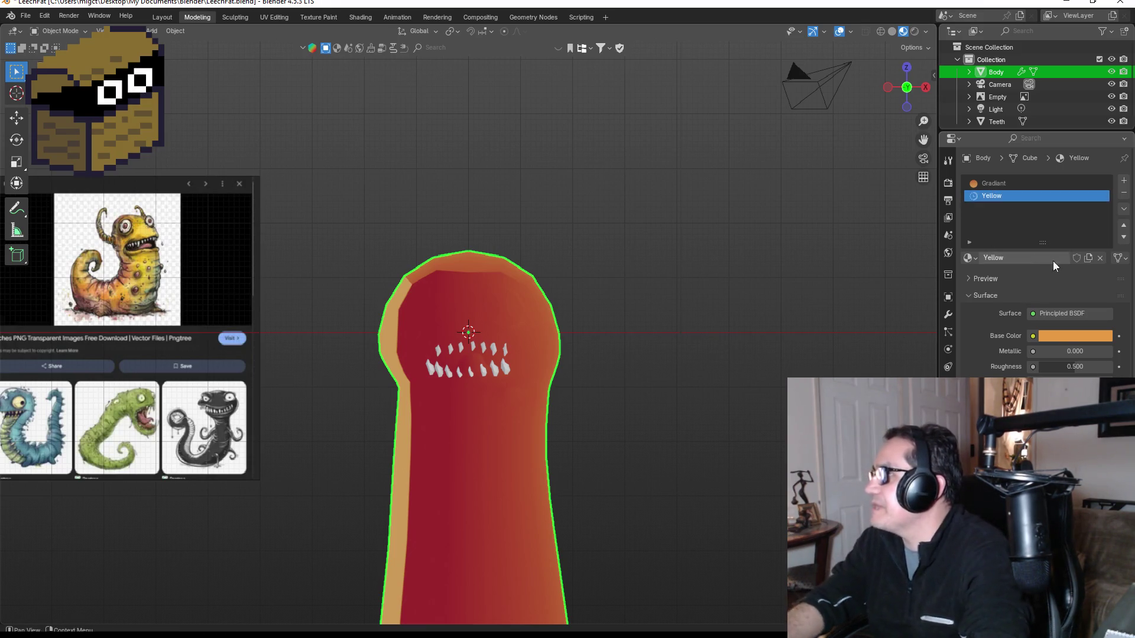
pyautogui.press('Tab')
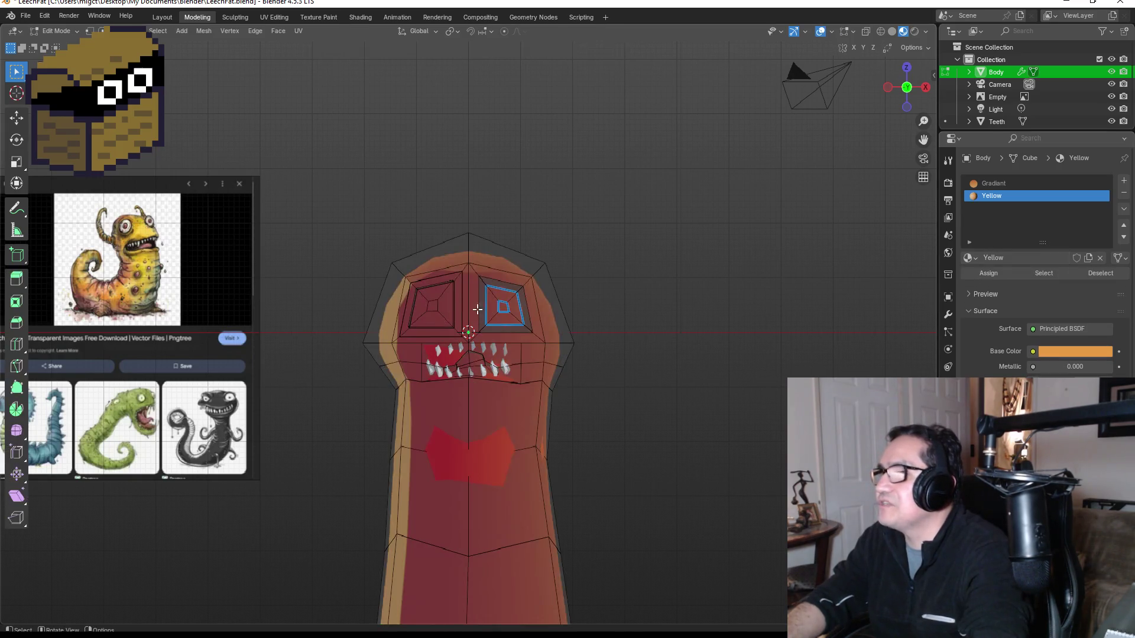
# Add a third material slot holding a new material named White.
pyautogui.scroll(4, 488, 292)
pyautogui.moveTo(1085, 354); pyautogui.dragTo(592, 272)
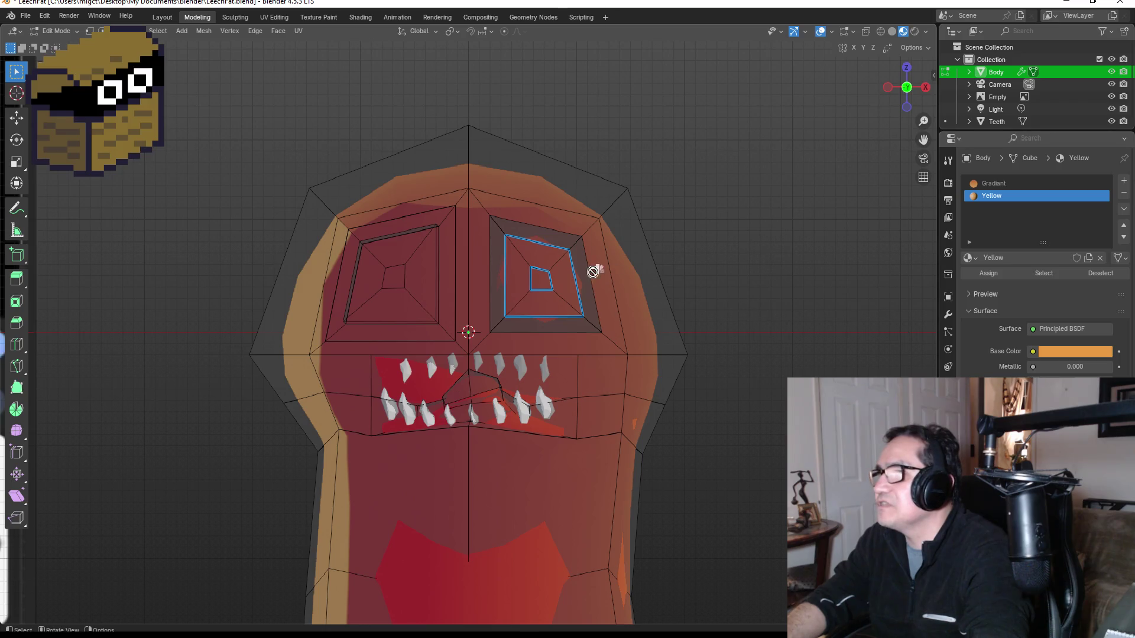
pyautogui.click(546, 284)
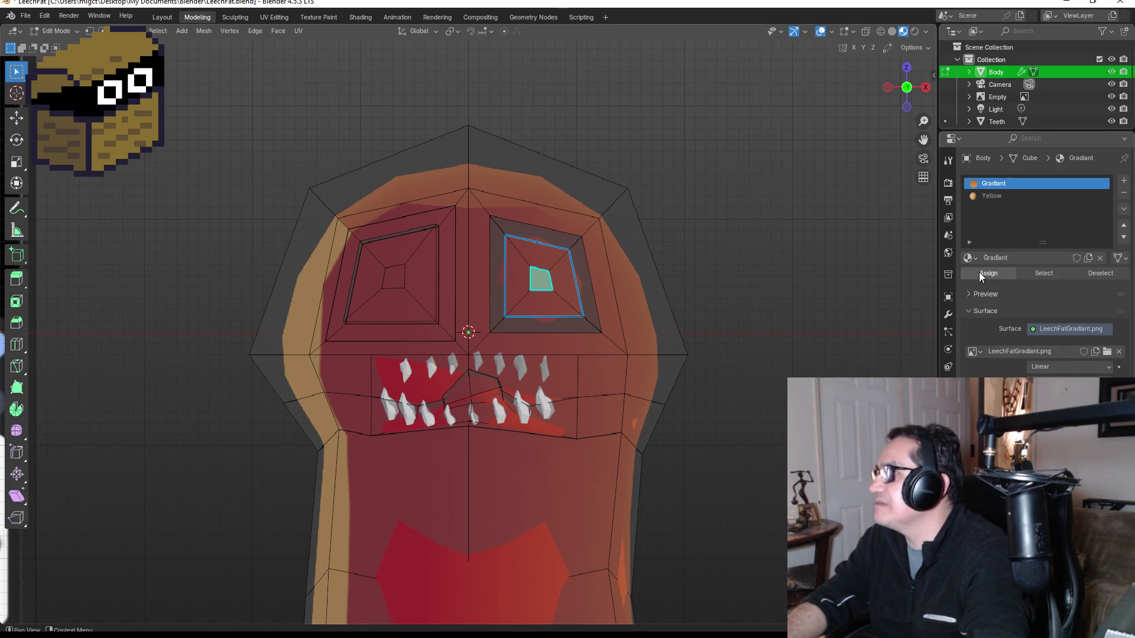
pyautogui.click(392, 278)
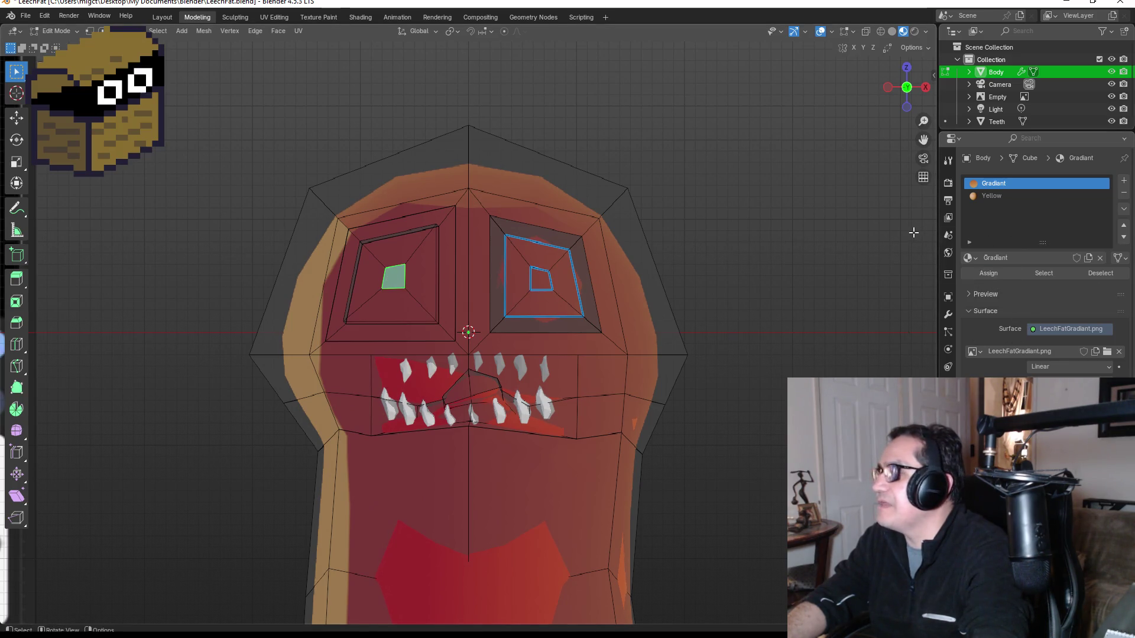
pyautogui.click(1124, 182)
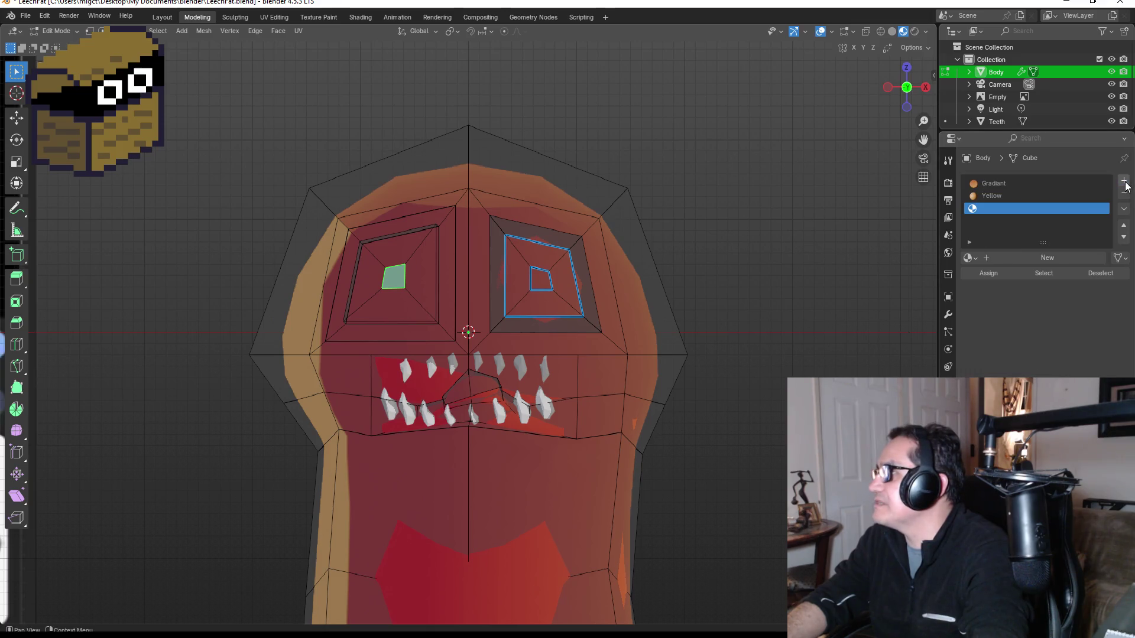
pyautogui.click(1029, 258)
pyautogui.doubleClick(1024, 209)
pyautogui.write('White')
pyautogui.press('Return')
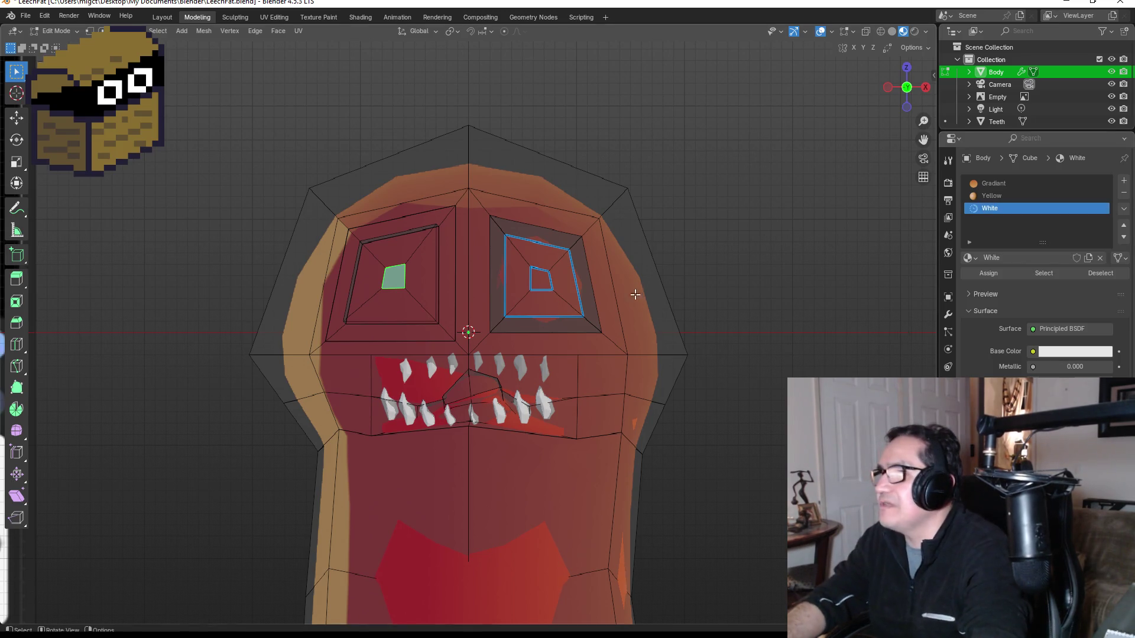
# Select the inner faces of both the right and left eyes.
pyautogui.click(561, 280)
pyautogui.keyDown('shift'); pyautogui.click(558, 260); pyautogui.keyUp('shift')
pyautogui.keyDown('shift'); pyautogui.click(508, 275); pyautogui.keyUp('shift')
pyautogui.keyDown('shift'); pyautogui.click(536, 296); pyautogui.keyUp('shift')
pyautogui.keyDown('shift'); pyautogui.click(429, 279); pyautogui.keyUp('shift')
pyautogui.keyDown('shift'); pyautogui.click(392, 296); pyautogui.keyUp('shift')
pyautogui.keyDown('shift'); pyautogui.click(399, 245); pyautogui.keyUp('shift')
pyautogui.keyDown('shift'); pyautogui.click(361, 281); pyautogui.keyUp('shift')
pyautogui.keyDown('shift'); pyautogui.click(402, 253); pyautogui.keyUp('shift')
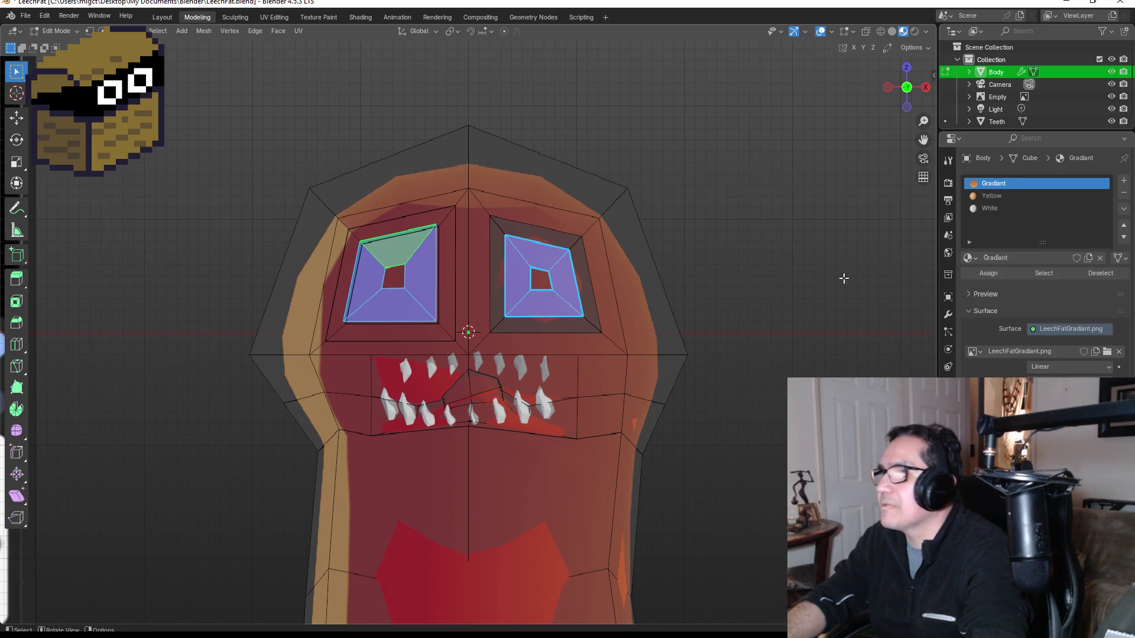
# Assign the White material to the selected eye faces and return to Object Mode.
pyautogui.click(993, 208)
pyautogui.click(994, 271)
pyautogui.press('Tab')
pyautogui.scroll(-3, 725, 286)
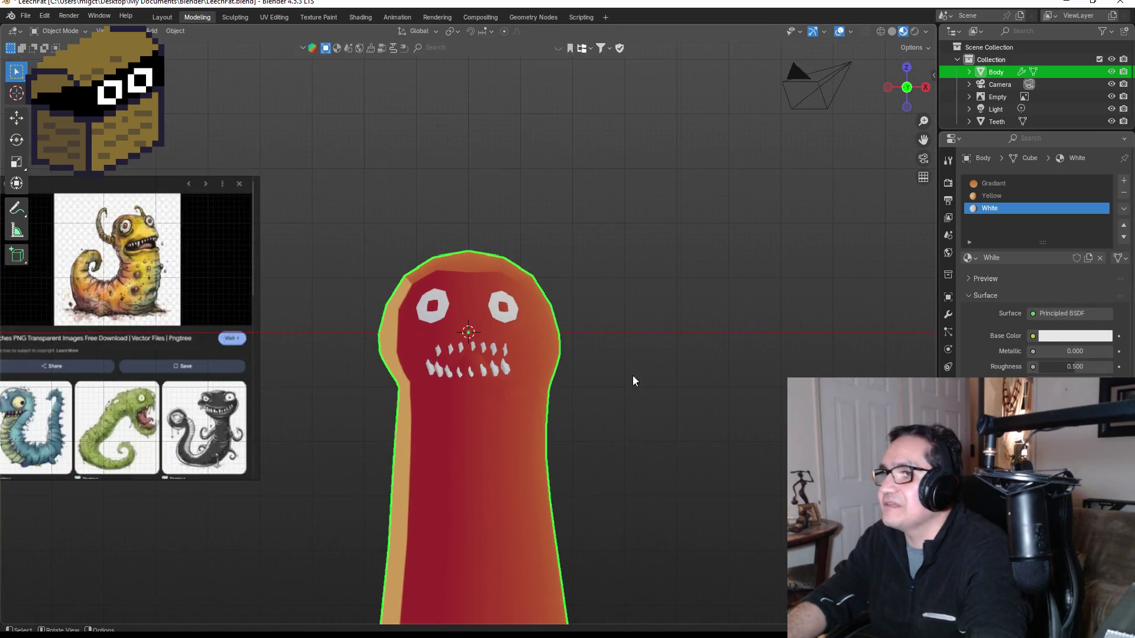
# Enter Edit Mode and select the thin face between the eyes and the upper eyelid.
pyautogui.scroll(3, 636, 375)
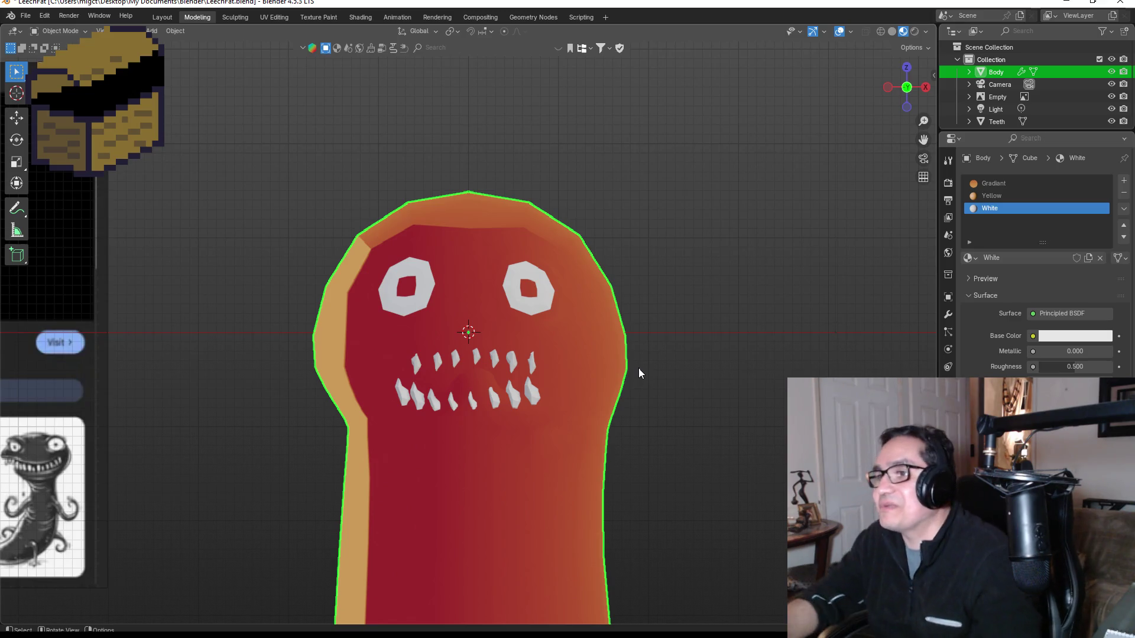
pyautogui.scroll(3, 512, 244)
pyautogui.scroll(-2, 441, 260)
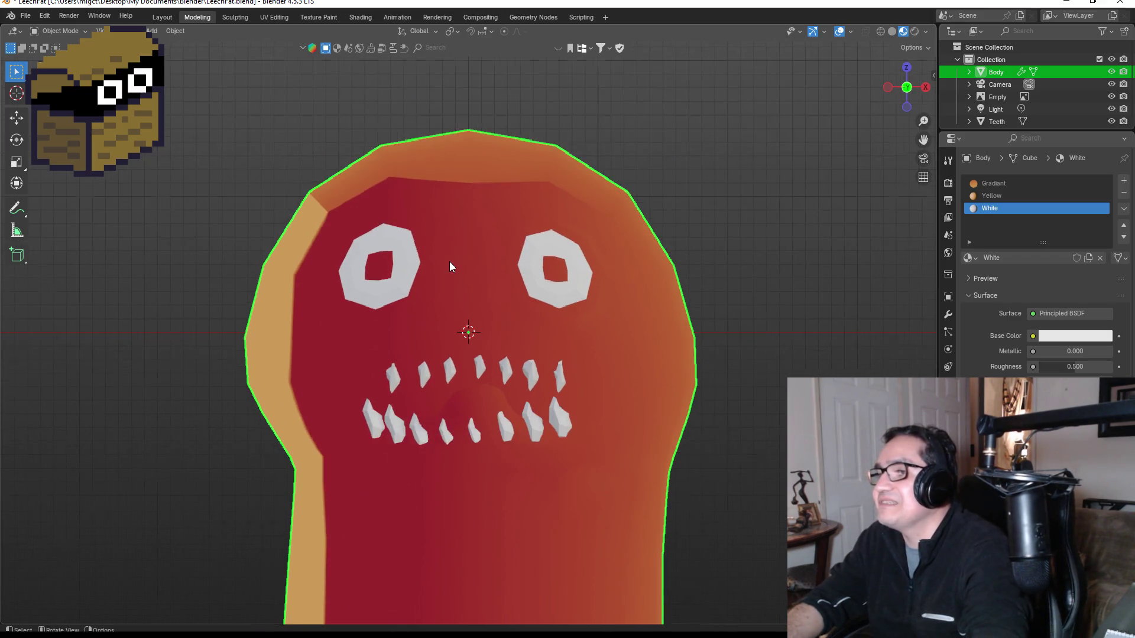
pyautogui.press('Tab')
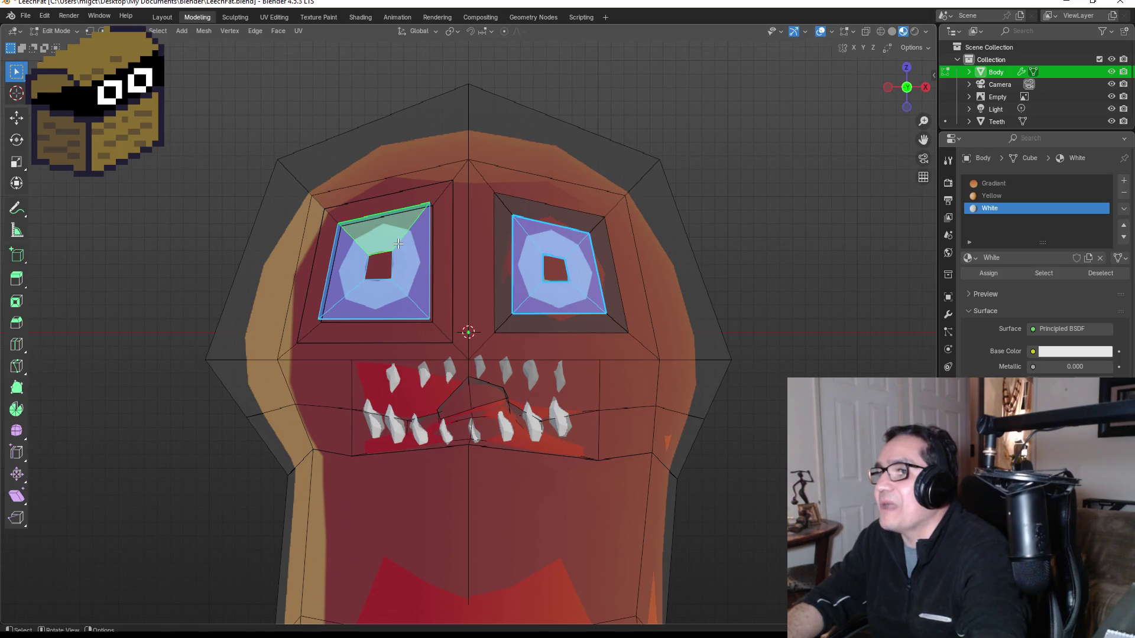
pyautogui.scroll(1, 398, 244)
pyautogui.click(433, 192)
pyautogui.scroll(-5, 435, 195)
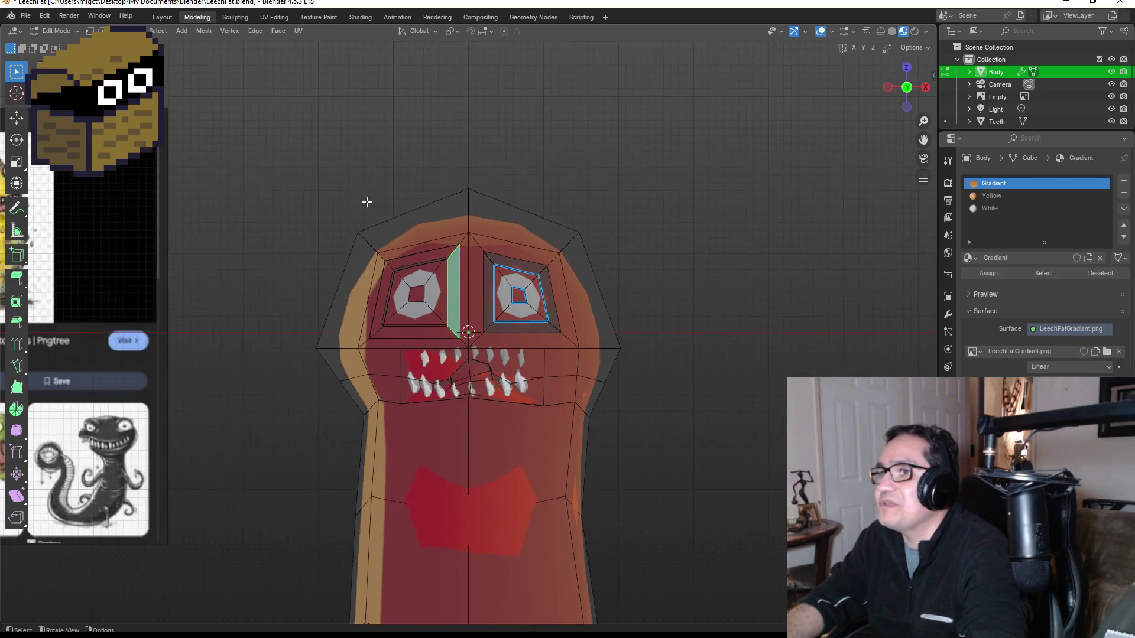
pyautogui.scroll(5, 402, 254)
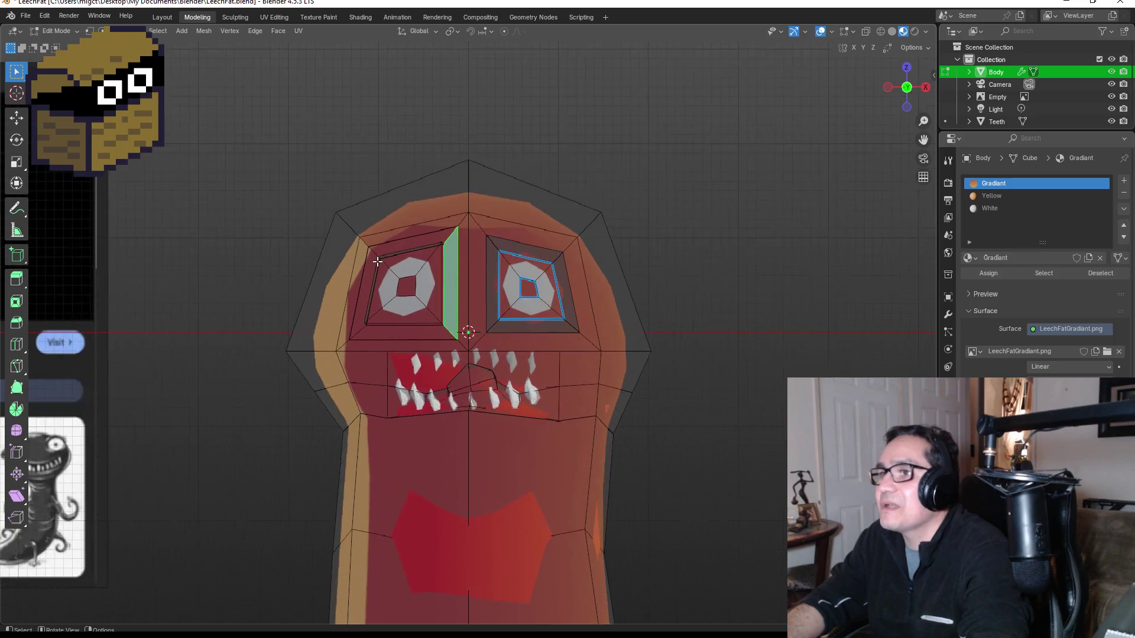
pyautogui.scroll(2, 358, 167)
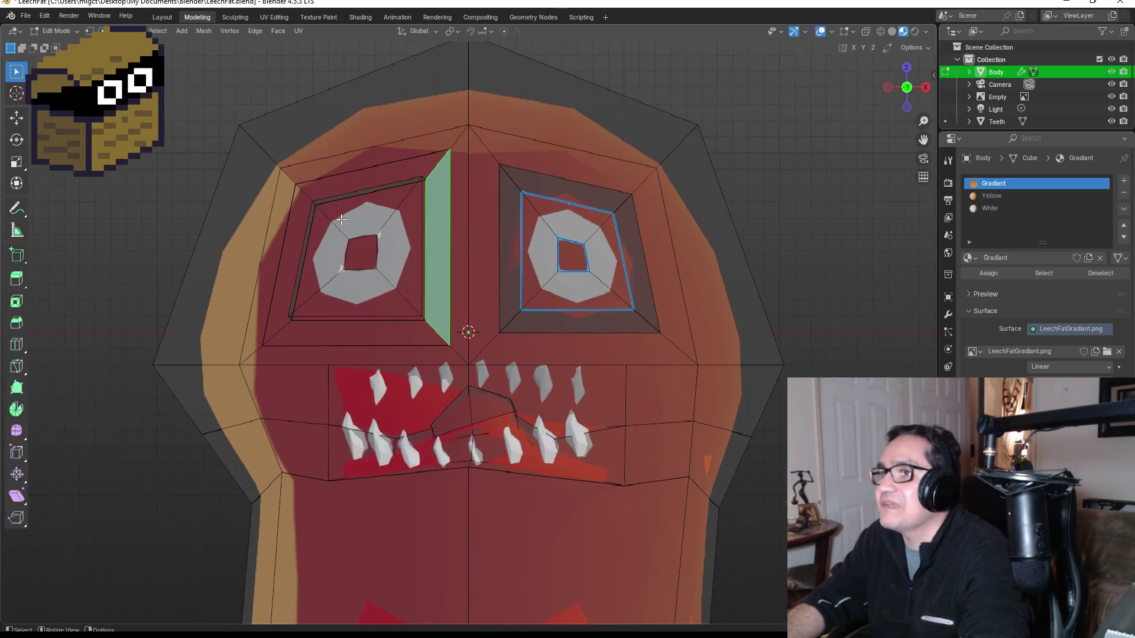
pyautogui.click(377, 163)
# Select the full face loop around the eye from above and check it from the side.
pyautogui.moveTo(358, 165)
pyautogui.mouseDown()
pyautogui.moveTo(456, 215)
pyautogui.moveTo(606, 393)
pyautogui.moveTo(584, 461)
pyautogui.mouseUp()
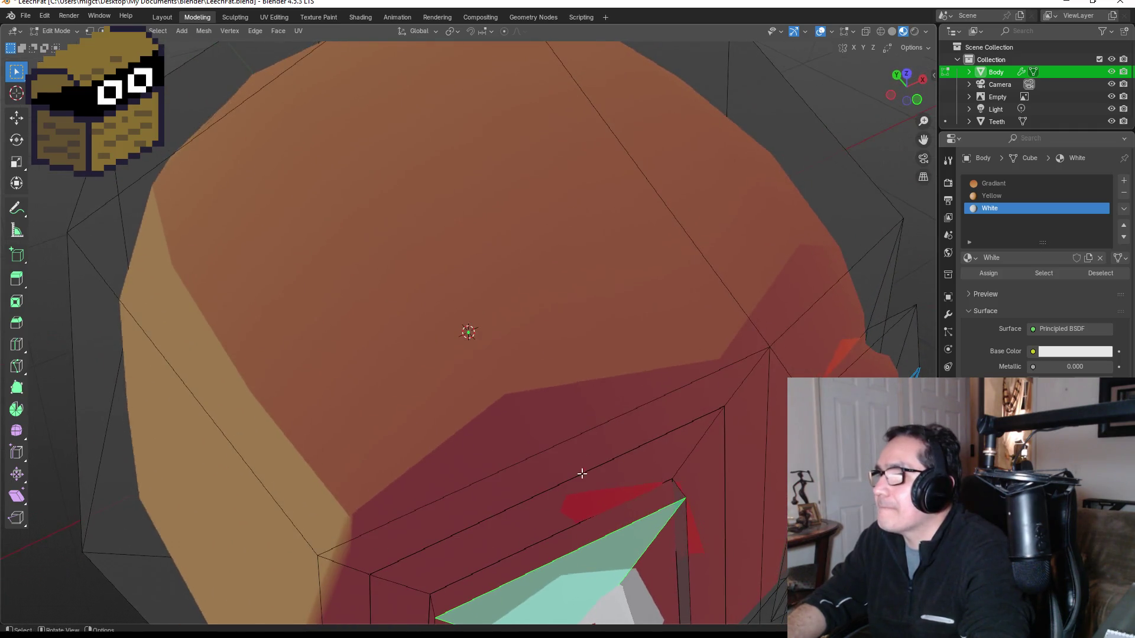
pyautogui.click(593, 530)
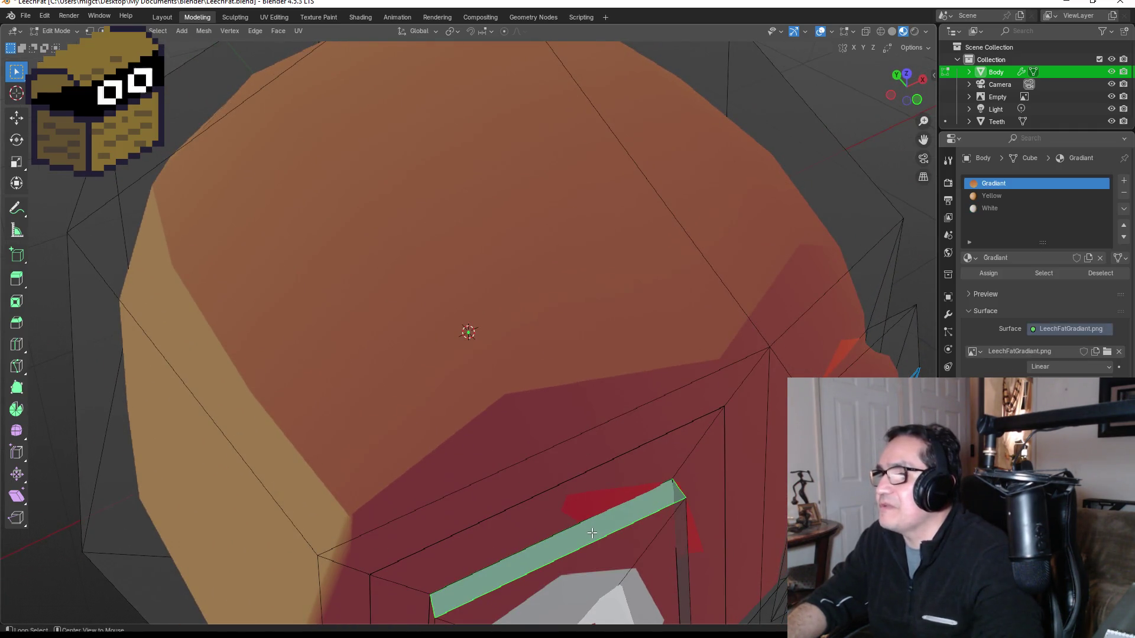
pyautogui.keyDown('alt'); pyautogui.click(591, 533); pyautogui.keyUp('alt')
pyautogui.scroll(-3, 592, 533)
pyautogui.scroll(3, 531, 451)
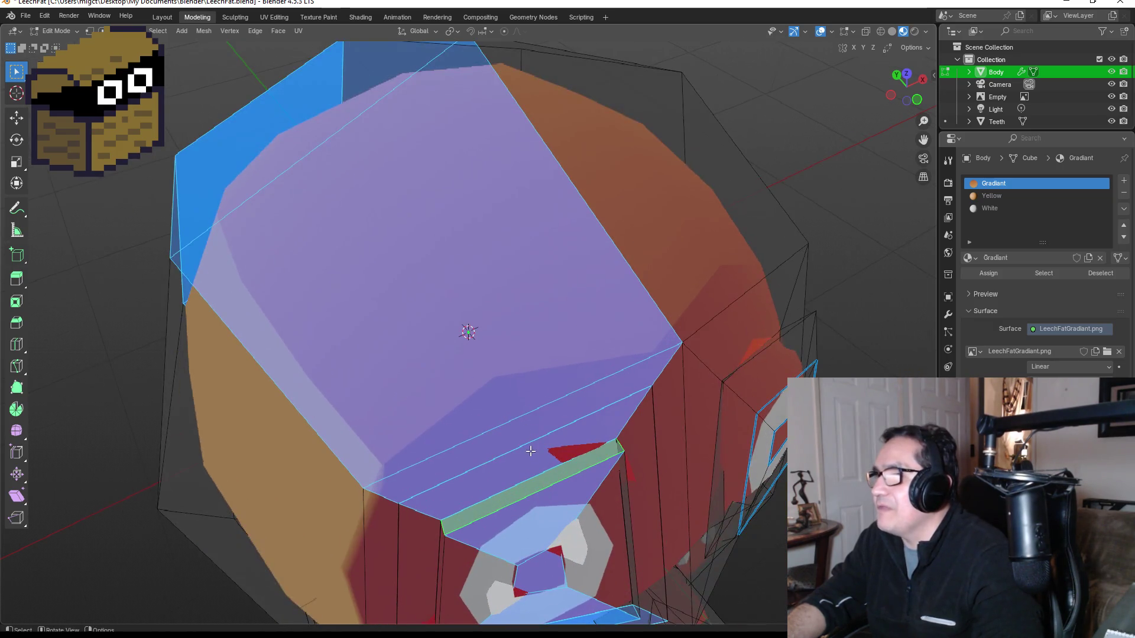
pyautogui.moveTo(545, 474)
pyautogui.mouseDown()
pyautogui.moveTo(472, 413)
pyautogui.moveTo(572, 405)
pyautogui.moveTo(227, 308)
pyautogui.moveTo(212, 266)
pyautogui.moveTo(320, 240)
pyautogui.mouseUp()
pyautogui.moveTo(446, 296)
pyautogui.mouseDown()
pyautogui.moveTo(410, 248)
pyautogui.moveTo(571, 278)
pyautogui.mouseUp()
pyautogui.moveTo(679, 254)
pyautogui.mouseDown()
pyautogui.moveTo(695, 248)
pyautogui.moveTo(670, 253)
pyautogui.mouseUp()
pyautogui.click(1124, 181)
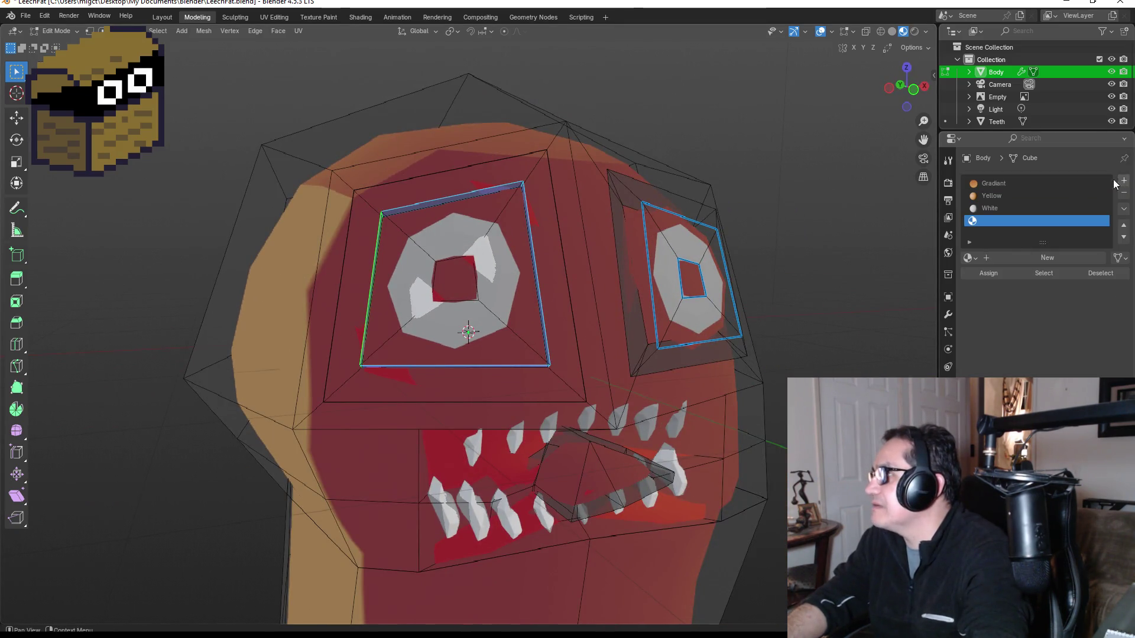
# Create a near-black material named Charcoal and assign it to the left eye's rim faces.
pyautogui.click(1052, 259)
pyautogui.doubleClick(1020, 220)
pyautogui.write('B')
pyautogui.press('BackSpace')
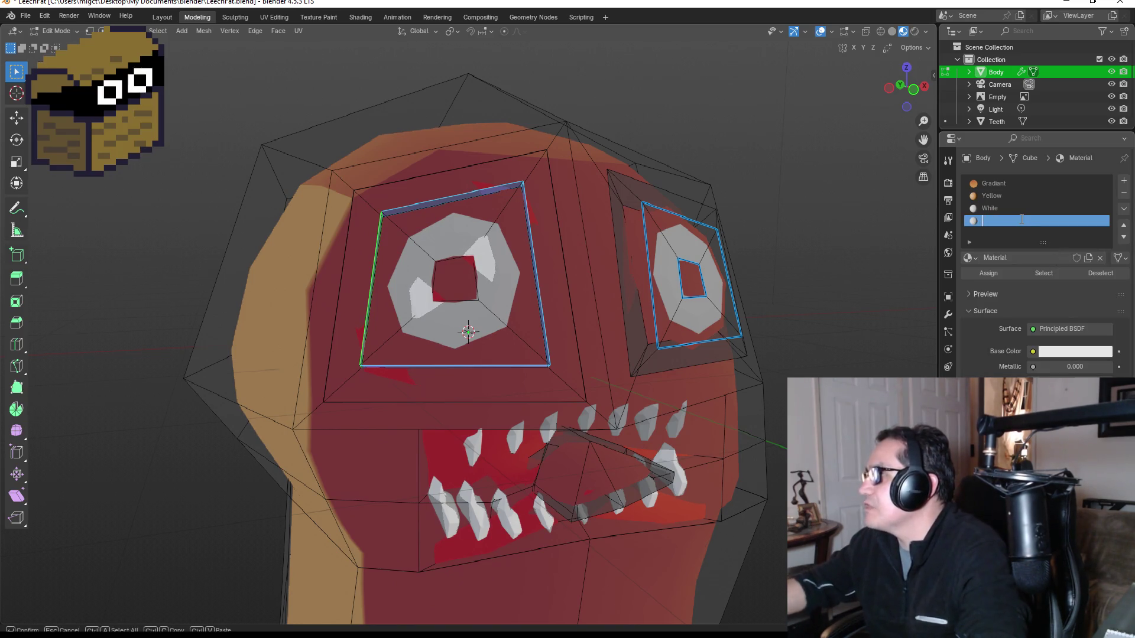
pyautogui.write('Charcoal')
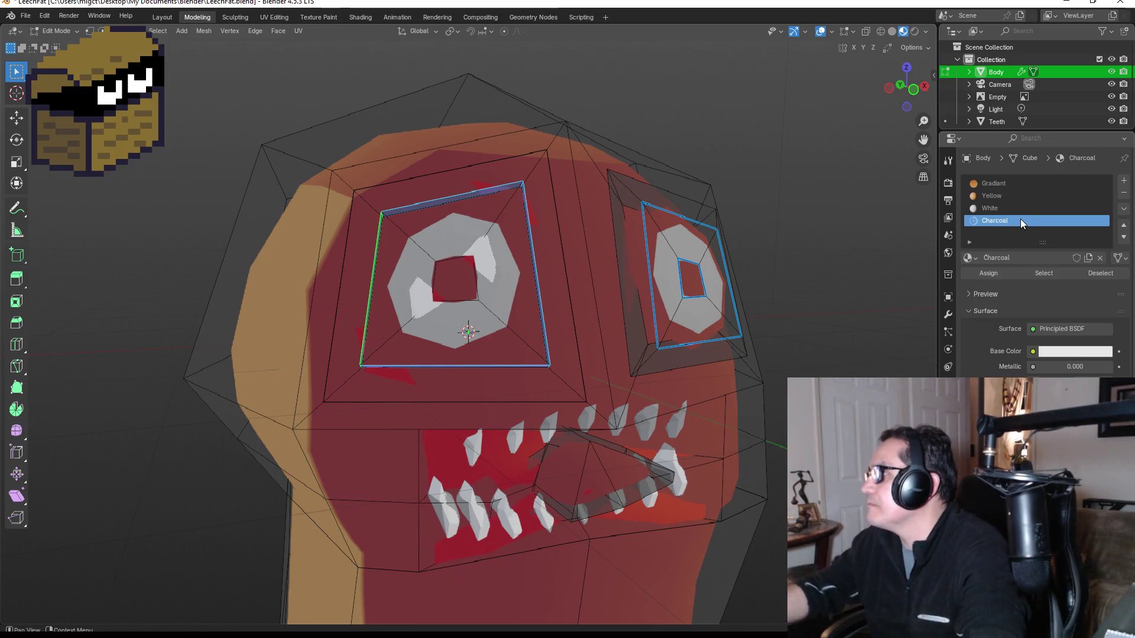
pyautogui.press('Return')
pyautogui.click(1083, 353)
pyautogui.moveTo(1104, 218); pyautogui.dragTo(1102, 225)
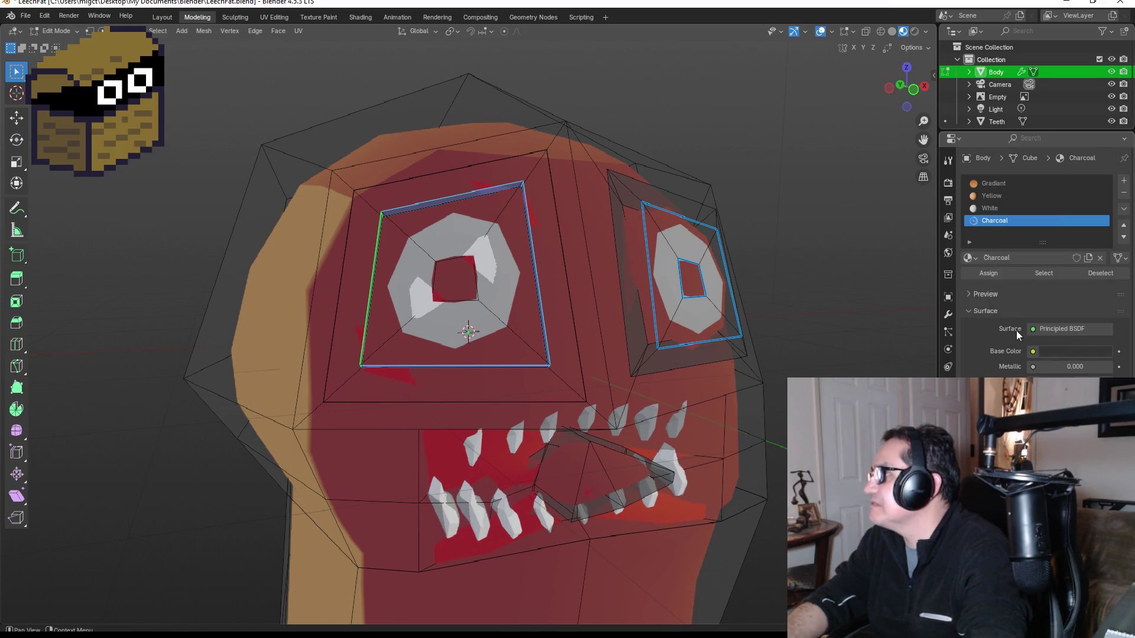
pyautogui.click(993, 280)
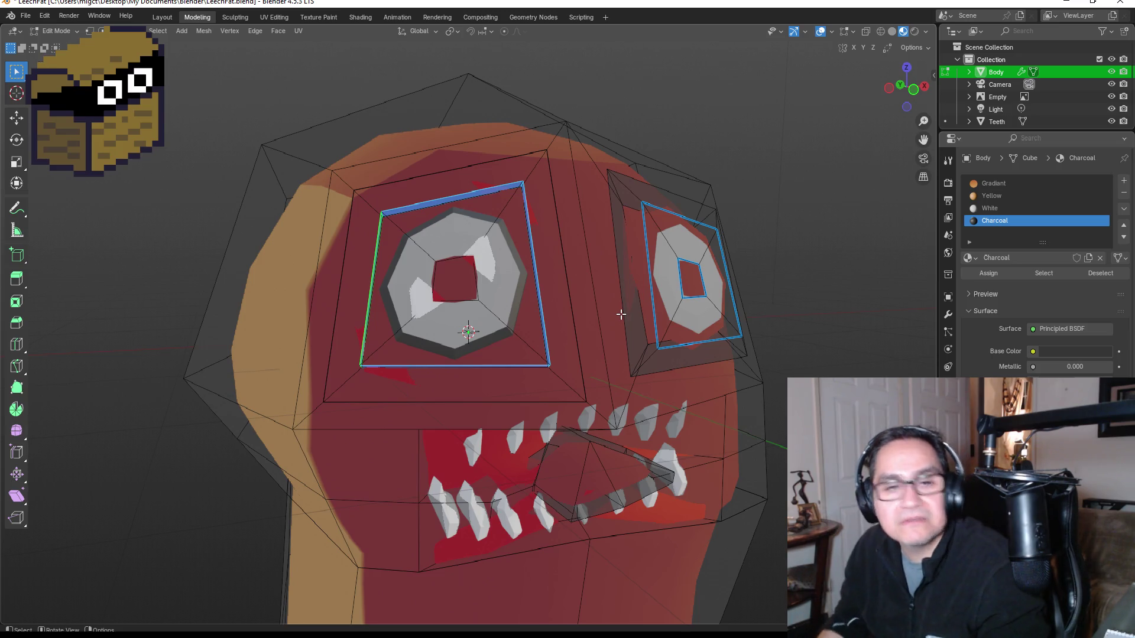
# Select the triangular and neighbouring faces beside the right eye socket.
pyautogui.press('KP_1')
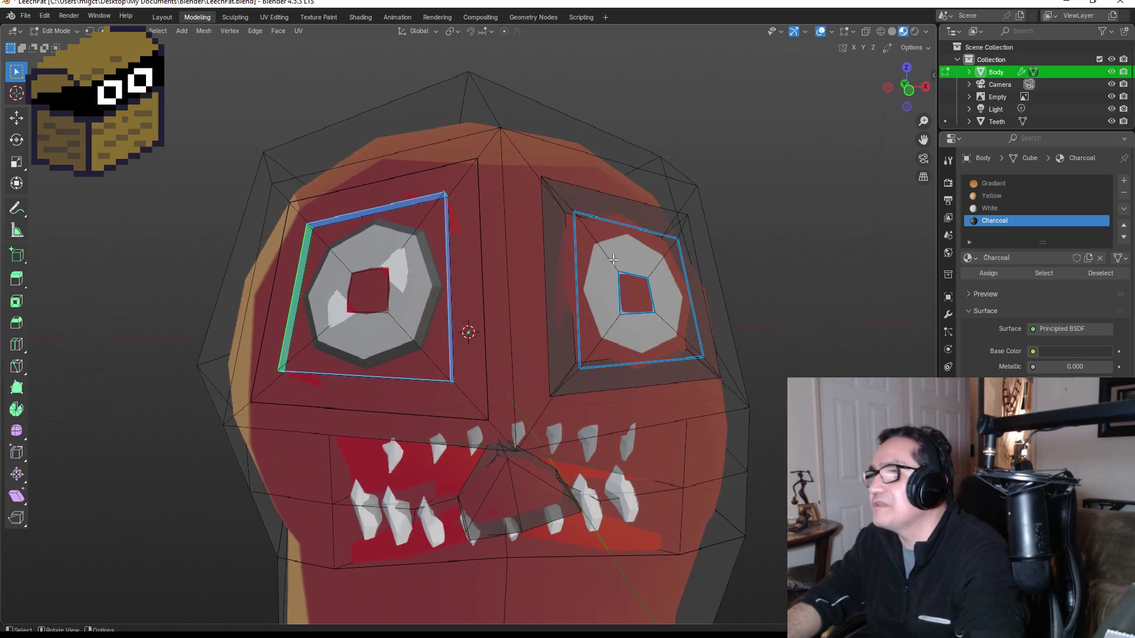
pyautogui.moveTo(653, 207)
pyautogui.mouseDown()
pyautogui.moveTo(514, 291)
pyautogui.moveTo(553, 295)
pyautogui.moveTo(425, 329)
pyautogui.moveTo(421, 300)
pyautogui.mouseUp()
pyautogui.click(362, 269)
pyautogui.moveTo(373, 266); pyautogui.dragTo(493, 287)
pyautogui.moveTo(588, 268)
pyautogui.mouseDown()
pyautogui.moveTo(461, 294)
pyautogui.moveTo(417, 337)
pyautogui.moveTo(300, 283)
pyautogui.mouseUp()
pyautogui.scroll(3, 282, 276)
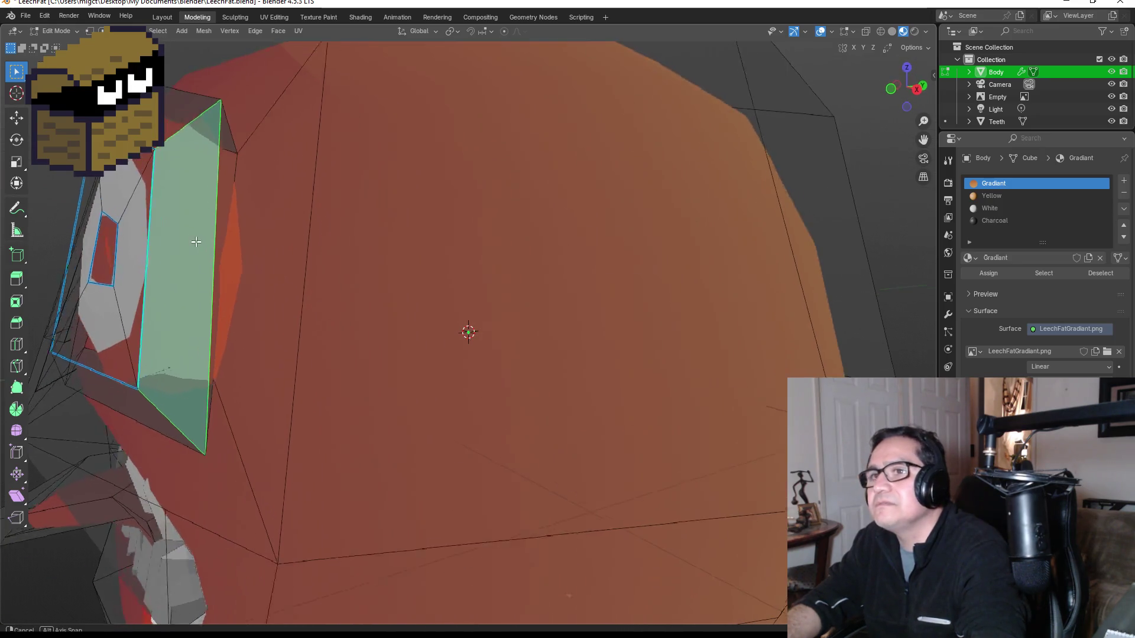
pyautogui.click(203, 237)
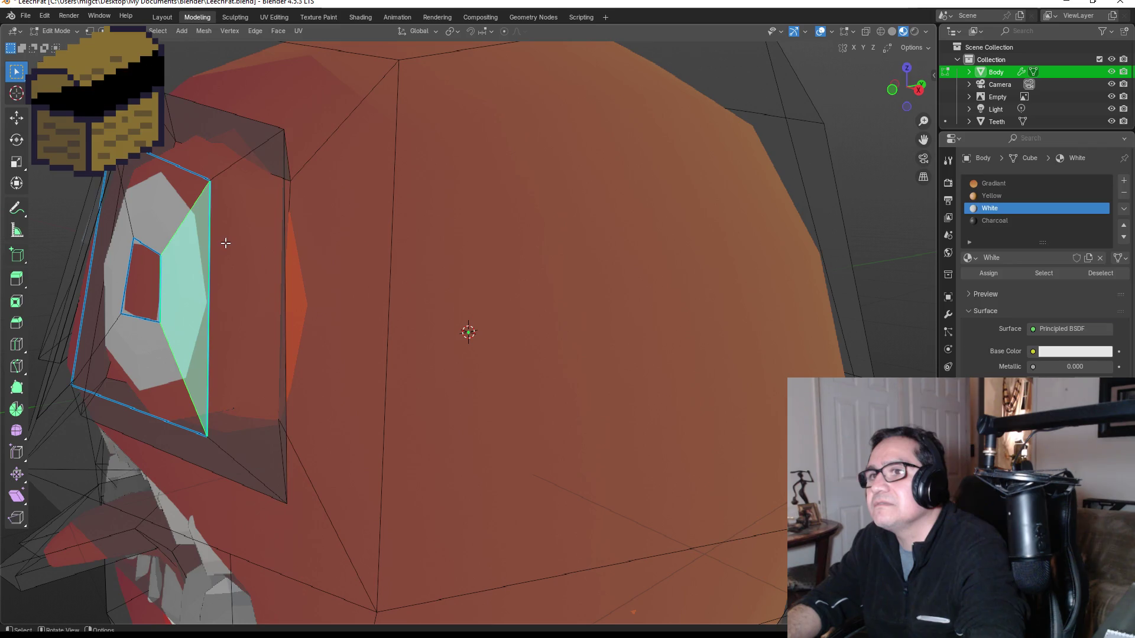
pyautogui.click(225, 243)
# Add the right eye's top, left, bottom and right rim faces, assign Charcoal, and return to Object Mode.
pyautogui.moveTo(228, 246)
pyautogui.mouseDown()
pyautogui.moveTo(357, 175)
pyautogui.moveTo(354, 215)
pyautogui.mouseUp()
pyautogui.click(356, 177)
pyautogui.keyDown('shift'); pyautogui.click(362, 233); pyautogui.keyUp('shift')
pyautogui.keyDown('shift'); pyautogui.click(506, 451); pyautogui.keyUp('shift')
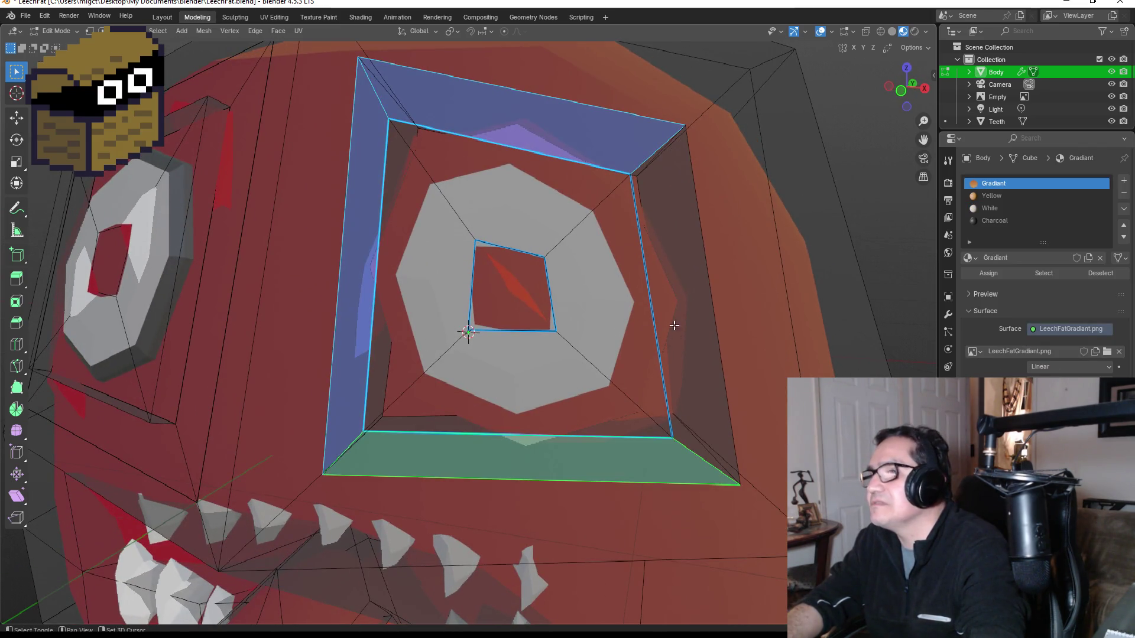
pyautogui.keyDown('shift'); pyautogui.click(676, 327); pyautogui.keyUp('shift')
pyautogui.click(990, 220)
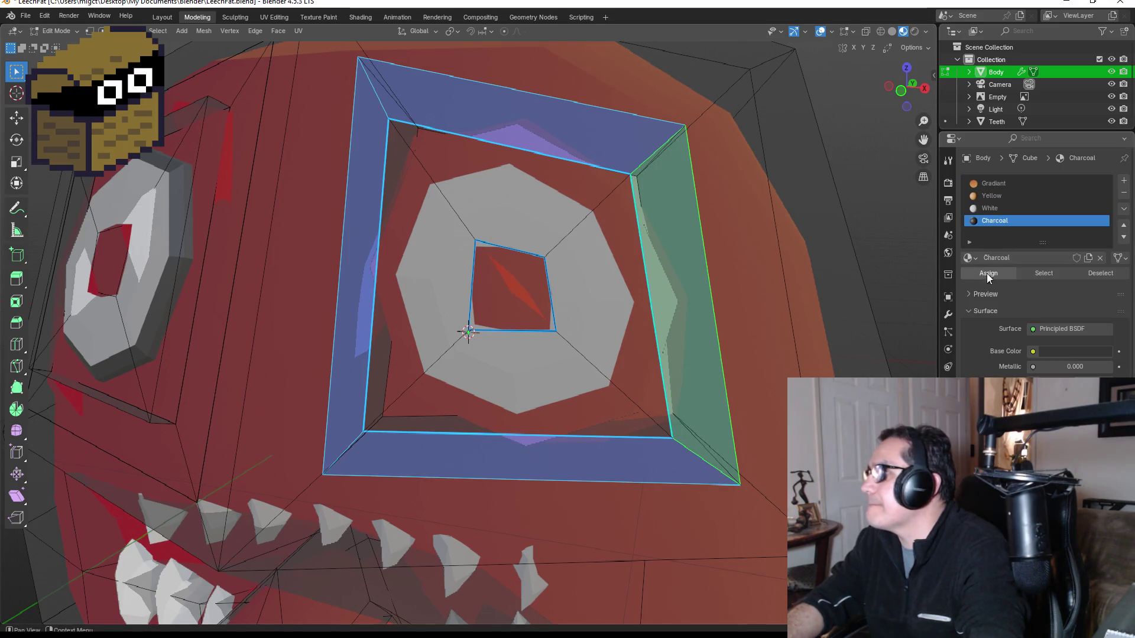
pyautogui.click(986, 276)
pyautogui.scroll(-4, 690, 318)
pyautogui.press('Tab')
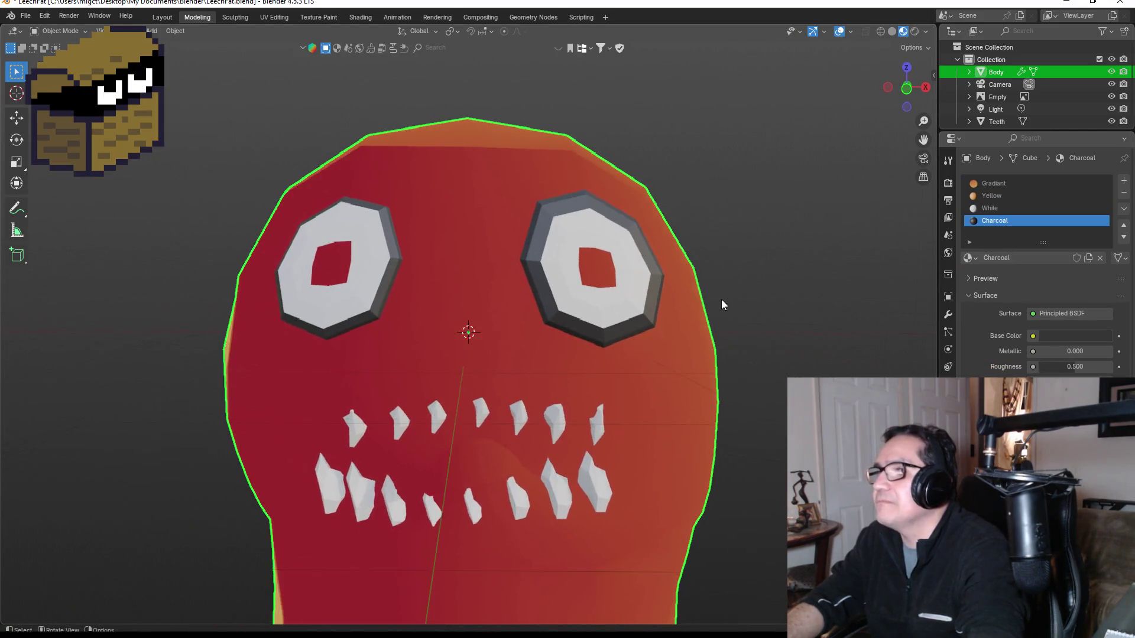
pyautogui.scroll(-4, 715, 313)
pyautogui.press('KP_1')
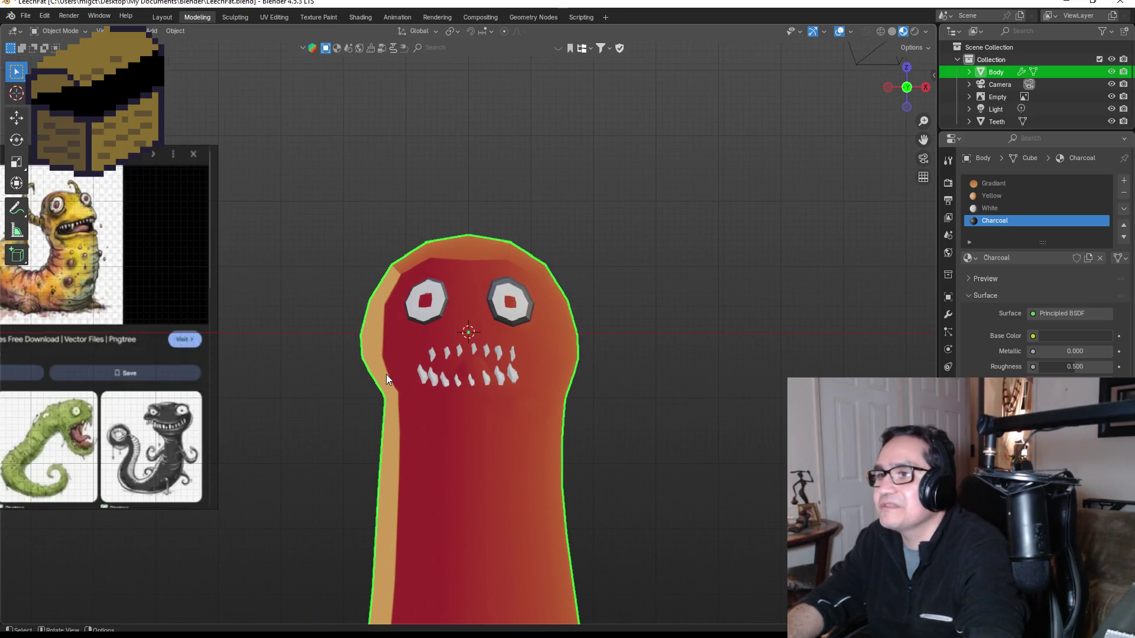
pyautogui.scroll(3, 361, 370)
pyautogui.press('KP_4')
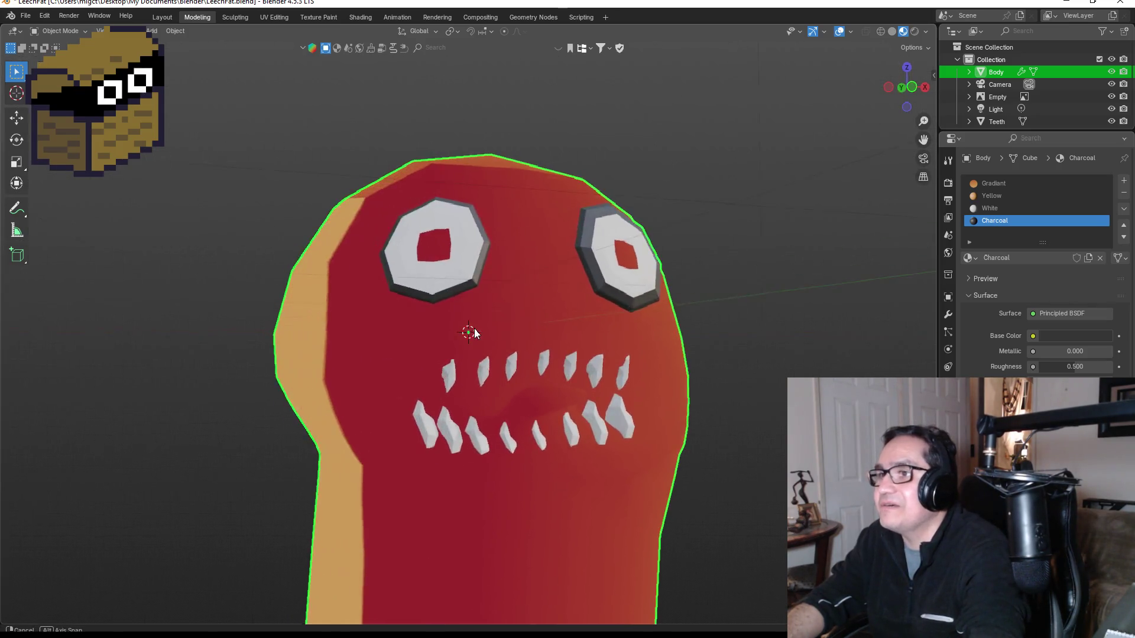
pyautogui.press('KP_1')
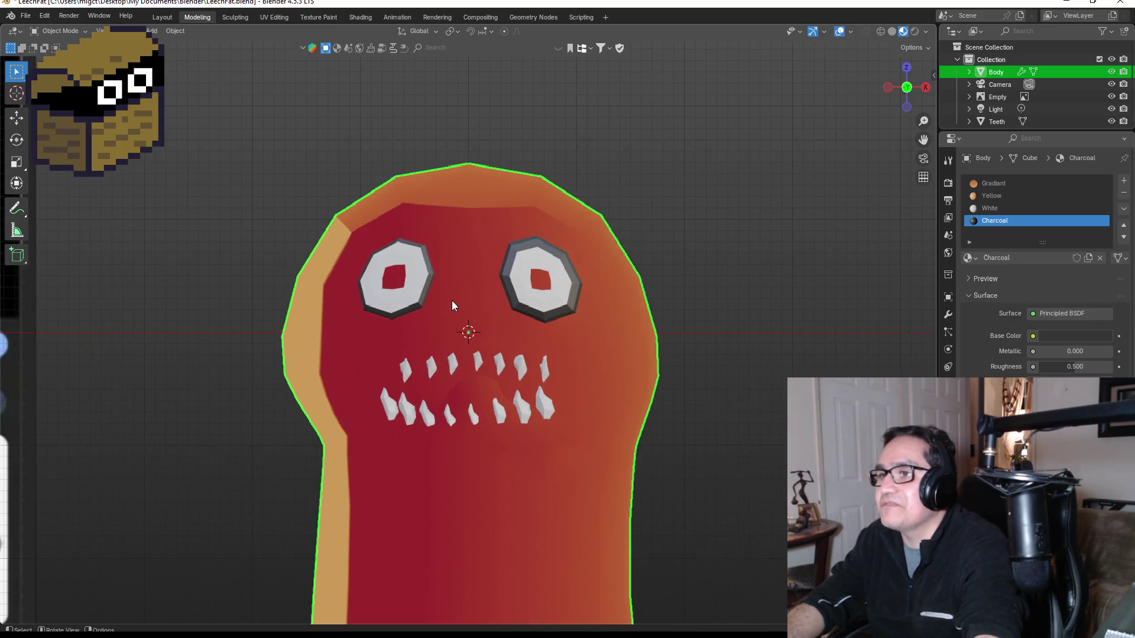
pyautogui.scroll(-3, 503, 346)
pyautogui.scroll(3, 467, 390)
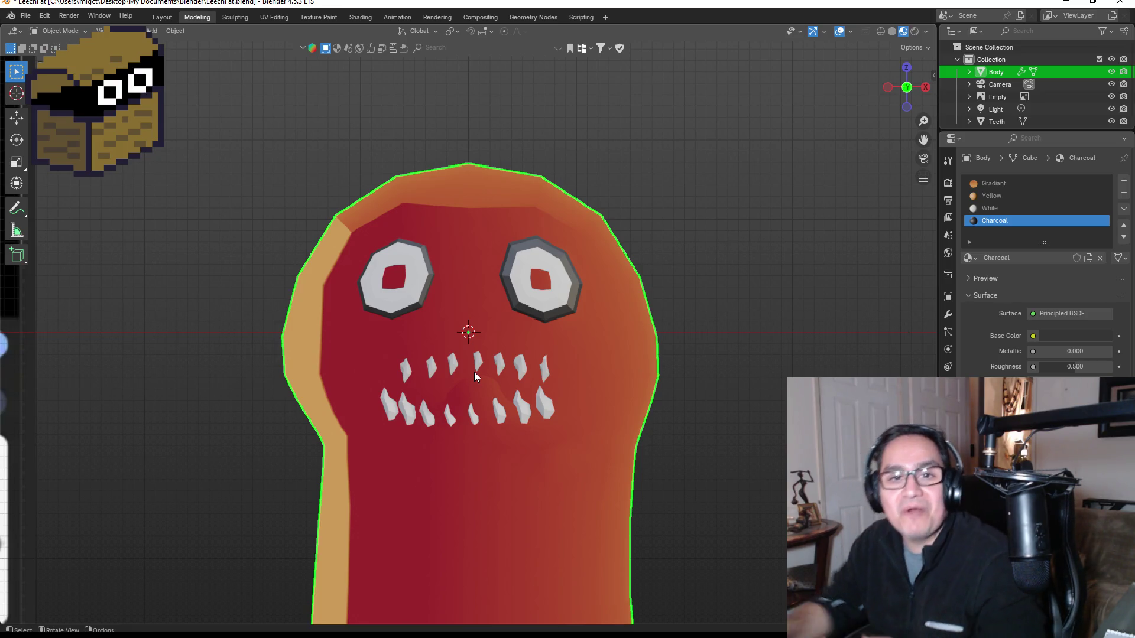
pyautogui.scroll(-5, 512, 332)
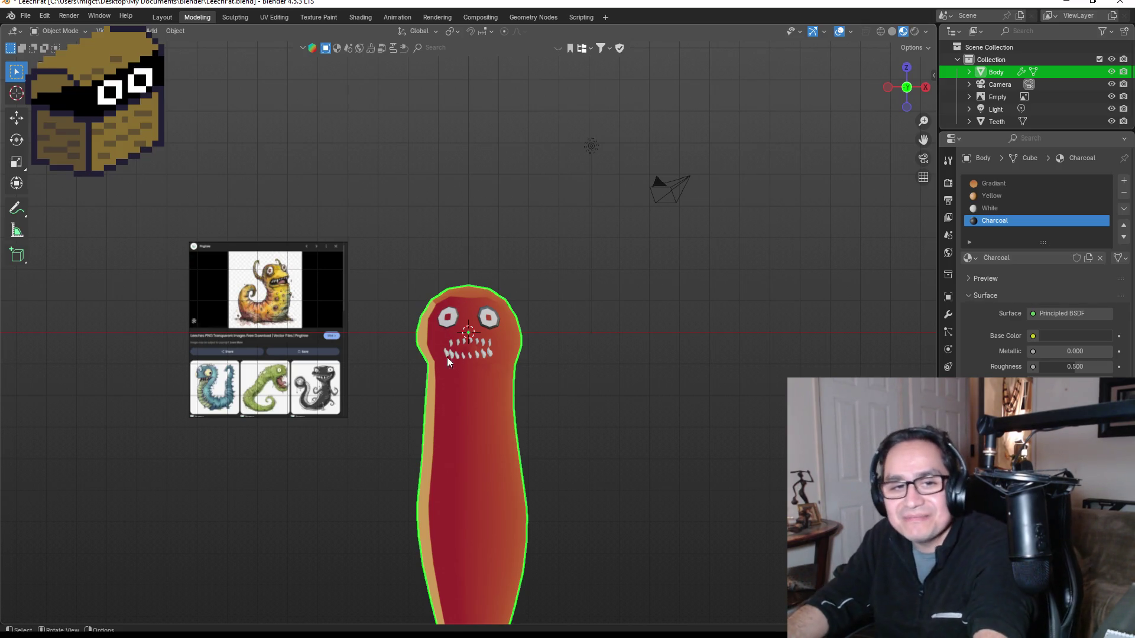
pyautogui.scroll(2, 418, 365)
pyautogui.scroll(2, 414, 393)
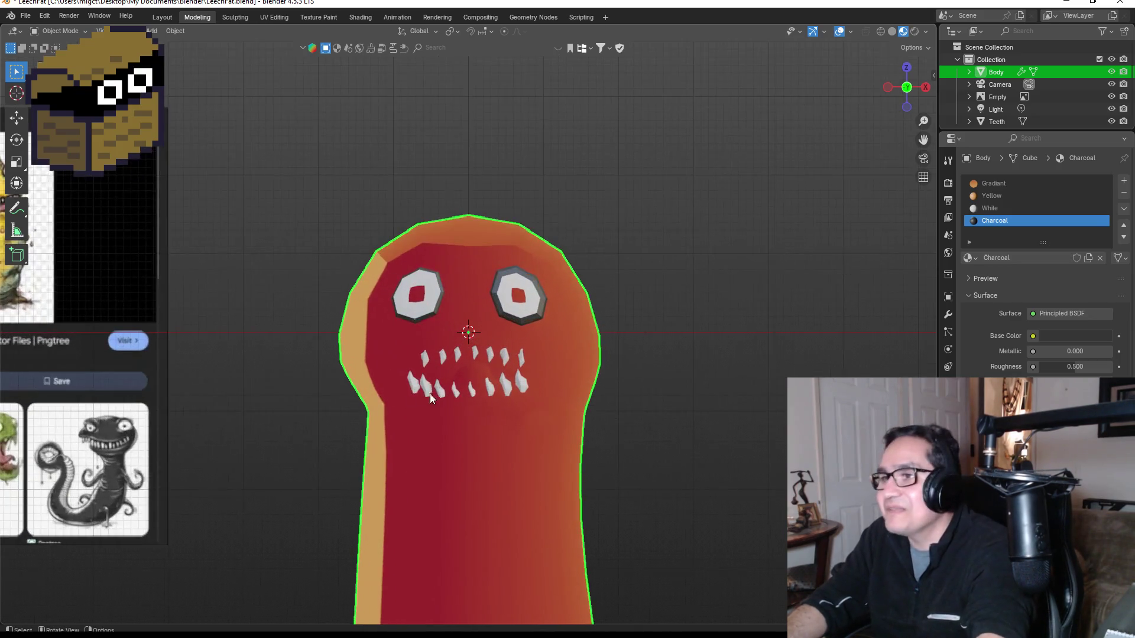
pyautogui.scroll(1, 462, 375)
pyautogui.moveTo(481, 313)
pyautogui.mouseDown()
pyautogui.moveTo(523, 326)
pyautogui.moveTo(428, 295)
pyautogui.mouseUp()
pyautogui.scroll(3, 364, 296)
# In Edit Mode, select the top, left and bottom faces framing the left eye.
pyautogui.press('Tab')
pyautogui.scroll(2, 375, 195)
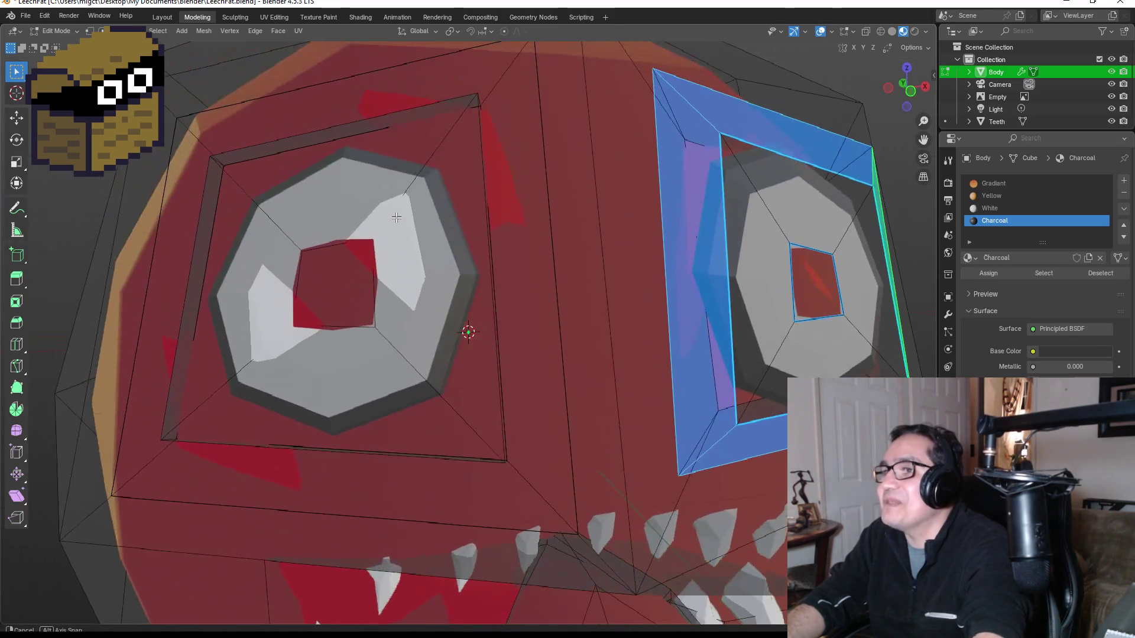
pyautogui.moveTo(375, 195); pyautogui.dragTo(410, 215)
pyautogui.click(430, 227)
pyautogui.scroll(-1, 430, 226)
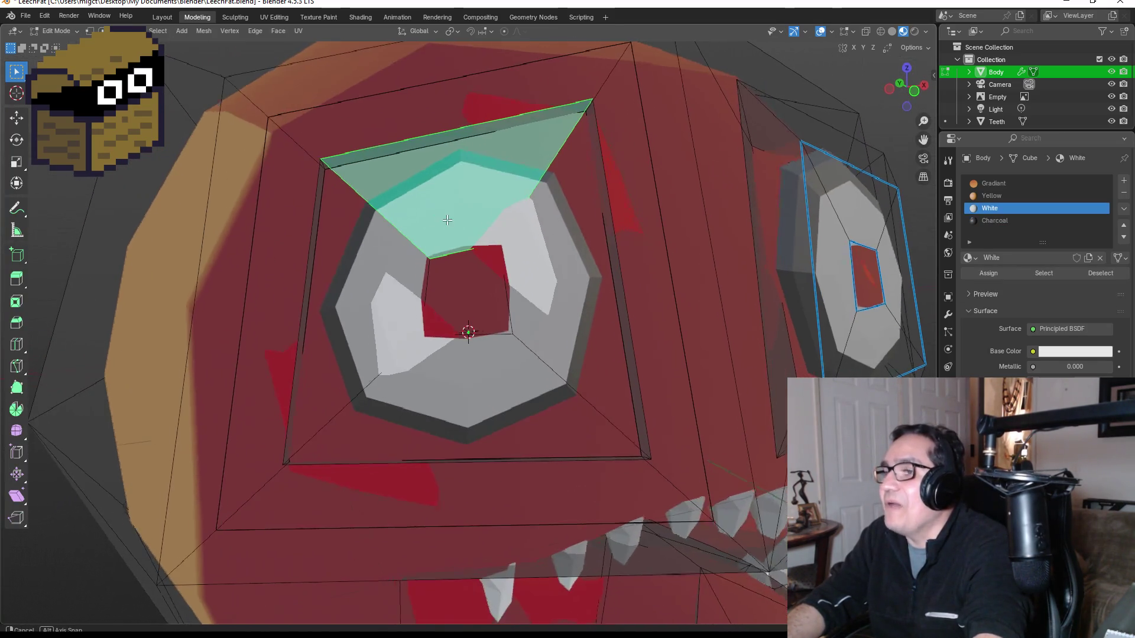
pyautogui.click(358, 266)
pyautogui.click(452, 411)
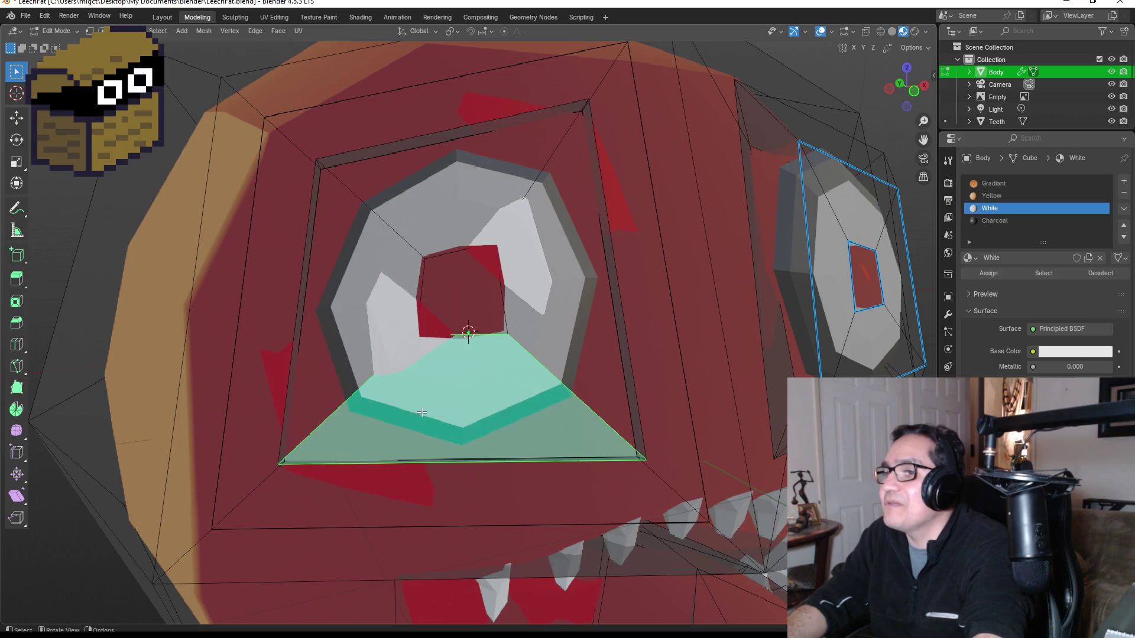
pyautogui.moveTo(452, 411); pyautogui.dragTo(433, 279)
# Add the vertical, top and bottom frame faces, assign Charcoal, and preview before re-entering Edit Mode.
pyautogui.click(509, 238)
pyautogui.keyDown('shift'); pyautogui.click(686, 167); pyautogui.keyUp('shift')
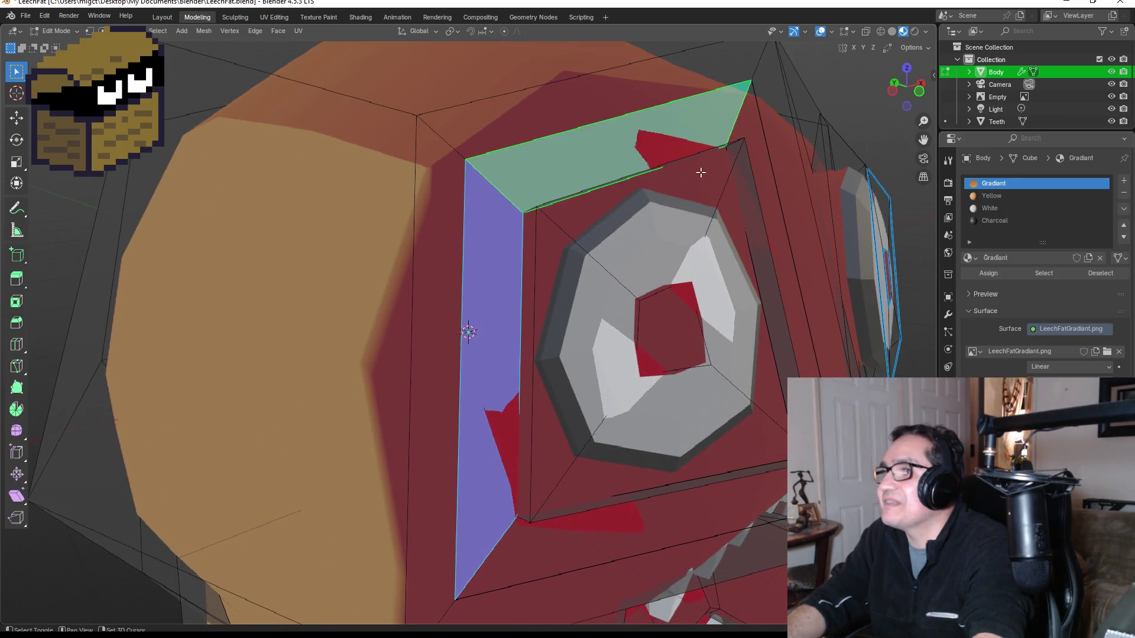
pyautogui.moveTo(687, 167); pyautogui.dragTo(646, 162)
pyautogui.keyDown('shift'); pyautogui.click(483, 181); pyautogui.keyUp('shift')
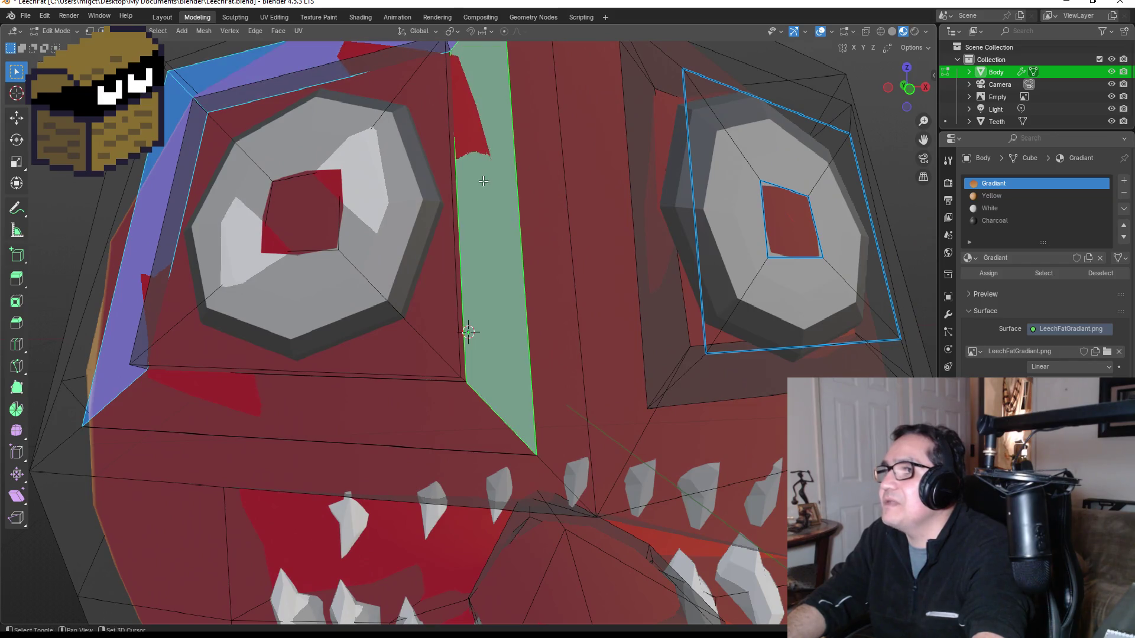
pyautogui.keyDown('shift'); pyautogui.click(327, 394); pyautogui.keyUp('shift')
pyautogui.click(988, 223)
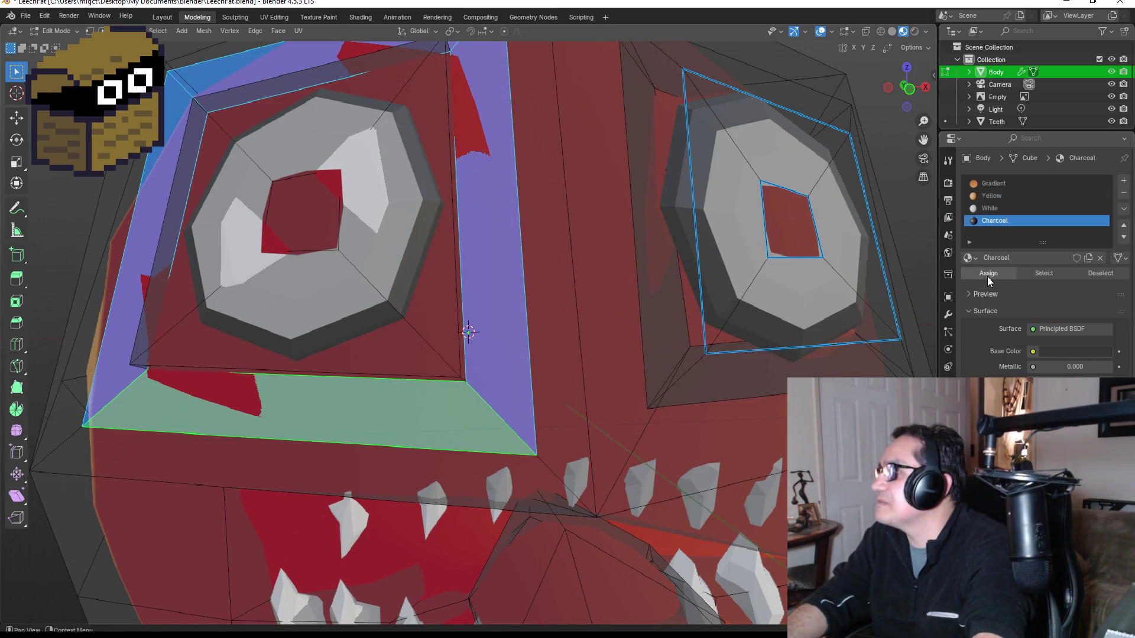
pyautogui.click(987, 275)
pyautogui.scroll(-5, 641, 296)
pyautogui.press('Tab')
pyautogui.scroll(2, 466, 287)
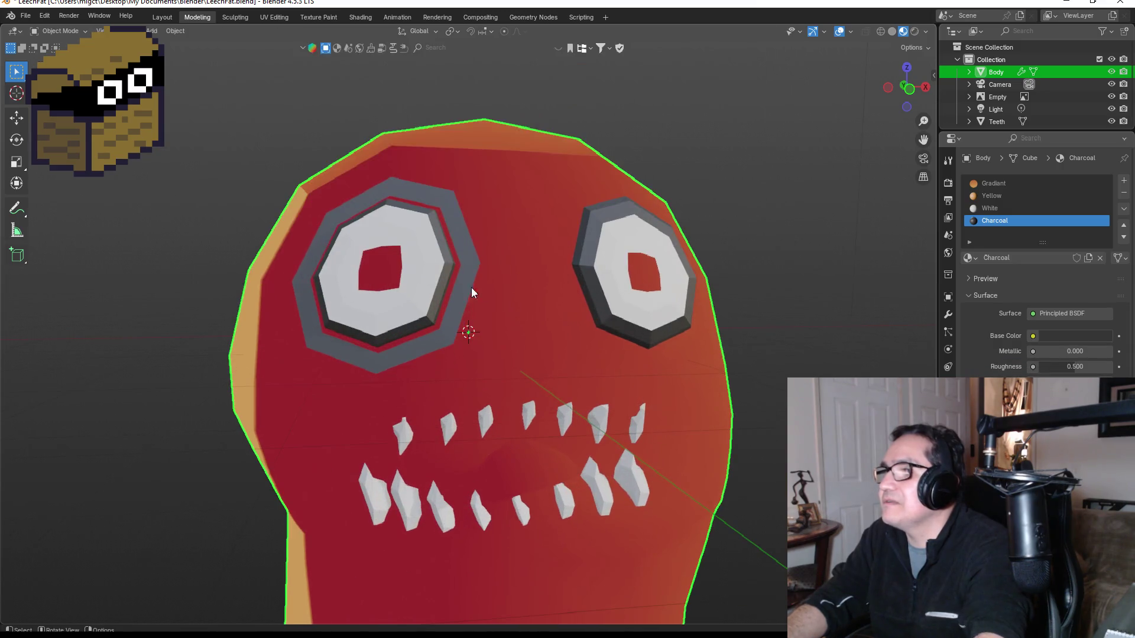
pyautogui.press('Tab')
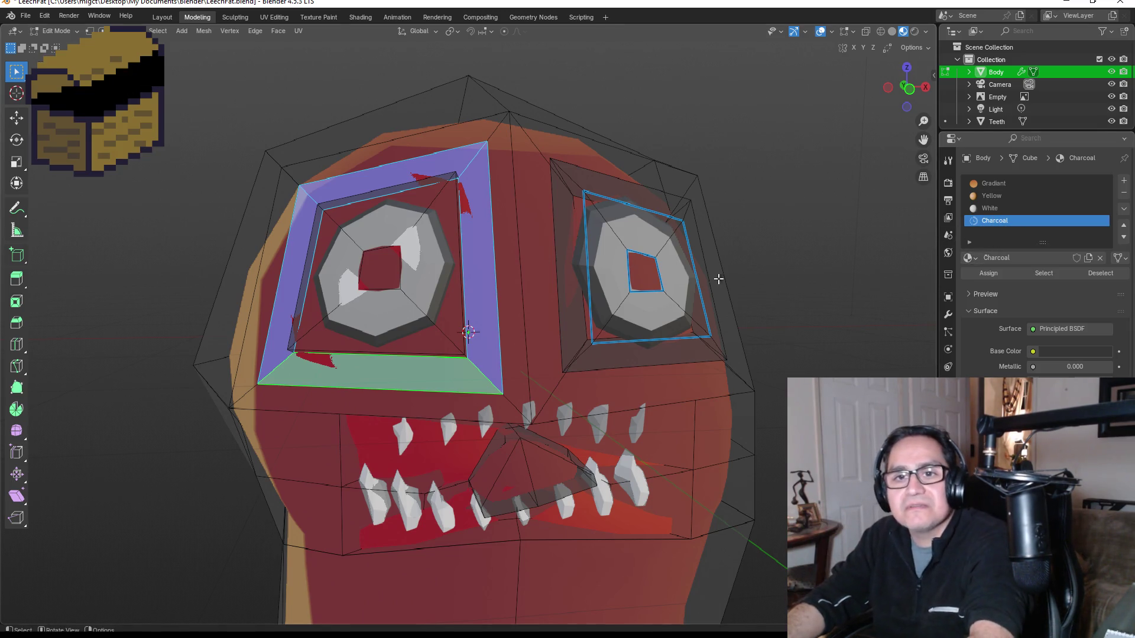
# Create a dark fifth material named Gray and assign it to the selected left-eye frame faces.
pyautogui.click(1123, 180)
pyautogui.click(1030, 258)
pyautogui.doubleClick(1018, 235)
pyautogui.press('BackSpace')
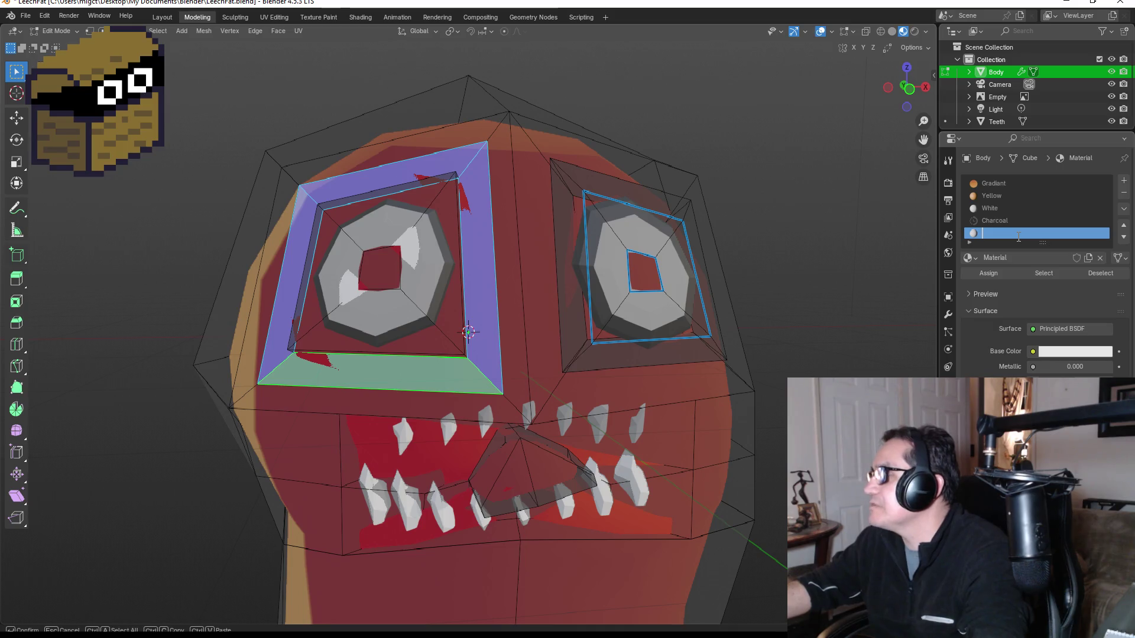
pyautogui.write('Gray')
pyautogui.press('Return')
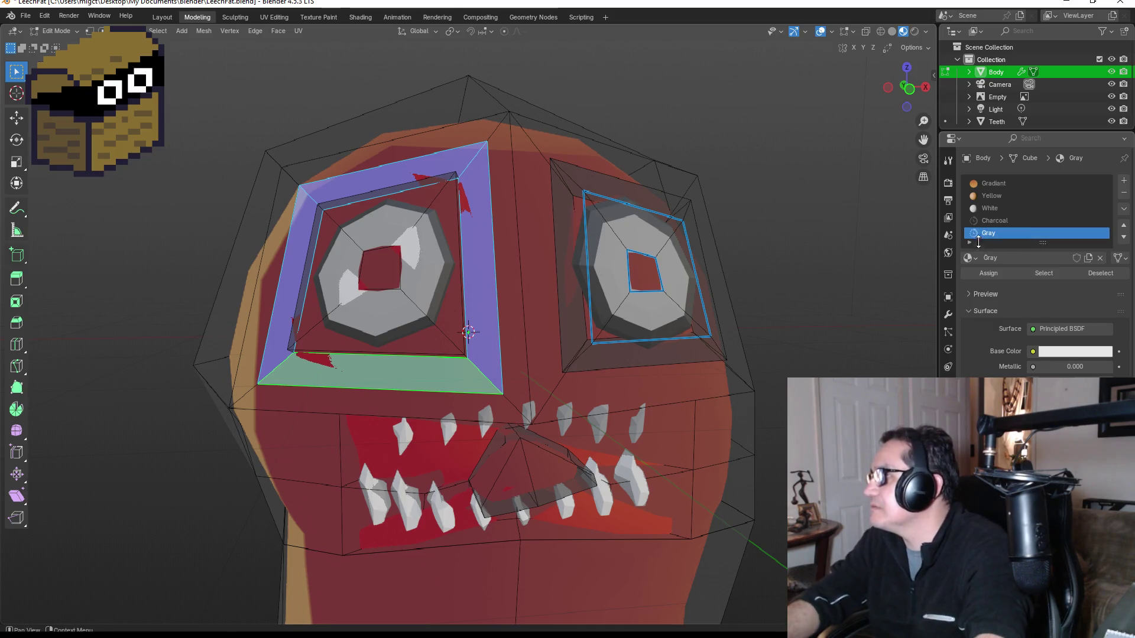
pyautogui.click(1079, 352)
pyautogui.moveTo(1104, 191)
pyautogui.mouseDown()
pyautogui.moveTo(1103, 204)
pyautogui.moveTo(1028, 212)
pyautogui.moveTo(1038, 218)
pyautogui.mouseUp()
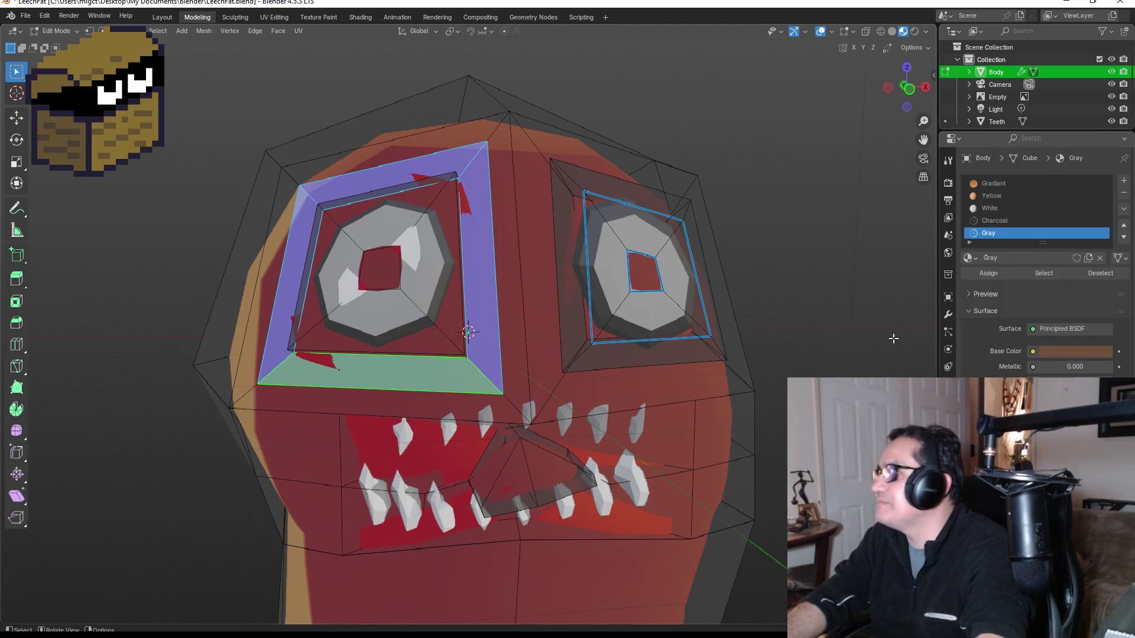
pyautogui.click(988, 274)
pyautogui.press('Tab')
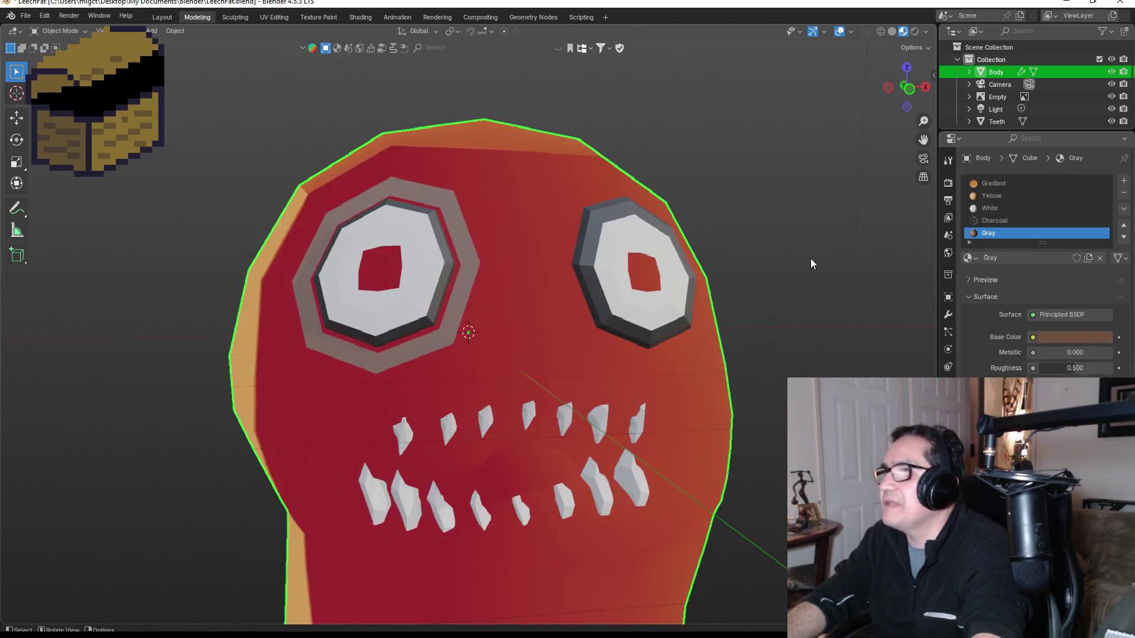
# Shift Gray's base colour toward red and brighten it slightly to a dark reddish-brown.
pyautogui.scroll(-3, 427, 334)
pyautogui.scroll(2, 427, 335)
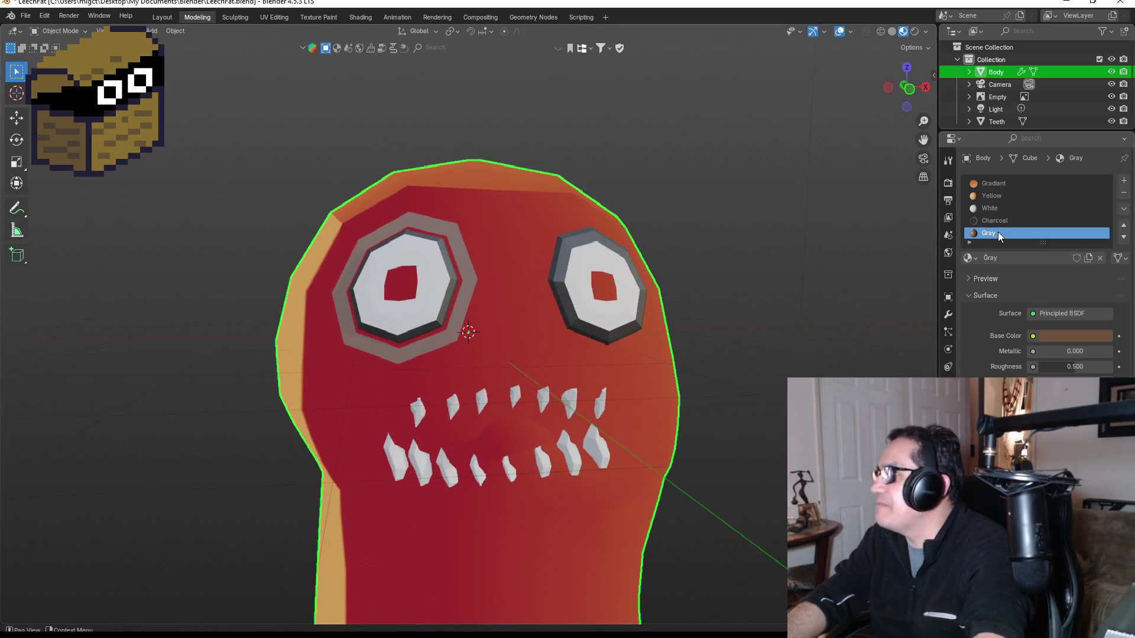
pyautogui.click(1062, 335)
pyautogui.moveTo(1048, 200)
pyautogui.mouseDown()
pyautogui.moveTo(1058, 203)
pyautogui.moveTo(1030, 219)
pyautogui.moveTo(1021, 187)
pyautogui.moveTo(1072, 183)
pyautogui.moveTo(1050, 207)
pyautogui.moveTo(1102, 193)
pyautogui.moveTo(1041, 223)
pyautogui.moveTo(1017, 219)
pyautogui.moveTo(1041, 210)
pyautogui.moveTo(1010, 210)
pyautogui.moveTo(1042, 225)
pyautogui.mouseUp()
pyautogui.moveTo(1105, 208); pyautogui.dragTo(1103, 181)
pyautogui.moveTo(1050, 213); pyautogui.dragTo(1041, 219)
# Check the eye from the front view (Numpad 1), then return to Edit Mode.
pyautogui.scroll(-4, 697, 268)
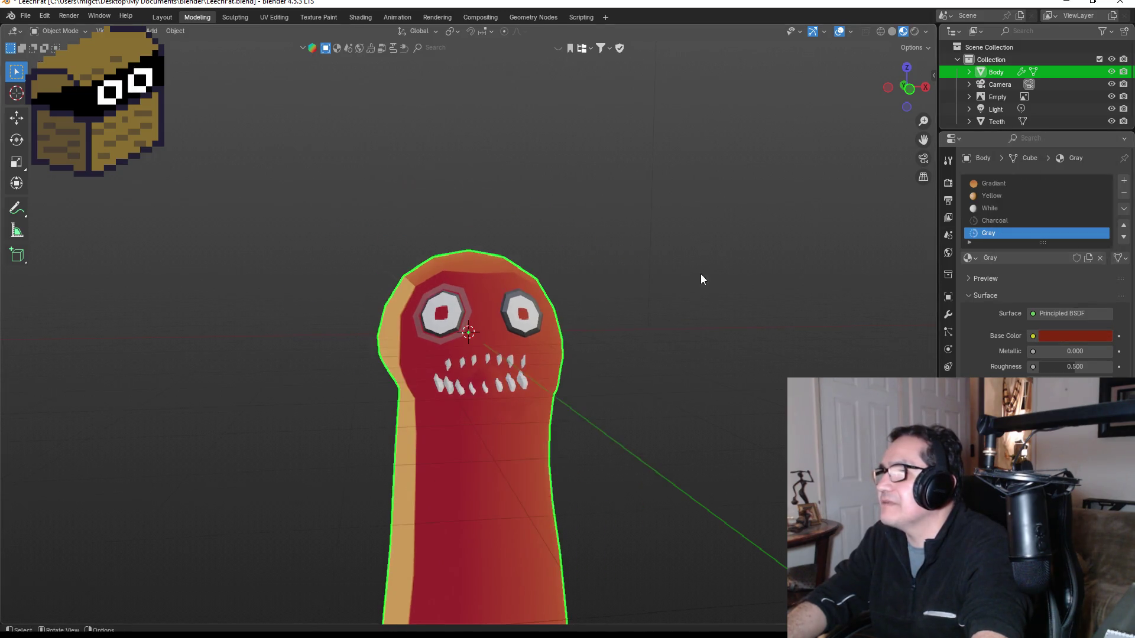
pyautogui.press('Tab')
pyautogui.press('Tab')
pyautogui.moveTo(668, 317)
pyautogui.mouseDown()
pyautogui.moveTo(656, 306)
pyautogui.moveTo(635, 322)
pyautogui.moveTo(448, 335)
pyautogui.mouseUp()
pyautogui.press('KP_1')
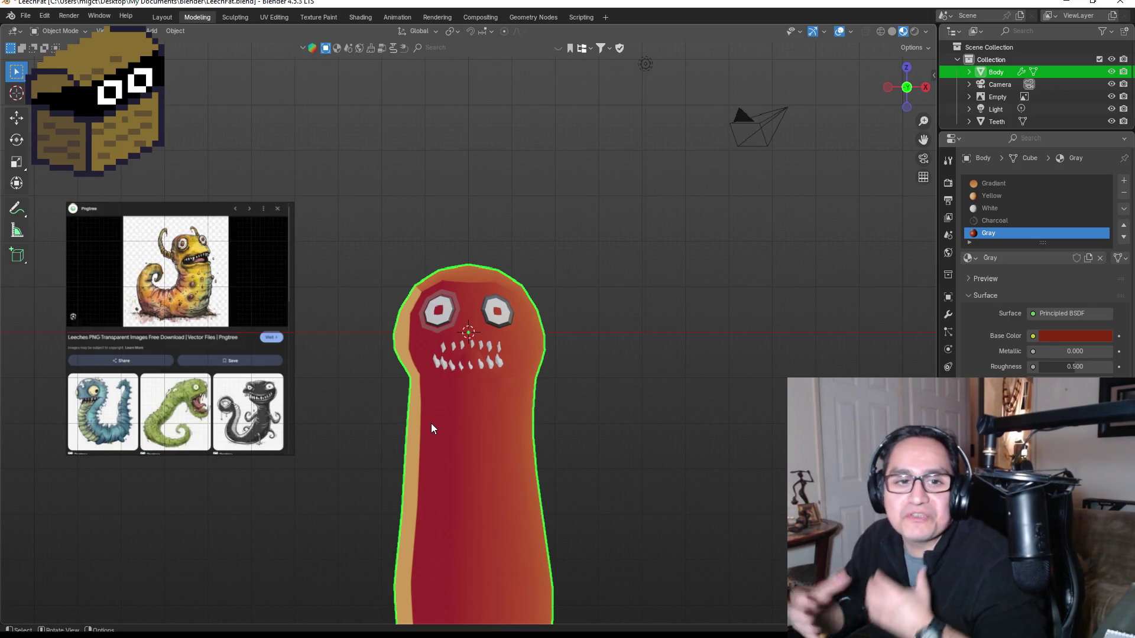
pyautogui.scroll(5, 495, 392)
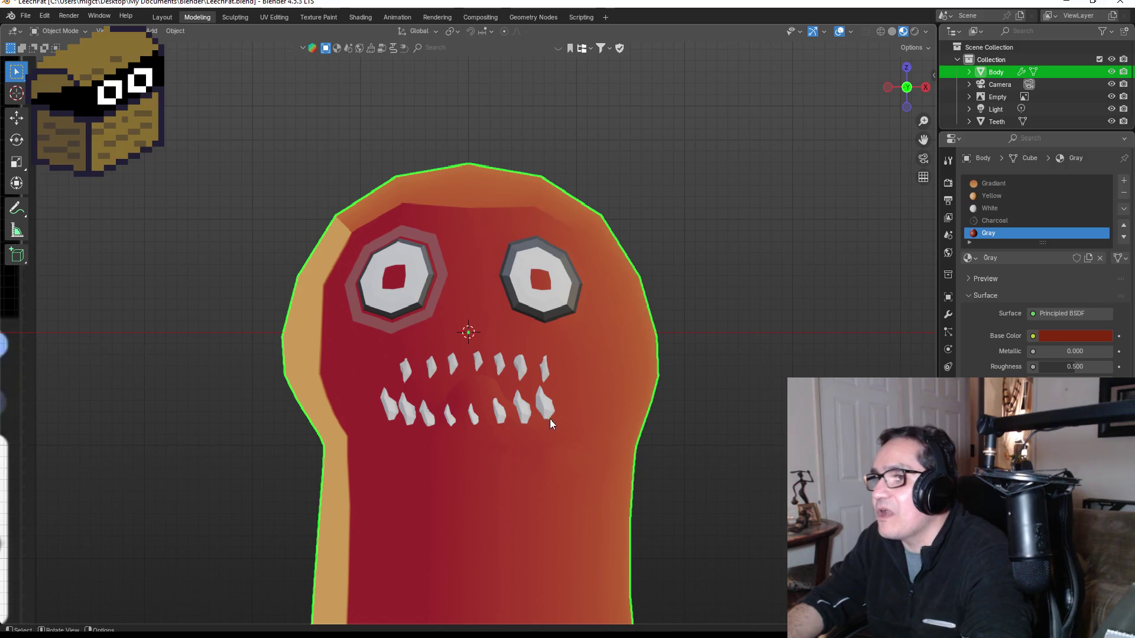
pyautogui.moveTo(507, 404)
pyautogui.mouseDown()
pyautogui.moveTo(480, 387)
pyautogui.moveTo(422, 412)
pyautogui.mouseUp()
pyautogui.press('Tab')
# Select two mouth faces and rename the Gray material to Burgandi.
pyautogui.click(349, 345)
pyautogui.click(473, 374)
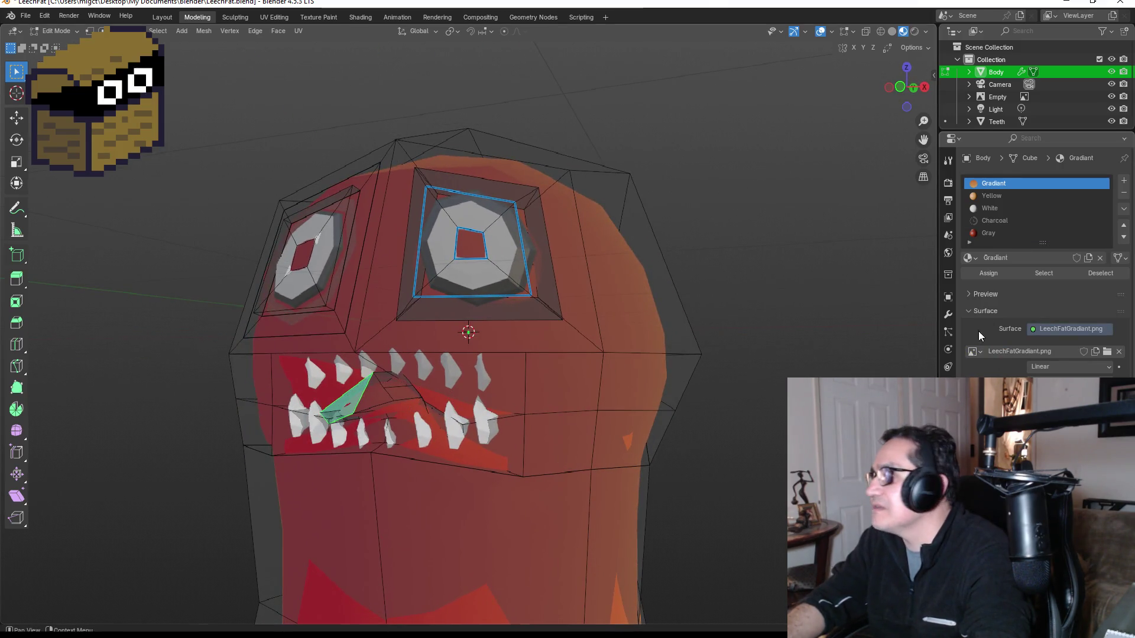
pyautogui.click(995, 233)
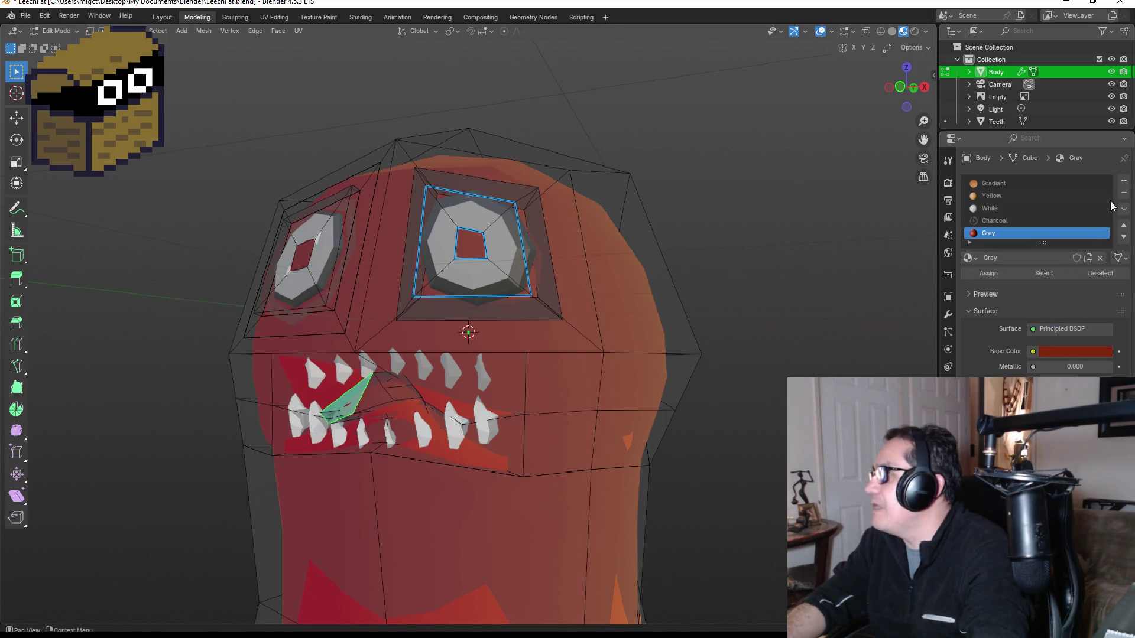
pyautogui.doubleClick(1012, 234)
pyautogui.write('Burgan')
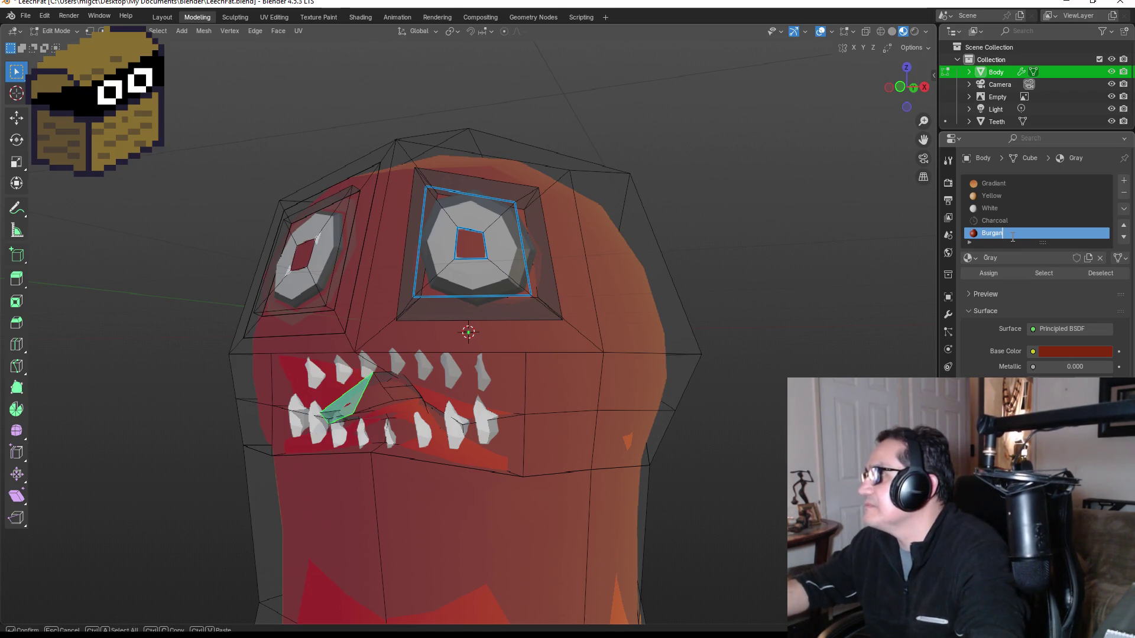
pyautogui.write('di')
pyautogui.press('Return')
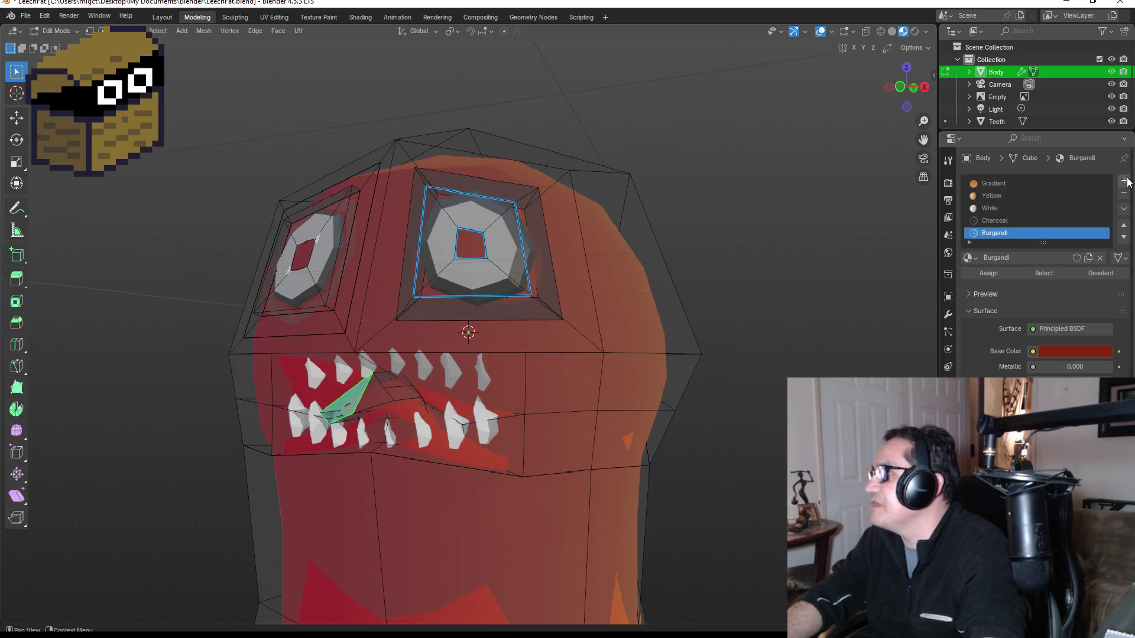
# Add a new material slot with a new material named Red.
pyautogui.click(1122, 182)
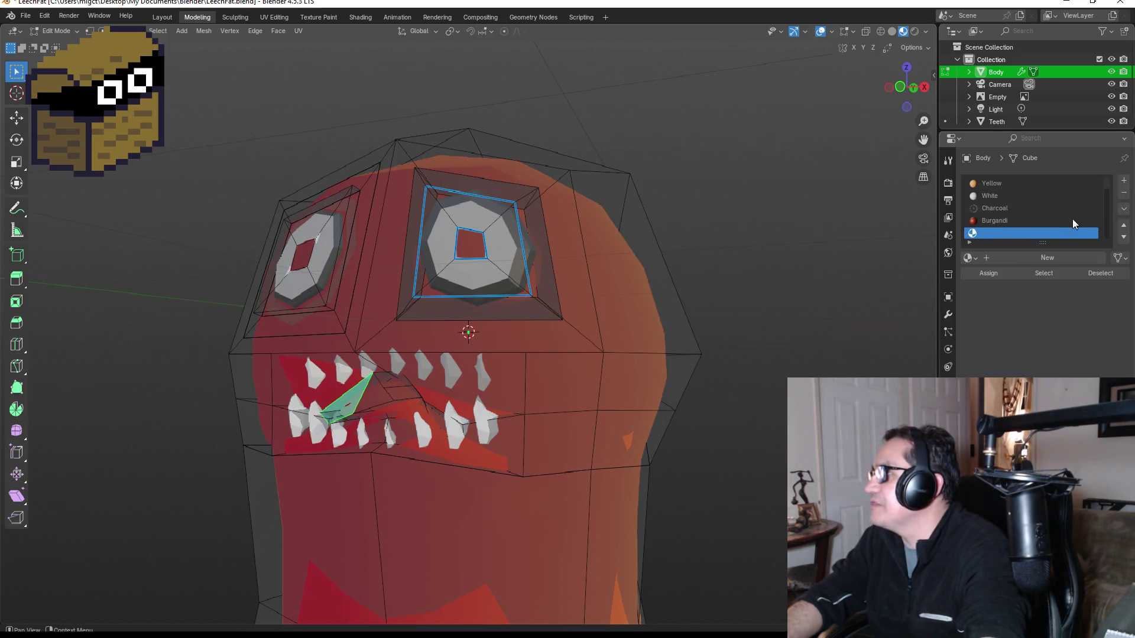
pyautogui.click(1040, 258)
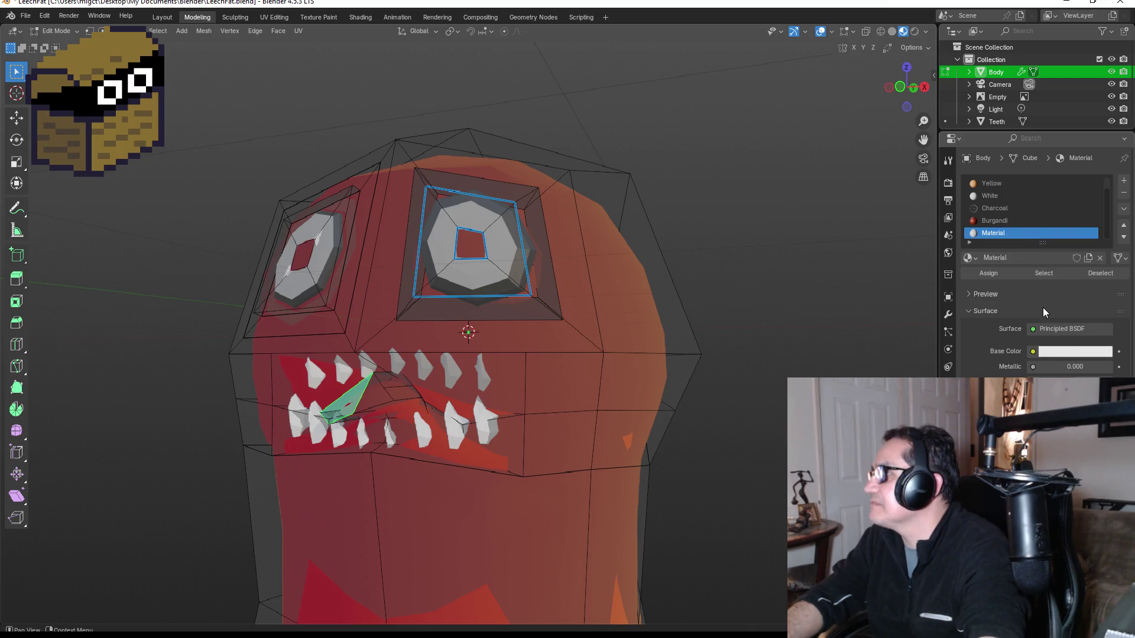
pyautogui.doubleClick(1011, 234)
pyautogui.write('Red')
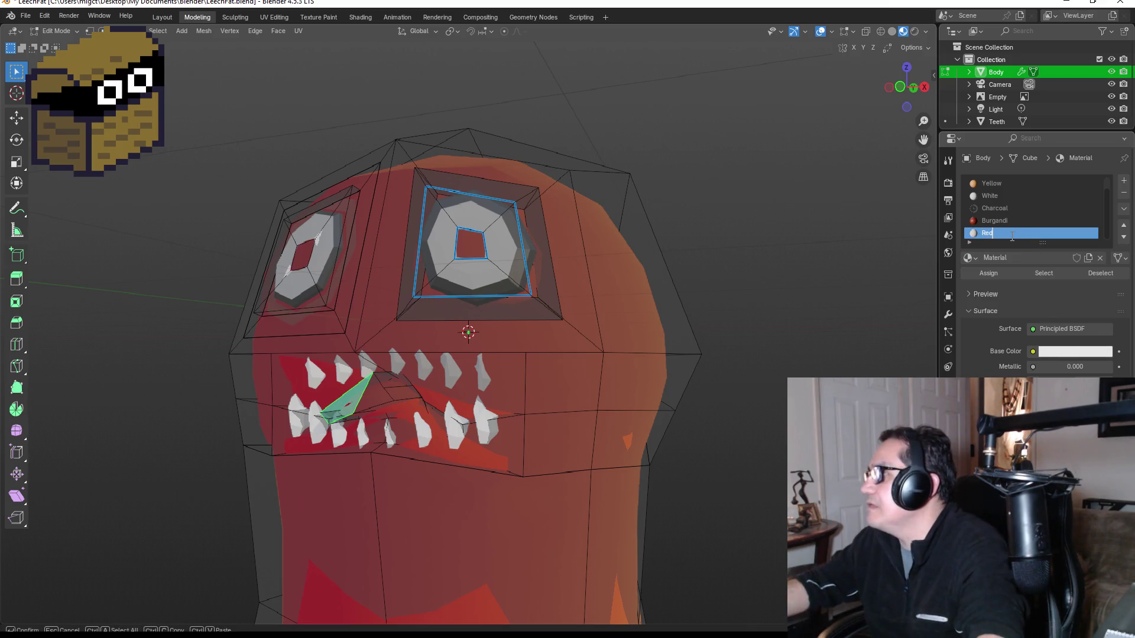
pyautogui.press('Return')
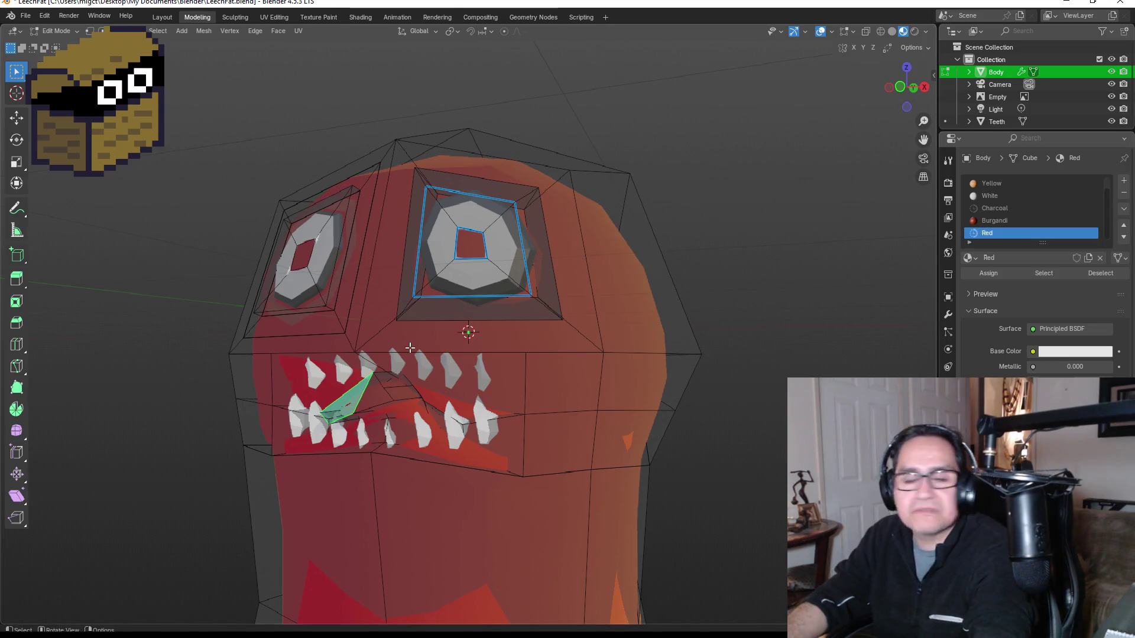
# Select the mouth faces, grow the selection, set Red to #E70500 and assign it.
pyautogui.moveTo(394, 361); pyautogui.dragTo(433, 380)
pyautogui.click(450, 385)
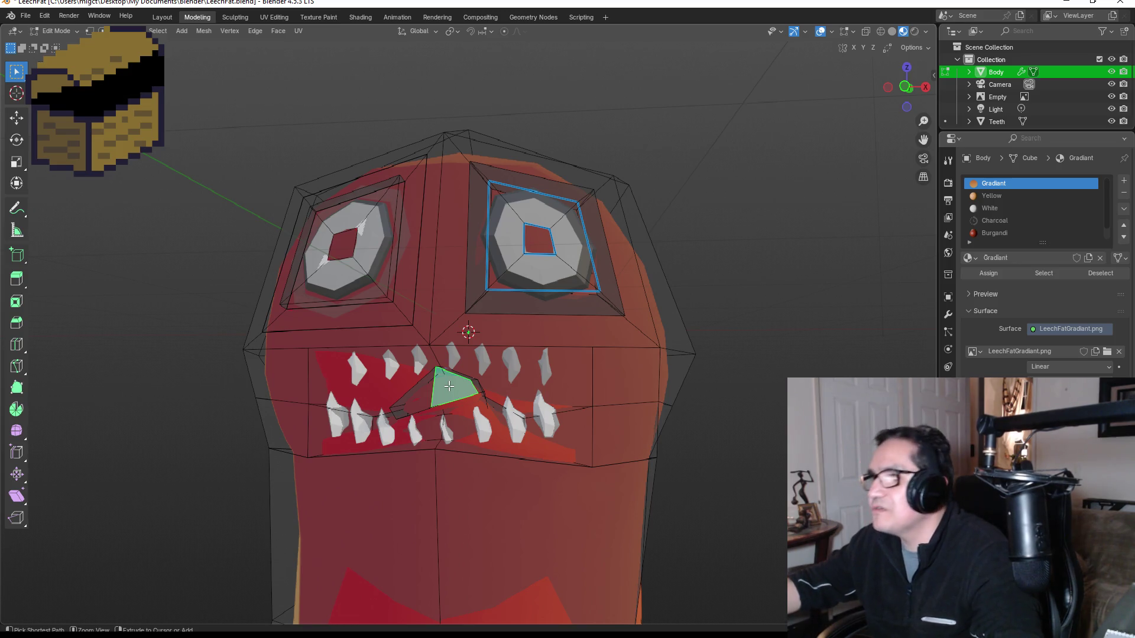
pyautogui.press('ctrl+KP_Add')
pyautogui.moveTo(449, 386)
pyautogui.mouseDown()
pyautogui.moveTo(454, 372)
pyautogui.moveTo(591, 343)
pyautogui.mouseUp()
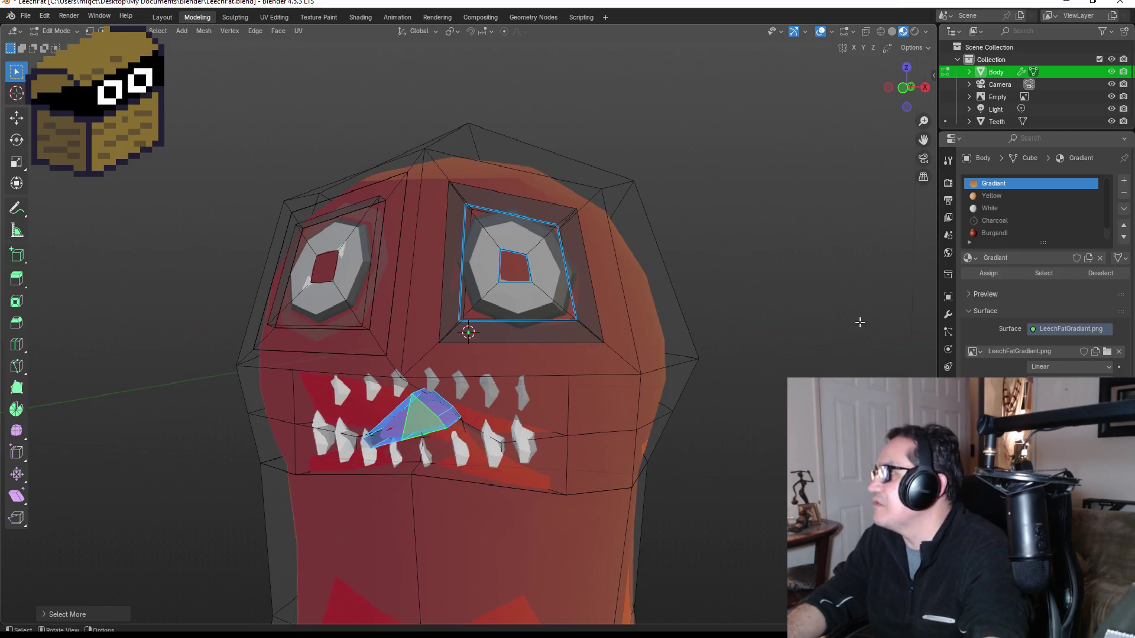
pyautogui.scroll(-1, 1005, 230)
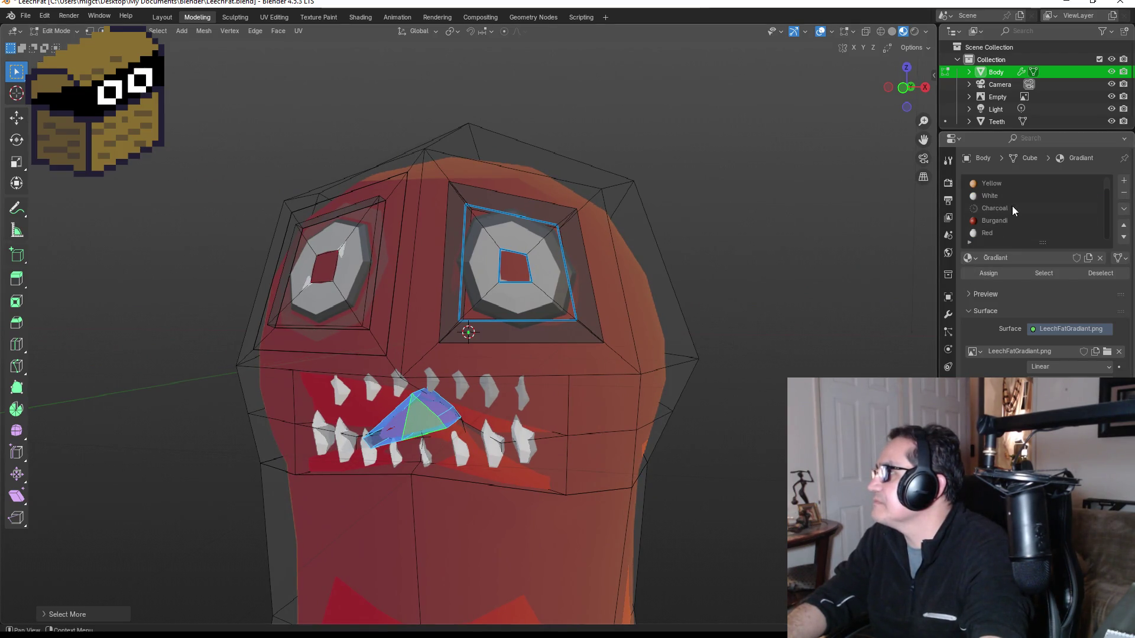
pyautogui.click(996, 233)
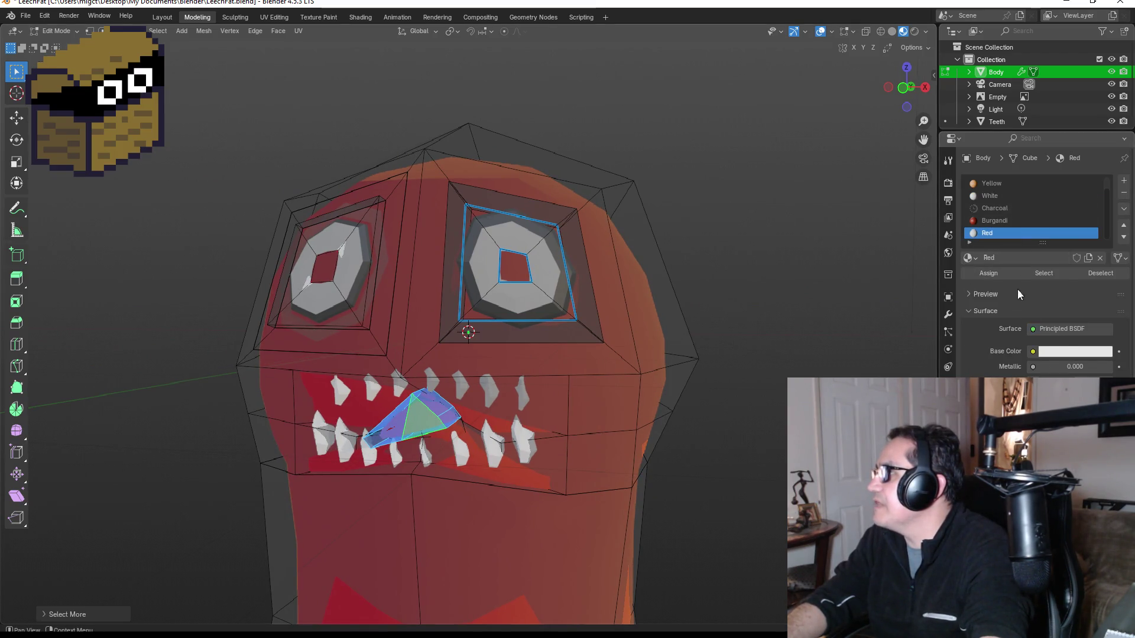
pyautogui.click(1069, 352)
pyautogui.moveTo(1058, 222); pyautogui.dragTo(1046, 246)
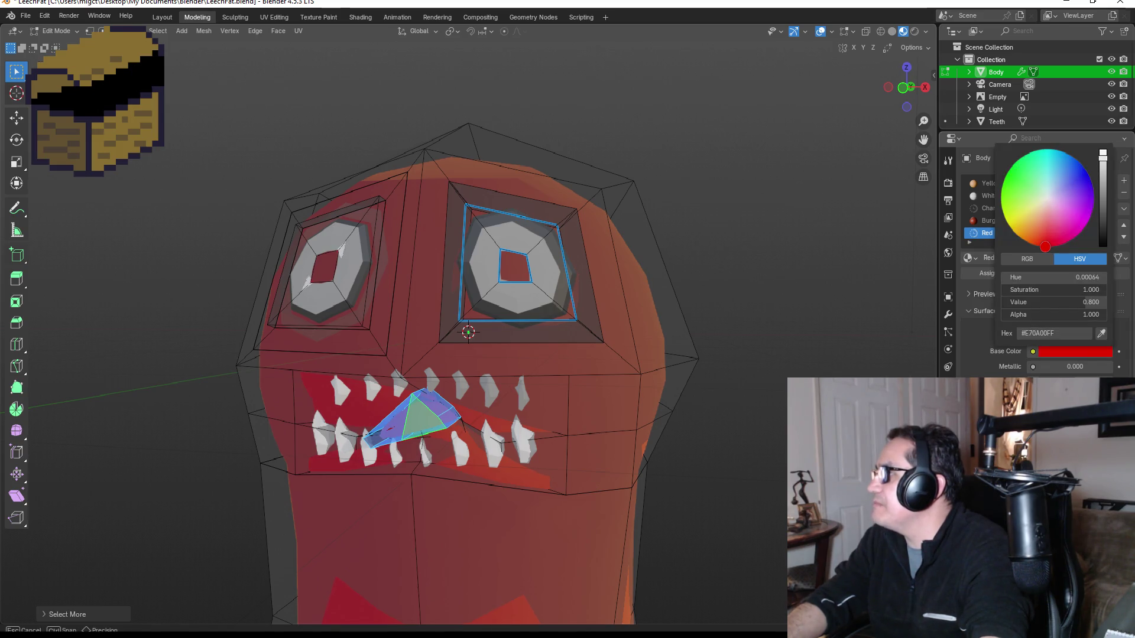
pyautogui.click(987, 275)
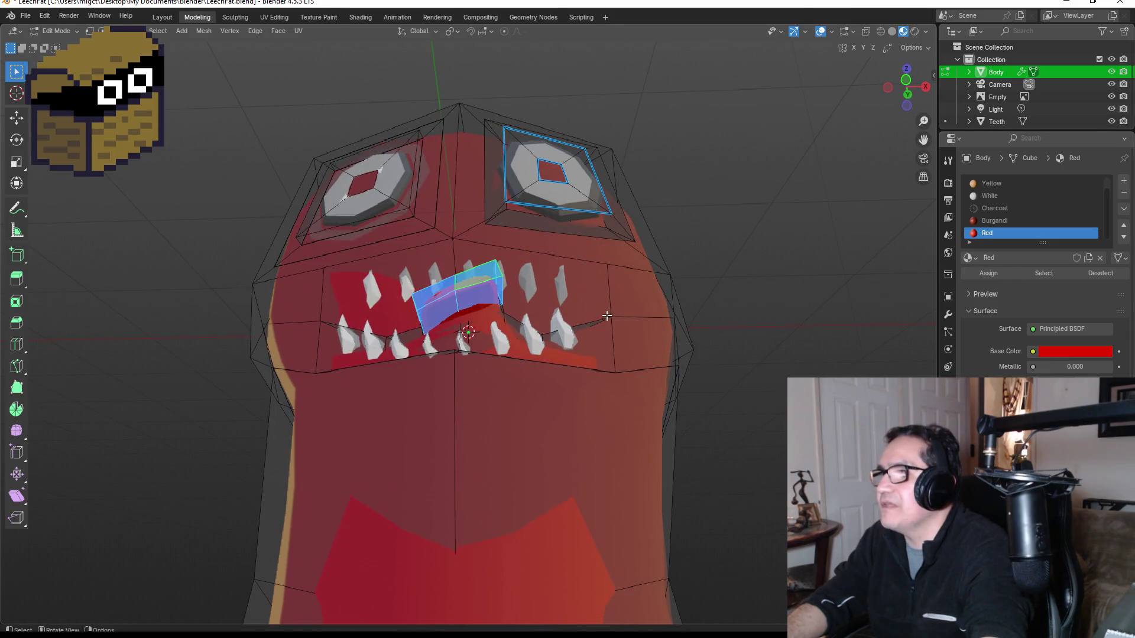
# Dissolve the edge between the two front mouth faces to merge them into one.
pyautogui.press('Tab')
pyautogui.moveTo(696, 352)
pyautogui.mouseDown()
pyautogui.moveTo(729, 332)
pyautogui.moveTo(590, 444)
pyautogui.mouseUp()
pyautogui.moveTo(506, 451)
pyautogui.mouseDown()
pyautogui.moveTo(505, 420)
pyautogui.moveTo(523, 393)
pyautogui.mouseUp()
pyautogui.press('Tab')
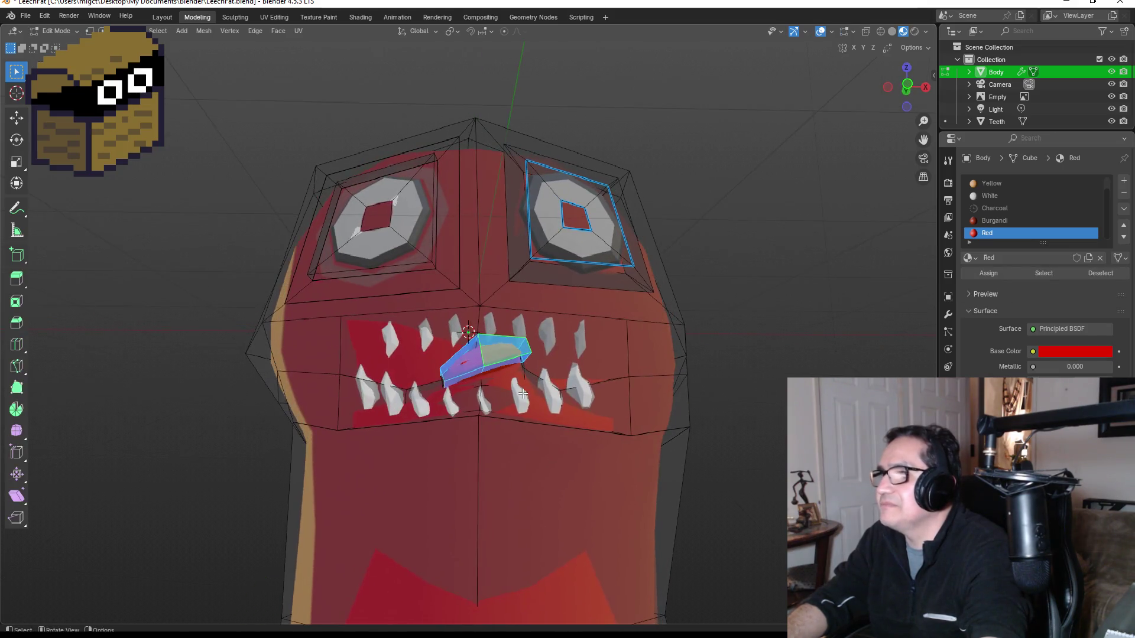
pyautogui.click(430, 367)
pyautogui.keyDown('shift'); pyautogui.click(553, 387); pyautogui.keyUp('shift')
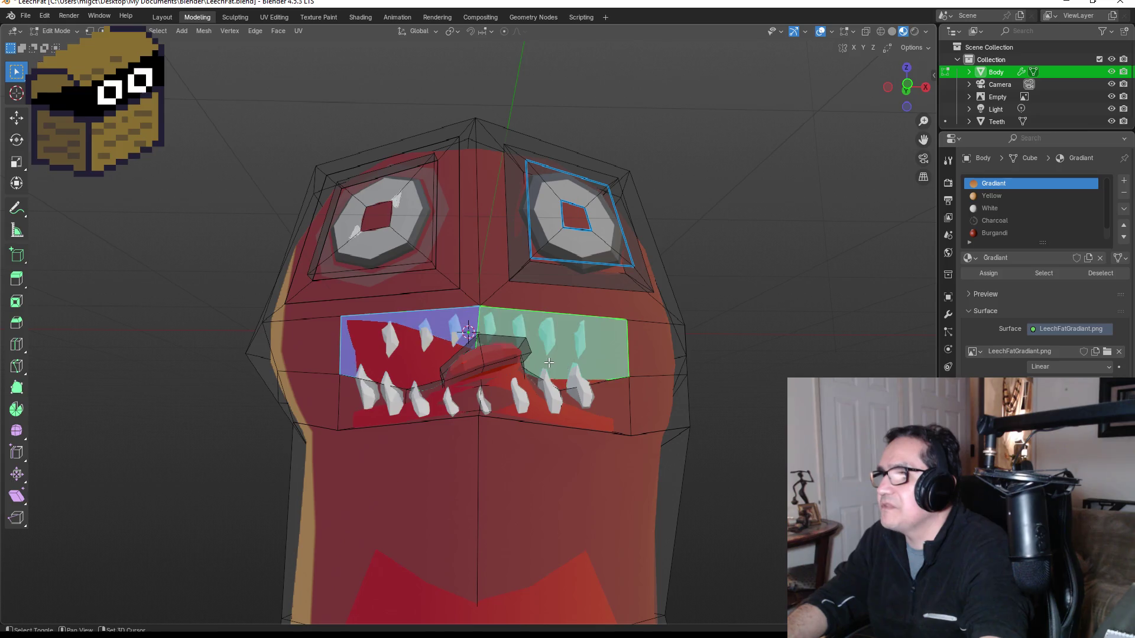
pyautogui.hotkey('ctrl', 'x')
pyautogui.moveTo(456, 397)
pyautogui.mouseDown()
pyautogui.moveTo(435, 422)
pyautogui.moveTo(462, 423)
pyautogui.moveTo(549, 362)
pyautogui.mouseUp()
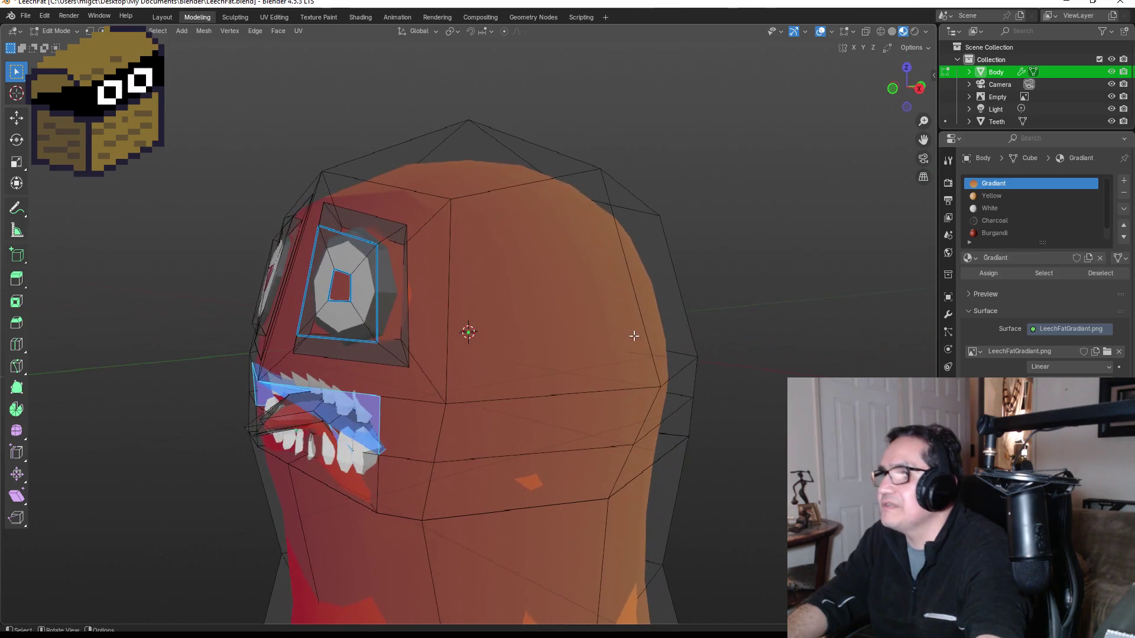
# In wireframe, select the mouth and thin lower faces, choose the Charcoal slot, and restore material shading.
pyautogui.click(881, 31)
pyautogui.moveTo(482, 346)
pyautogui.mouseDown()
pyautogui.moveTo(559, 317)
pyautogui.moveTo(518, 339)
pyautogui.mouseUp()
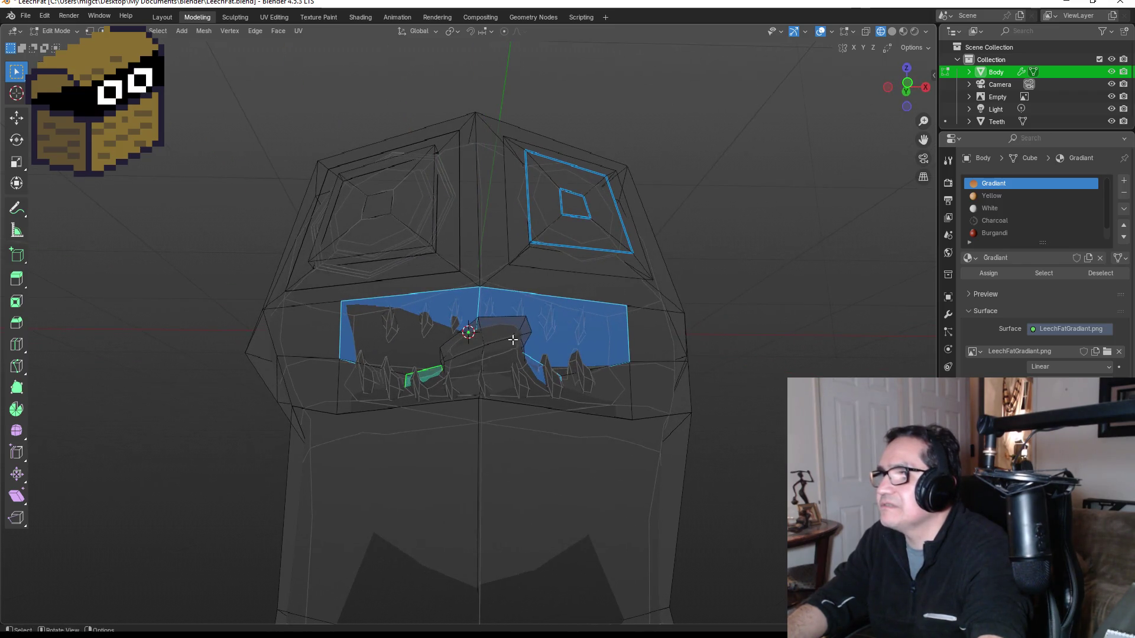
pyautogui.click(417, 352)
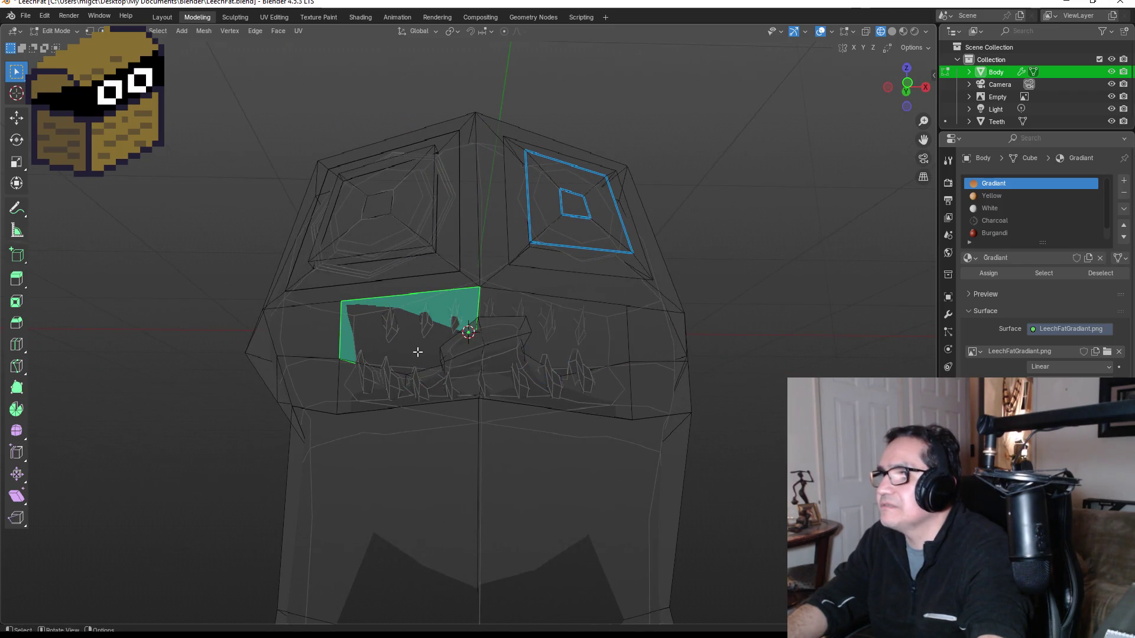
pyautogui.keyDown('shift'); pyautogui.click(566, 341); pyautogui.keyUp('shift')
pyautogui.moveTo(566, 341)
pyautogui.mouseDown()
pyautogui.moveTo(540, 424)
pyautogui.moveTo(507, 468)
pyautogui.mouseUp()
pyautogui.keyDown('shift'); pyautogui.click(493, 461); pyautogui.keyUp('shift')
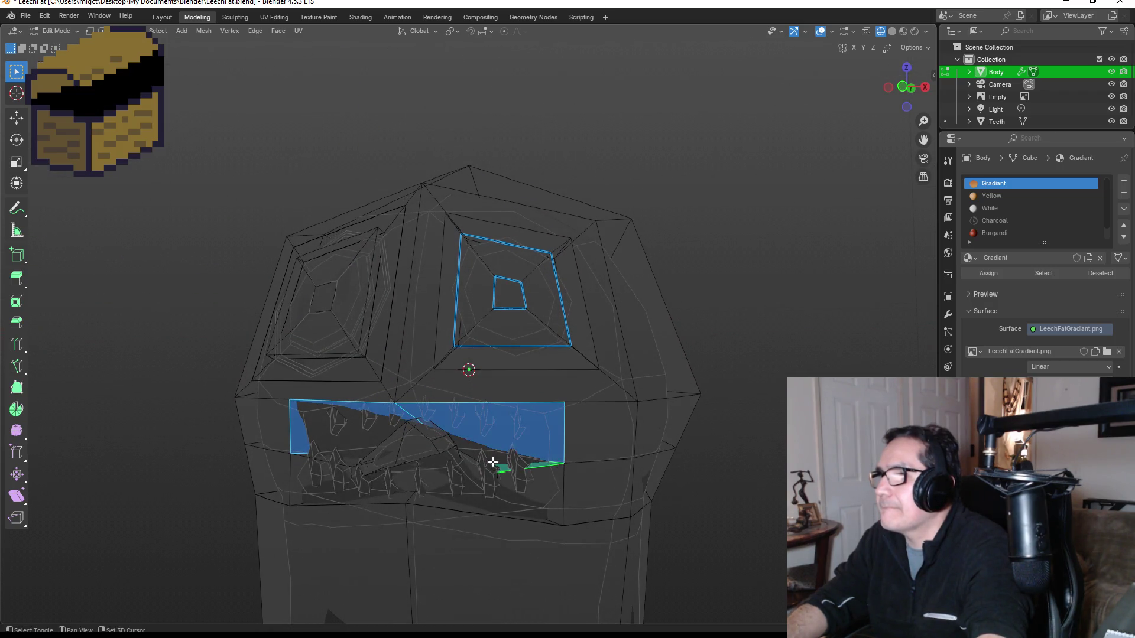
pyautogui.keyDown('shift'); pyautogui.click(360, 458); pyautogui.keyUp('shift')
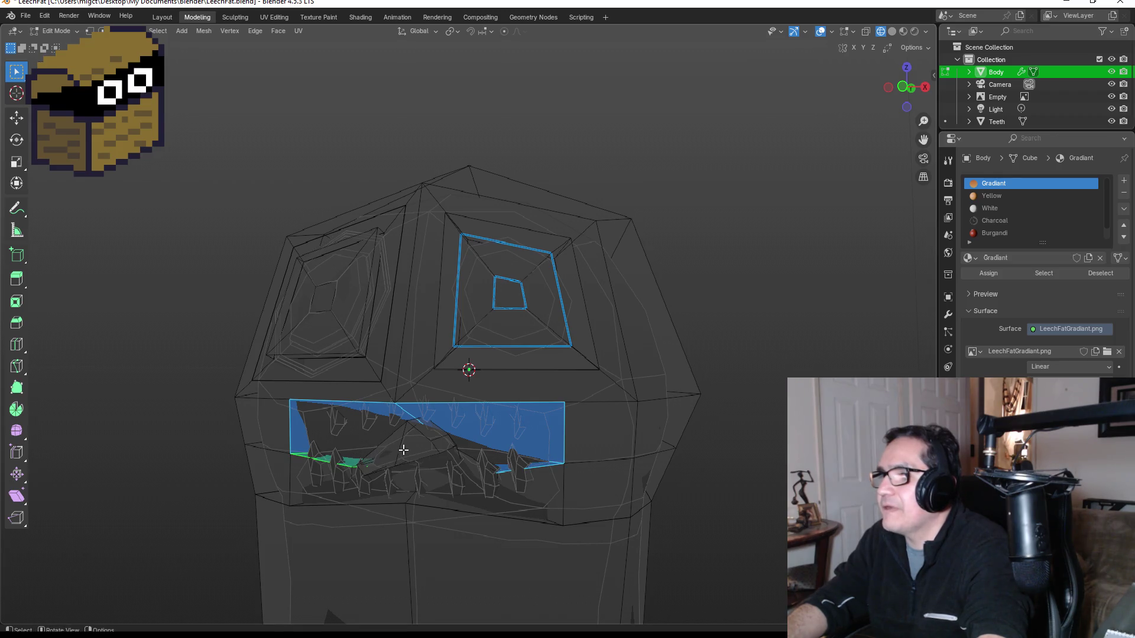
pyautogui.click(995, 220)
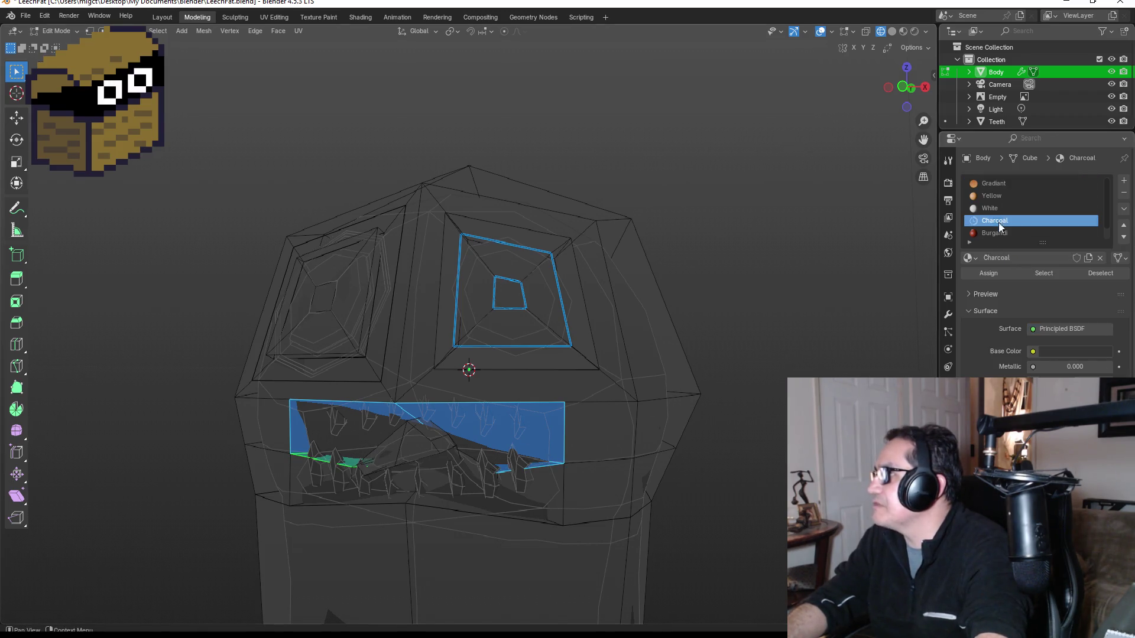
pyautogui.click(904, 30)
# In Object Mode, inspect the coloured leech from the front and side views.
pyautogui.press('Tab')
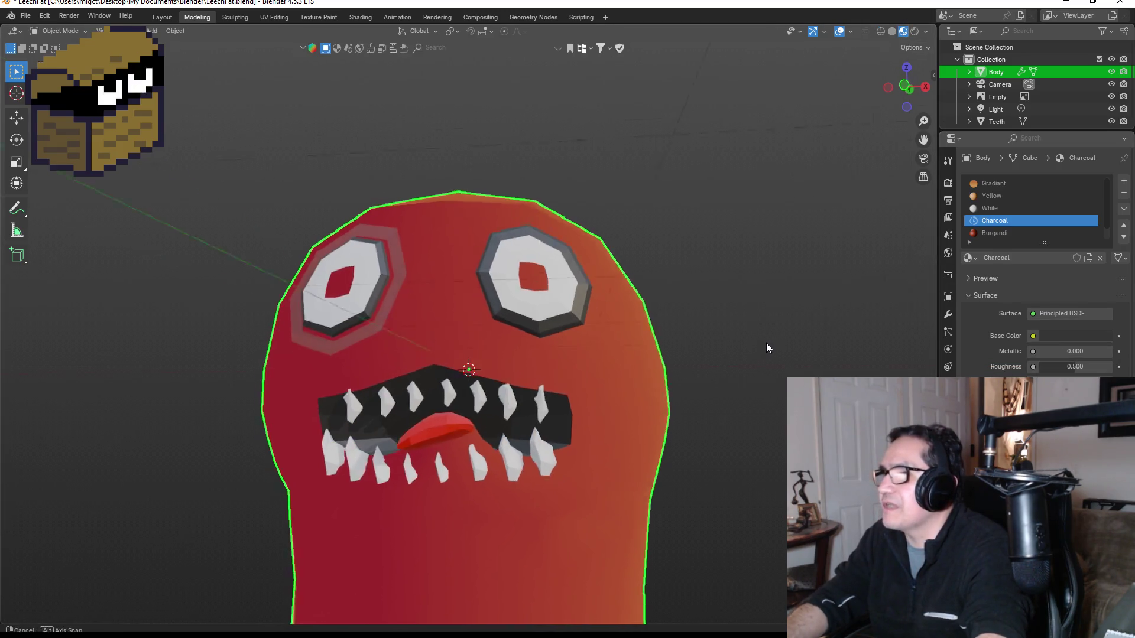
pyautogui.press('KP_1')
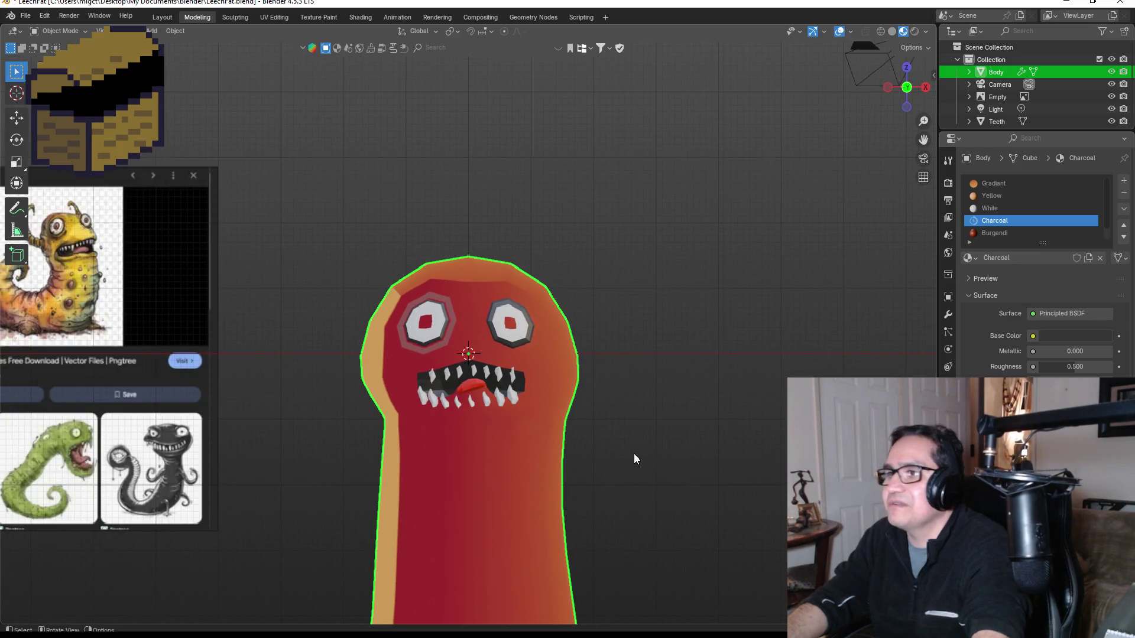
pyautogui.scroll(-5, 619, 449)
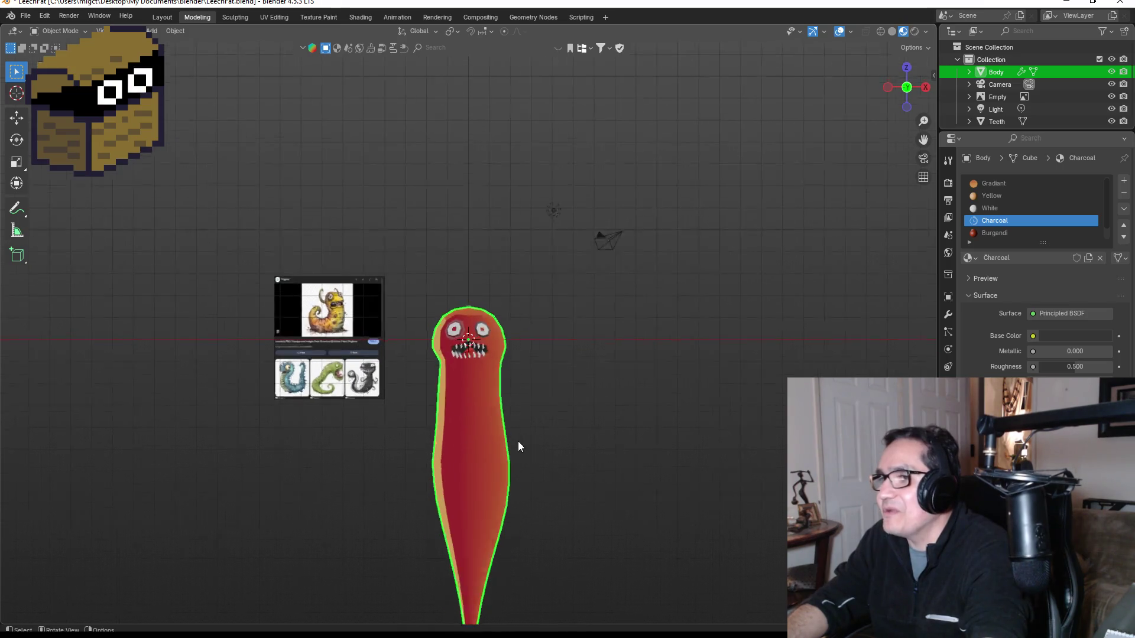
pyautogui.scroll(2, 518, 437)
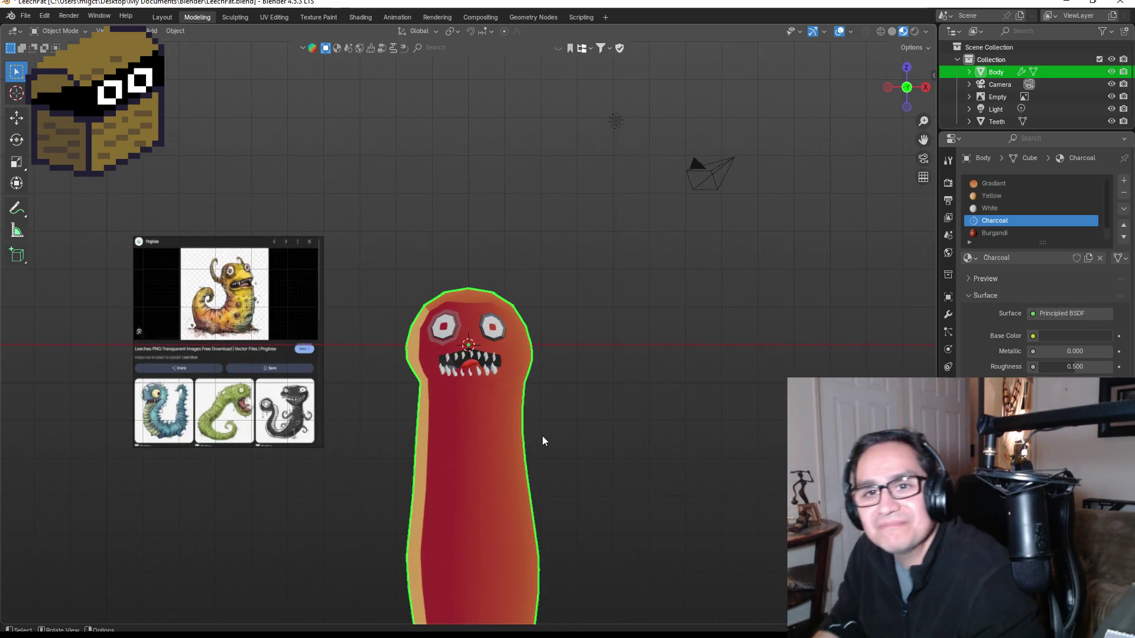
pyautogui.scroll(3, 594, 234)
pyautogui.moveTo(487, 396)
pyautogui.mouseDown()
pyautogui.moveTo(647, 378)
pyautogui.moveTo(525, 362)
pyautogui.moveTo(395, 372)
pyautogui.moveTo(590, 393)
pyautogui.moveTo(481, 426)
pyautogui.mouseUp()
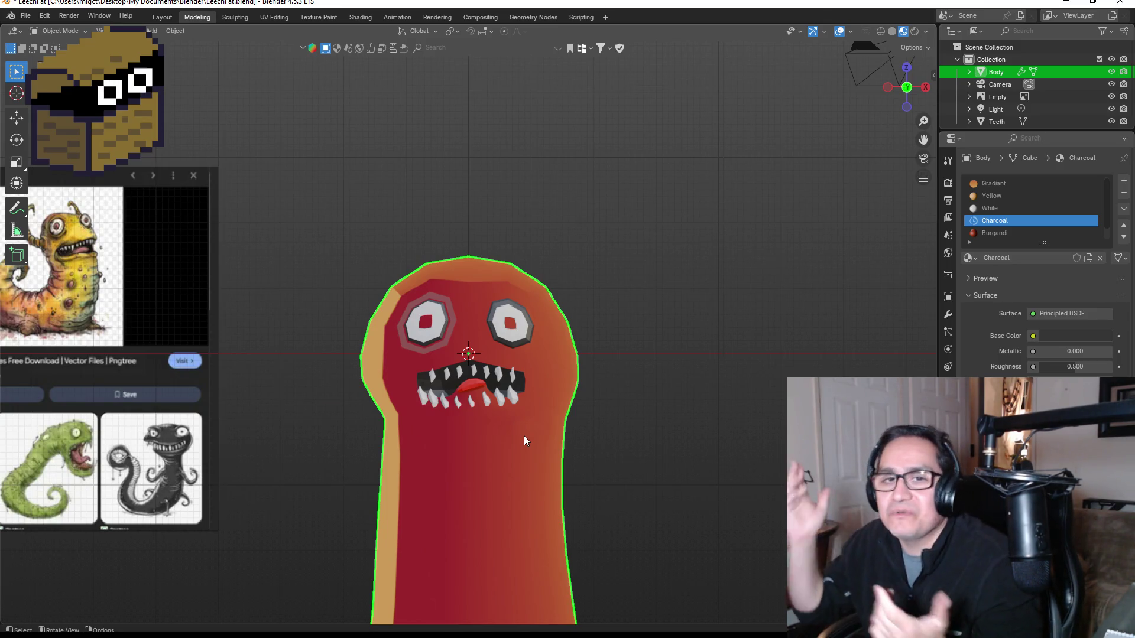
pyautogui.scroll(-2, 450, 412)
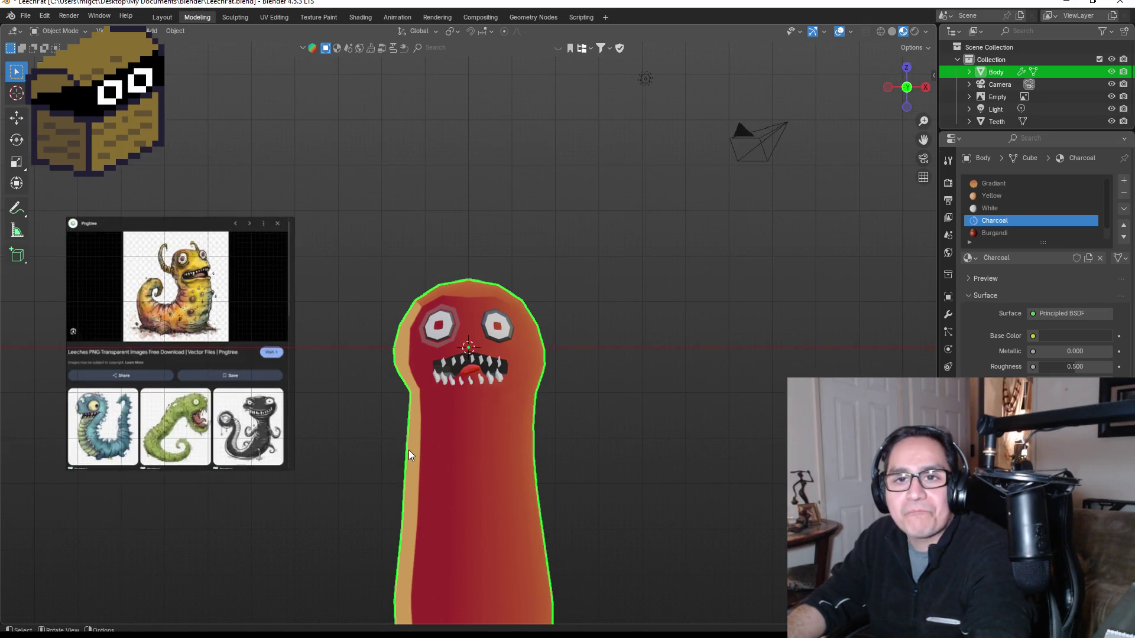
pyautogui.scroll(2, 489, 456)
pyautogui.moveTo(489, 456)
pyautogui.mouseDown()
pyautogui.moveTo(560, 457)
pyautogui.moveTo(530, 466)
pyautogui.moveTo(478, 385)
pyautogui.mouseUp()
pyautogui.scroll(4, 477, 385)
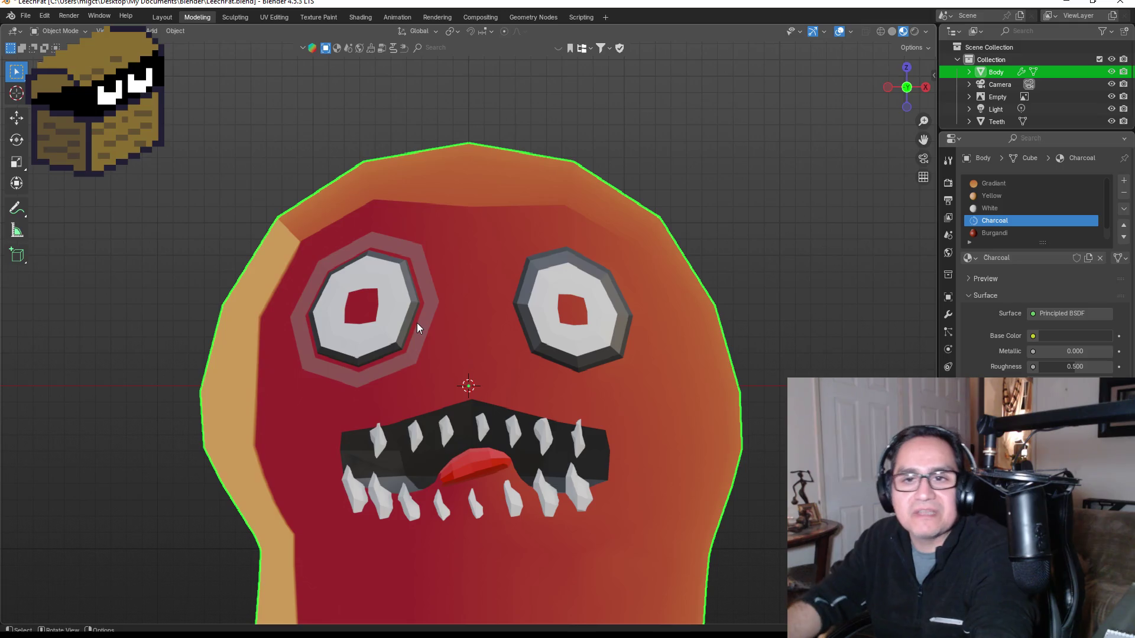
pyautogui.scroll(-2, 494, 347)
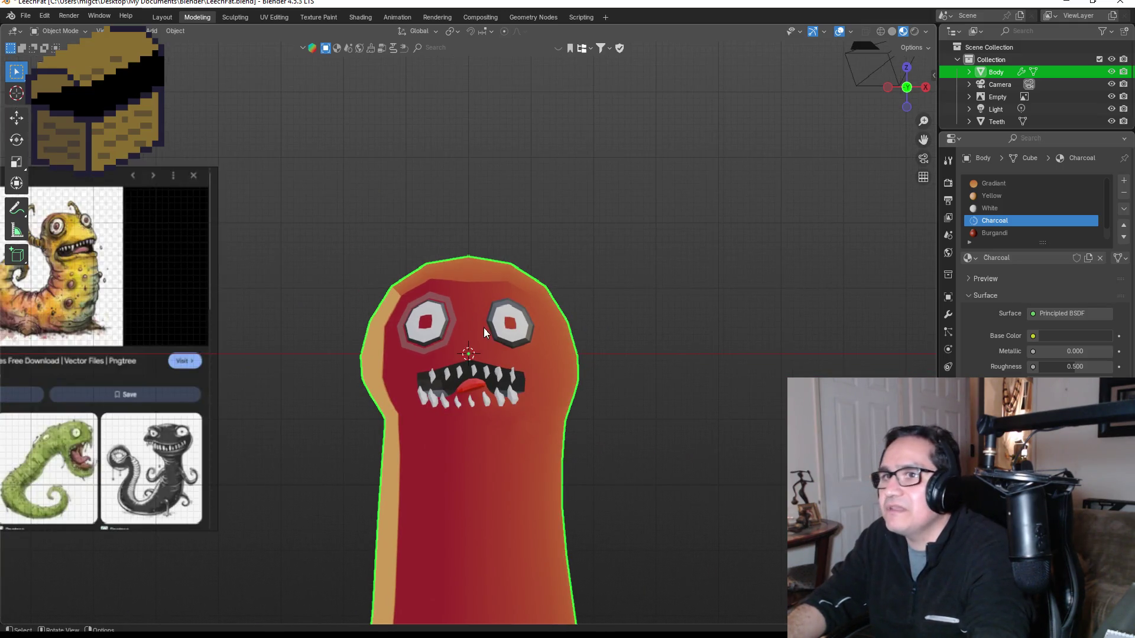
pyautogui.scroll(4, 500, 344)
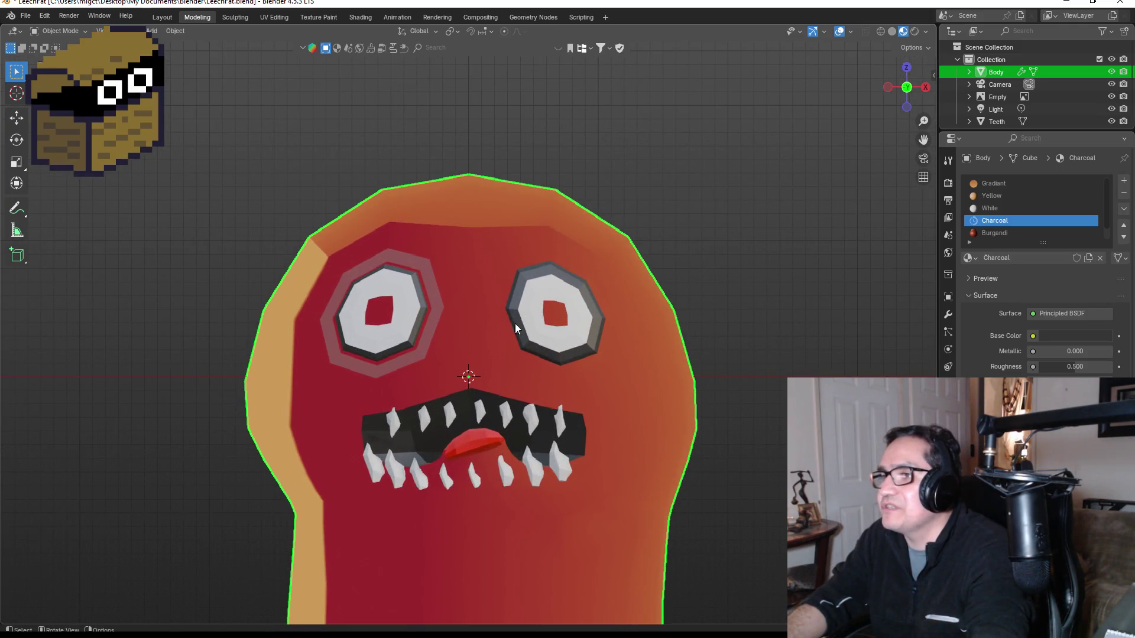
pyautogui.scroll(-2, 513, 321)
pyautogui.moveTo(510, 404)
pyautogui.mouseDown()
pyautogui.moveTo(454, 414)
pyautogui.moveTo(515, 437)
pyautogui.mouseUp()
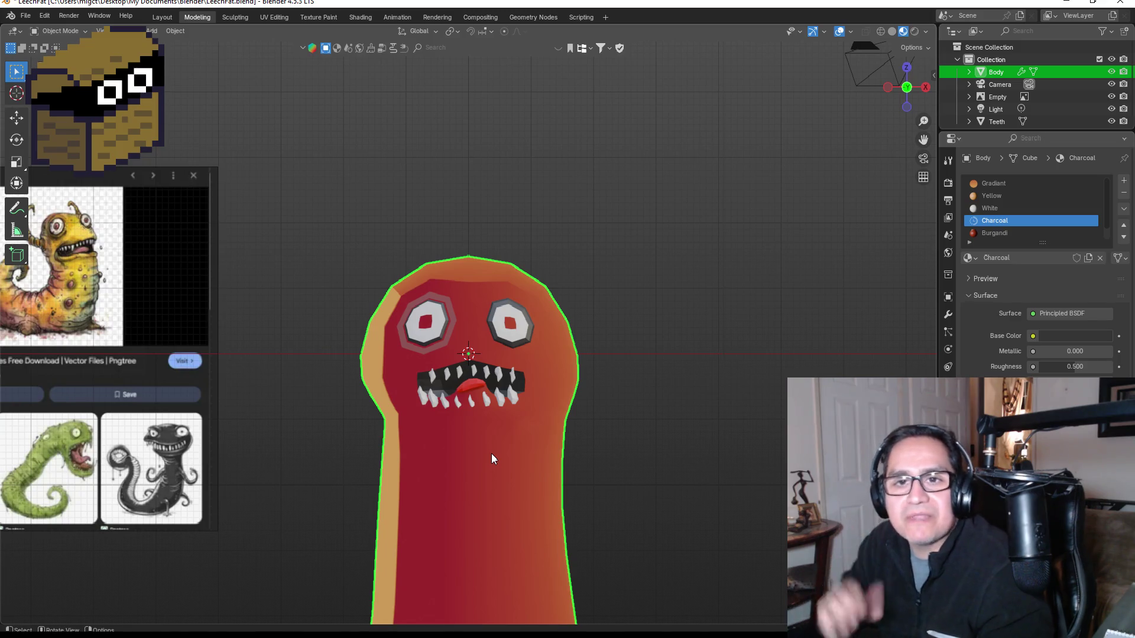
# Return to the front view, zoom in on the head, and re-enter Edit Mode on the body.
pyautogui.scroll(-2, 506, 441)
pyautogui.scroll(-1, 506, 441)
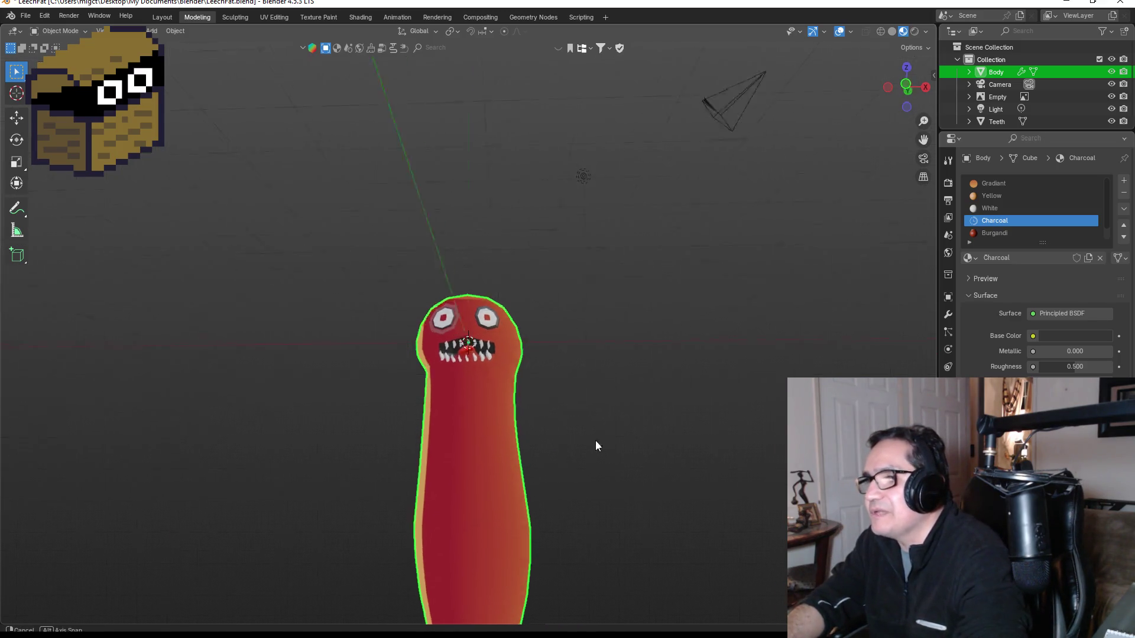
pyautogui.press('KP_1')
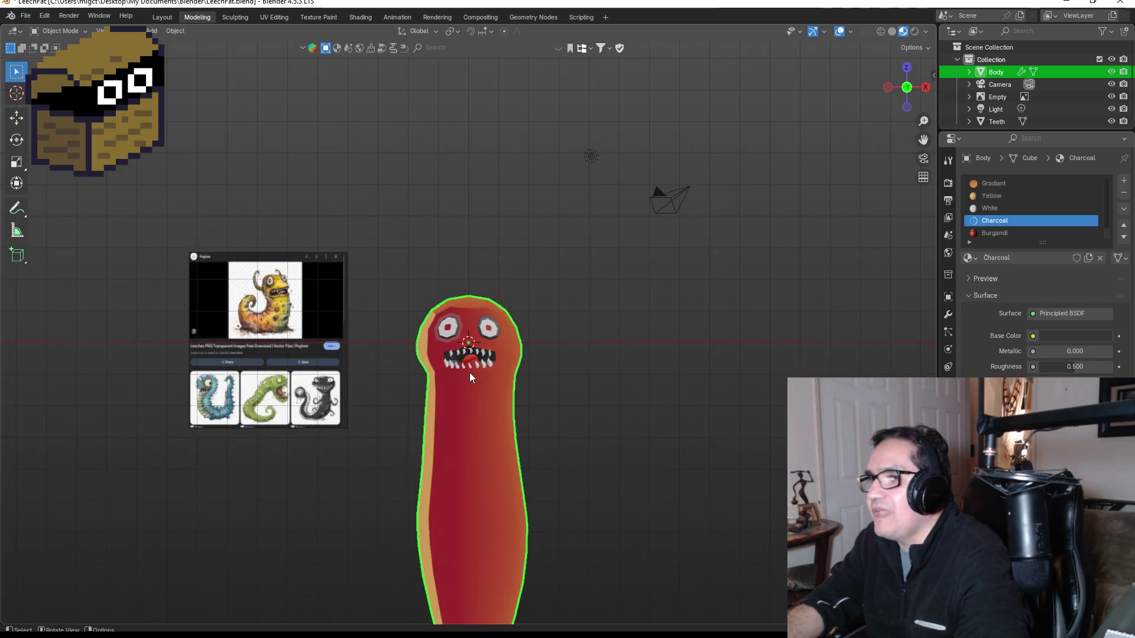
pyautogui.scroll(4, 470, 381)
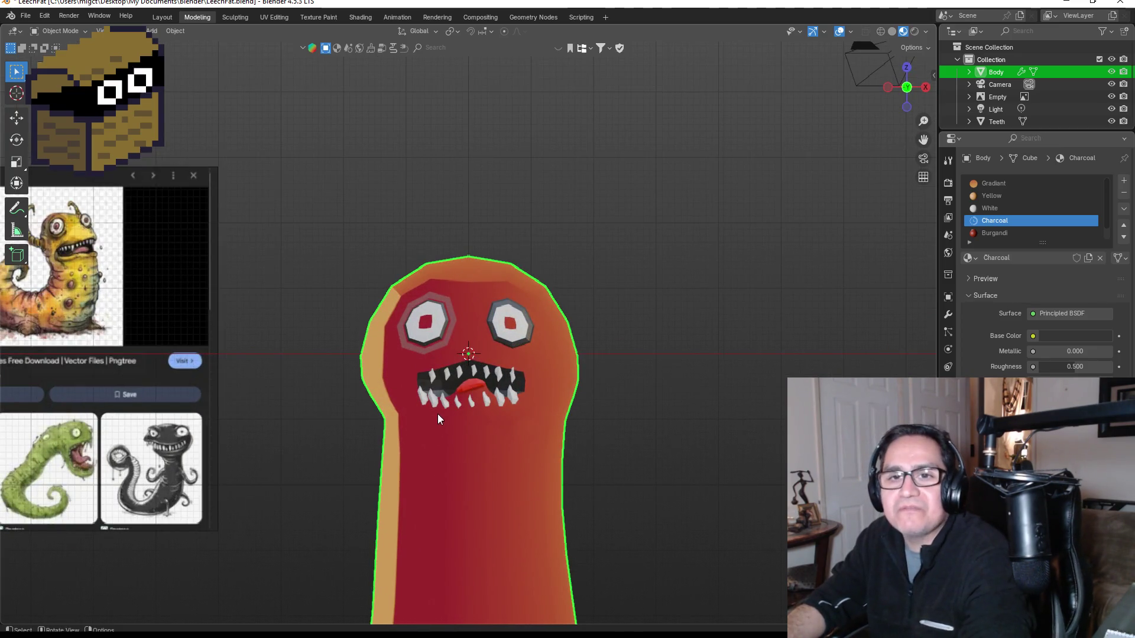
pyautogui.scroll(1, 422, 411)
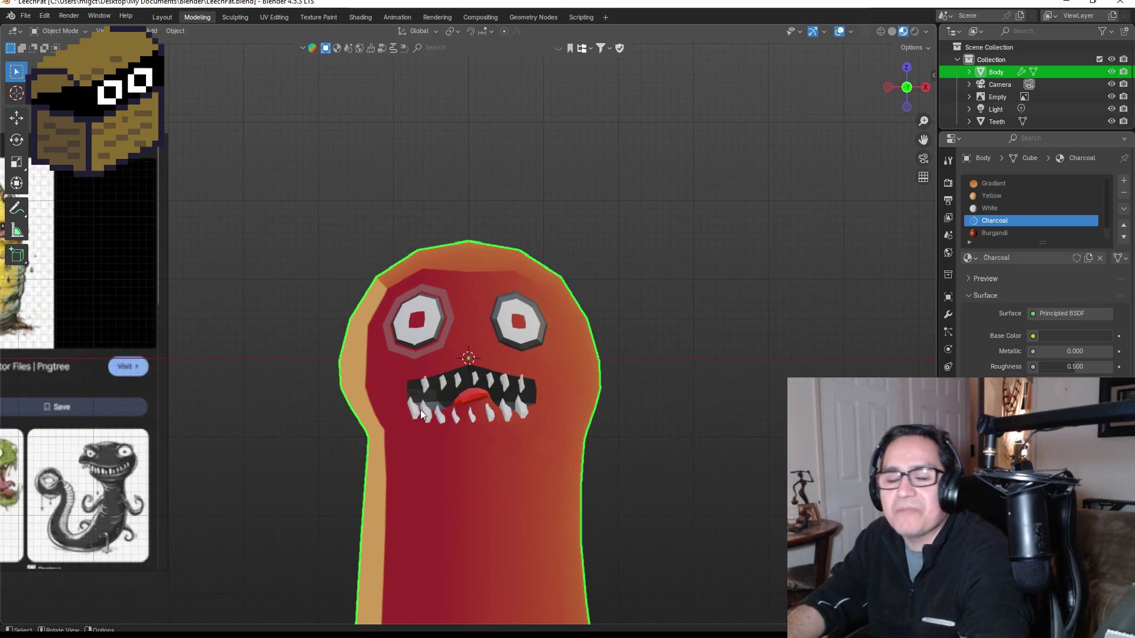
pyautogui.scroll(-2, 420, 409)
pyautogui.scroll(4, 437, 351)
pyautogui.press('Tab')
pyautogui.scroll(2, 424, 350)
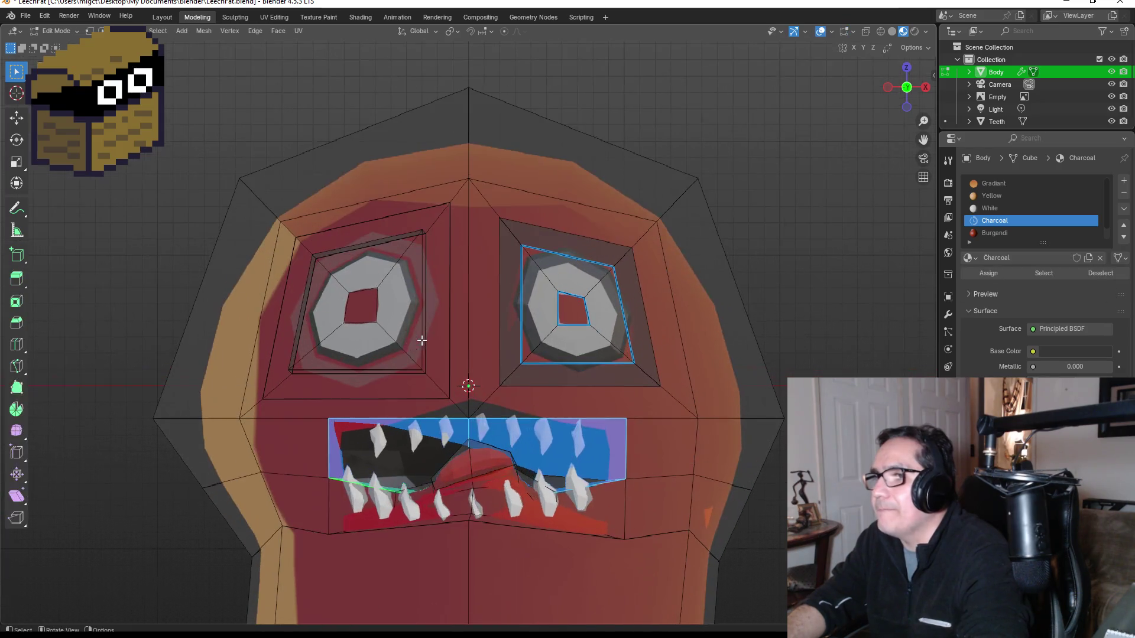
# Select the six faces forming the ring around the left eye socket.
pyautogui.click(408, 359)
pyautogui.click(418, 345)
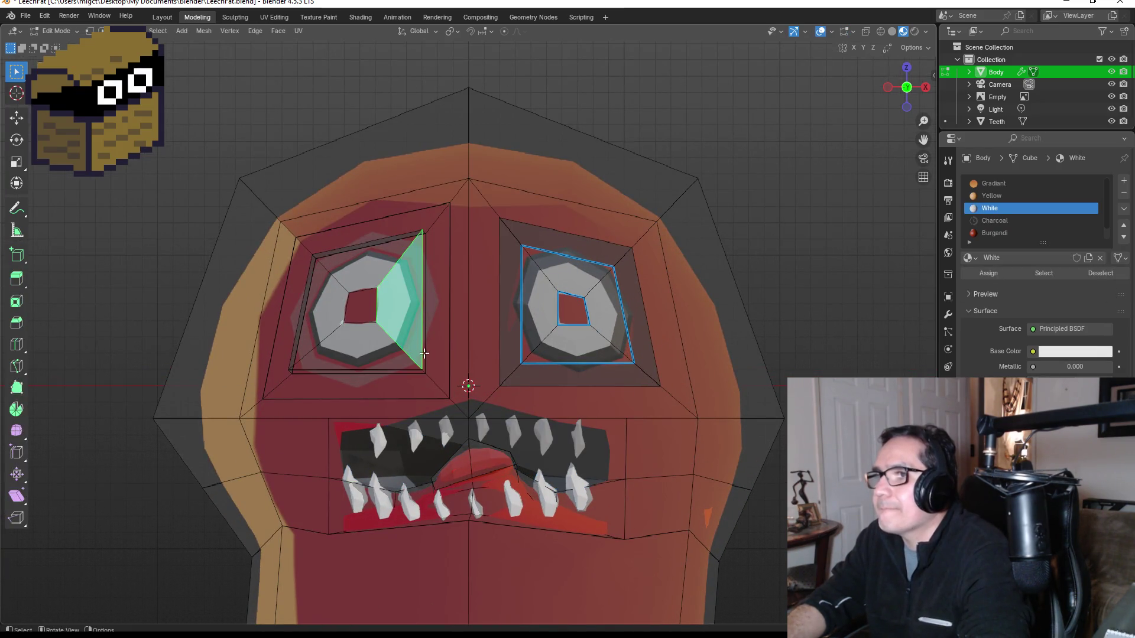
pyautogui.click(442, 324)
pyautogui.keyDown('shift'); pyautogui.click(379, 220); pyautogui.keyUp('shift')
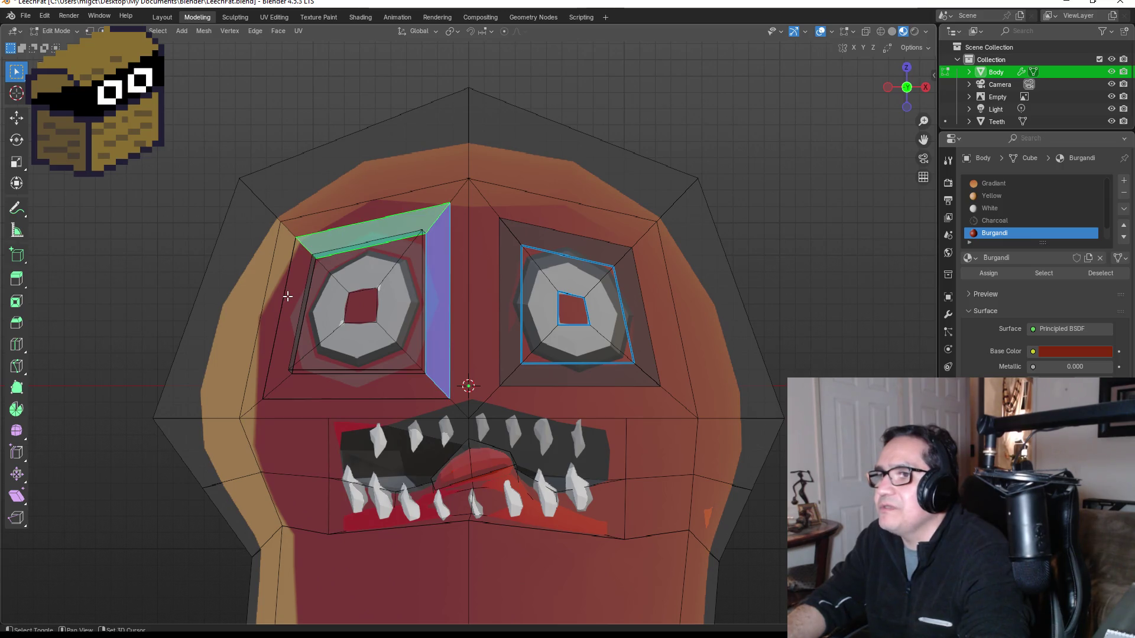
pyautogui.keyDown('shift'); pyautogui.click(281, 325); pyautogui.keyUp('shift')
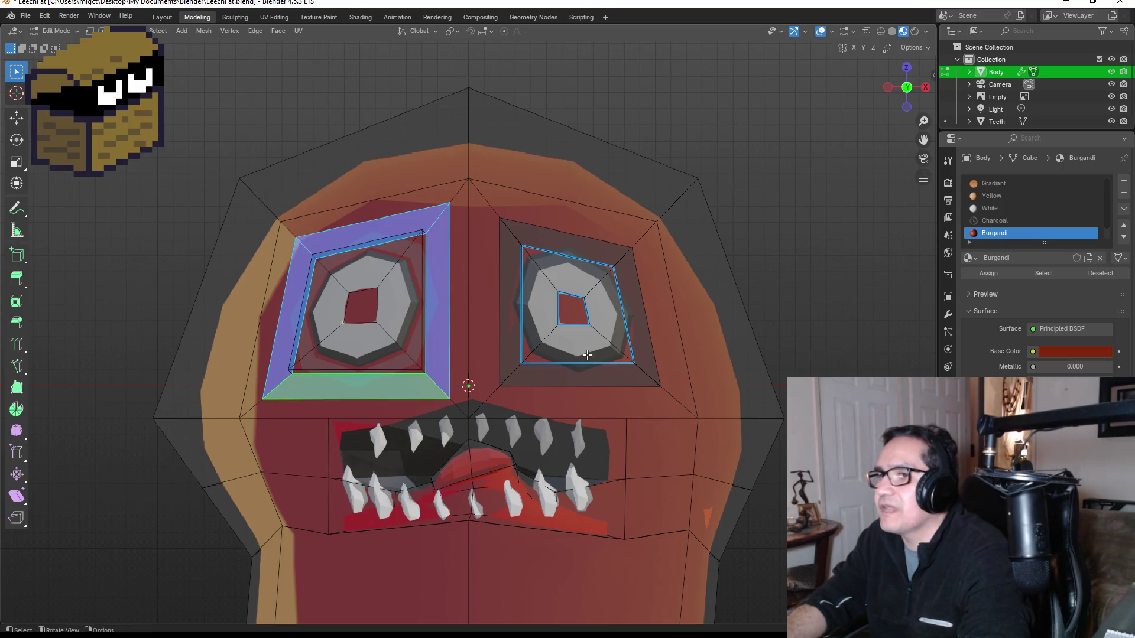
pyautogui.keyDown('shift'); pyautogui.click(358, 388); pyautogui.keyUp('shift')
pyautogui.scroll(-1, 1012, 236)
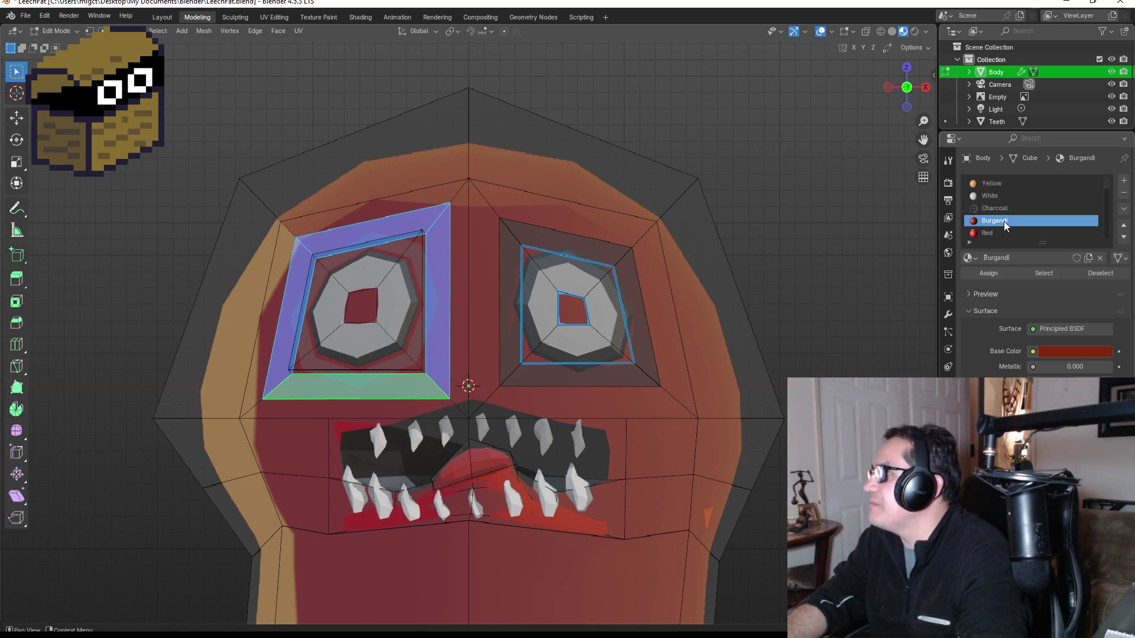
# Adjust the Burgandi material's base colour brightness to a deeper red.
pyautogui.click(1051, 352)
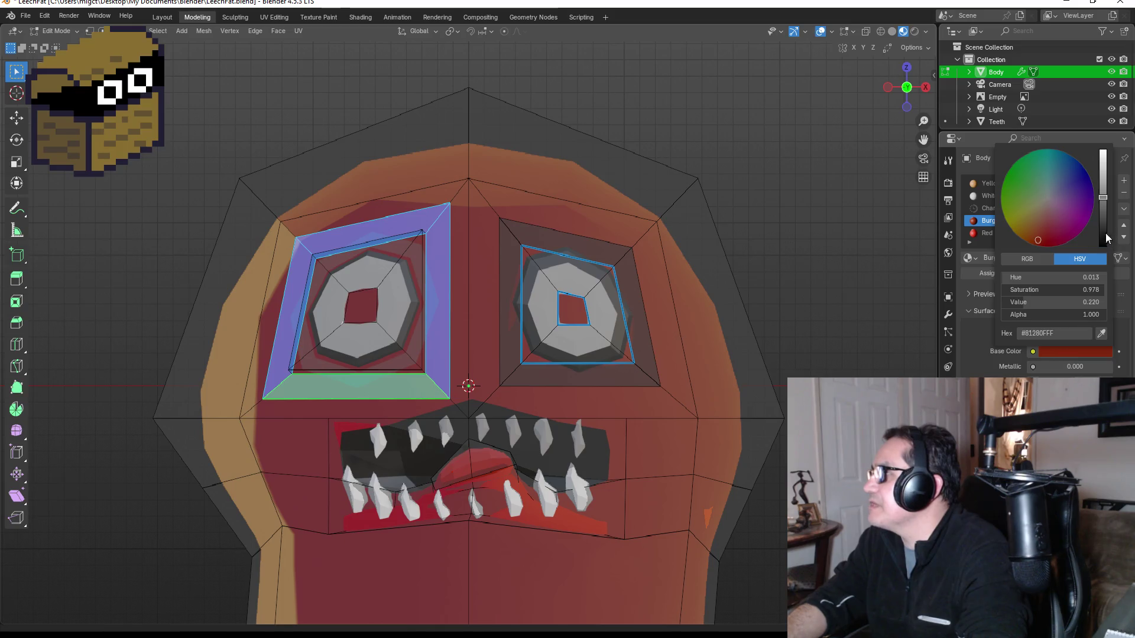
pyautogui.moveTo(1107, 219); pyautogui.dragTo(1104, 233)
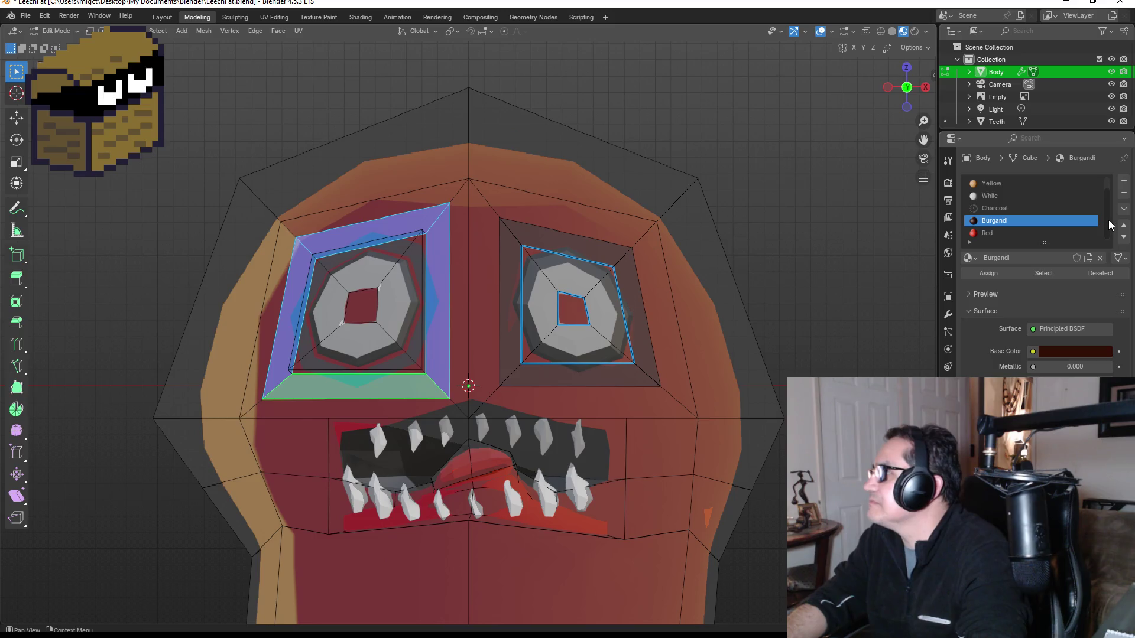
pyautogui.click(1079, 353)
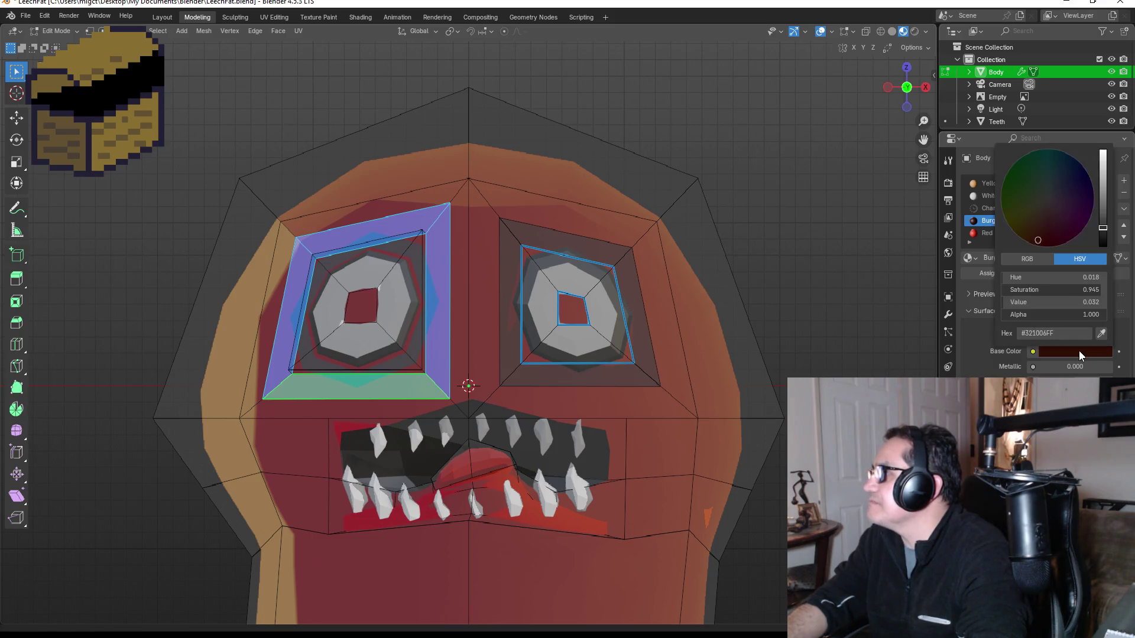
pyautogui.moveTo(1102, 234); pyautogui.dragTo(1103, 195)
# Deselect the eye faces, return to Object Mode and deselect the body.
pyautogui.click(839, 276)
pyautogui.press('Tab')
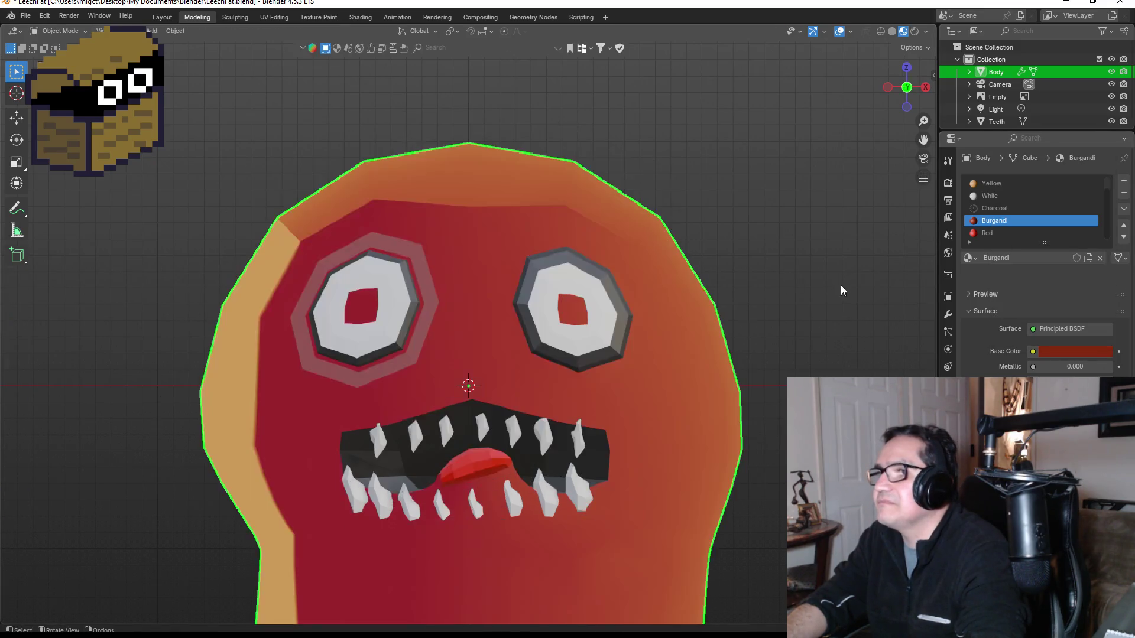
pyautogui.scroll(-3, 792, 366)
pyautogui.click(743, 410)
# Select the leech body from a low angle and enter Edit Mode.
pyautogui.moveTo(680, 422)
pyautogui.mouseDown()
pyautogui.moveTo(633, 428)
pyautogui.moveTo(553, 477)
pyautogui.mouseUp()
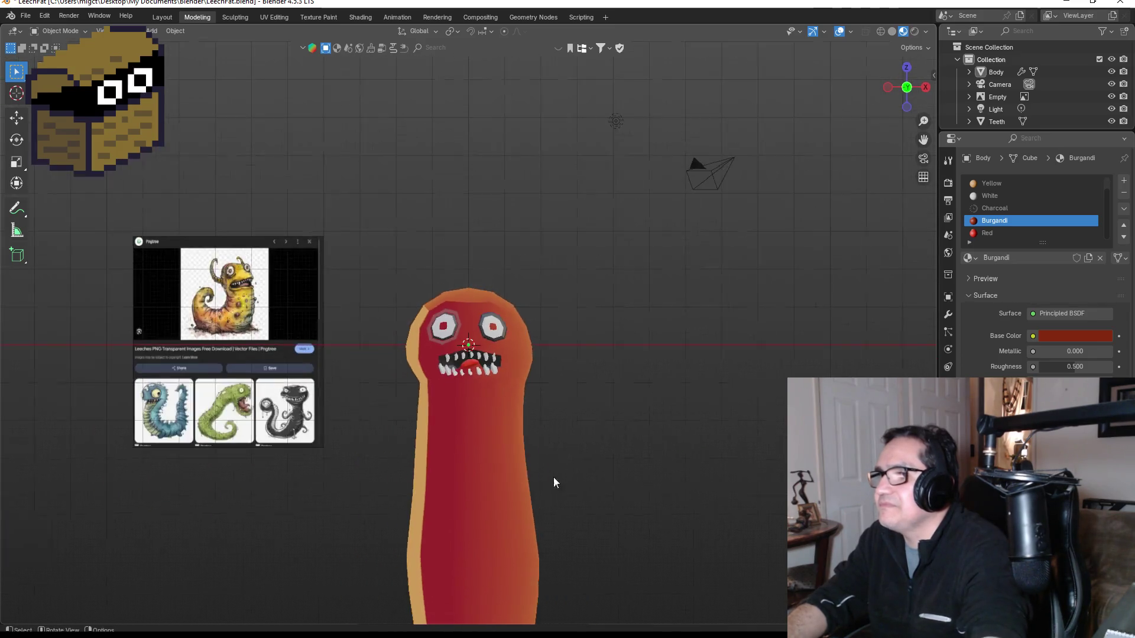
pyautogui.click(496, 499)
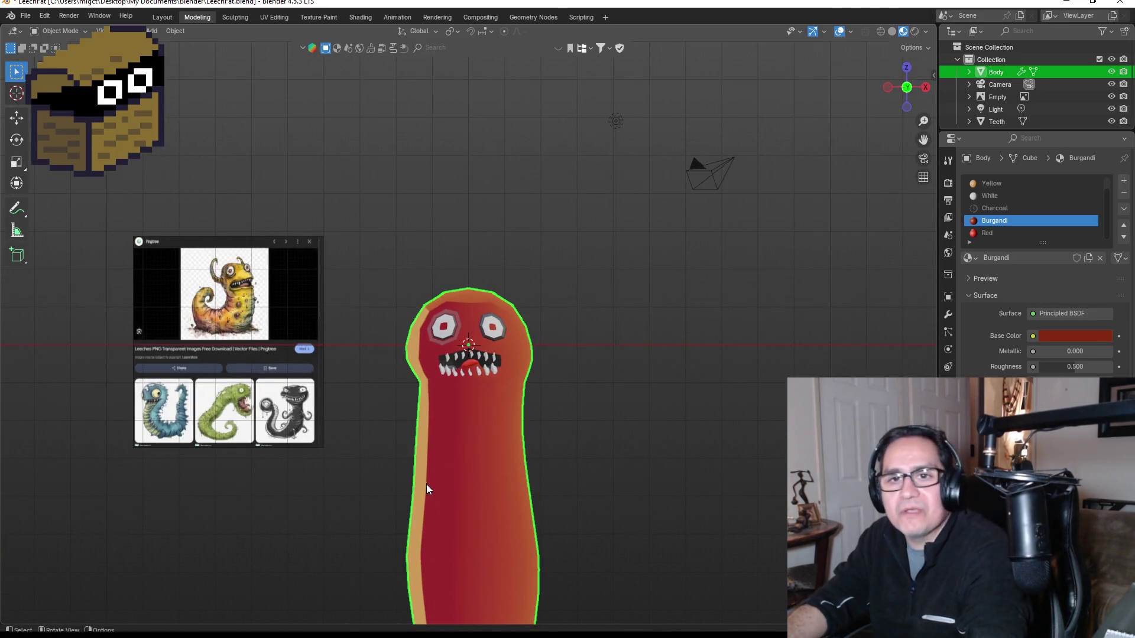
pyautogui.scroll(6, 425, 485)
pyautogui.moveTo(468, 492)
pyautogui.mouseDown()
pyautogui.moveTo(513, 498)
pyautogui.moveTo(477, 506)
pyautogui.moveTo(505, 477)
pyautogui.moveTo(561, 496)
pyautogui.moveTo(505, 502)
pyautogui.mouseUp()
pyautogui.scroll(4, 495, 524)
pyautogui.press('Tab')
# Assign Charcoal to two faces beside the lower teeth and return to Object Mode.
pyautogui.moveTo(449, 618); pyautogui.dragTo(490, 567)
pyautogui.click(428, 549)
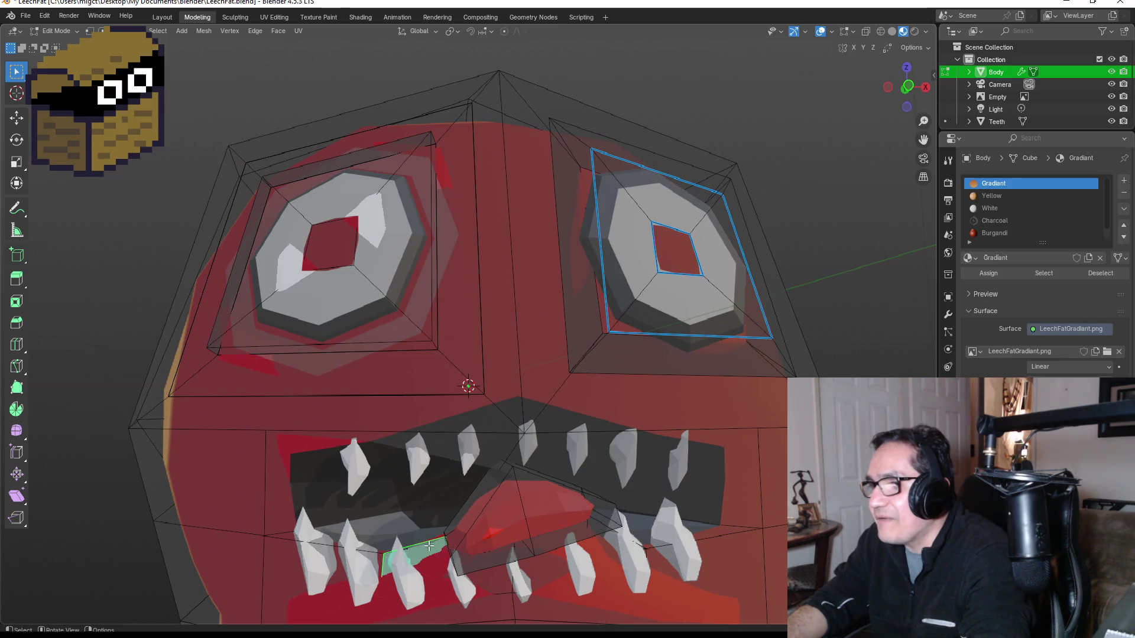
pyautogui.keyDown('shift'); pyautogui.click(608, 545); pyautogui.keyUp('shift')
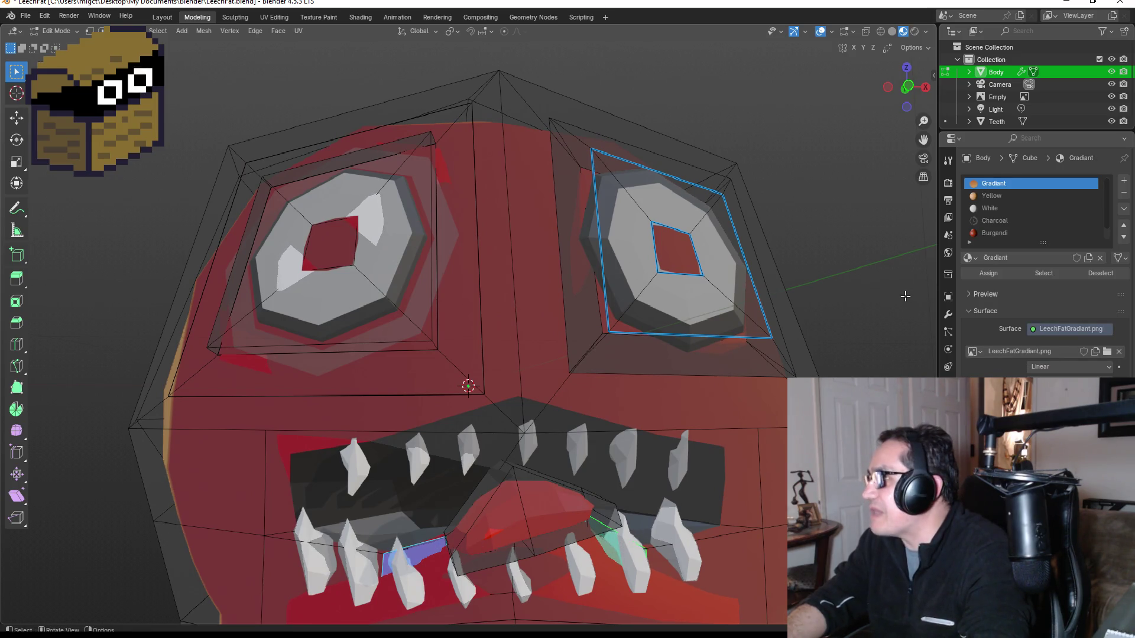
pyautogui.click(994, 221)
pyautogui.click(996, 273)
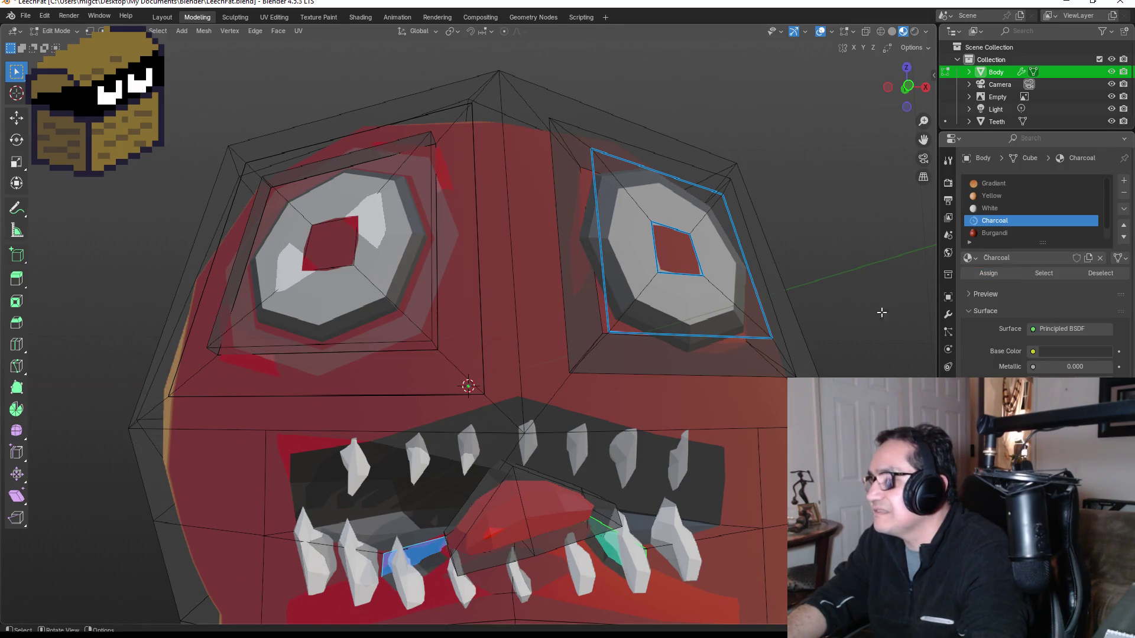
pyautogui.press('Tab')
pyautogui.scroll(-5, 750, 469)
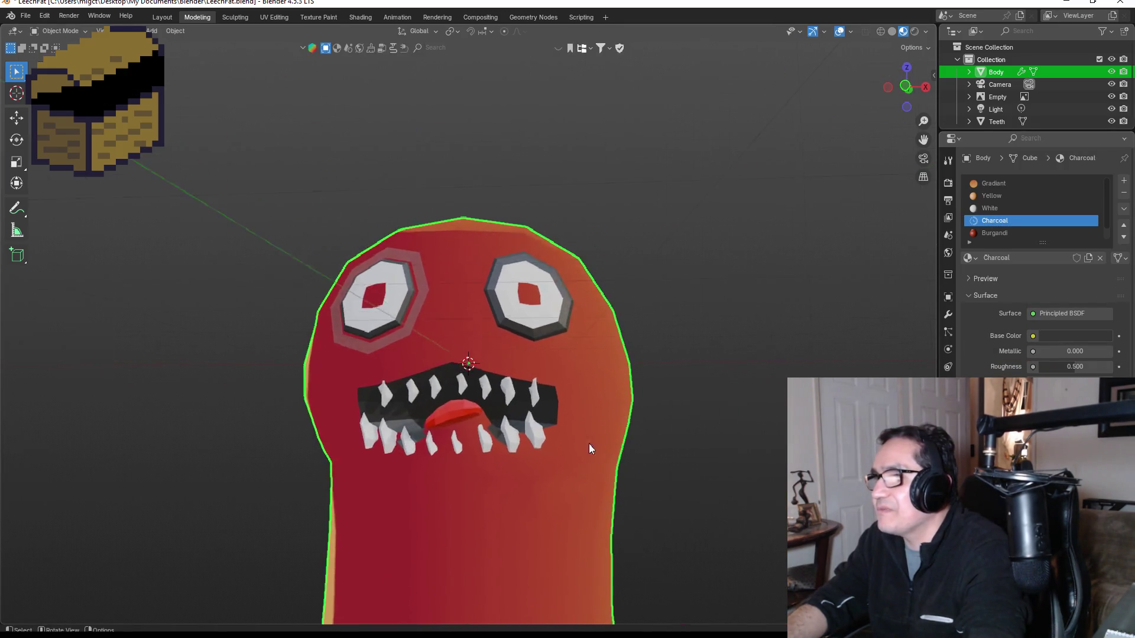
pyautogui.scroll(-4, 513, 492)
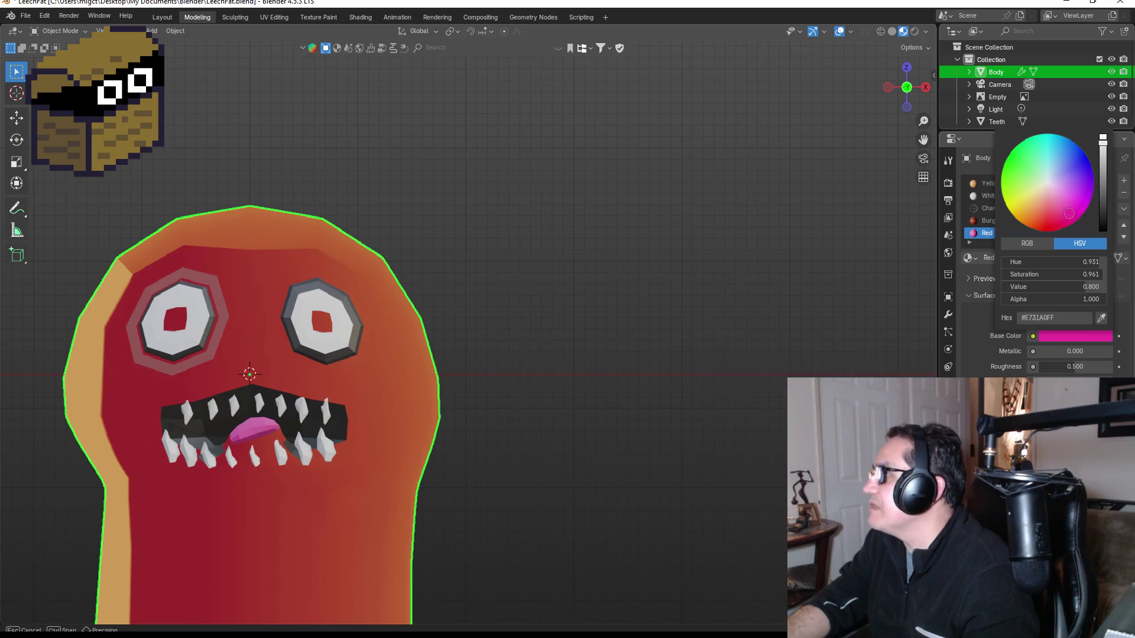
# Shift the Red material's colour to purple (hue 0.767, saturation 0.966, value 0.773).
pyautogui.moveTo(1071, 216); pyautogui.dragTo(1073, 216)
pyautogui.moveTo(1104, 161)
pyautogui.mouseDown()
pyautogui.moveTo(1103, 177)
pyautogui.moveTo(1103, 142)
pyautogui.mouseUp()
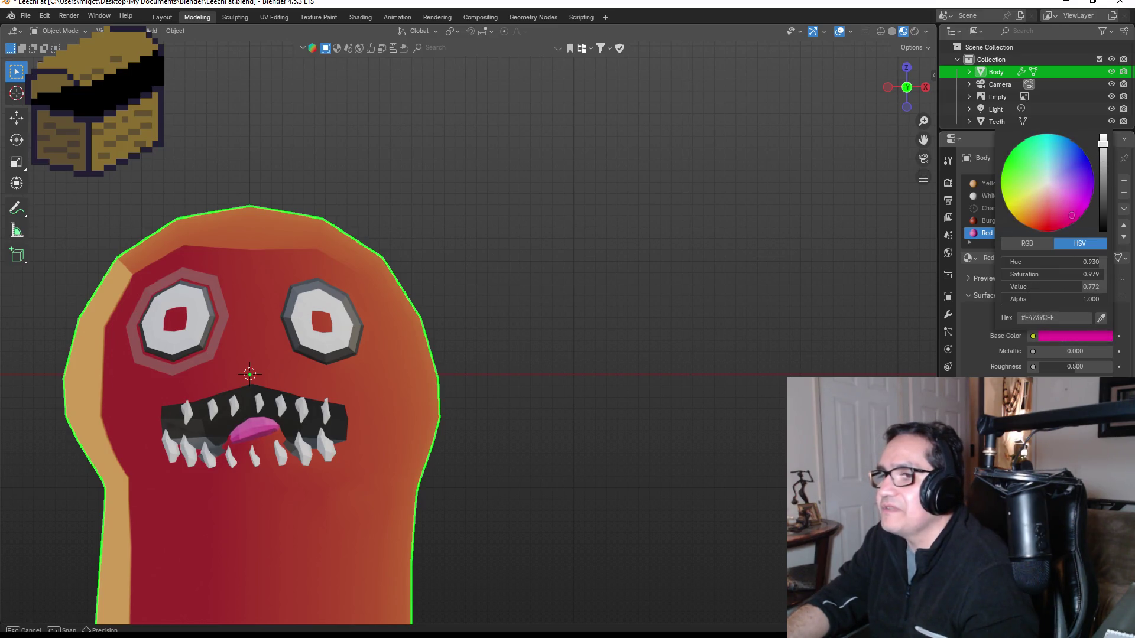
pyautogui.click(565, 373)
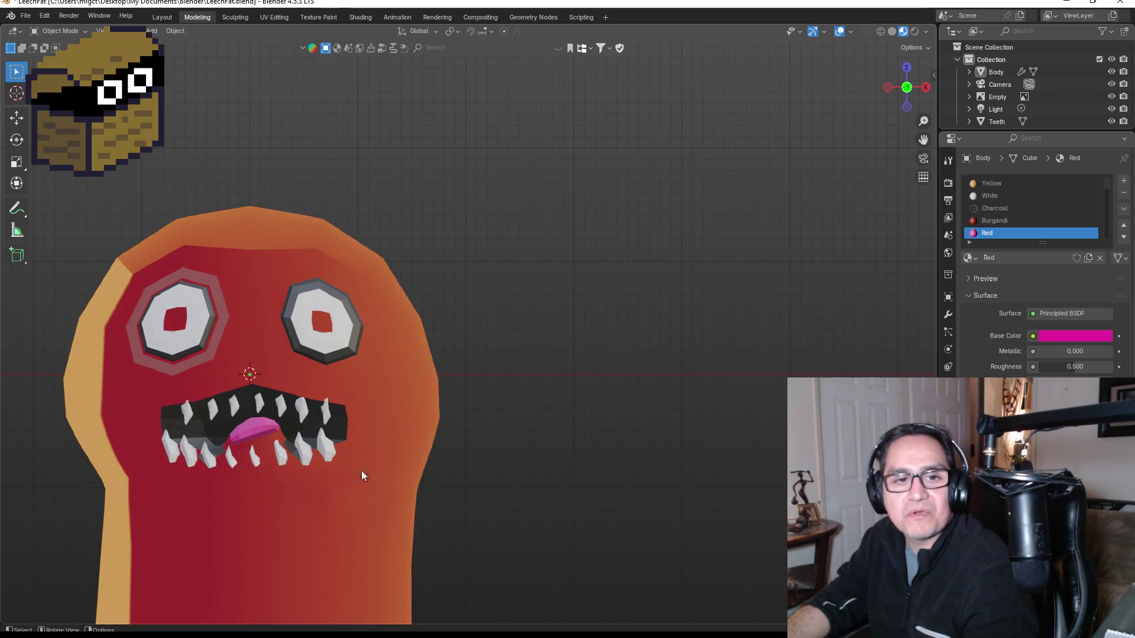
pyautogui.click(1099, 337)
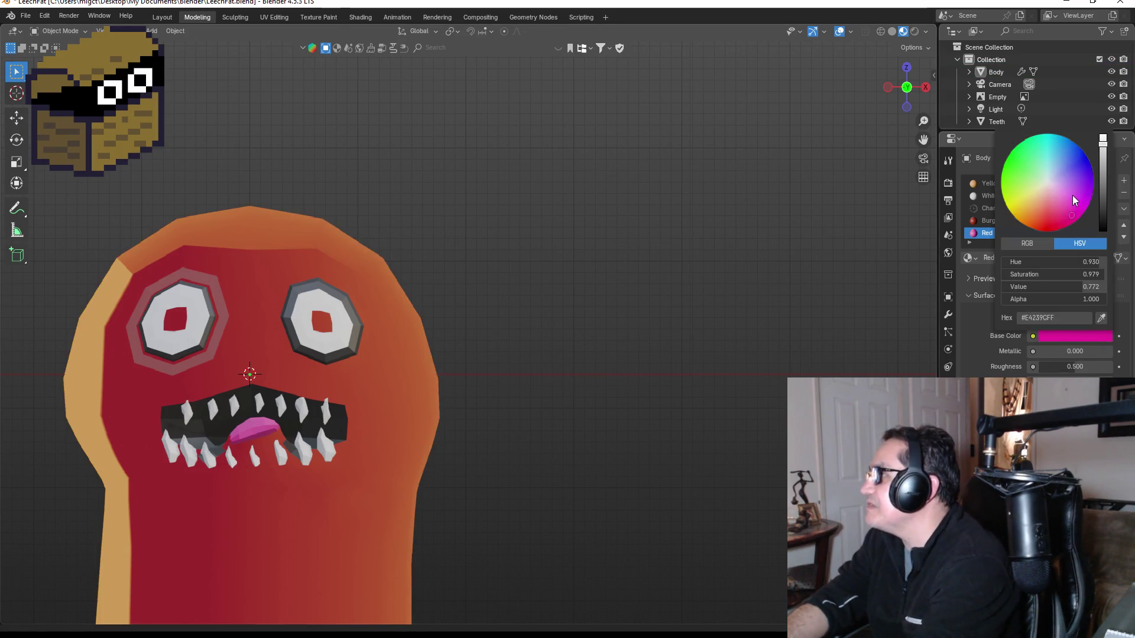
pyautogui.moveTo(1071, 207); pyautogui.dragTo(1083, 193)
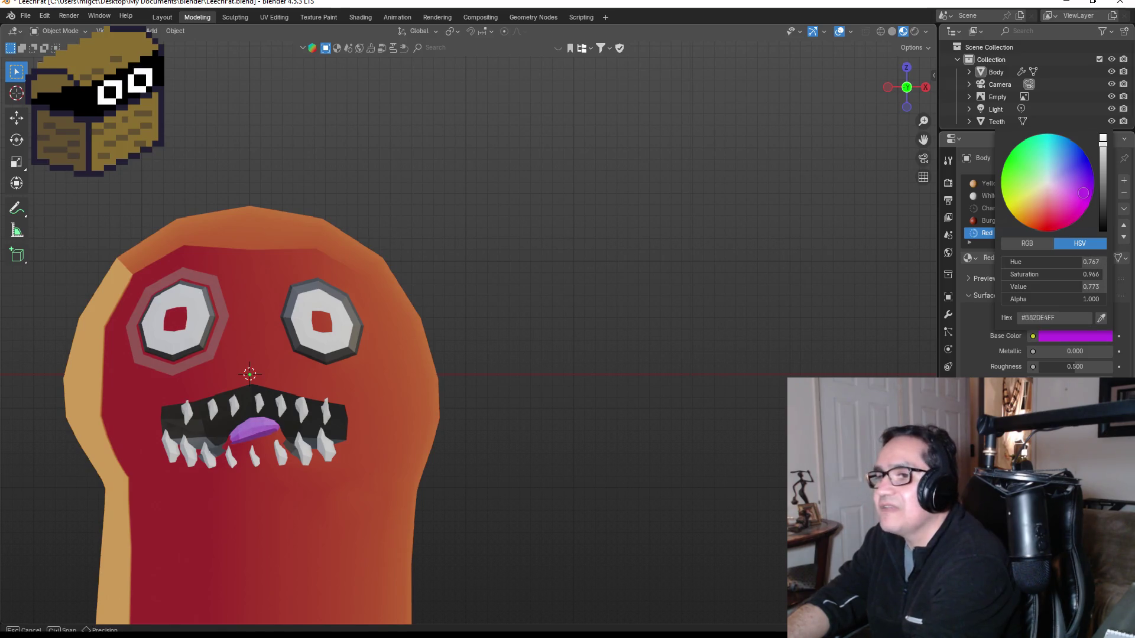
# Orbit close to the mouth and select the body object.
pyautogui.scroll(5, 130, 494)
pyautogui.moveTo(228, 469)
pyautogui.mouseDown()
pyautogui.moveTo(270, 449)
pyautogui.moveTo(206, 439)
pyautogui.mouseUp()
pyautogui.click(221, 417)
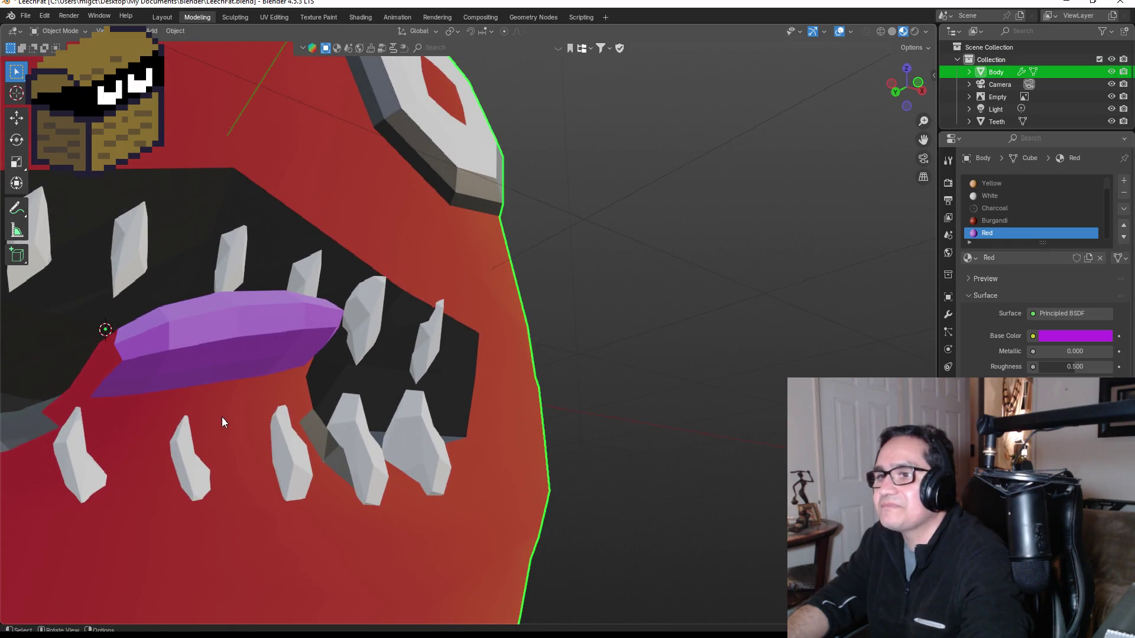
# In Edit Mode, select the mouth faces around the tongue tip and along the tongue.
pyautogui.press('Tab')
pyautogui.click(224, 392)
pyautogui.moveTo(237, 402); pyautogui.dragTo(369, 447)
pyautogui.click(452, 428)
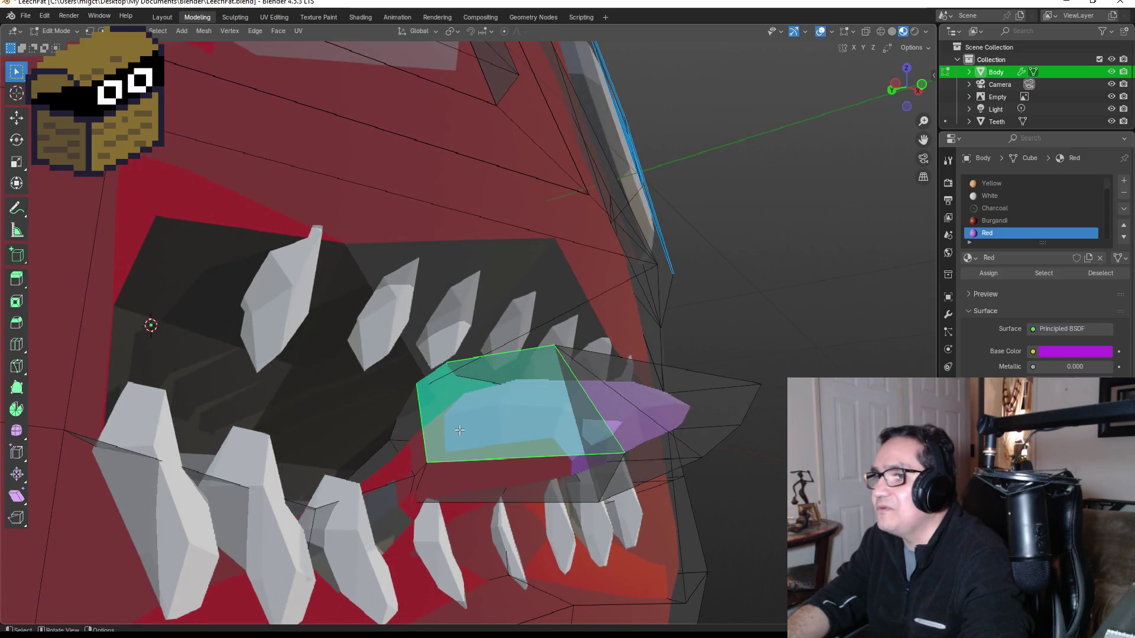
pyautogui.keyDown('shift'); pyautogui.click(459, 476); pyautogui.keyUp('shift')
pyautogui.scroll(2, 459, 477)
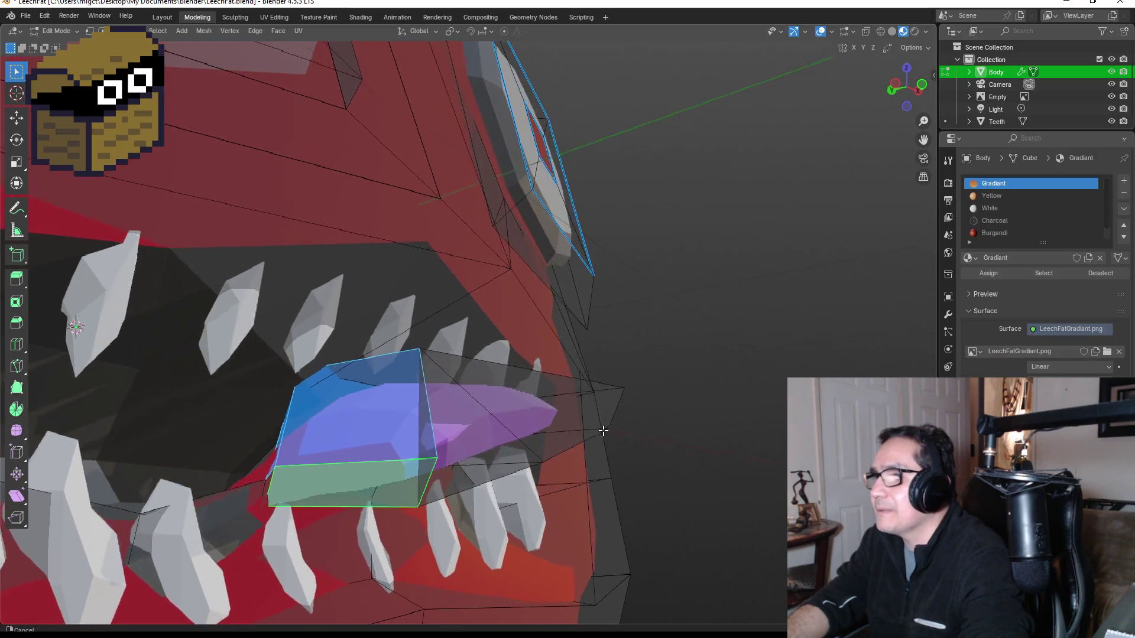
pyautogui.keyDown('shift'); pyautogui.click(526, 412); pyautogui.keyUp('shift')
pyautogui.scroll(-6, 526, 412)
pyautogui.moveTo(182, 418)
pyautogui.mouseDown()
pyautogui.moveTo(201, 403)
pyautogui.moveTo(133, 455)
pyautogui.mouseUp()
pyautogui.keyDown('shift'); pyautogui.click(120, 460); pyautogui.keyUp('shift')
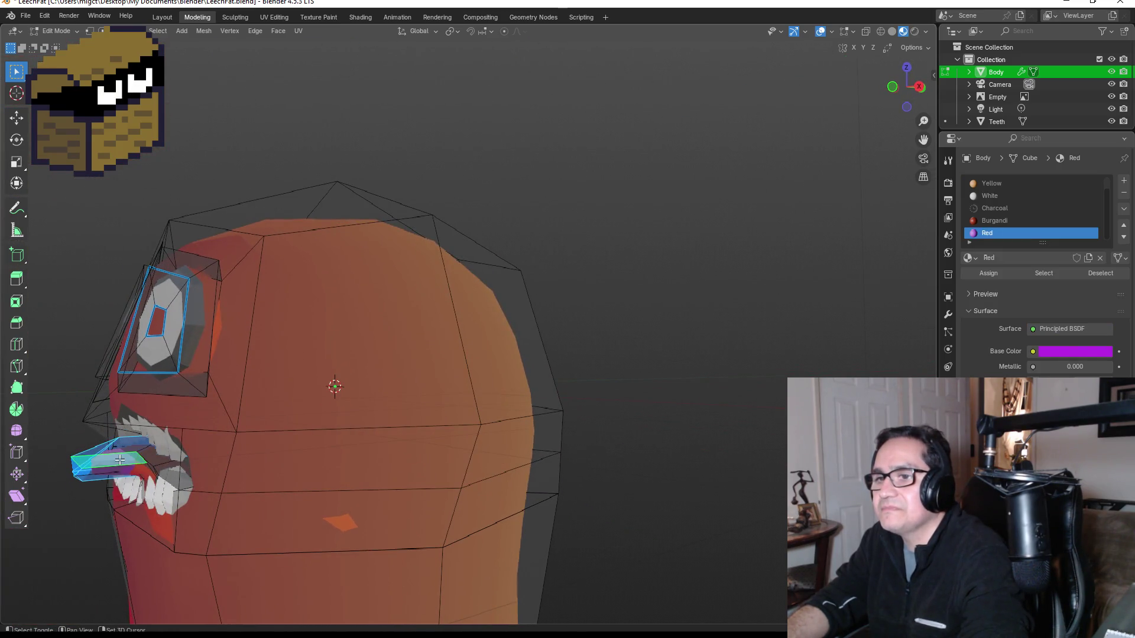
pyautogui.keyDown('shift'); pyautogui.click(132, 449); pyautogui.keyUp('shift')
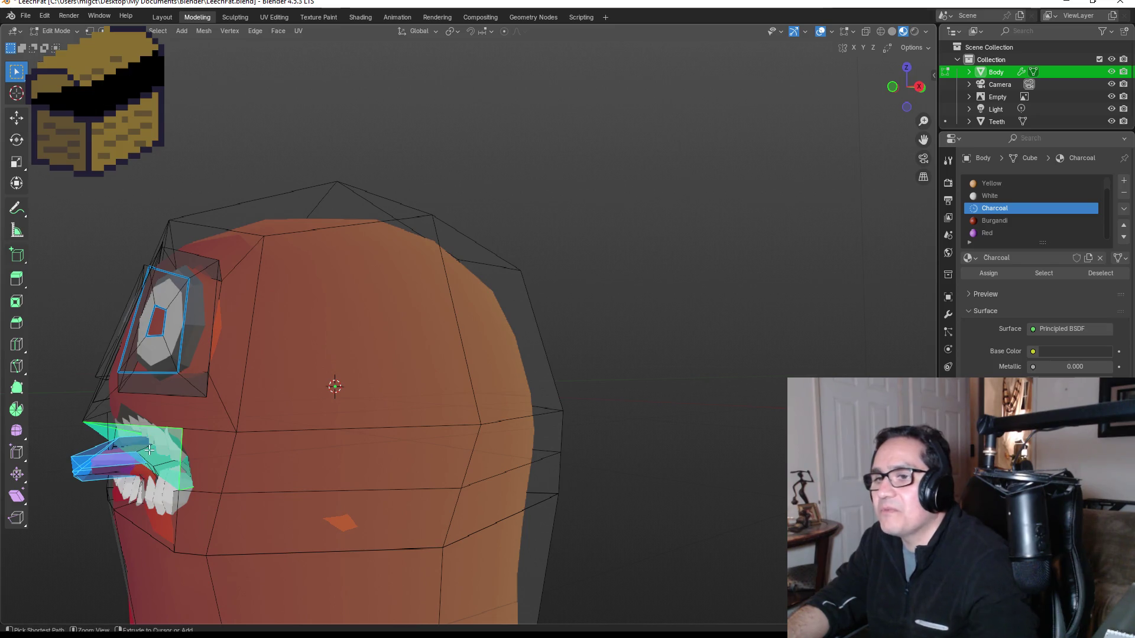
# Assign the purple Red-slot material to the selected mouth faces and return to Object Mode.
pyautogui.keyDown('ctrl'); pyautogui.click(168, 447); pyautogui.keyUp('ctrl')
pyautogui.scroll(5, 167, 447)
pyautogui.moveTo(319, 412); pyautogui.dragTo(770, 319)
pyautogui.click(986, 233)
pyautogui.click(985, 274)
pyautogui.press('Tab')
pyautogui.scroll(-5, 392, 410)
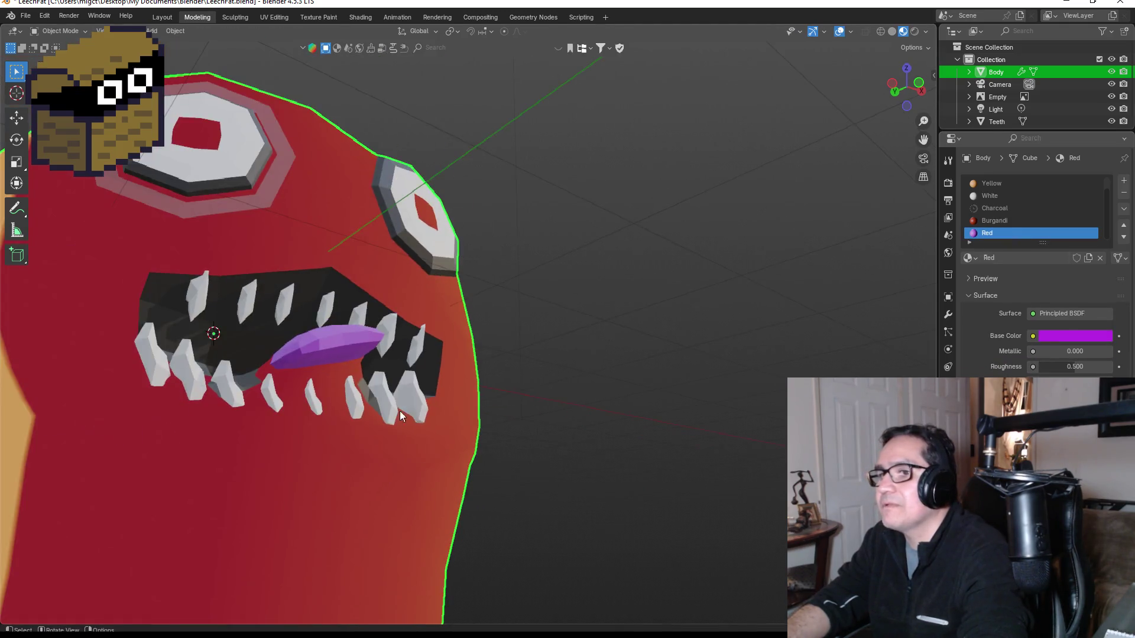
pyautogui.press('KP_1')
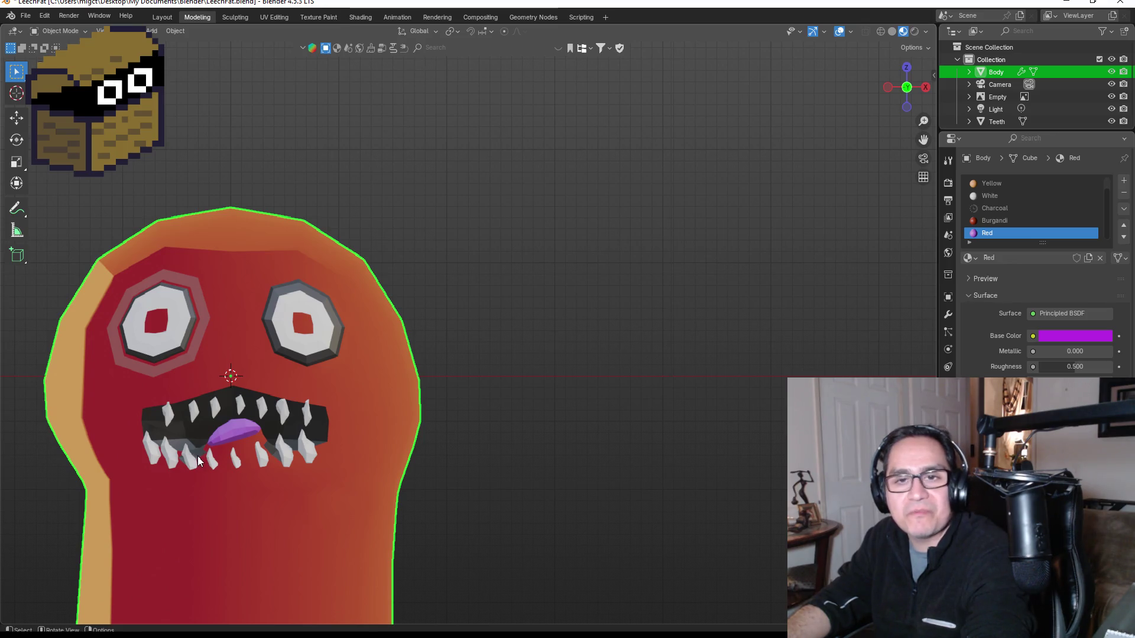
# Re-enter Edit Mode and assign the purple Red slot to the selected faces again.
pyautogui.scroll(4, 223, 459)
pyautogui.moveTo(240, 448); pyautogui.dragTo(288, 430)
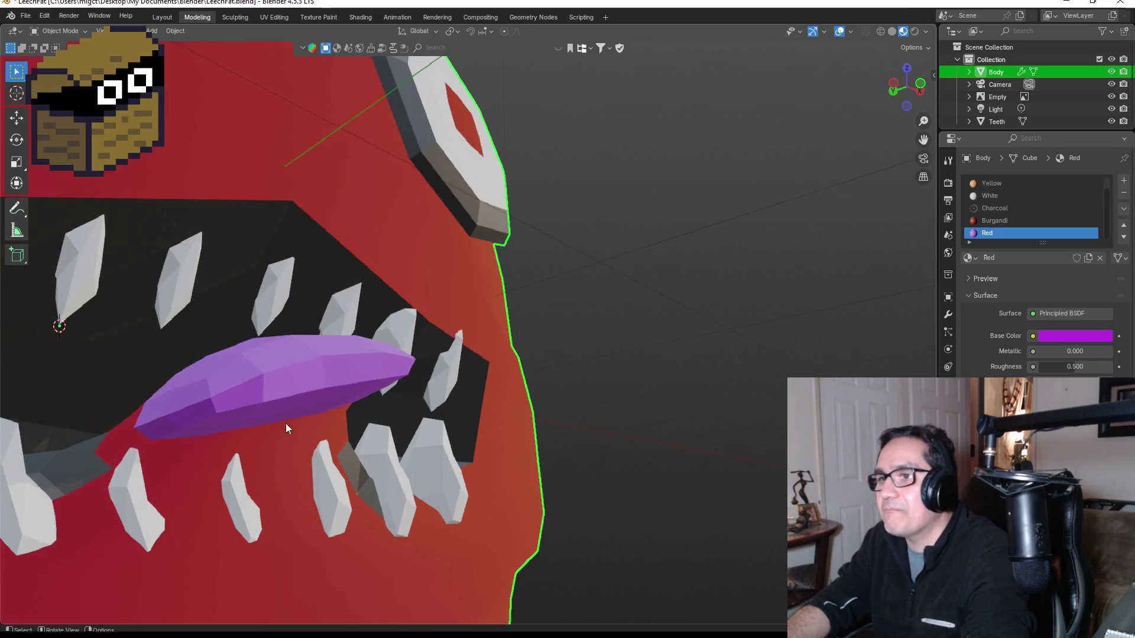
pyautogui.press('Tab')
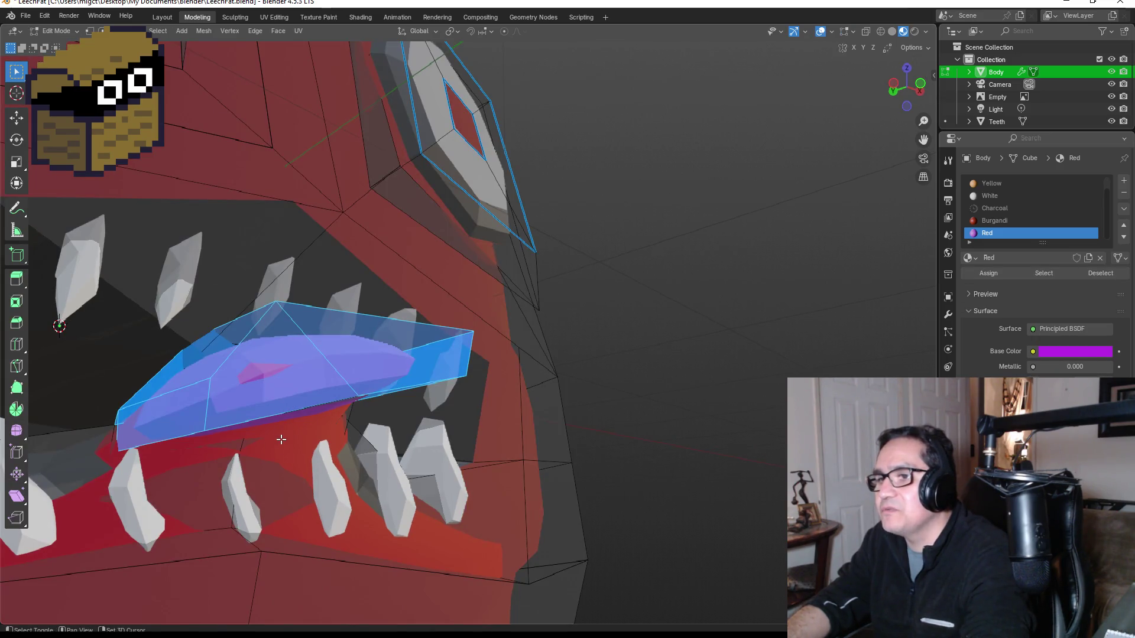
pyautogui.moveTo(281, 439); pyautogui.dragTo(274, 406)
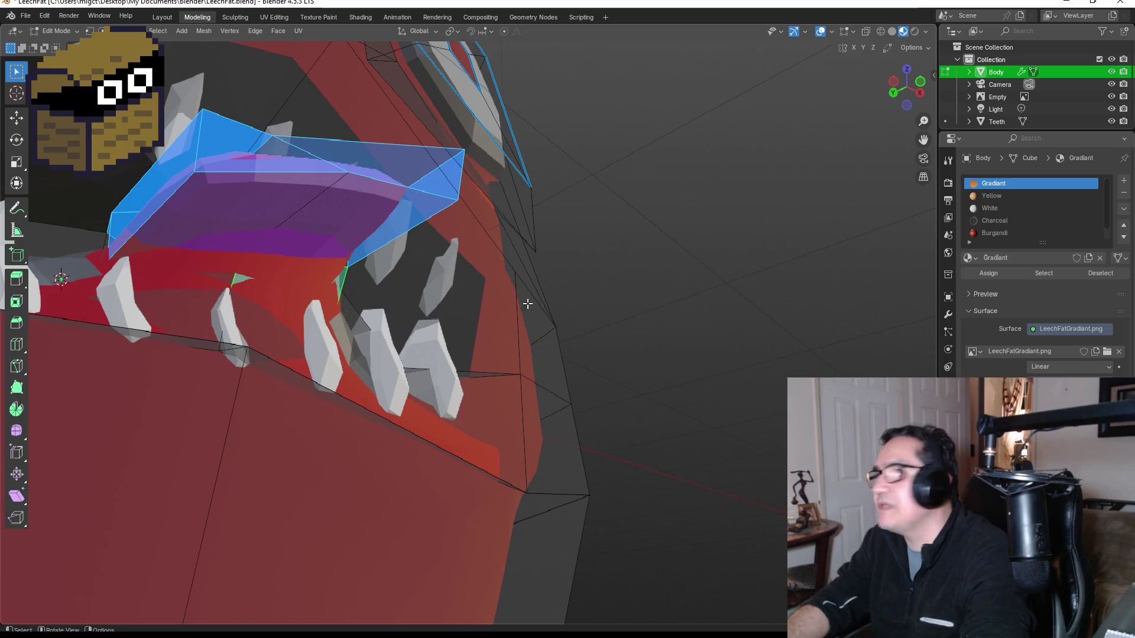
pyautogui.scroll(-1, 998, 239)
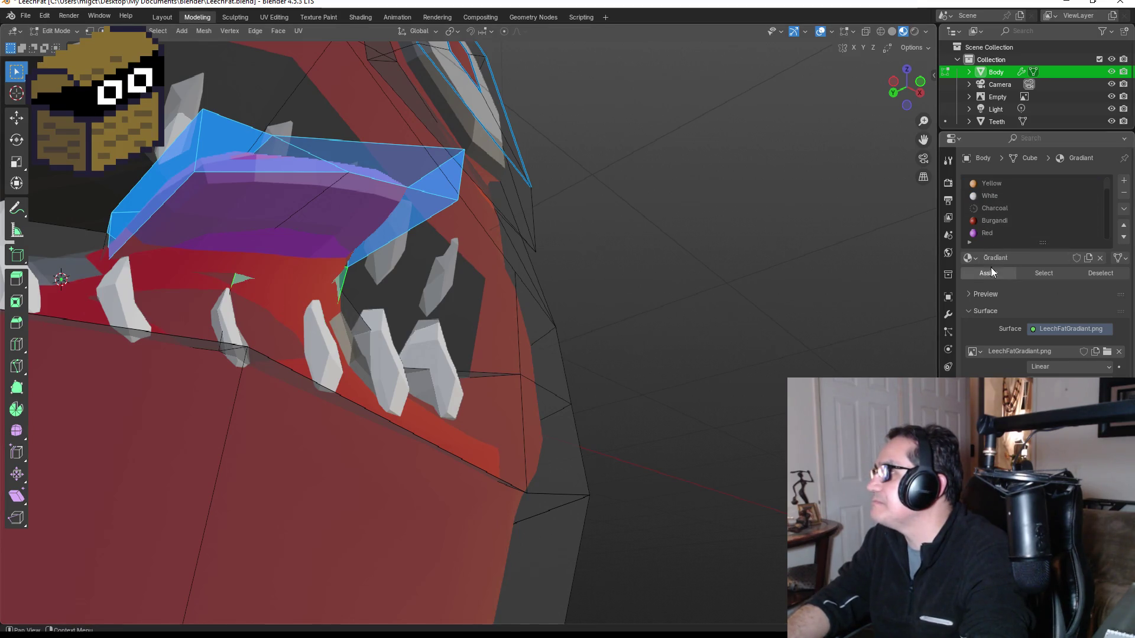
pyautogui.click(991, 234)
pyautogui.click(998, 273)
# Give the faces under the tongue and the upper tongue face the purple material.
pyautogui.click(236, 280)
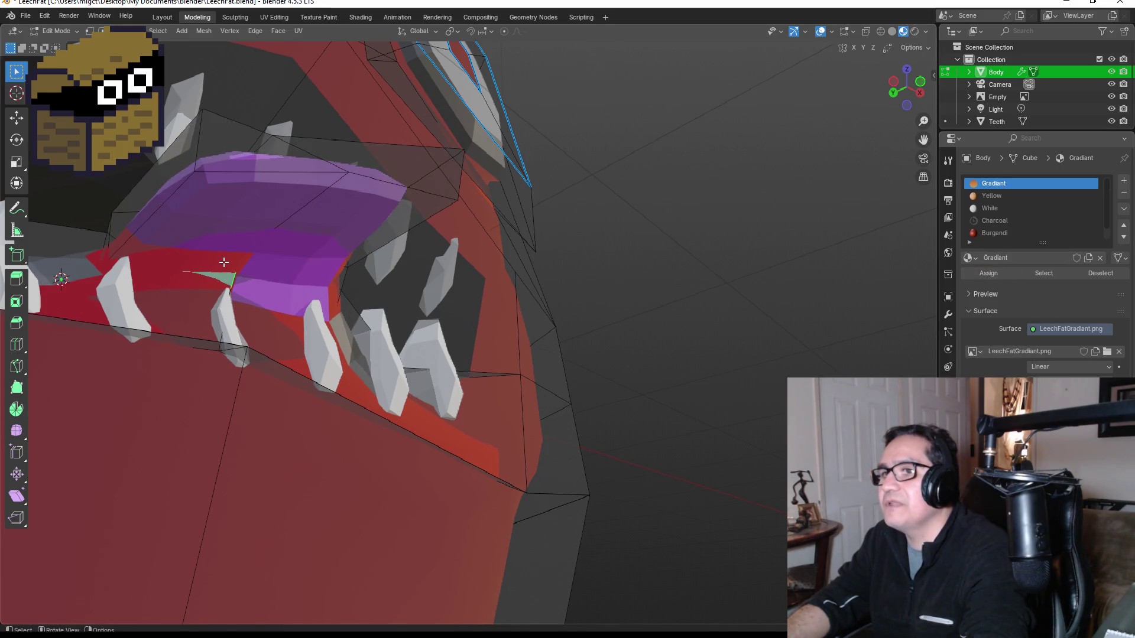
pyautogui.scroll(2, 224, 261)
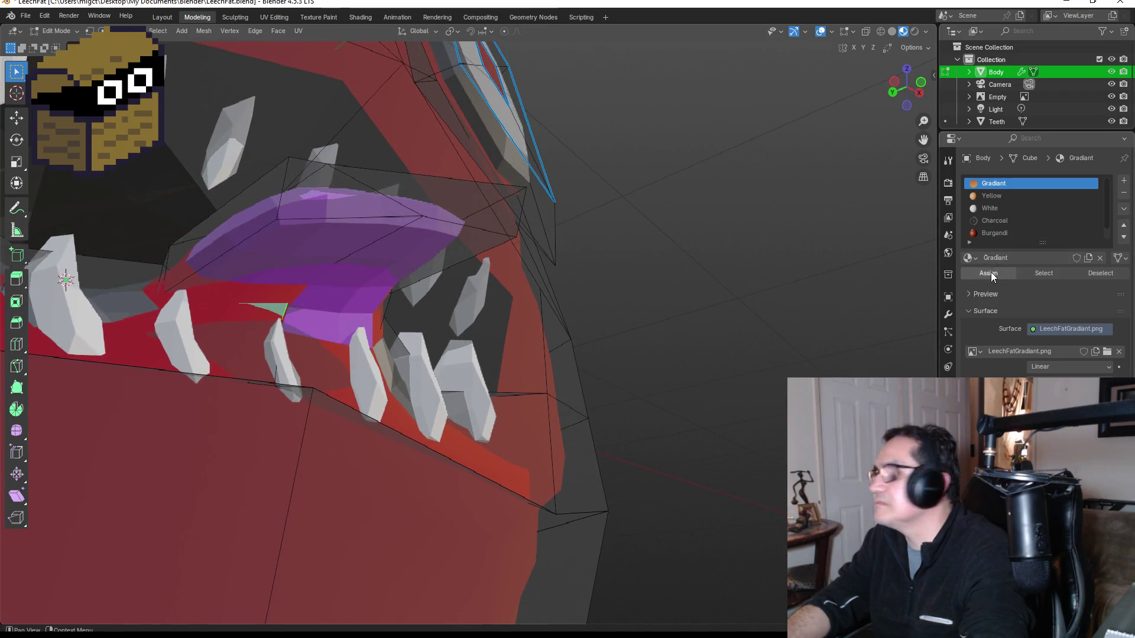
pyautogui.scroll(3, 264, 313)
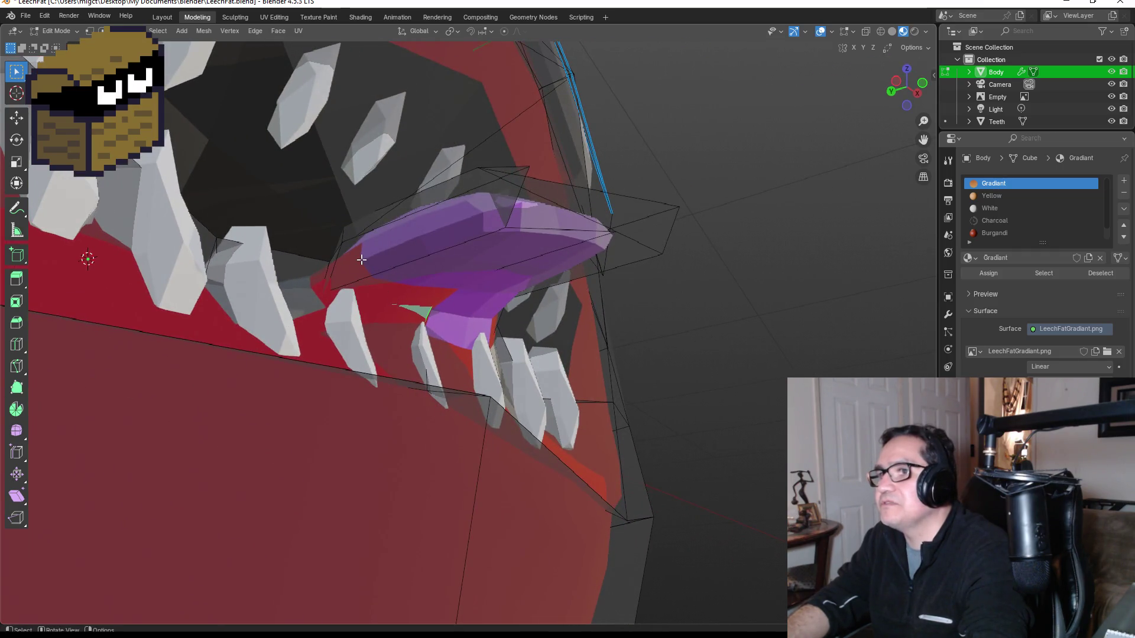
pyautogui.click(361, 259)
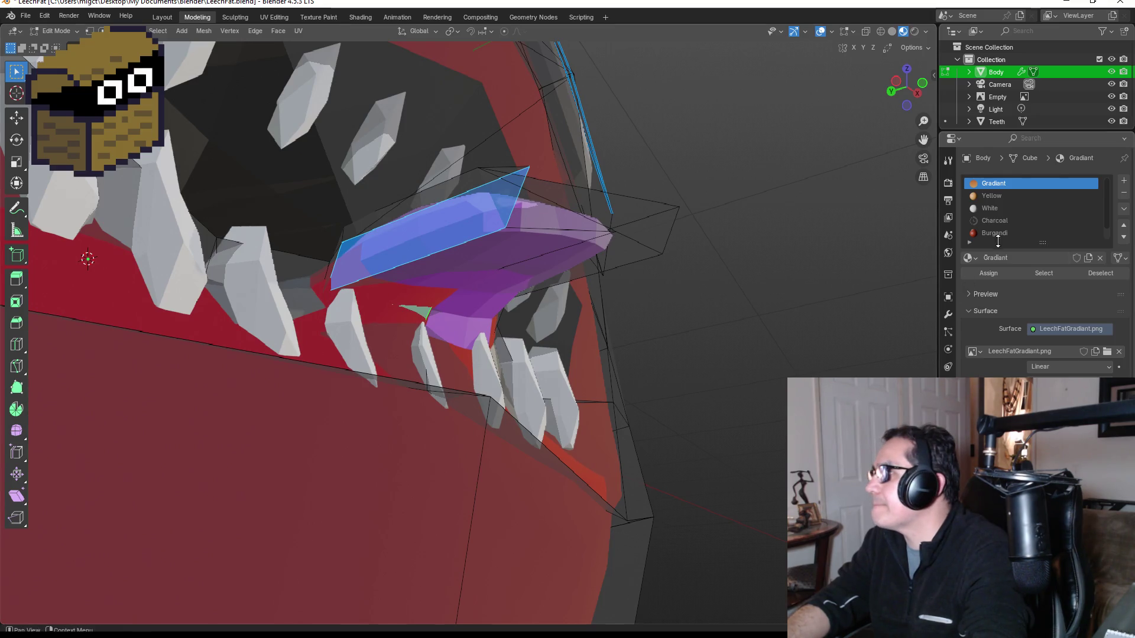
pyautogui.scroll(-1, 992, 241)
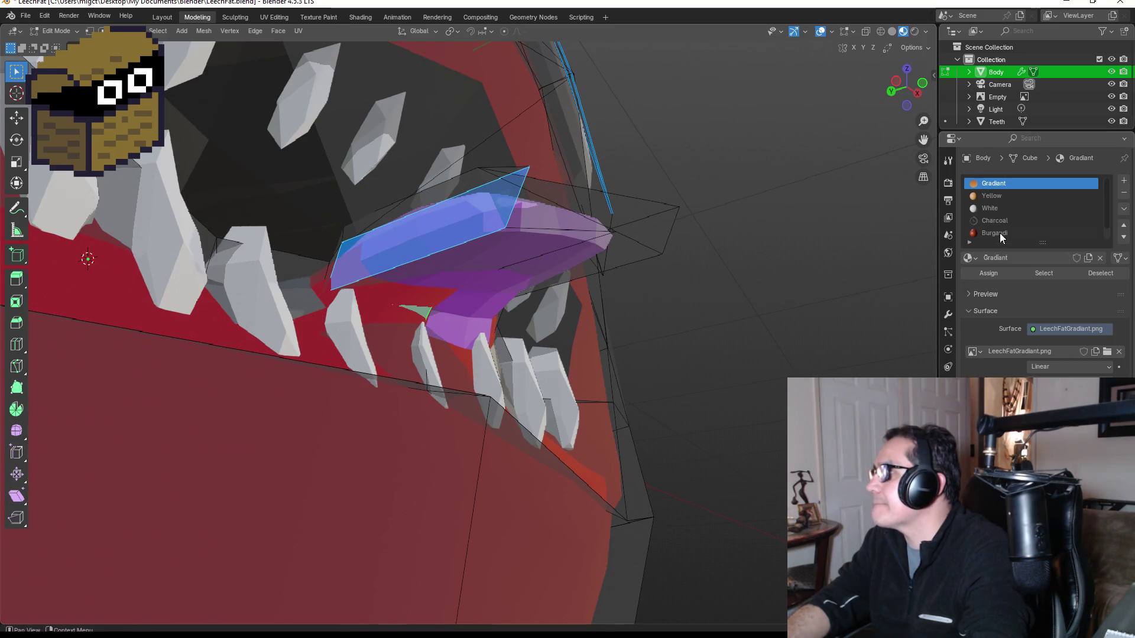
pyautogui.click(993, 234)
pyautogui.click(990, 274)
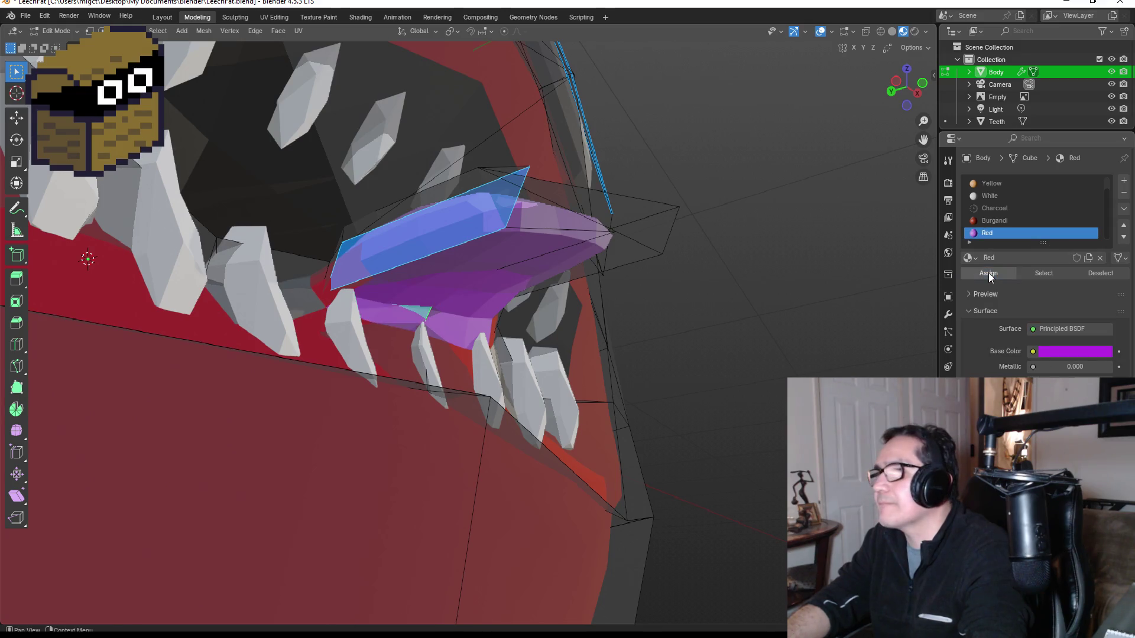
# Rename the Red material slot to 'Purple'.
pyautogui.doubleClick(1012, 236)
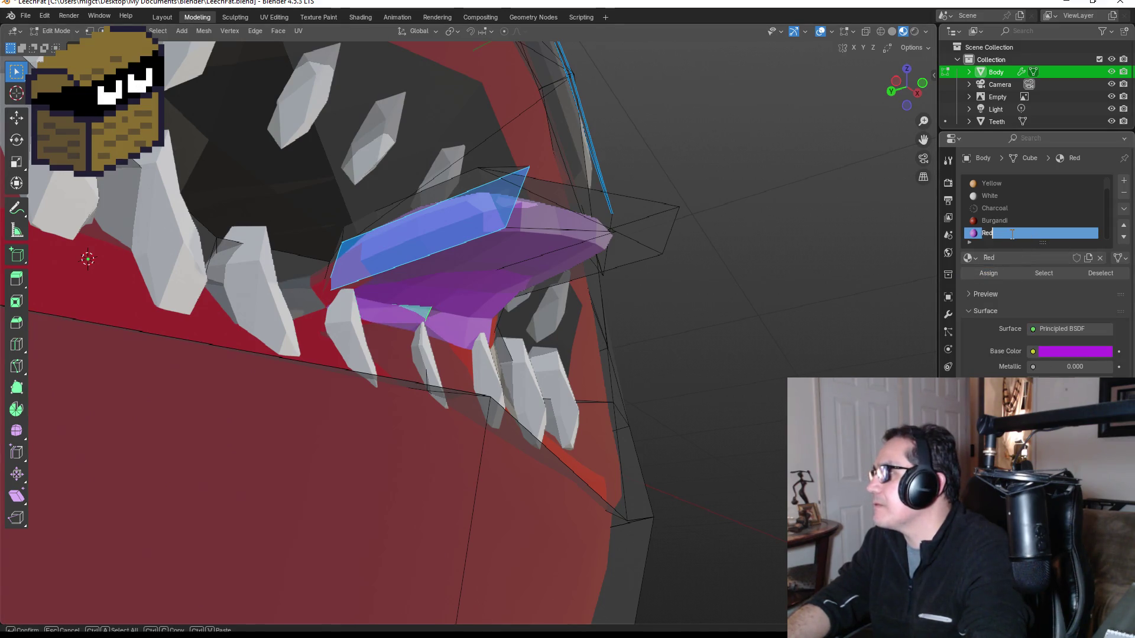
pyautogui.write('Purple')
pyautogui.press('Return')
pyautogui.moveTo(836, 321)
pyautogui.mouseDown()
pyautogui.moveTo(793, 322)
pyautogui.moveTo(750, 352)
pyautogui.mouseUp()
pyautogui.press('KP_1')
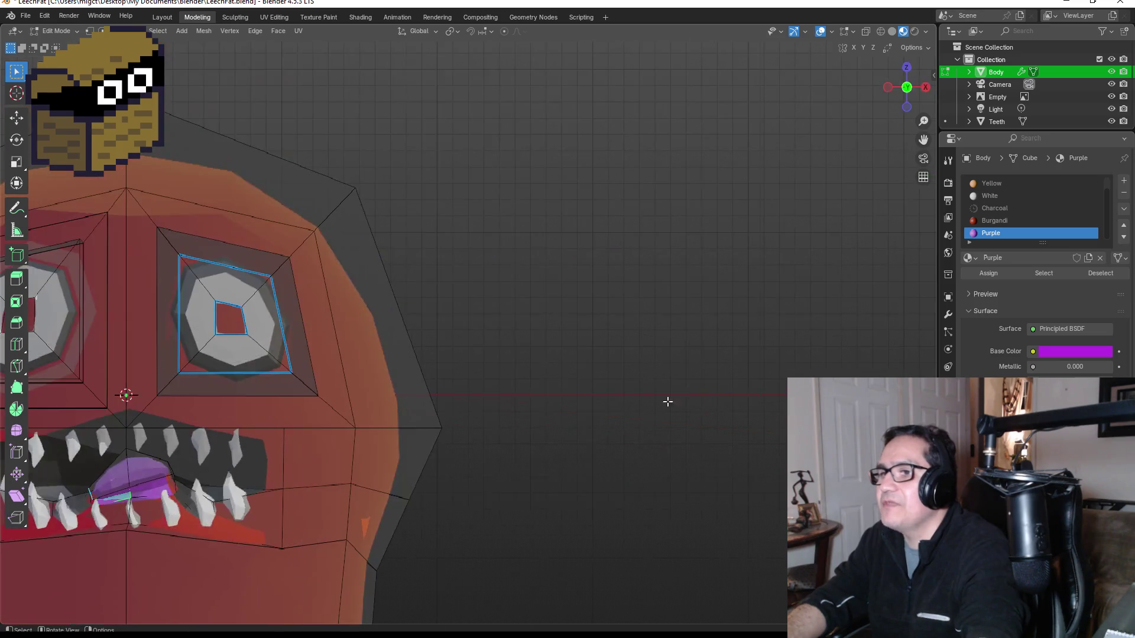
# Orbit around the head, enter Edit Mode and switch the viewport to Solid shading.
pyautogui.press('Tab')
pyautogui.scroll(-5, 601, 410)
pyautogui.scroll(-1, 468, 453)
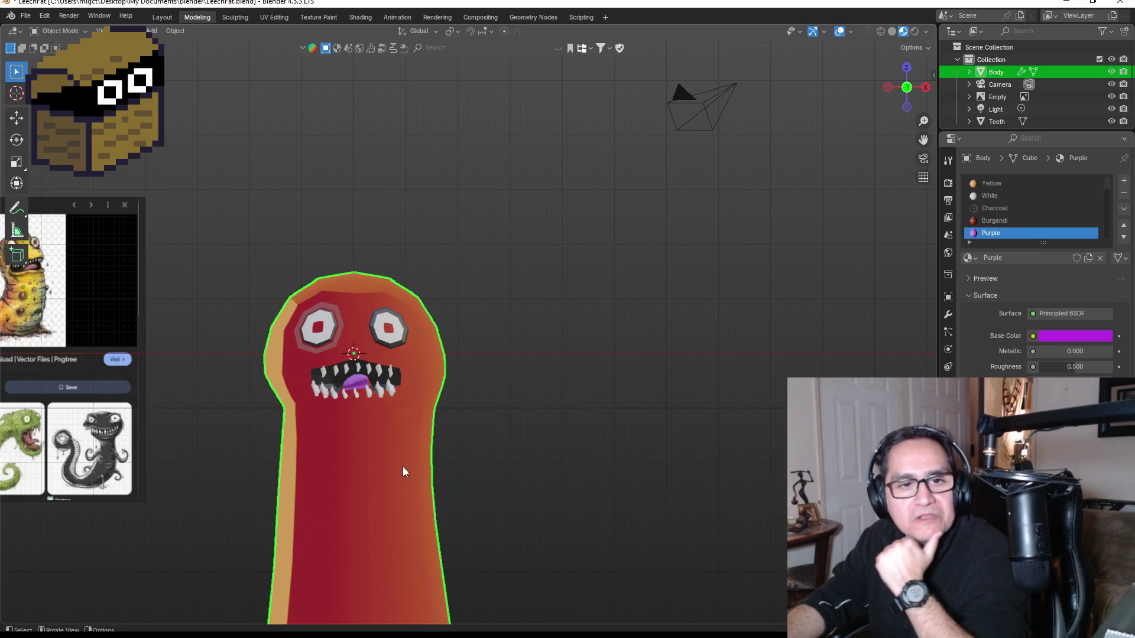
pyautogui.scroll(2, 409, 459)
pyautogui.moveTo(339, 434)
pyautogui.mouseDown()
pyautogui.moveTo(432, 433)
pyautogui.moveTo(242, 435)
pyautogui.moveTo(329, 418)
pyautogui.moveTo(184, 449)
pyautogui.mouseUp()
pyautogui.press('Tab')
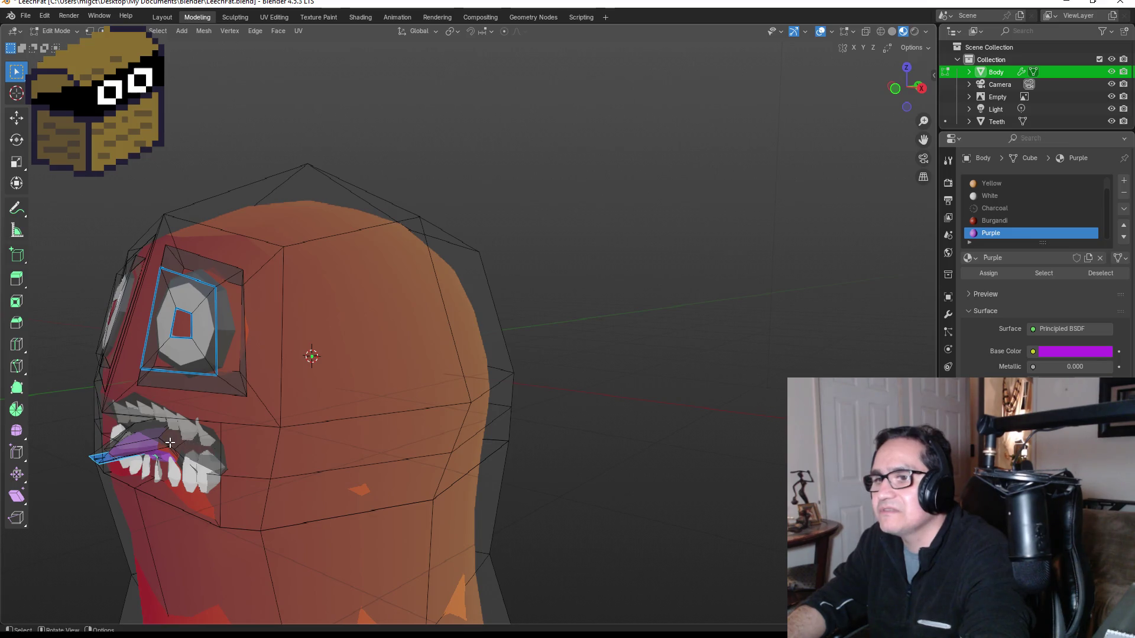
pyautogui.click(881, 31)
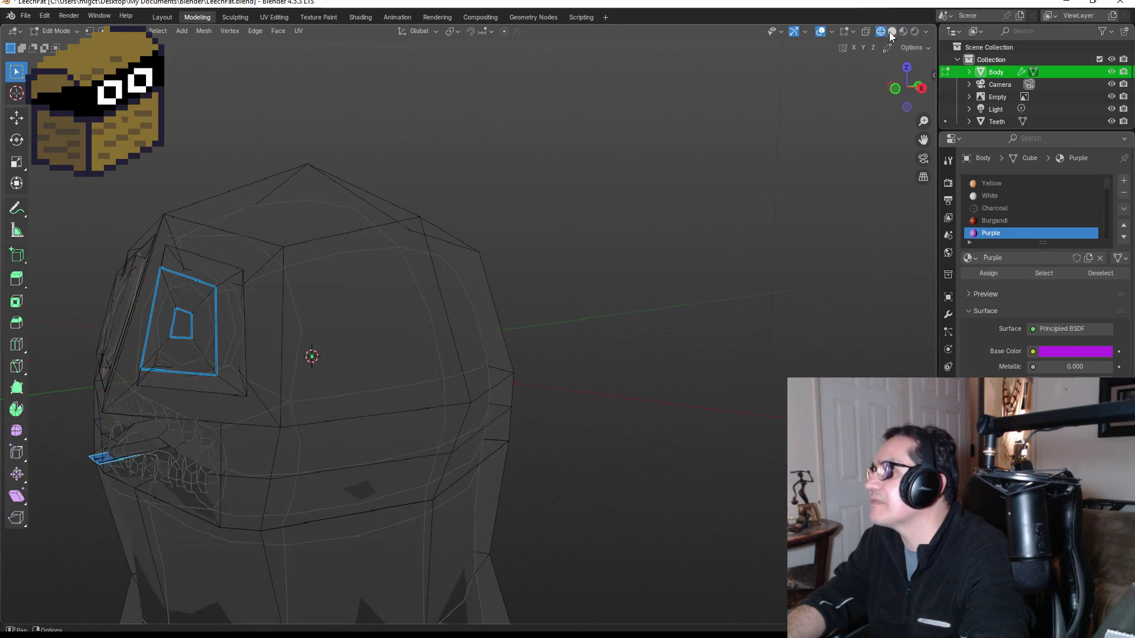
pyautogui.click(892, 30)
# Assign Purple to the two tongue faces beside the teeth and exit Edit Mode.
pyautogui.moveTo(296, 437); pyautogui.dragTo(191, 472)
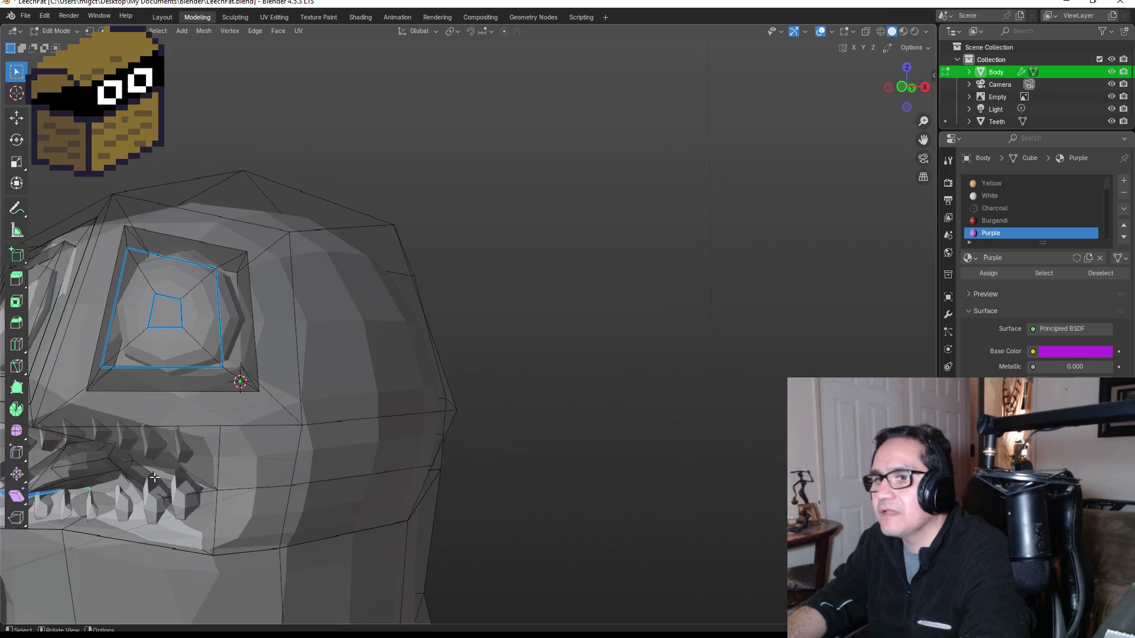
pyautogui.click(143, 476)
pyautogui.keyDown('shift'); pyautogui.click(120, 459); pyautogui.keyUp('shift')
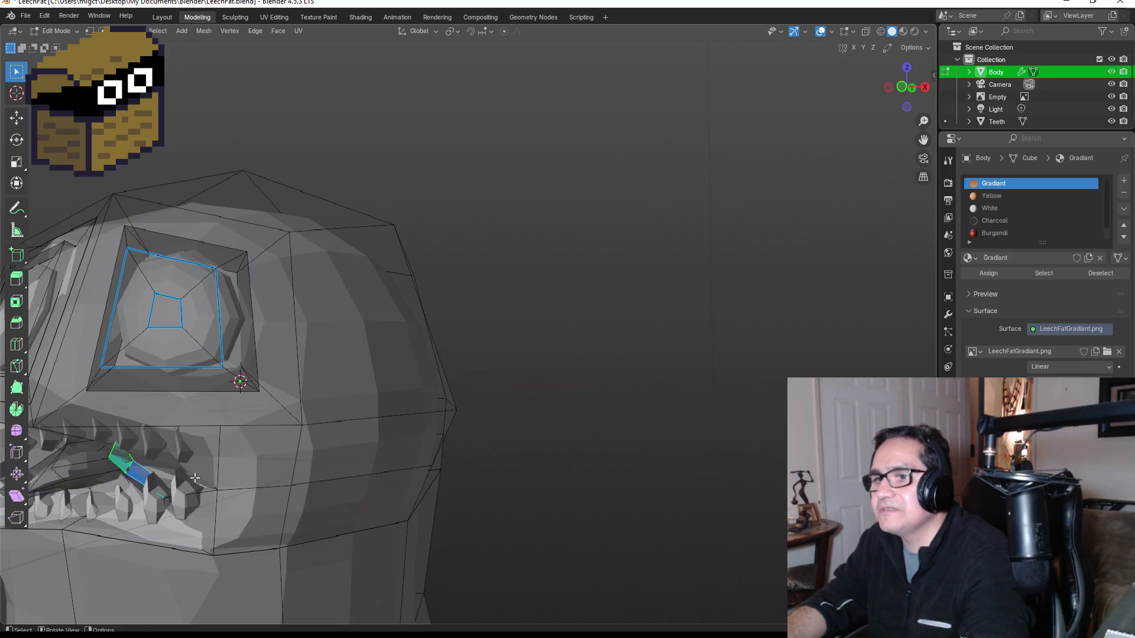
pyautogui.scroll(-1, 993, 228)
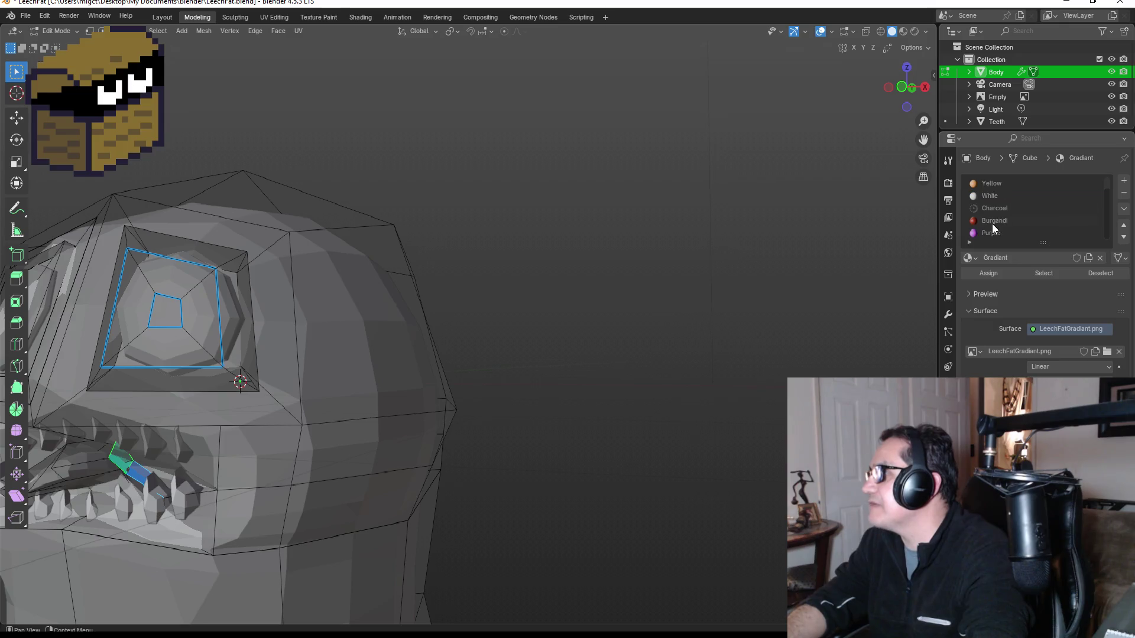
pyautogui.click(994, 233)
pyautogui.click(988, 273)
pyautogui.press('Tab')
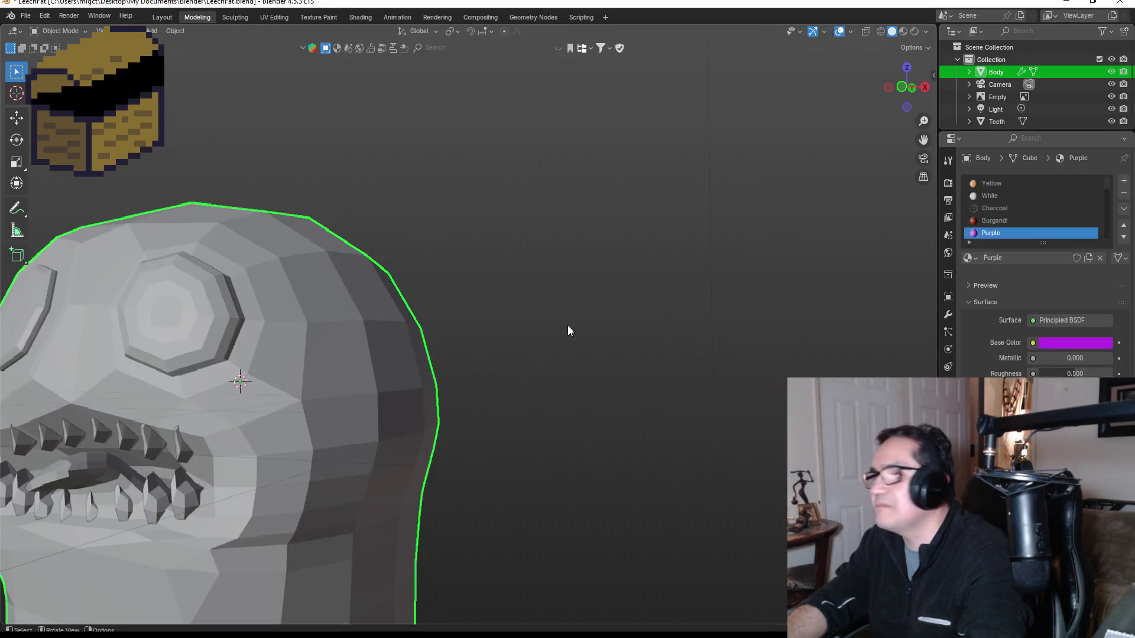
# Return to Material Preview shading and inspect the coloured head from an angle.
pyautogui.click(903, 31)
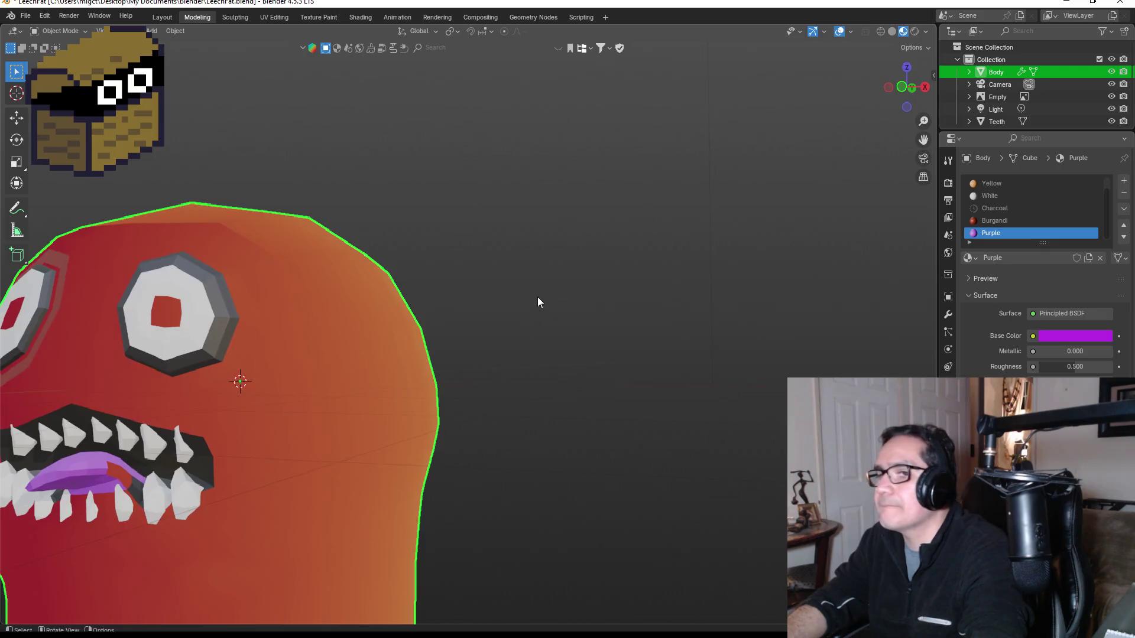
pyautogui.moveTo(413, 398)
pyautogui.mouseDown()
pyautogui.moveTo(344, 402)
pyautogui.moveTo(450, 391)
pyautogui.mouseUp()
pyautogui.scroll(-6, 329, 441)
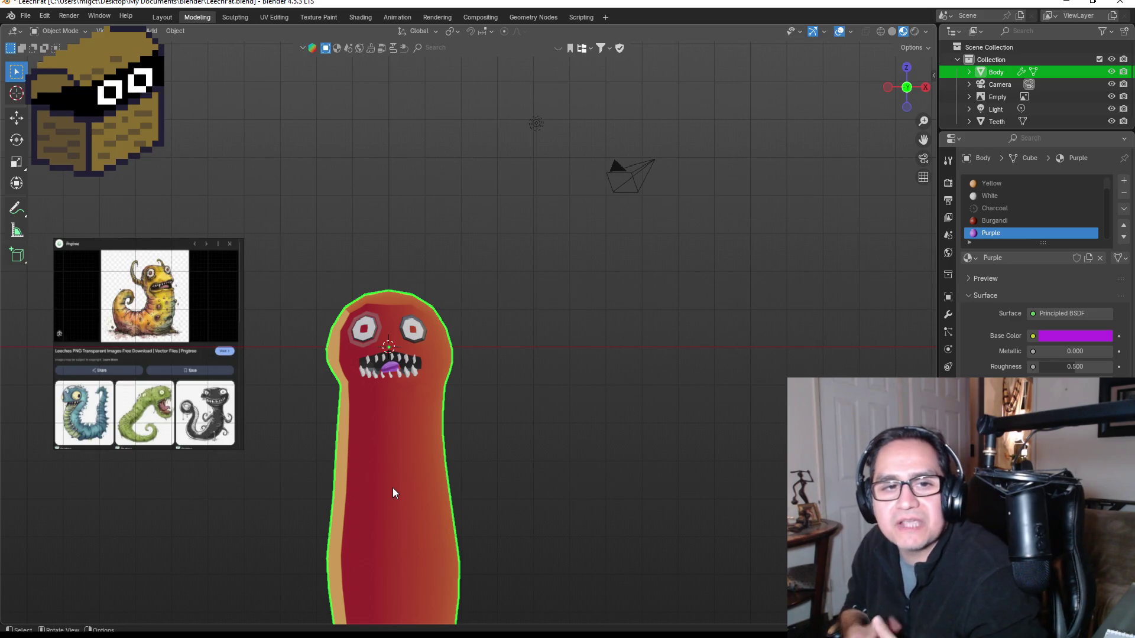
pyautogui.scroll(2, 395, 467)
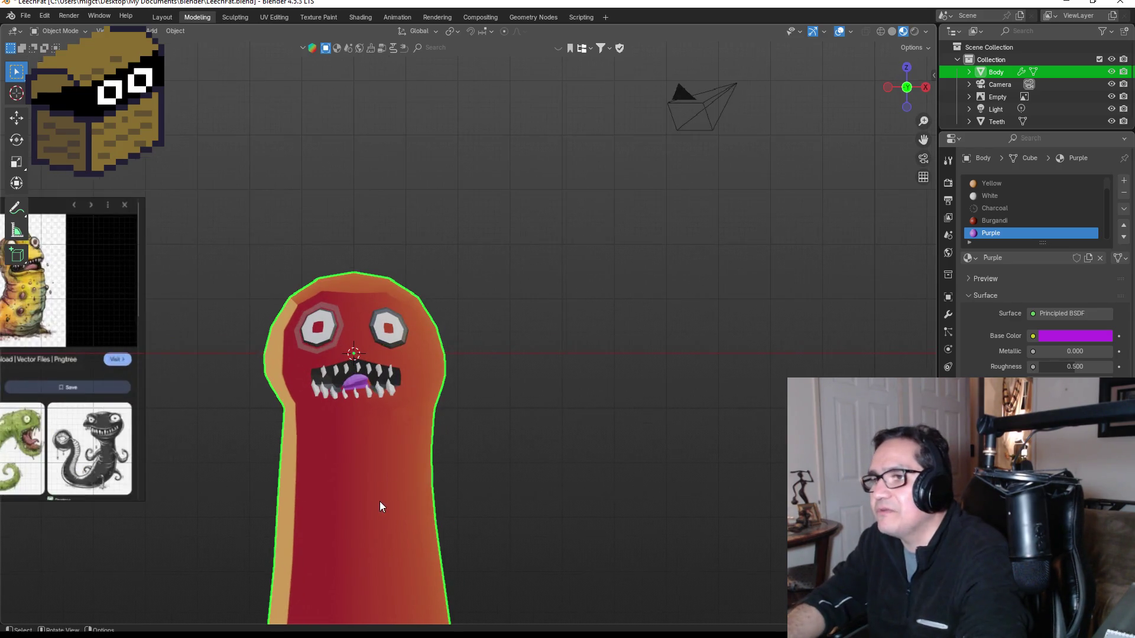
pyautogui.hotkey('shift', 'a')
# In Edit Mode, select the upper-right chest face above the red patch.
pyautogui.moveTo(367, 383)
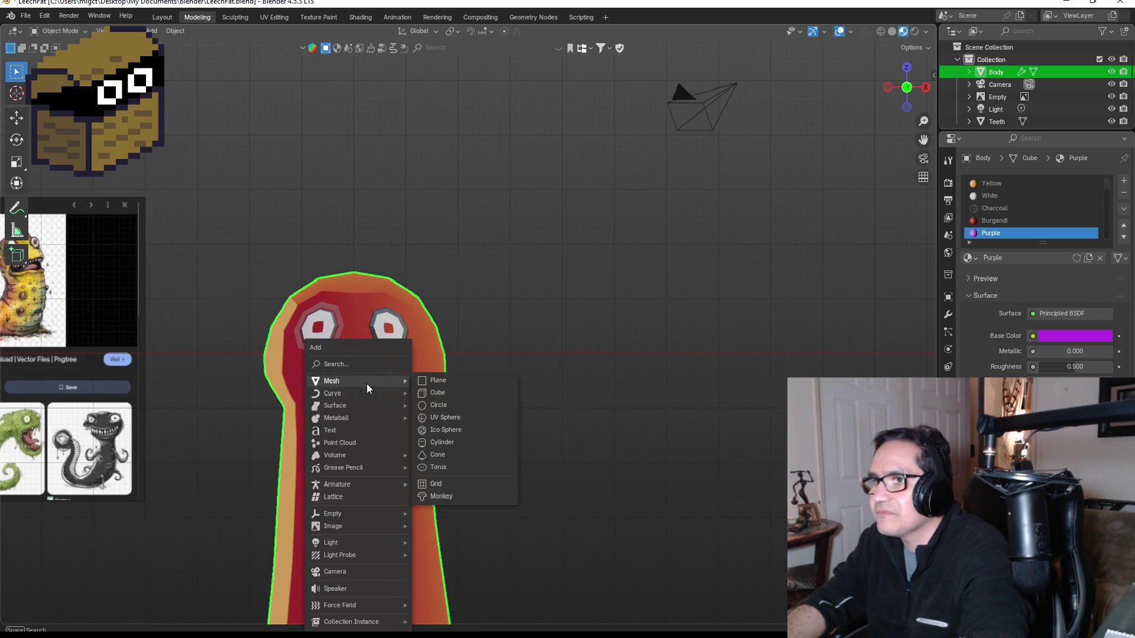
pyautogui.press('Escape')
pyautogui.press('Tab')
pyautogui.click(425, 520)
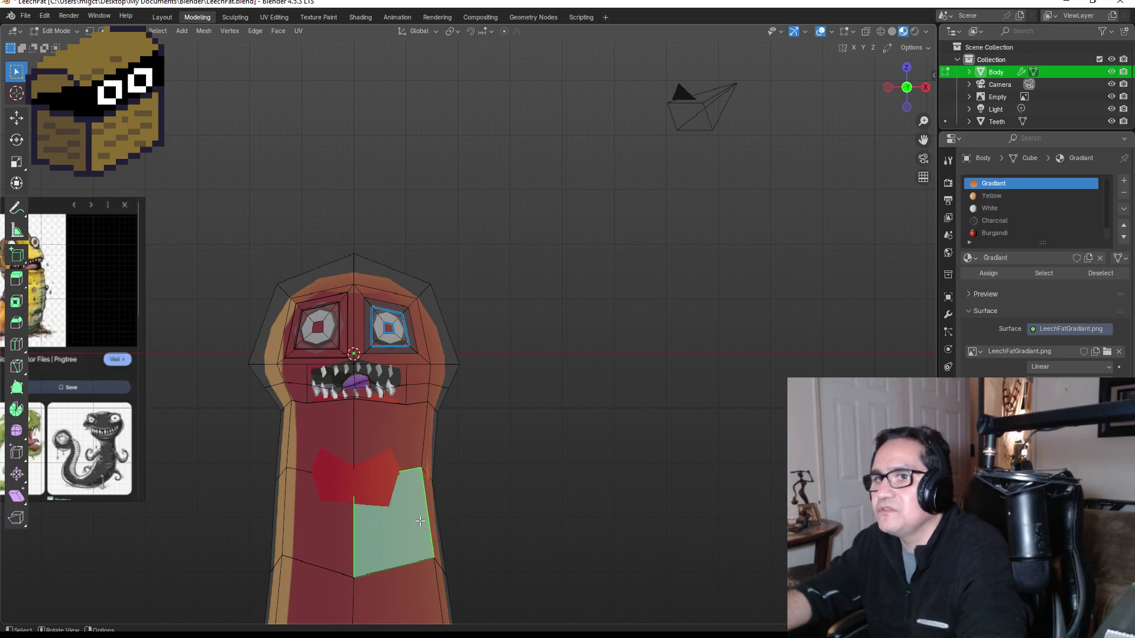
pyautogui.click(407, 437)
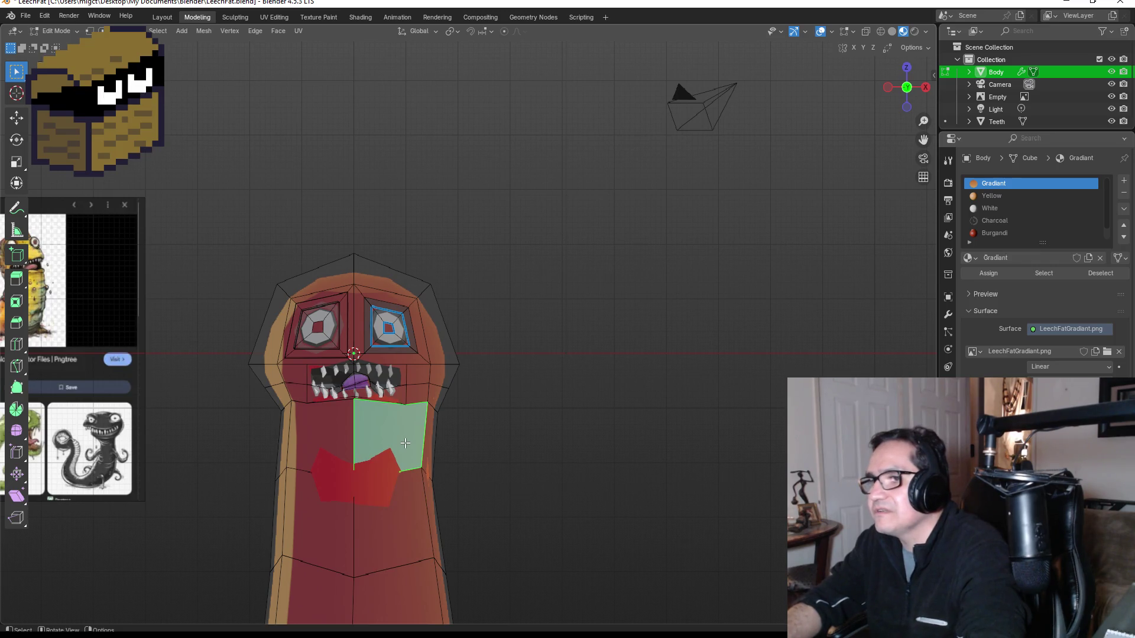
pyautogui.click(379, 532)
pyautogui.click(320, 520)
pyautogui.click(323, 435)
pyautogui.click(387, 434)
pyautogui.click(401, 510)
pyautogui.click(349, 500)
pyautogui.click(381, 447)
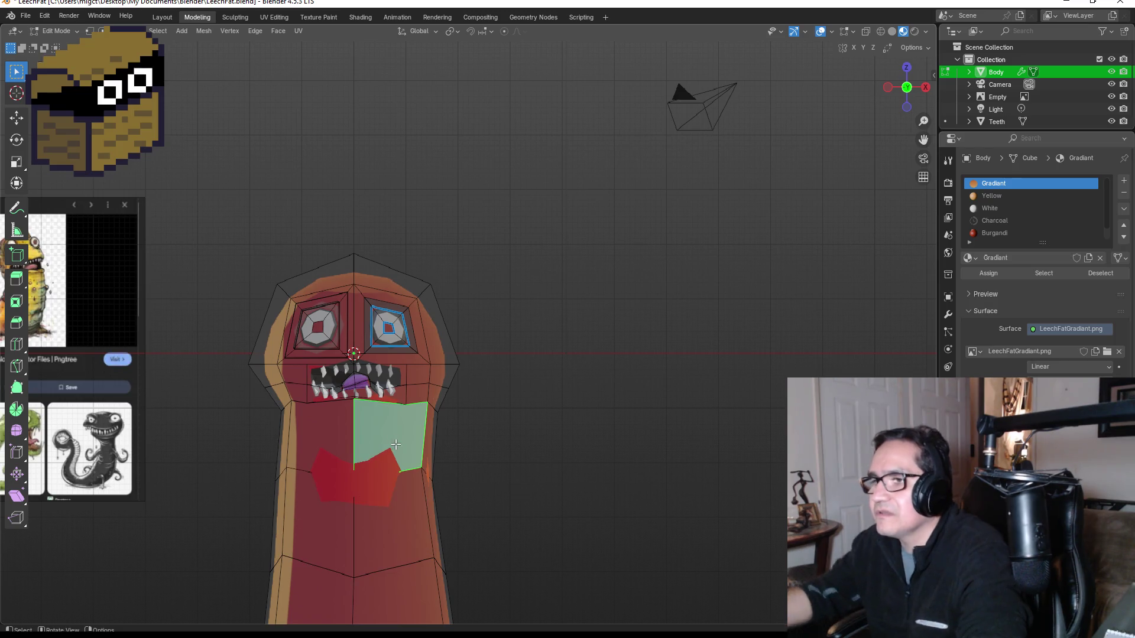
# Inset the chest face and scale the inset square smaller.
pyautogui.press('i')
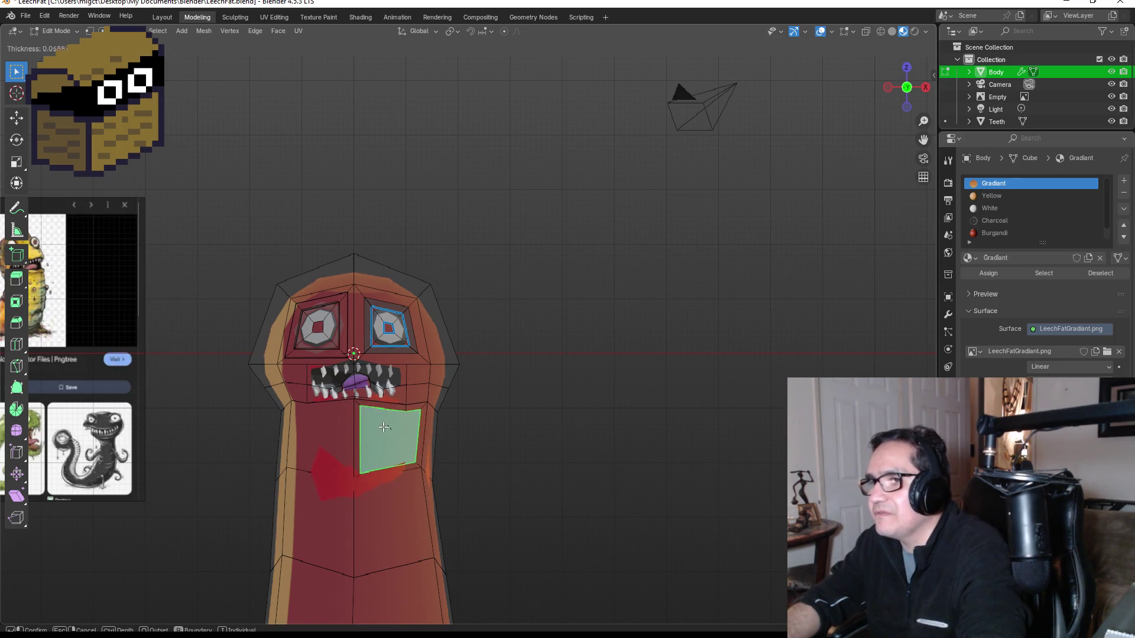
pyautogui.click(393, 427)
pyautogui.press('s')
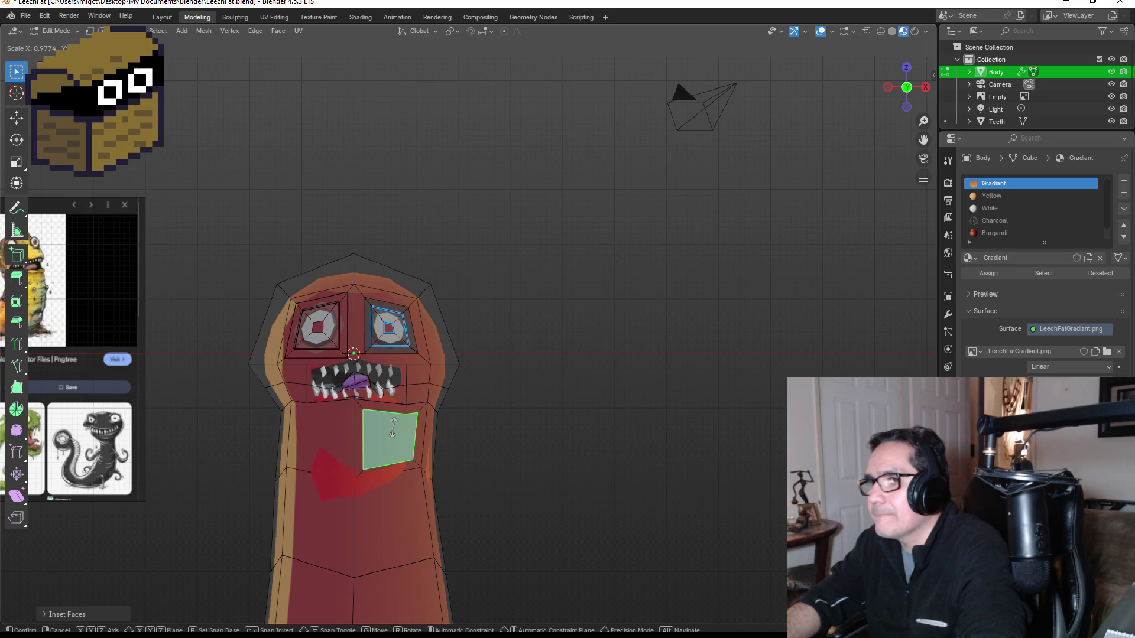
pyautogui.click(392, 433)
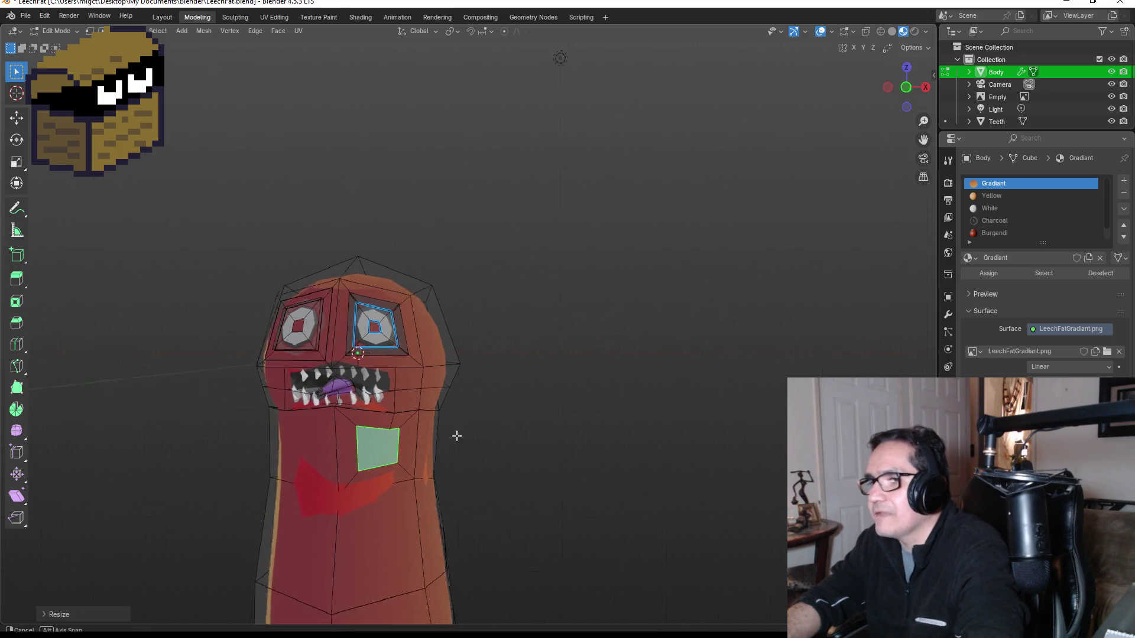
pyautogui.press('KP_3')
pyautogui.press('KP_1')
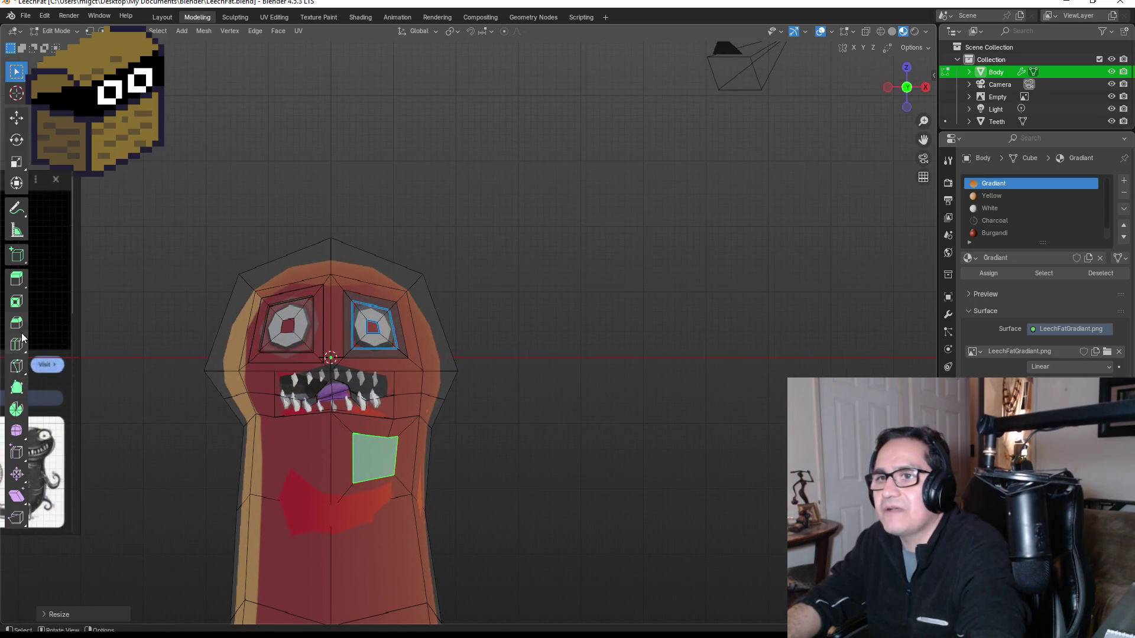
pyautogui.click(16, 322)
pyautogui.moveTo(385, 466); pyautogui.dragTo(390, 477)
pyautogui.press('Escape')
# Extrude the square inward into the chest, bevel its edges and leave Edit Mode.
pyautogui.press('KP_6')
pyautogui.press('KP_6')
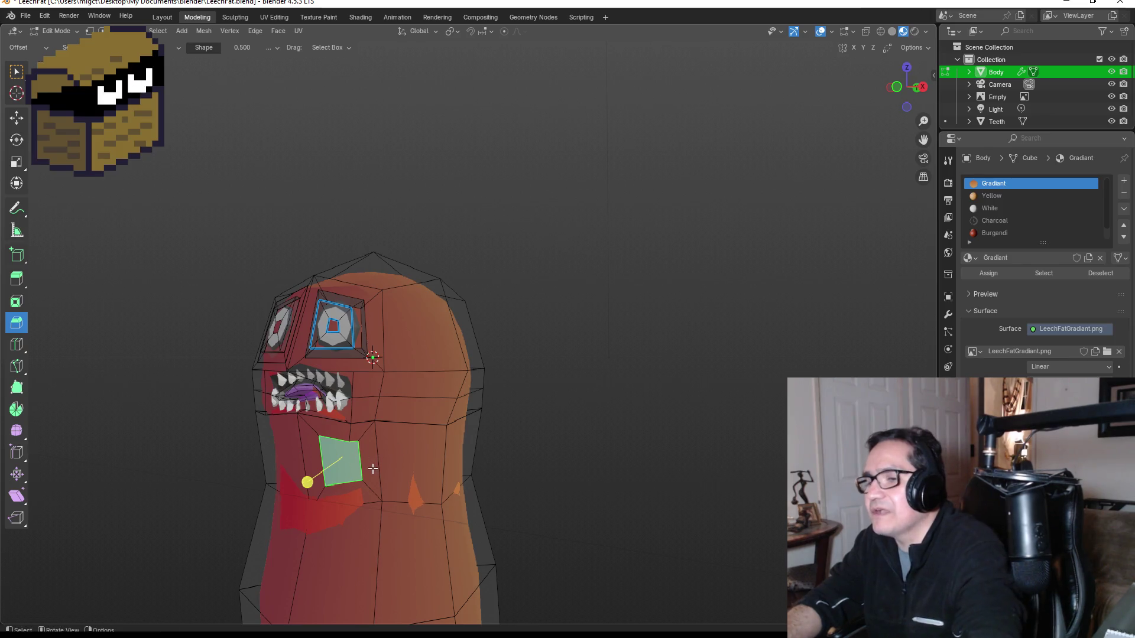
pyautogui.press('e')
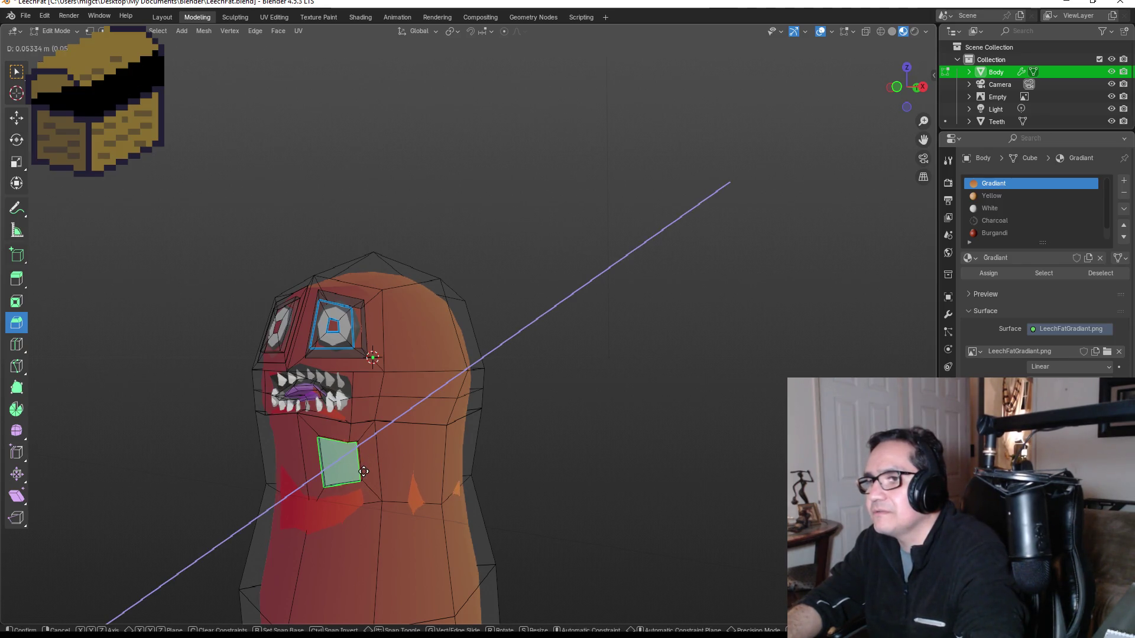
pyautogui.click(364, 471)
pyautogui.press('KP_6')
pyautogui.press('KP_6')
pyautogui.press('KP_6')
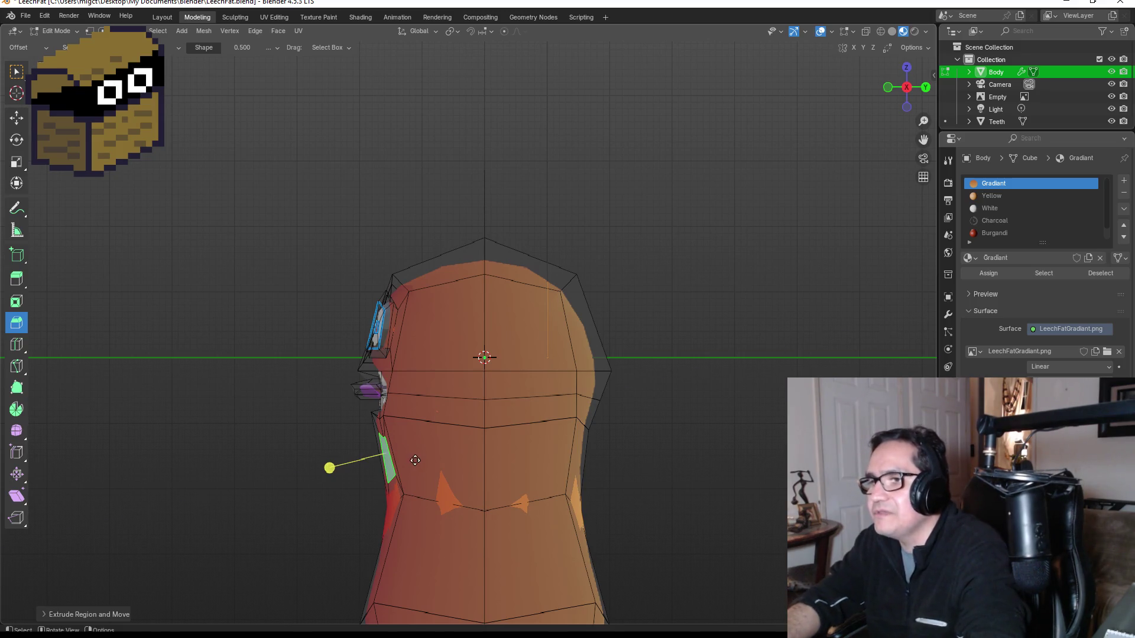
pyautogui.press('e')
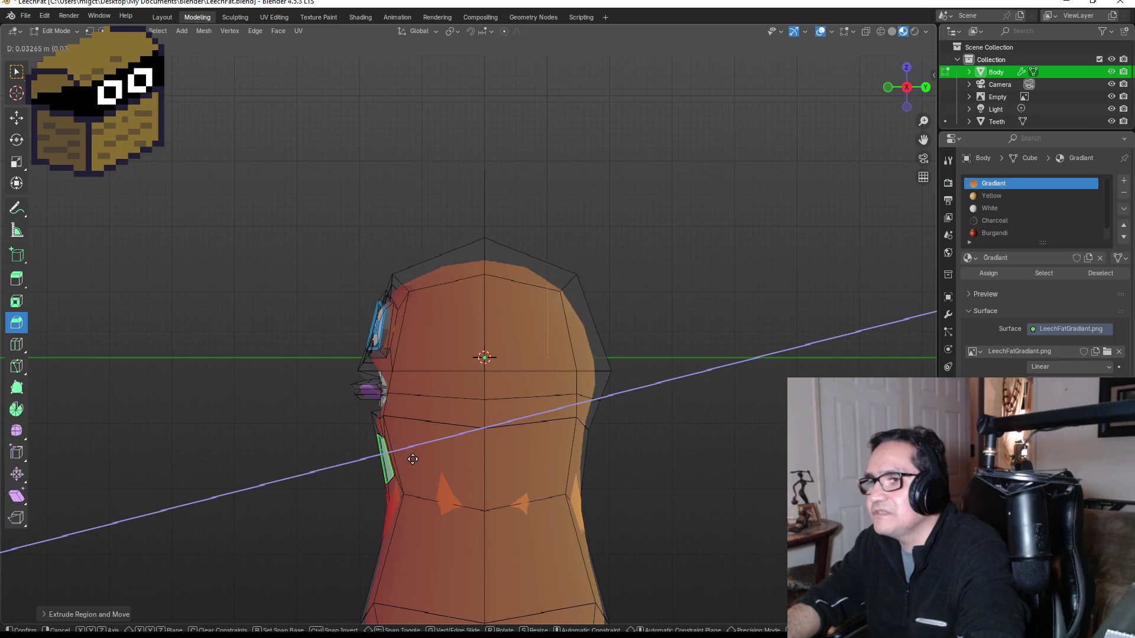
pyautogui.click(413, 459)
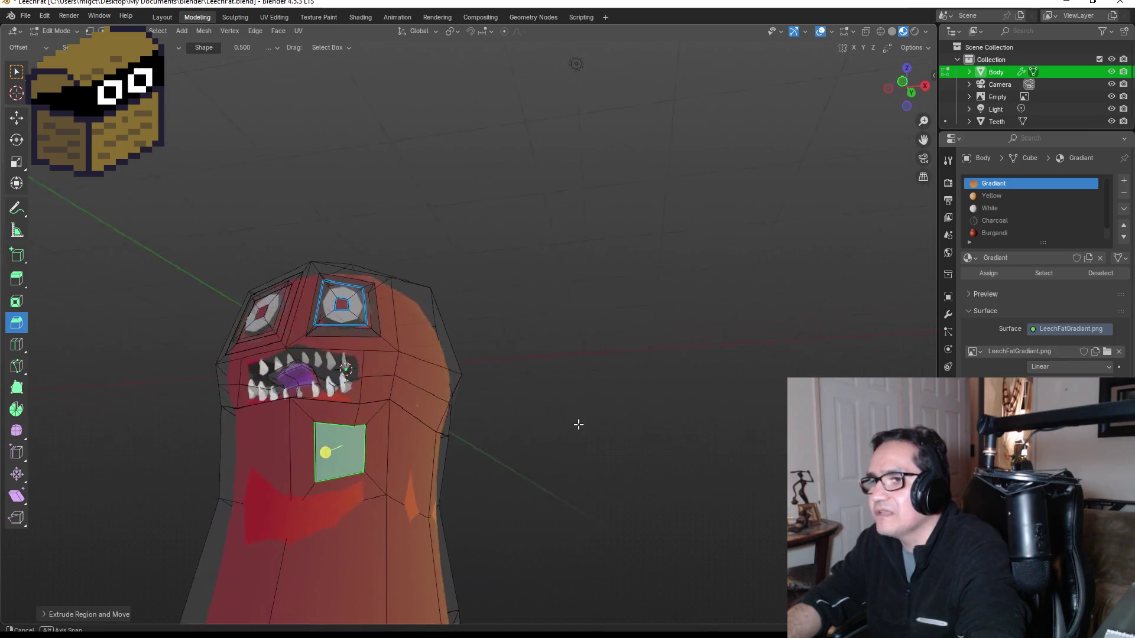
pyautogui.moveTo(331, 451); pyautogui.dragTo(329, 461)
pyautogui.press('Tab')
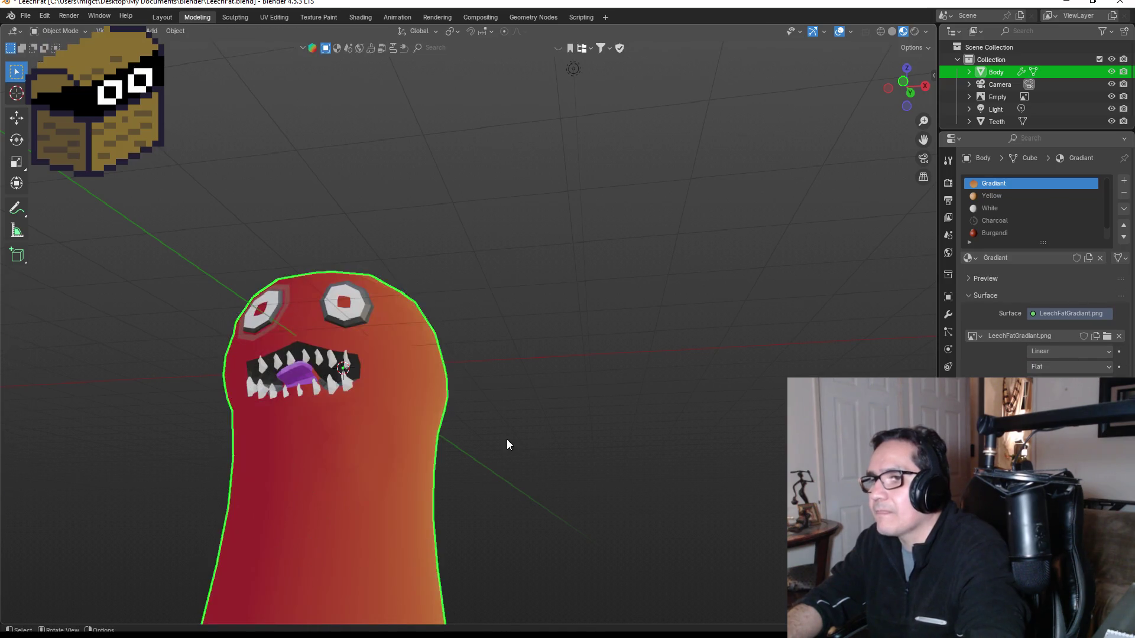
# Re-enter Edit Mode and zoom the front view in on the leech's face and chest.
pyautogui.press('Tab')
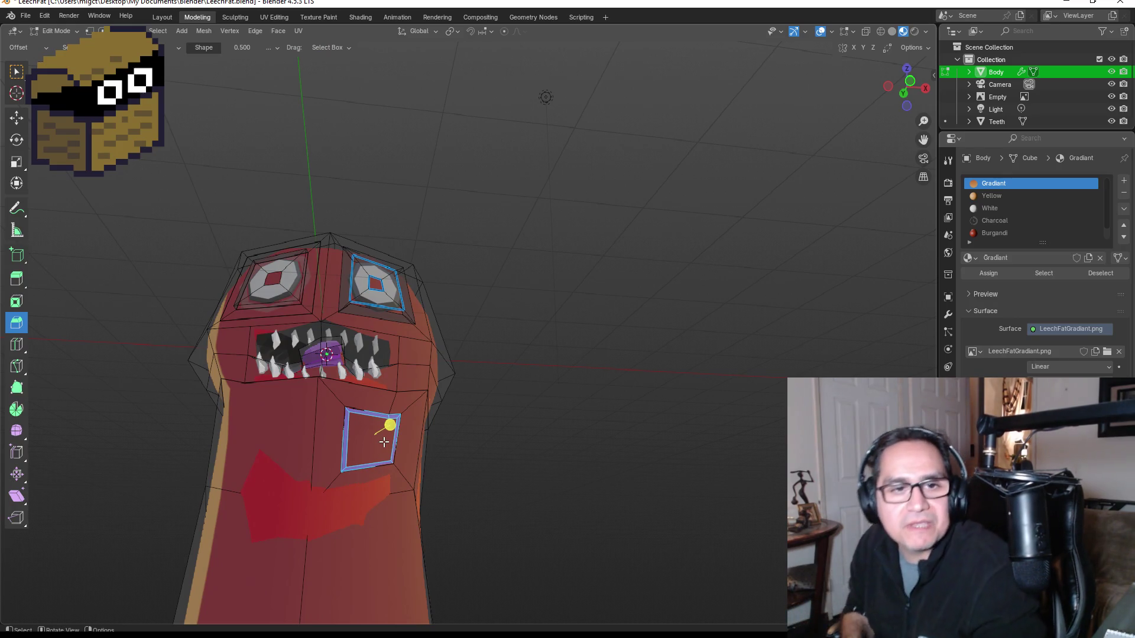
pyautogui.scroll(-6, 291, 393)
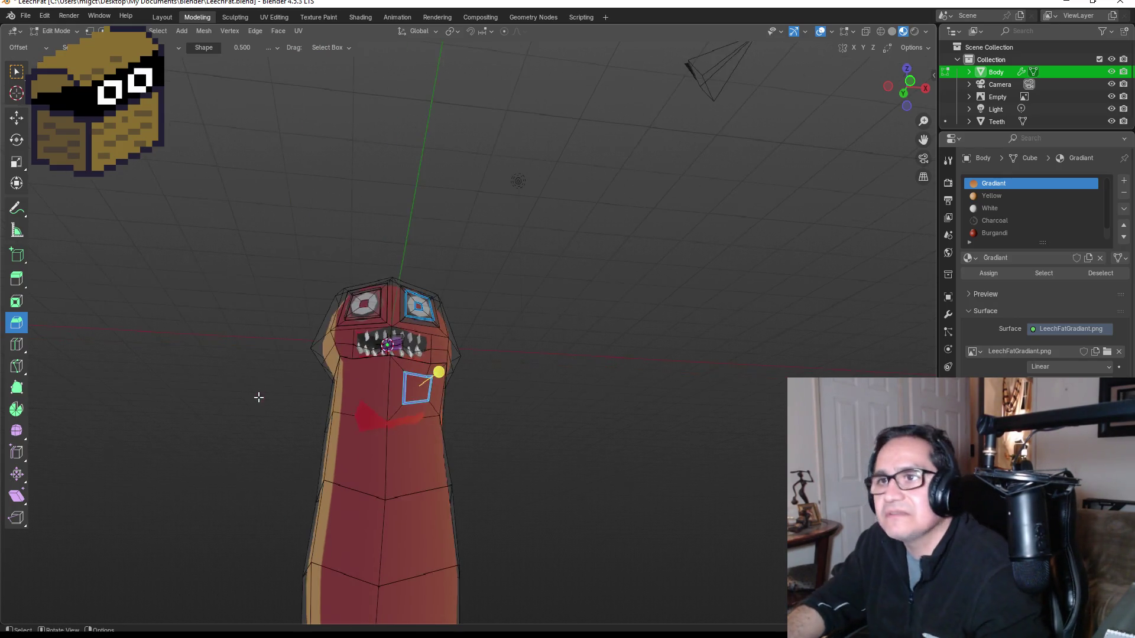
pyautogui.press('KP_1')
pyautogui.scroll(7, 355, 340)
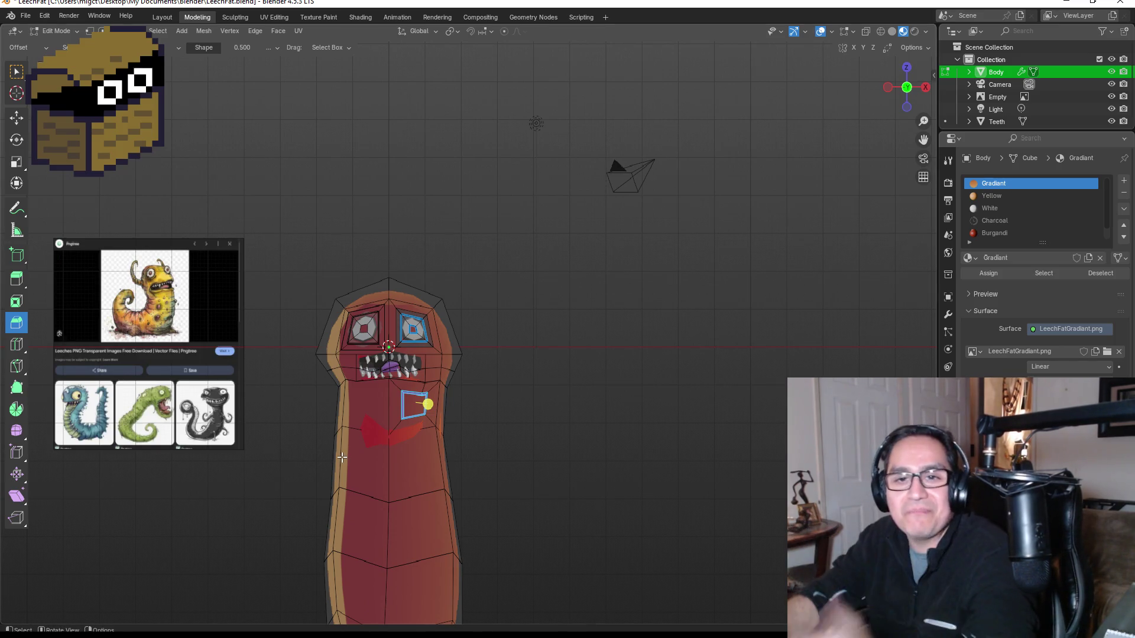
pyautogui.scroll(2, 253, 354)
pyautogui.scroll(-2, 267, 376)
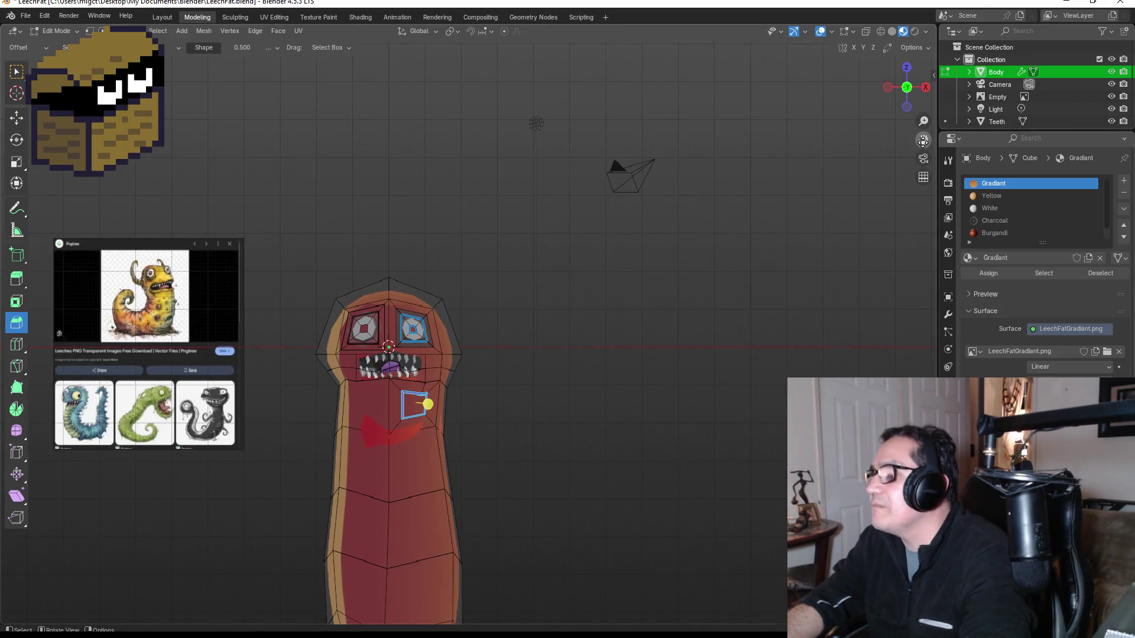
pyautogui.hscroll(-5, 356, 219)
pyautogui.scroll(8, 348, 294)
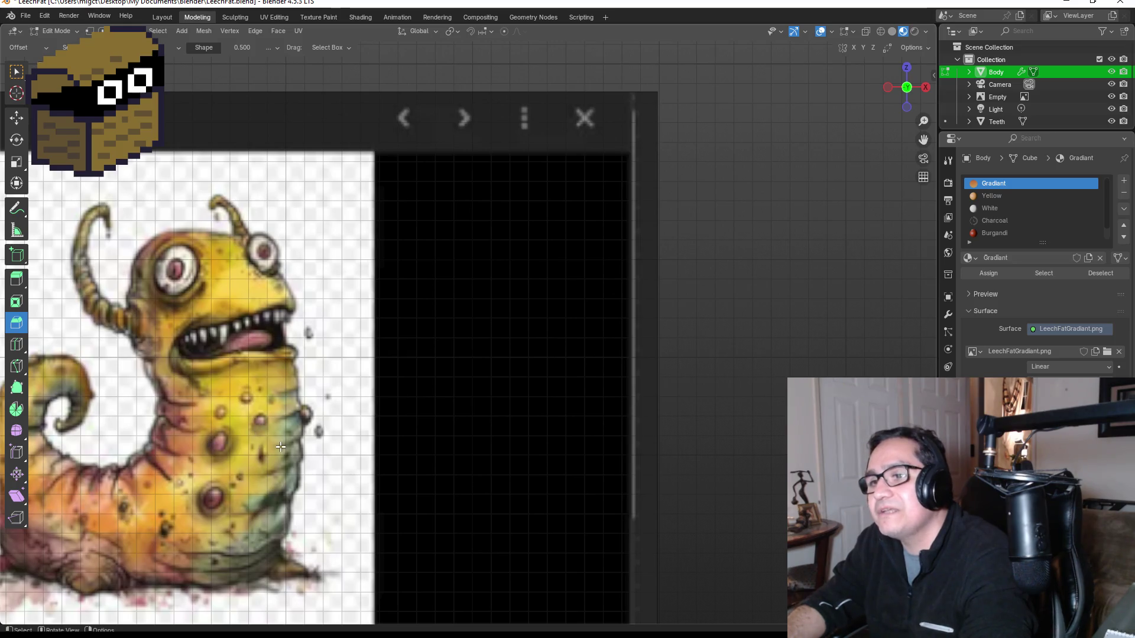
pyautogui.scroll(-10, 280, 447)
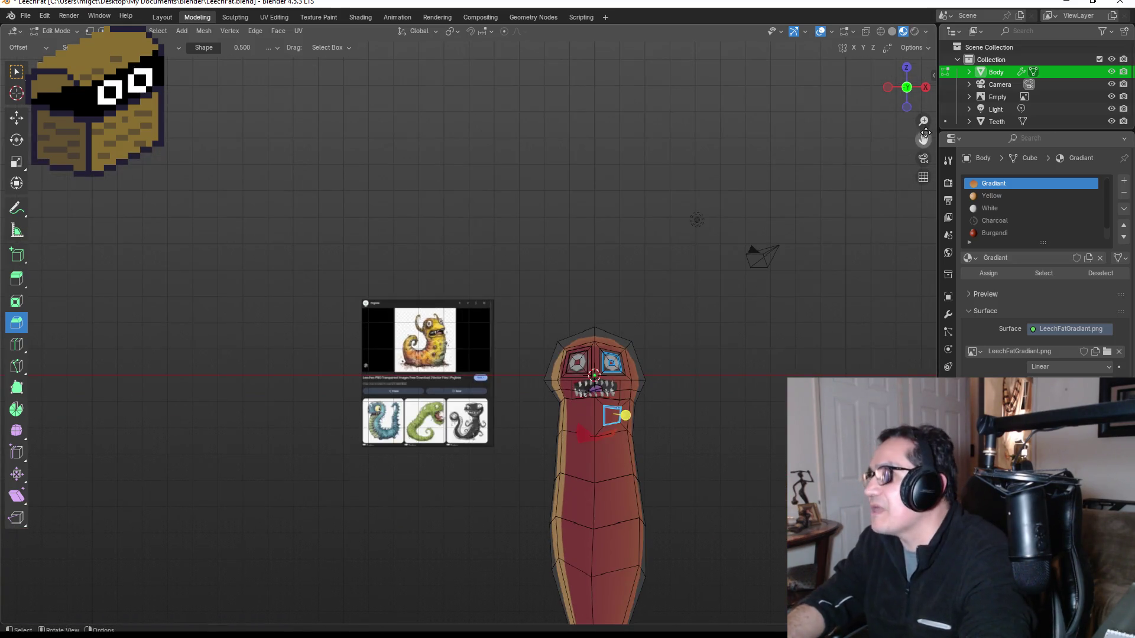
pyautogui.moveTo(926, 138); pyautogui.dragTo(707, 93)
pyautogui.scroll(6, 691, 336)
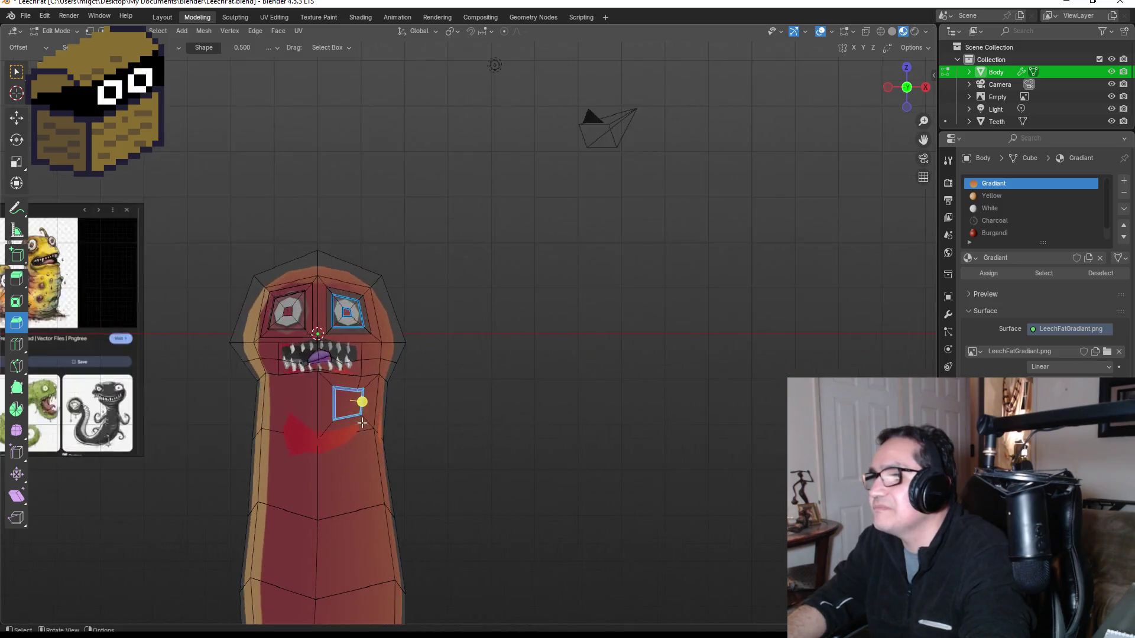
pyautogui.scroll(-1, 1059, 204)
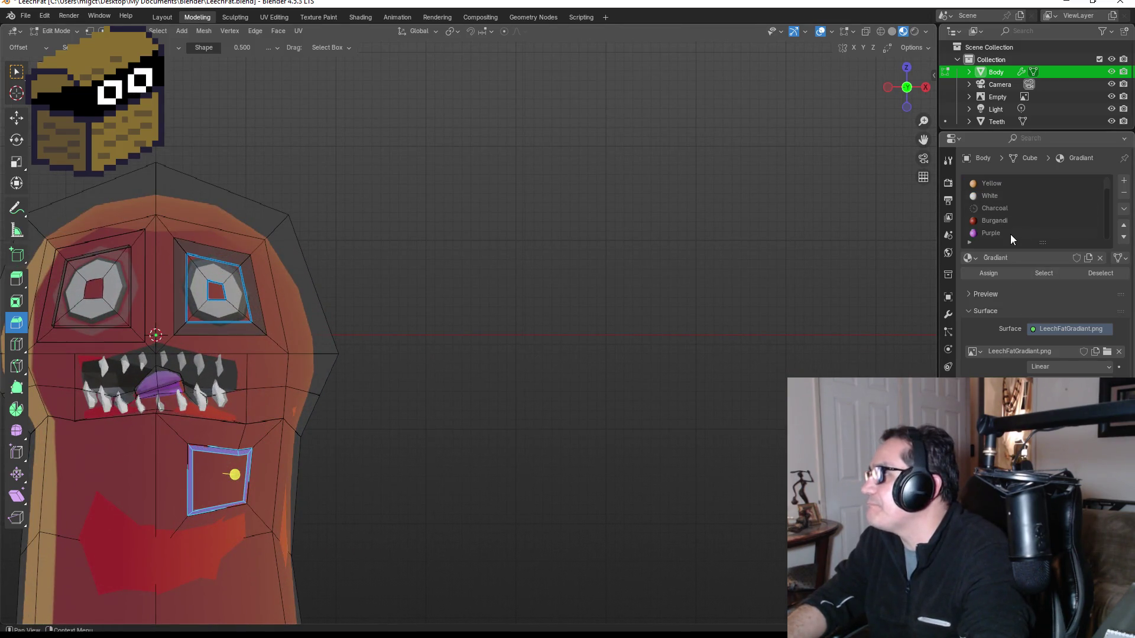
# Assign the Purple material to the inset square face on the chest and preview it.
pyautogui.click(1003, 234)
pyautogui.click(218, 482)
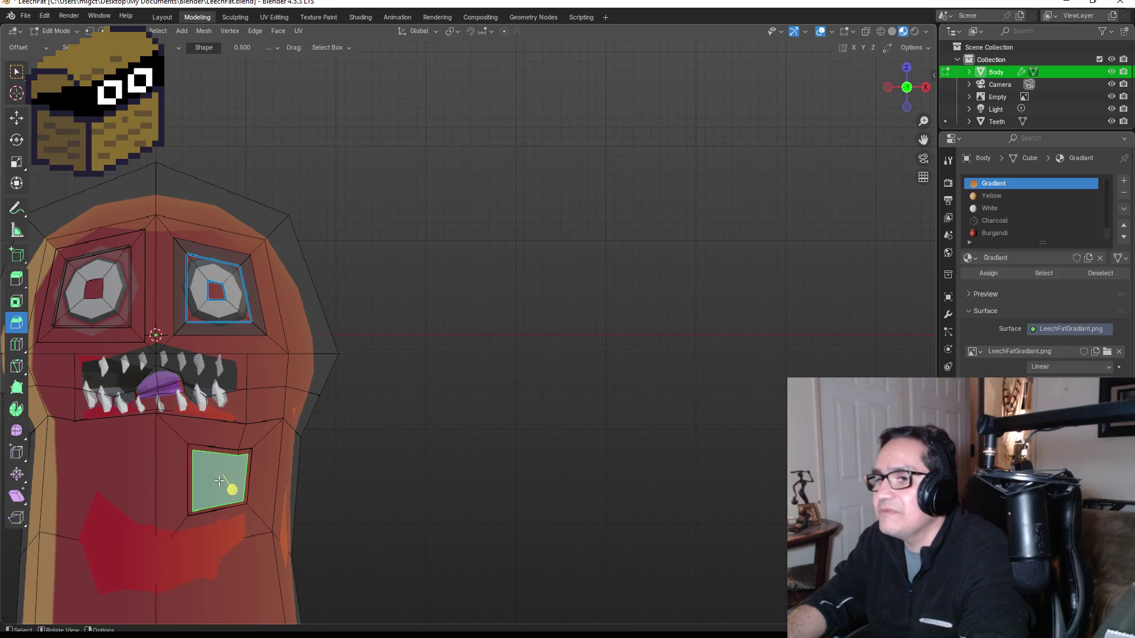
pyautogui.scroll(-1, 1032, 236)
pyautogui.click(1005, 234)
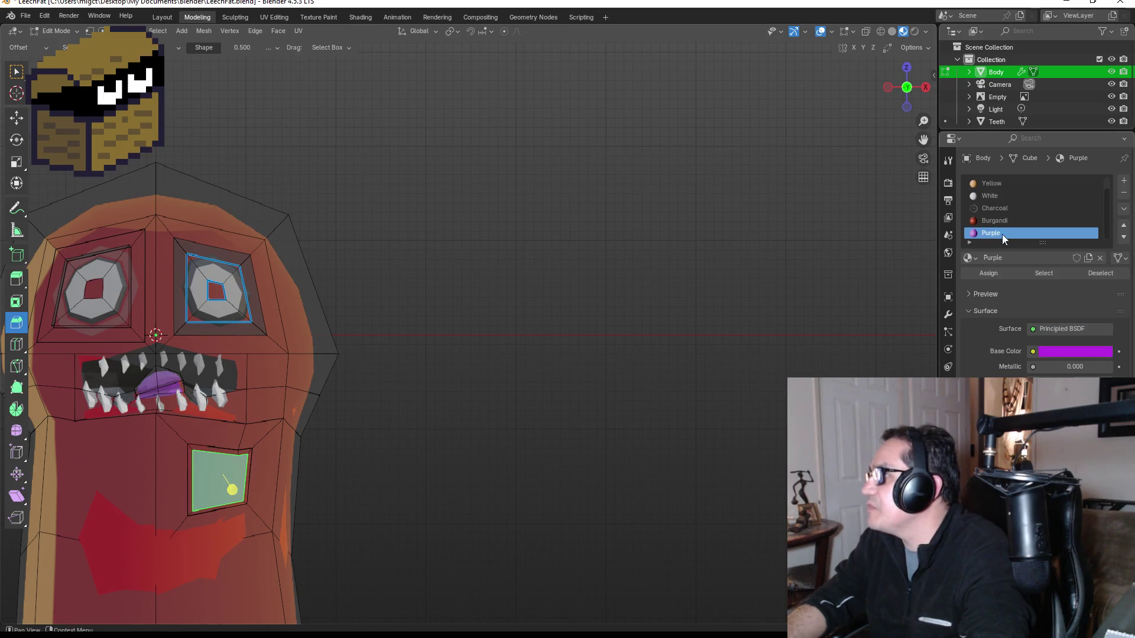
pyautogui.click(994, 275)
pyautogui.press('Tab')
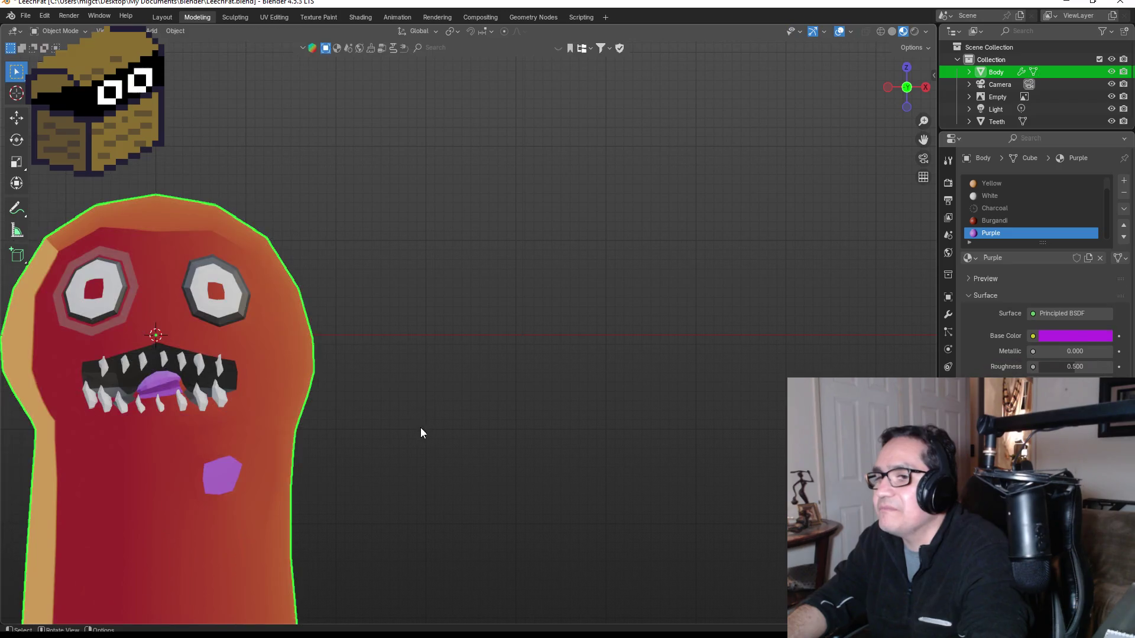
pyautogui.press('Tab')
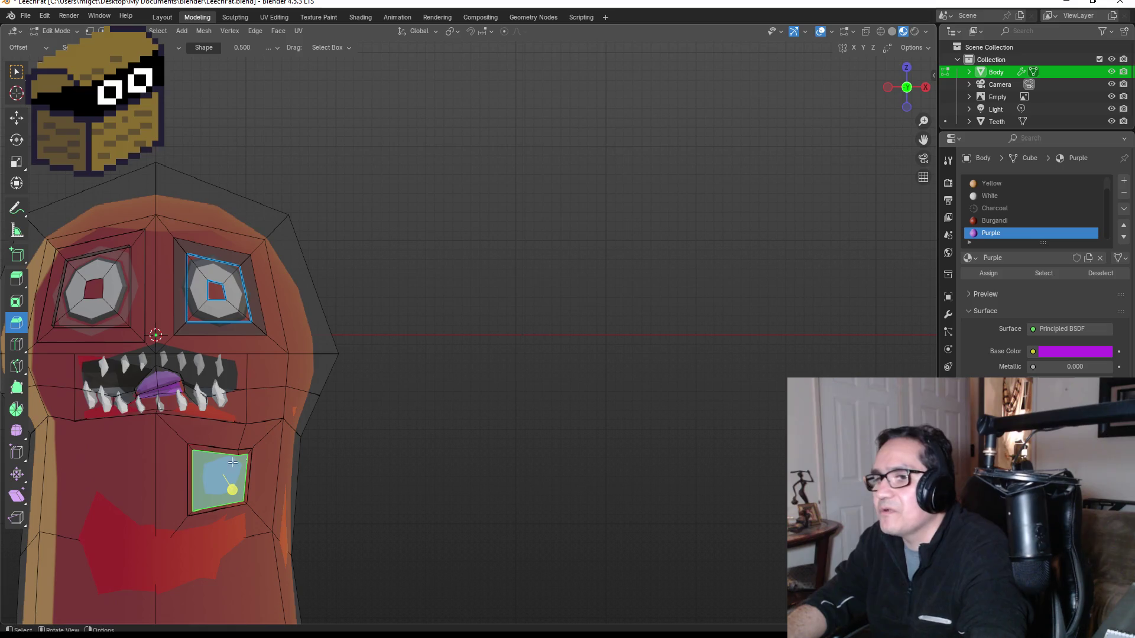
# Give the square's top, left, bottom and right border strips the Charcoal material.
pyautogui.click(210, 450)
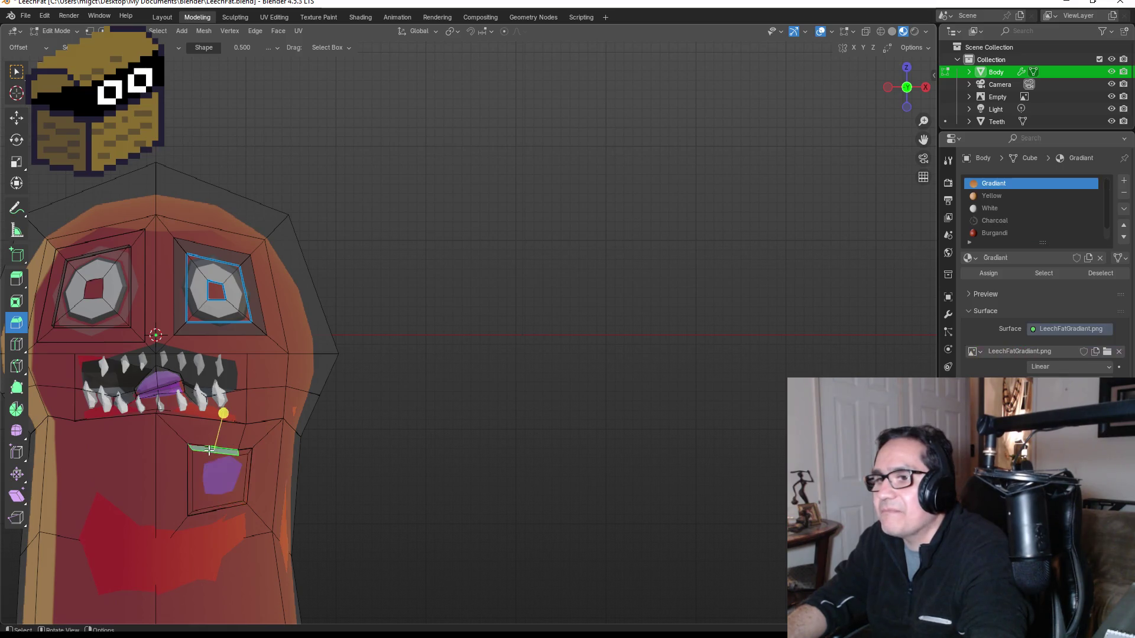
pyautogui.click(245, 453)
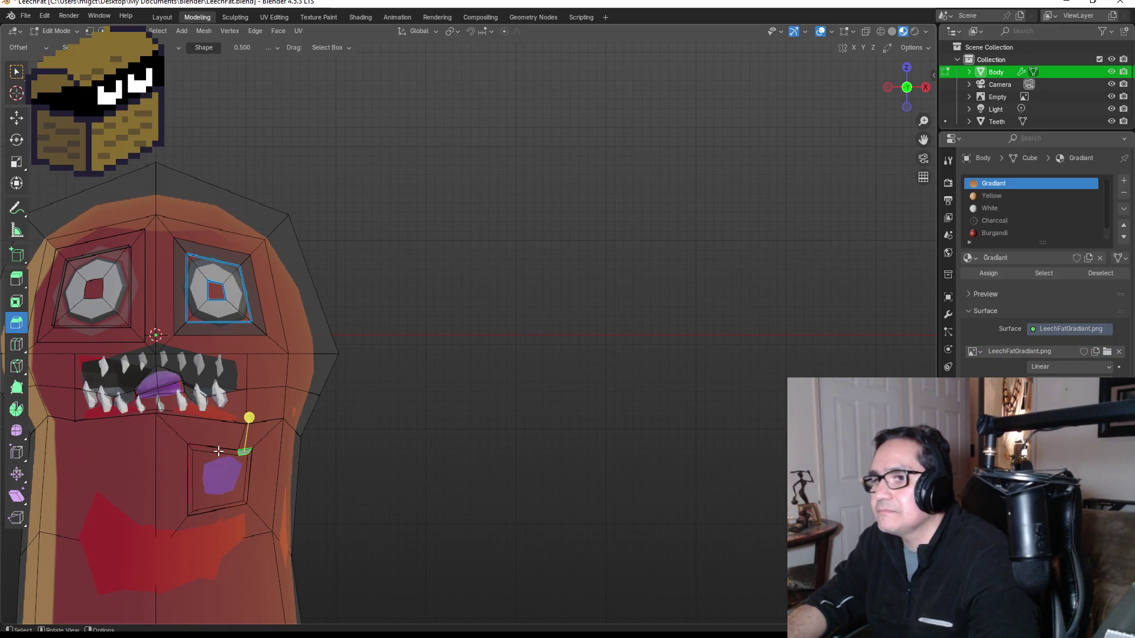
pyautogui.press('ctrl+KP_Add')
pyautogui.press('ctrl+KP_Subtract')
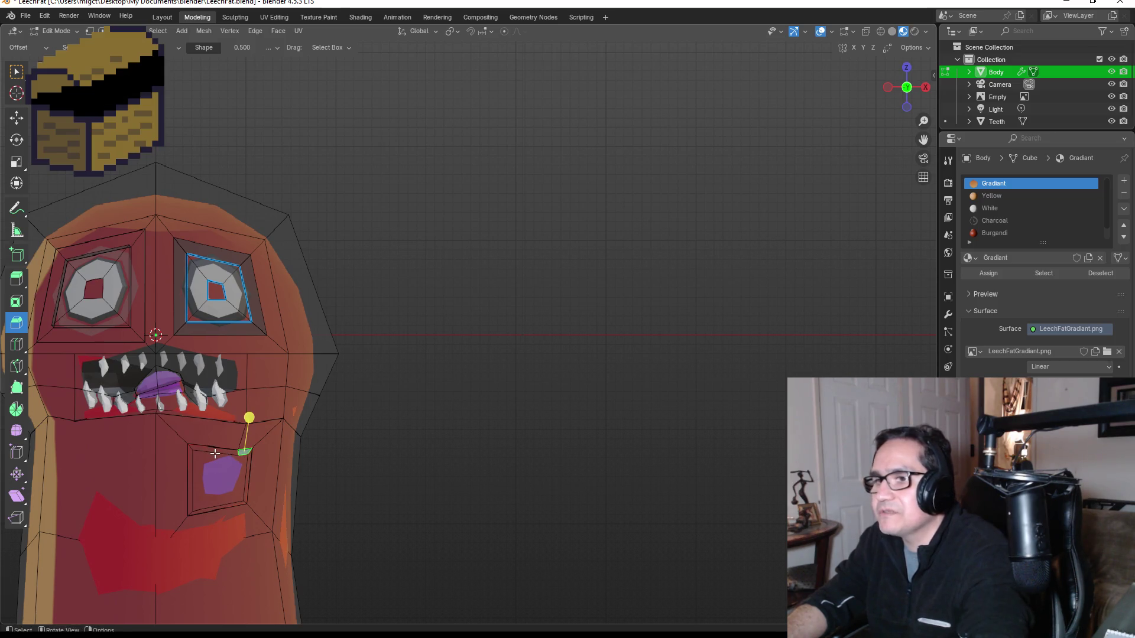
pyautogui.click(215, 453)
pyautogui.click(210, 450)
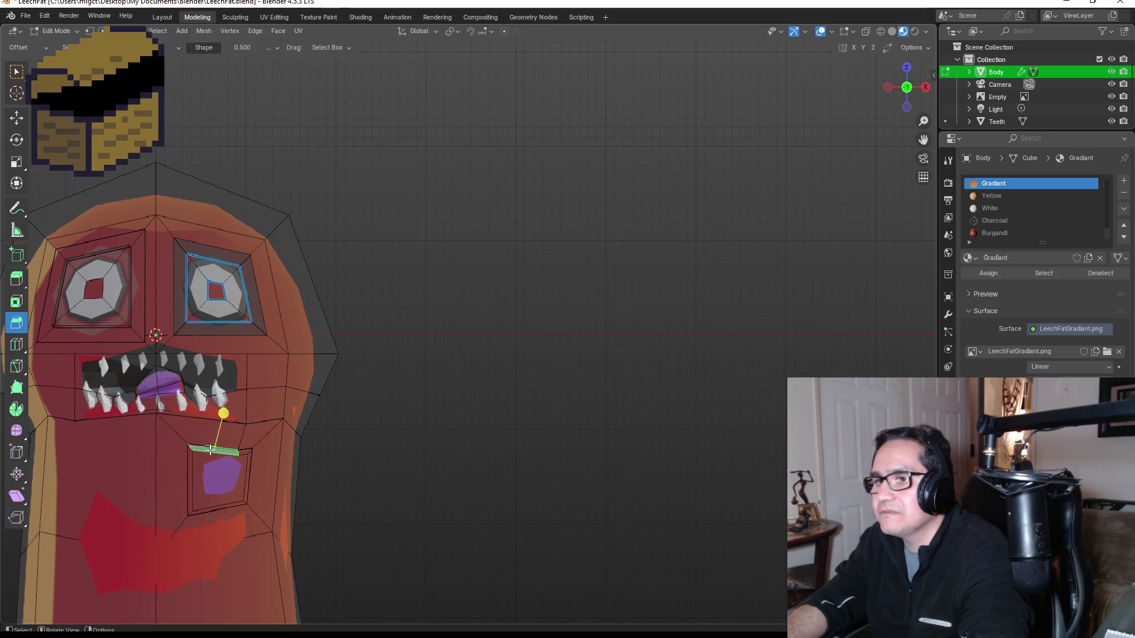
pyautogui.keyDown('shift'); pyautogui.click(189, 472); pyautogui.keyUp('shift')
pyautogui.keyDown('shift'); pyautogui.click(216, 510); pyautogui.keyUp('shift')
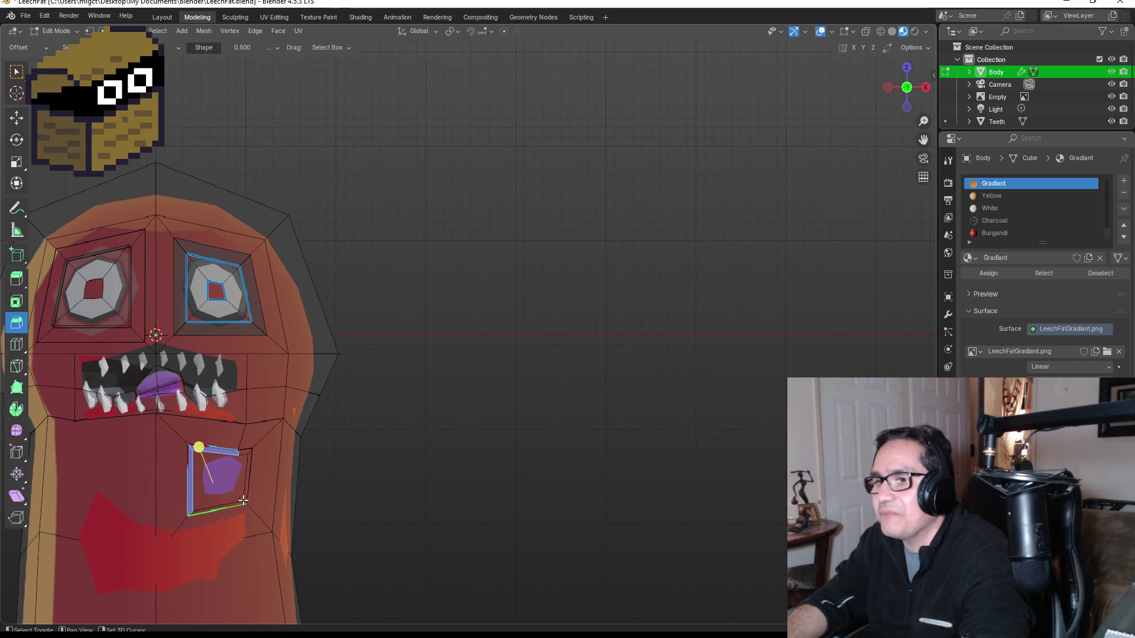
pyautogui.keyDown('shift'); pyautogui.click(249, 470); pyautogui.keyUp('shift')
pyautogui.keyDown('shift'); pyautogui.click(243, 453); pyautogui.keyUp('shift')
pyautogui.click(994, 220)
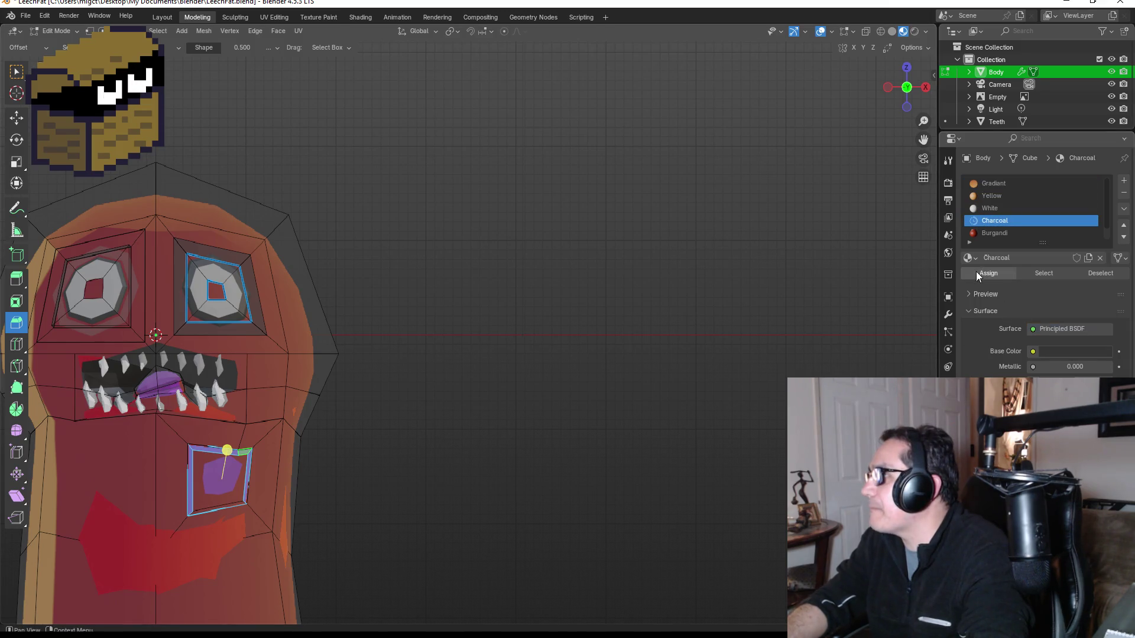
pyautogui.click(988, 273)
# Check the shading, then assign Charcoal to the remaining lower border strip.
pyautogui.press('Tab')
pyautogui.scroll(-5, 275, 488)
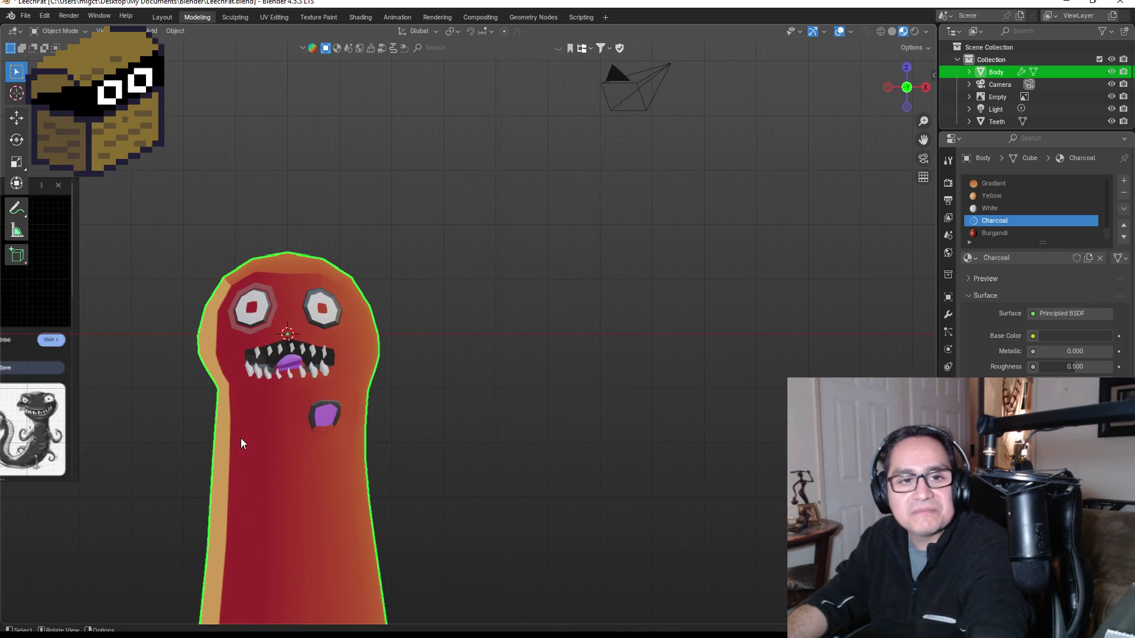
pyautogui.scroll(2, 240, 438)
pyautogui.press('Tab')
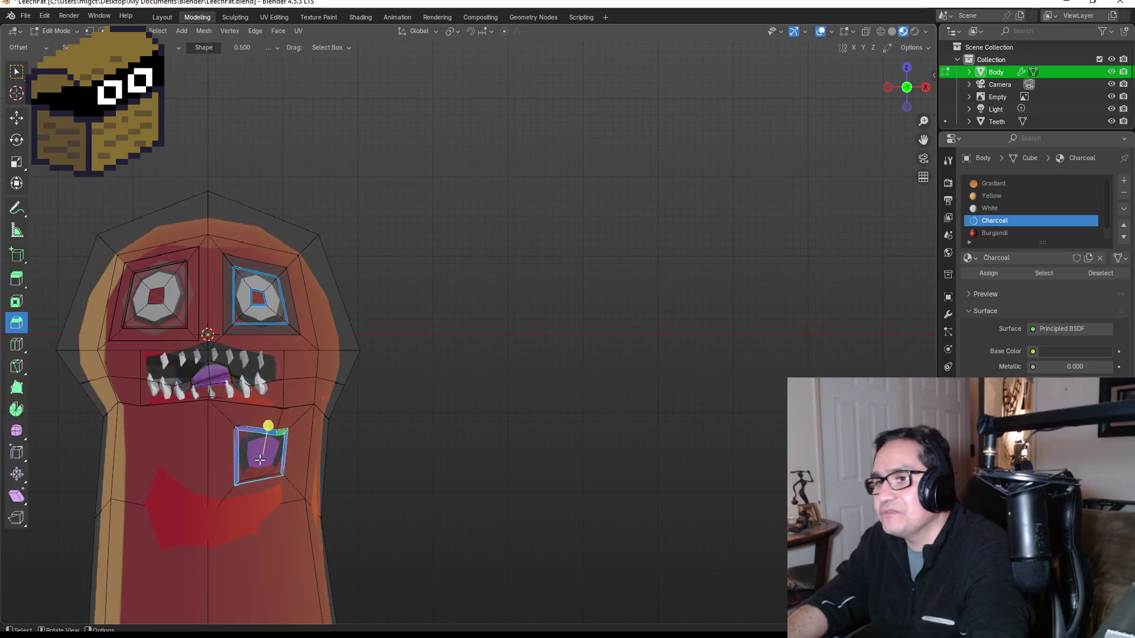
pyautogui.scroll(4, 270, 472)
pyautogui.moveTo(267, 489); pyautogui.dragTo(311, 449)
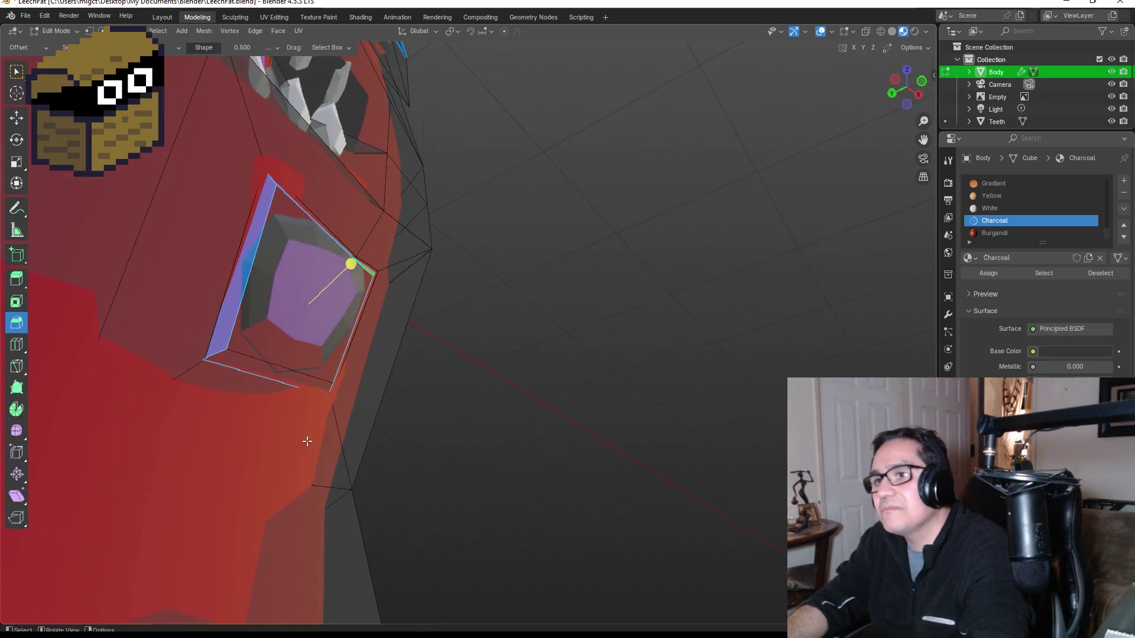
pyautogui.click(285, 358)
pyautogui.click(270, 370)
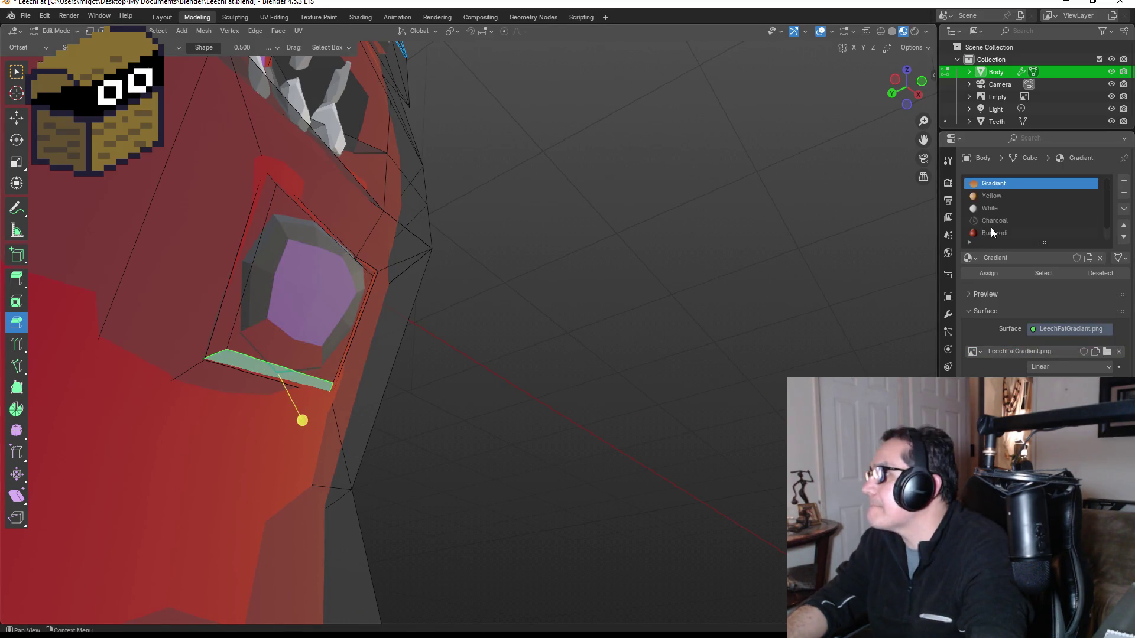
pyautogui.scroll(-1, 995, 225)
pyautogui.click(995, 208)
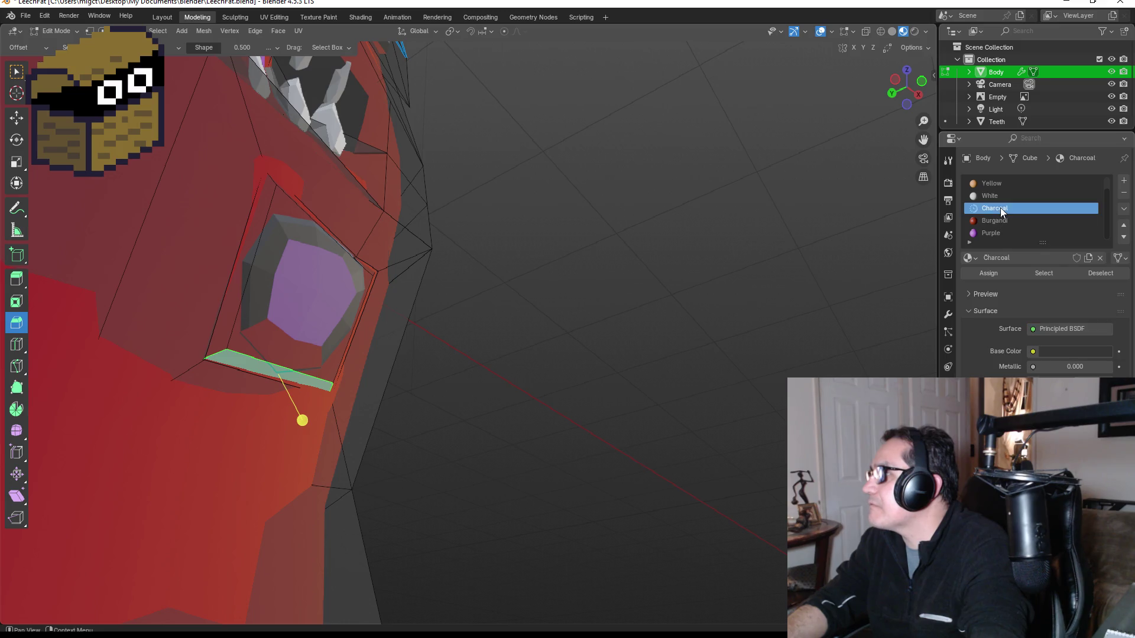
pyautogui.click(989, 272)
# Make the spot's inner face Yellow and view the shaded leech from the front.
pyautogui.click(320, 305)
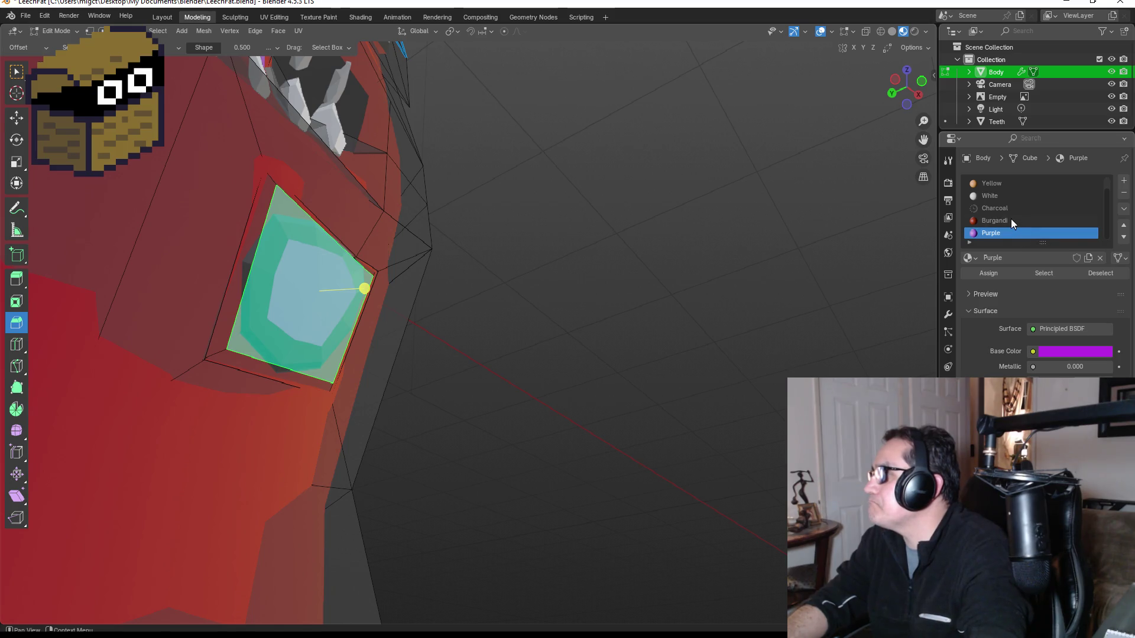
pyautogui.click(995, 199)
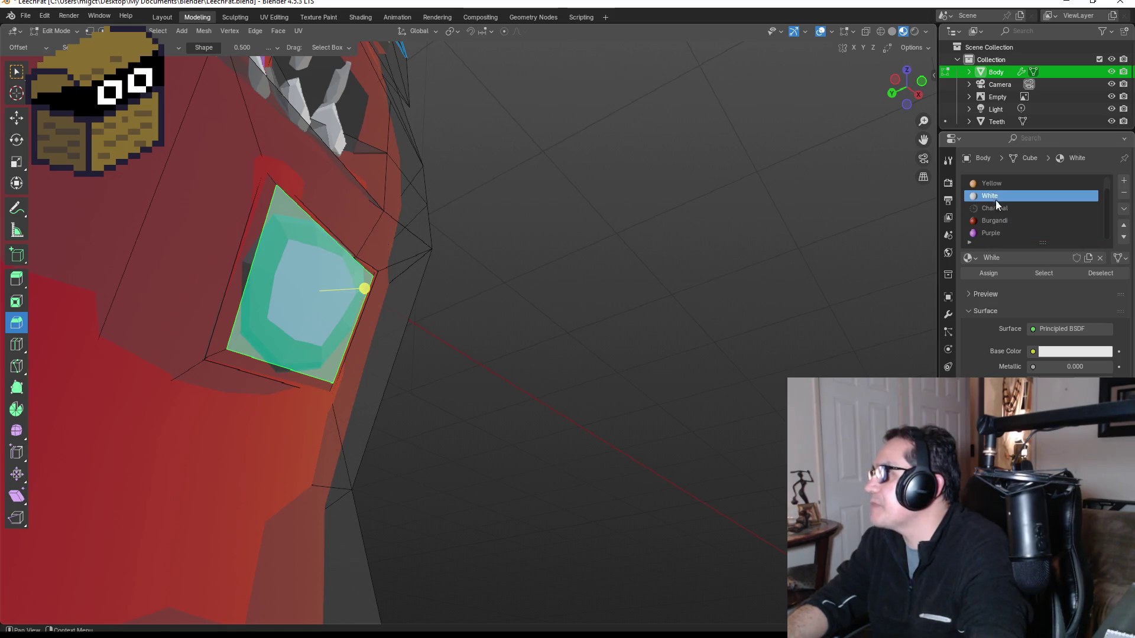
pyautogui.click(989, 273)
pyautogui.scroll(-5, 608, 283)
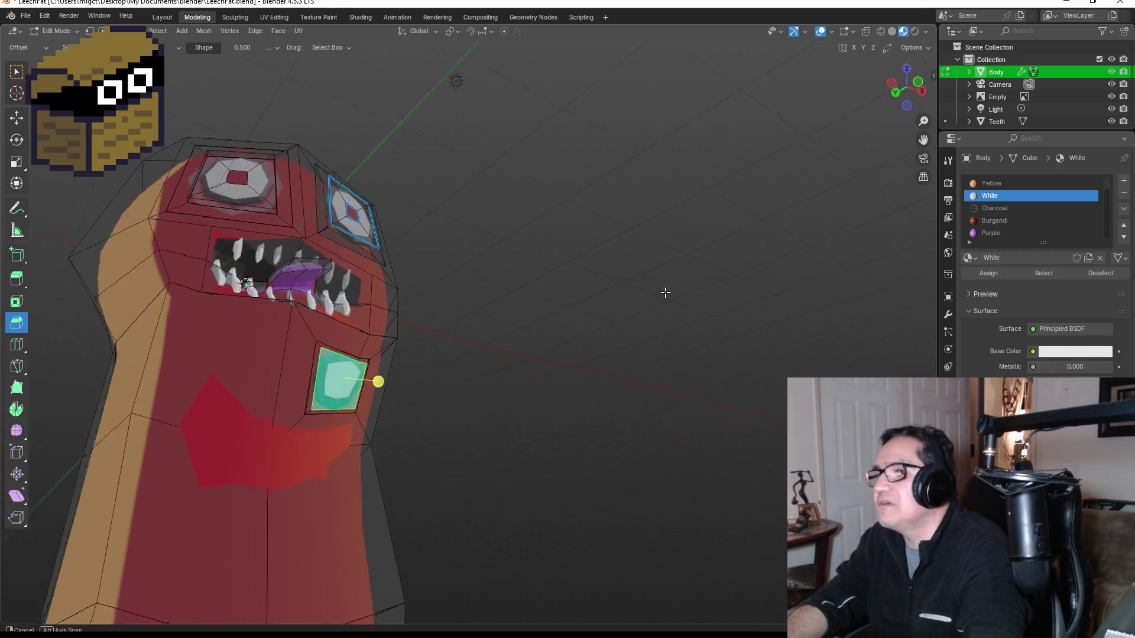
pyautogui.scroll(1, 1002, 197)
pyautogui.click(1002, 197)
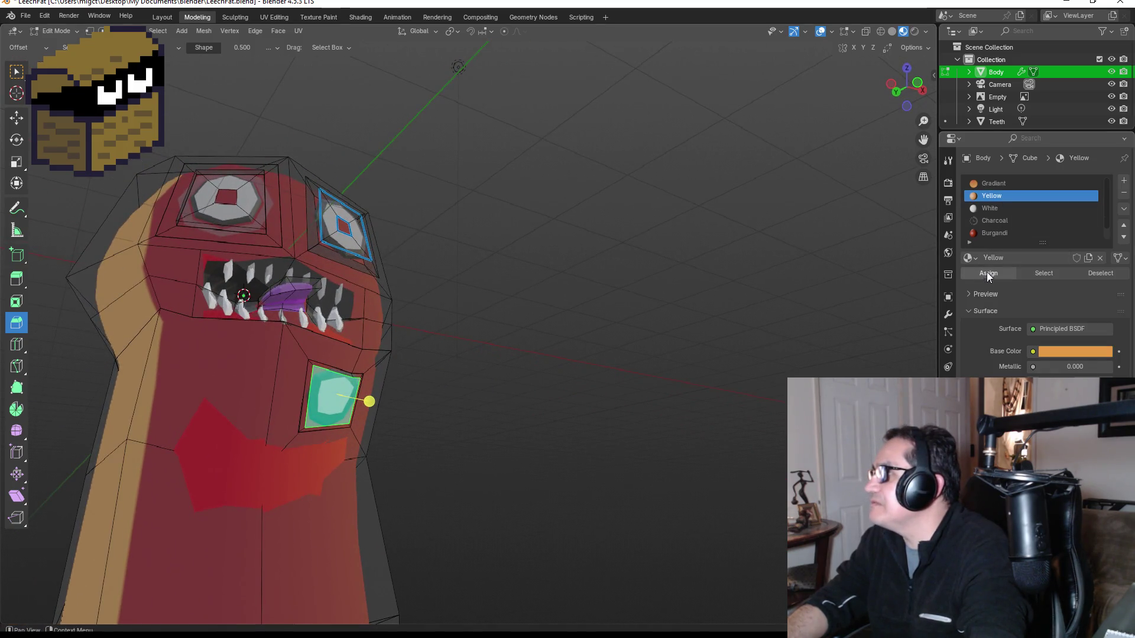
pyautogui.click(987, 273)
pyautogui.press('Tab')
pyautogui.moveTo(518, 334); pyautogui.dragTo(388, 377)
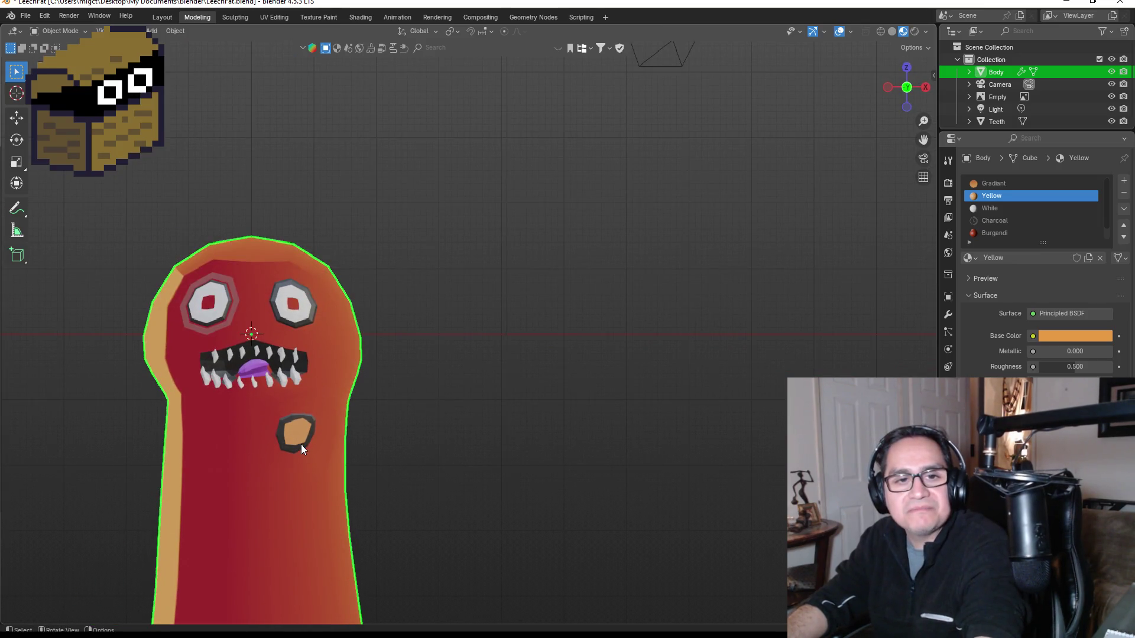
pyautogui.moveTo(365, 449); pyautogui.dragTo(325, 453)
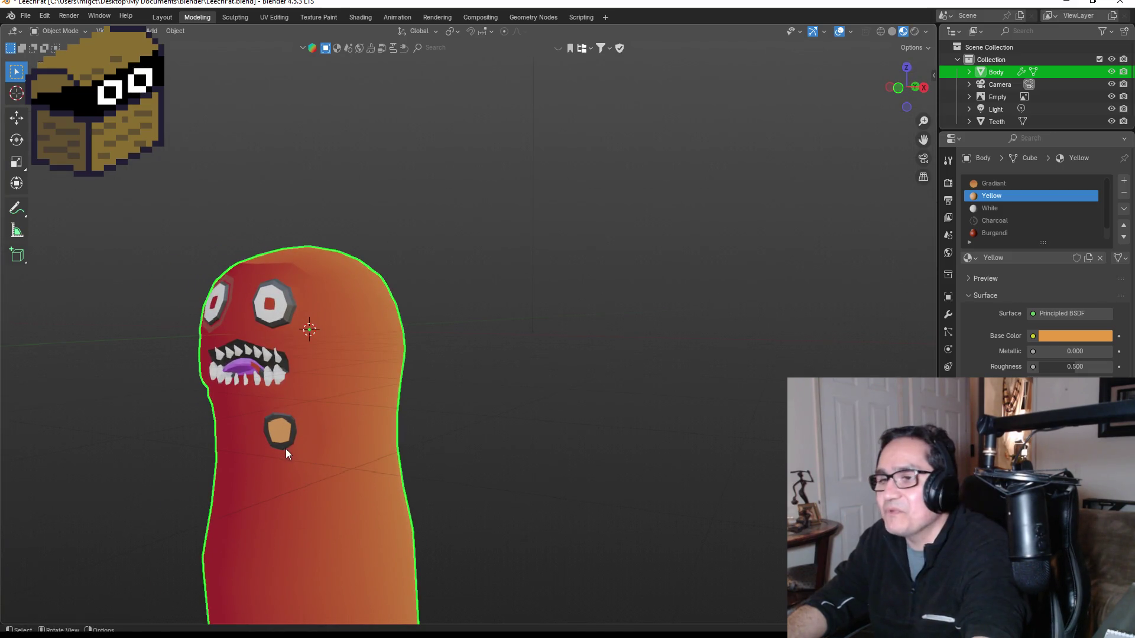
# Inset the selected chest spot faces again, working from the right side view.
pyautogui.press('Tab')
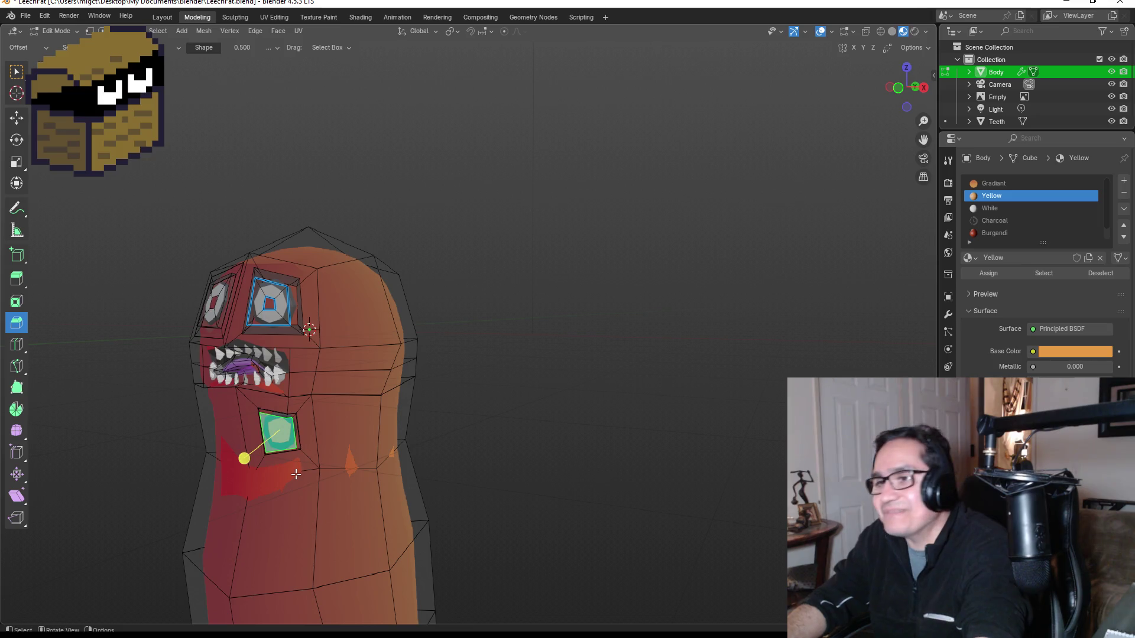
pyautogui.press('KP_3')
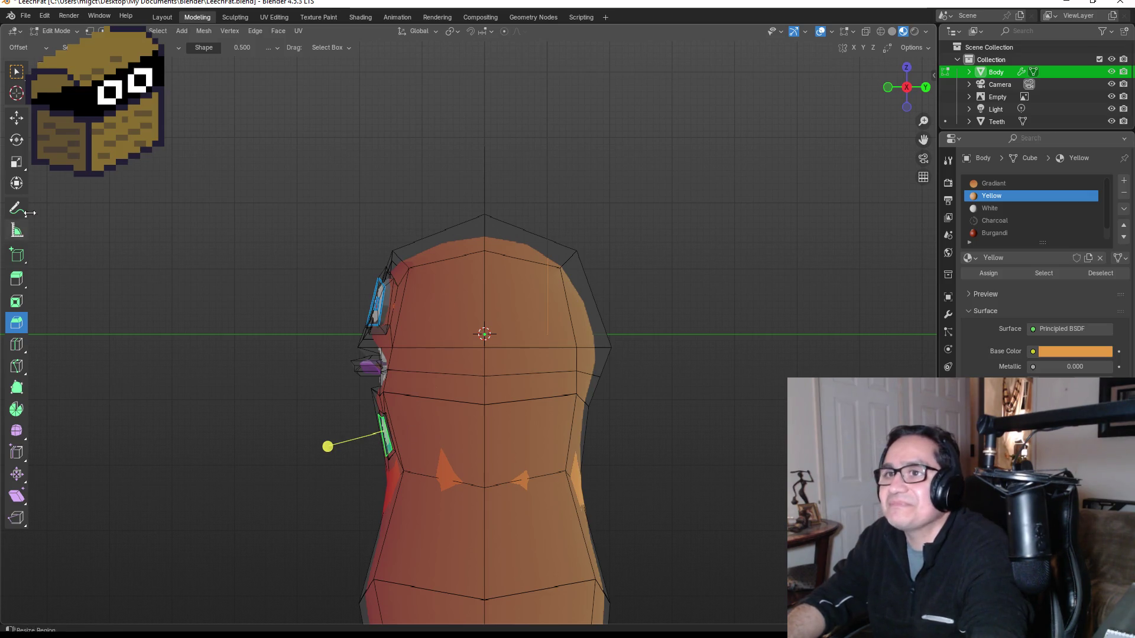
pyautogui.click(17, 72)
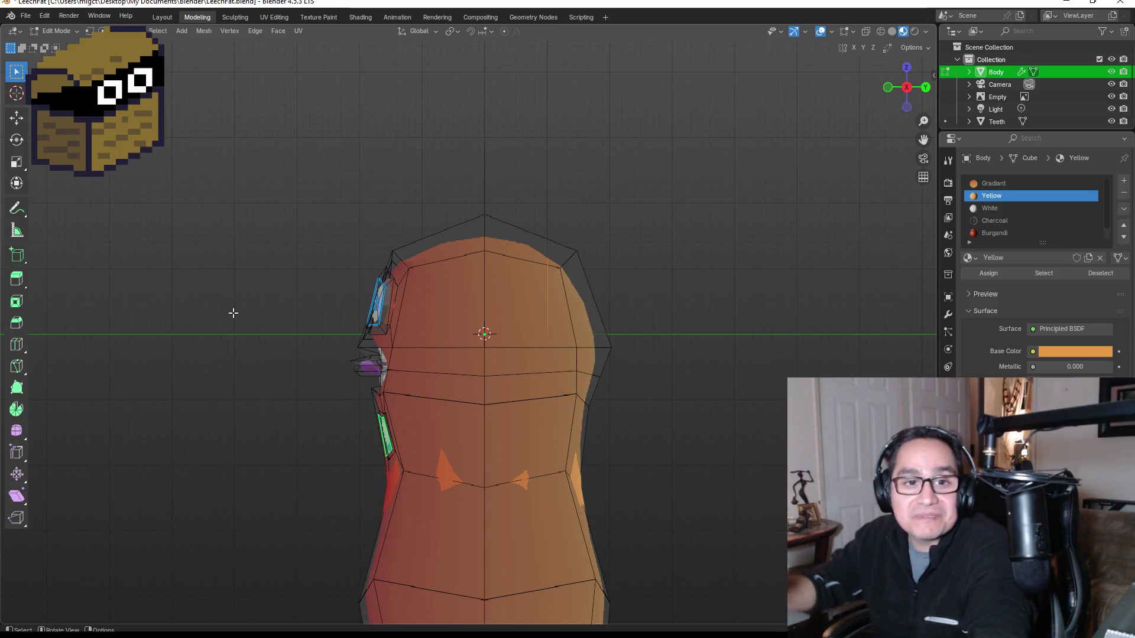
pyautogui.press('i')
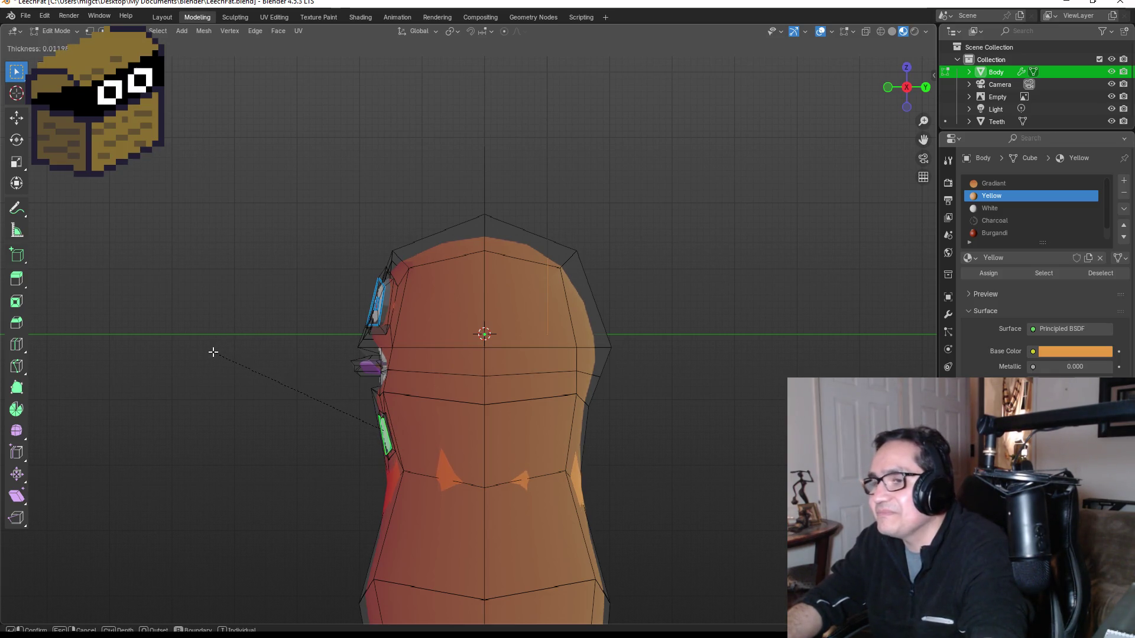
pyautogui.click(213, 352)
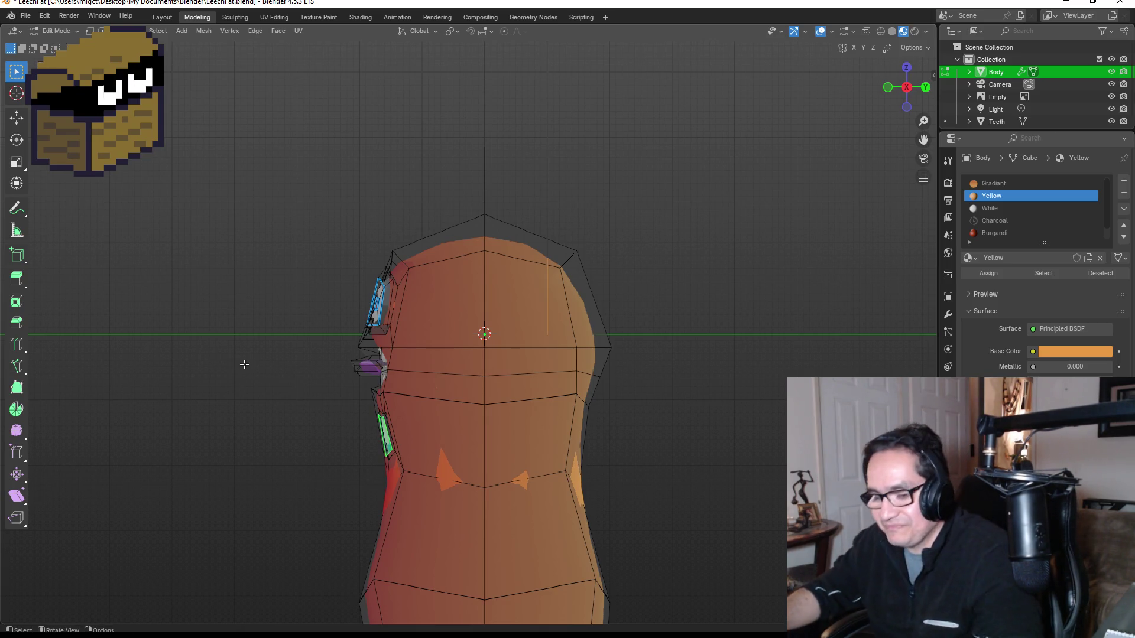
# Extrude the spot face inward along its normals twice to give it depth.
pyautogui.hotkey('alt', 'e')
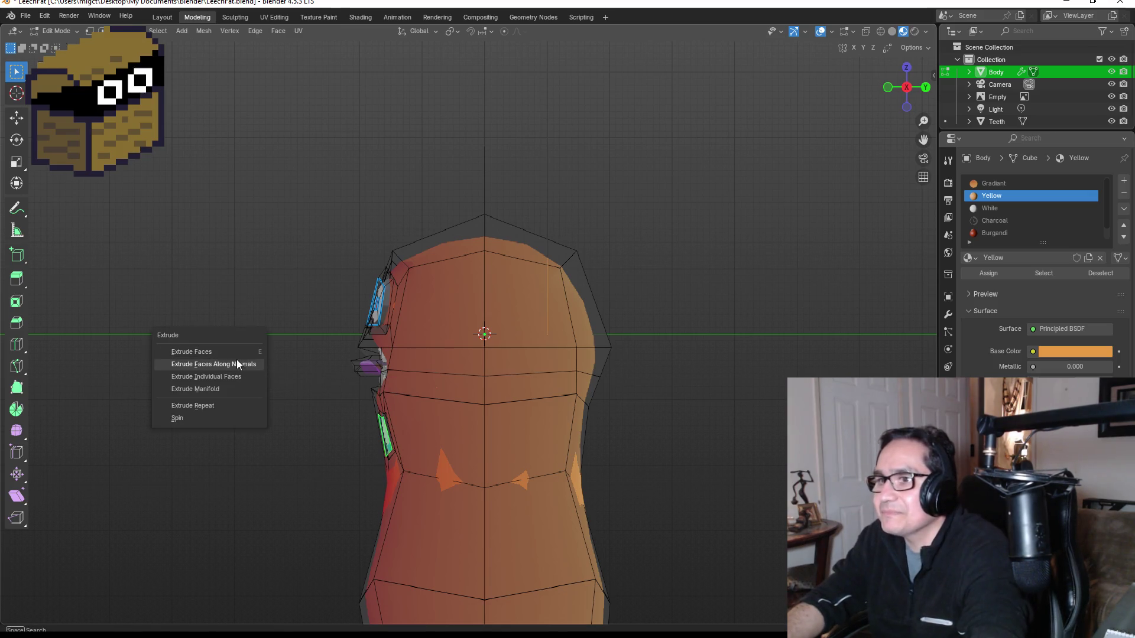
pyautogui.click(238, 362)
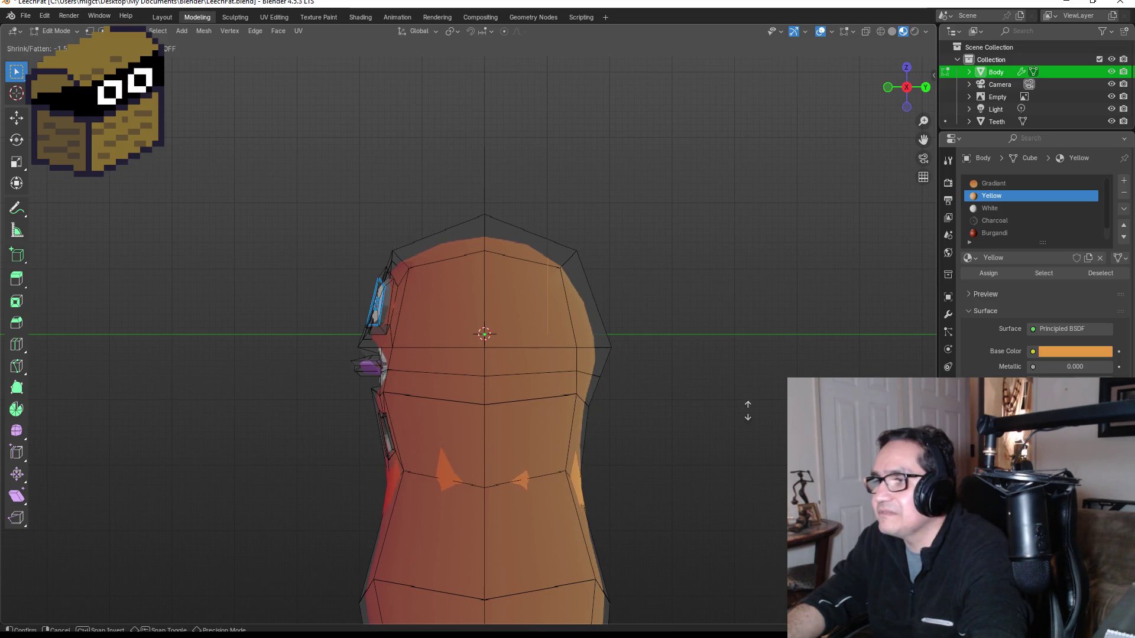
pyautogui.click(354, 409)
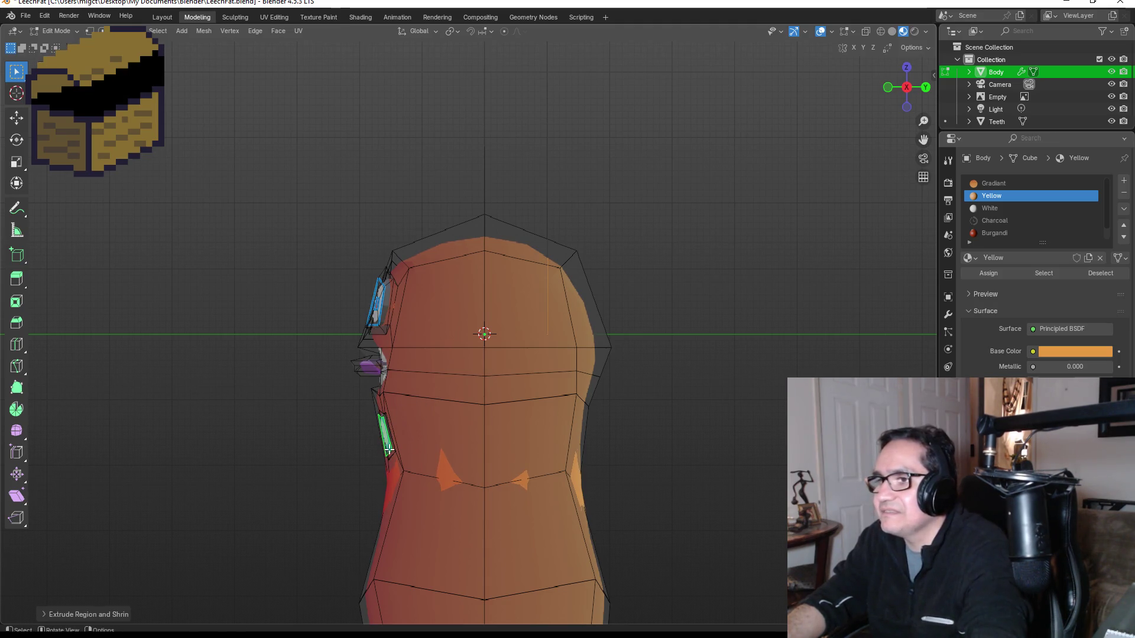
pyautogui.hotkey('alt', 'e')
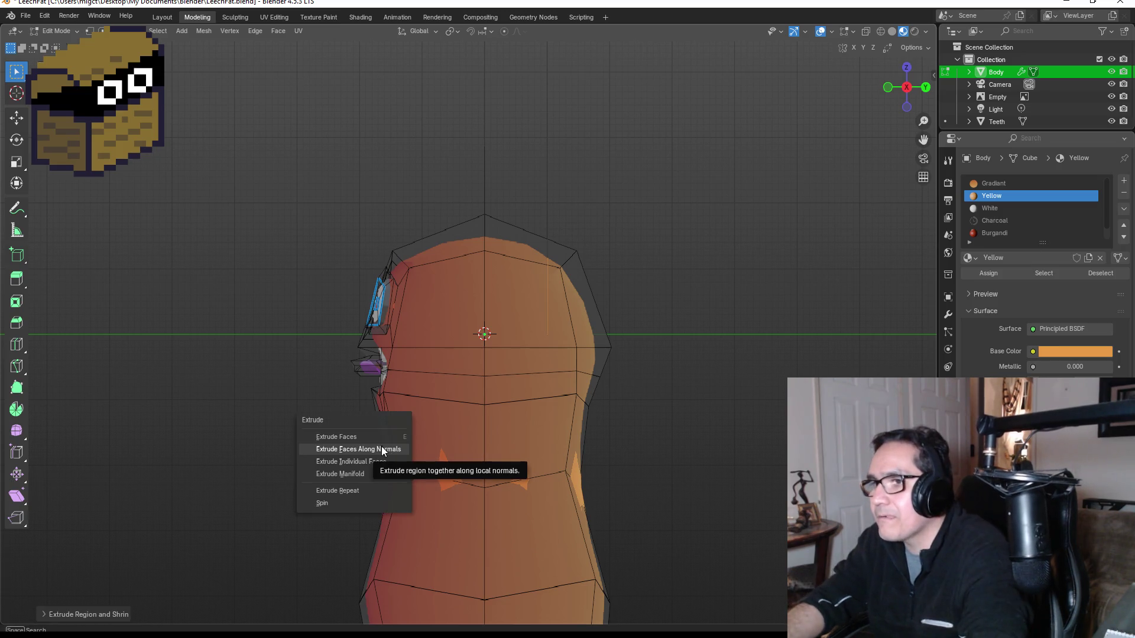
pyautogui.click(382, 436)
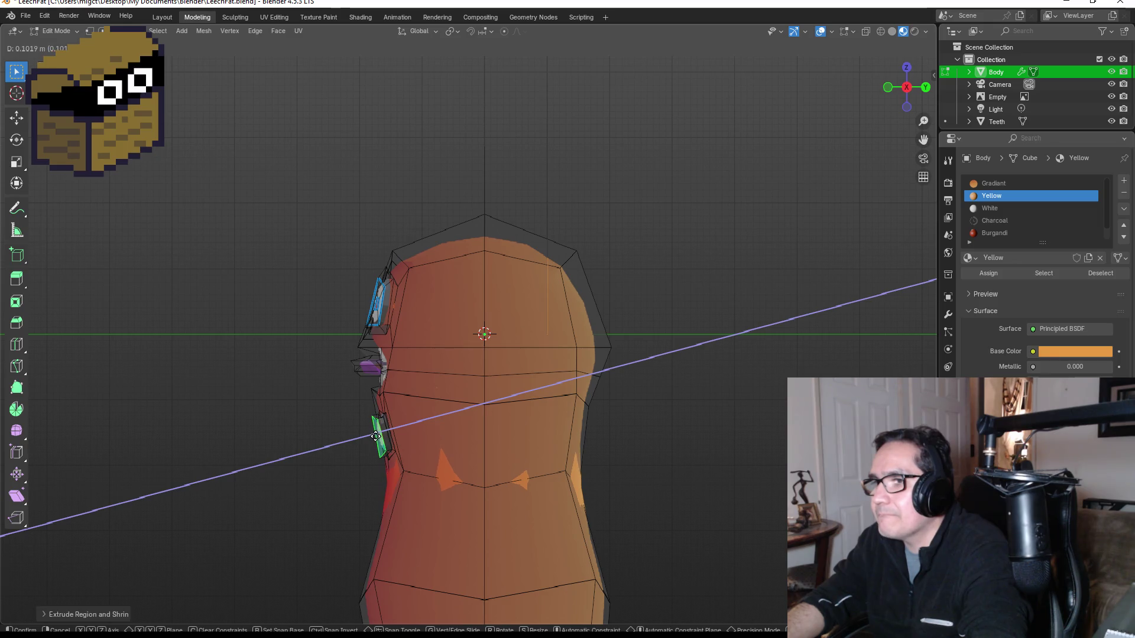
pyautogui.click(375, 436)
# Turn off X-ray and review the recessed spot in Object Mode before editing again.
pyautogui.hotkey('alt', 'z')
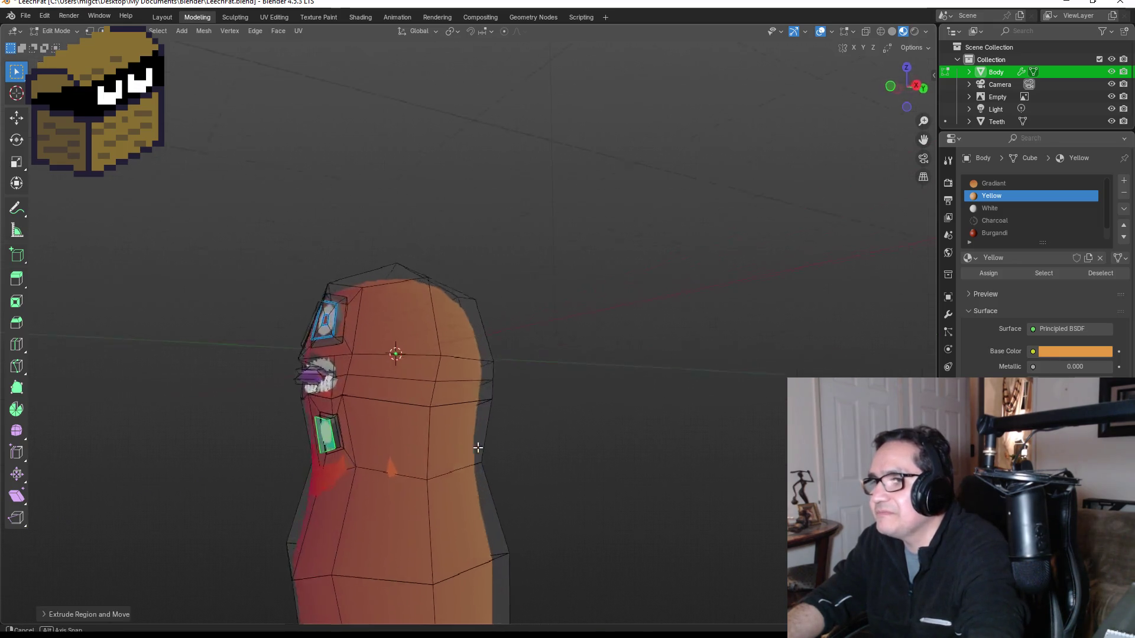
pyautogui.press('Tab')
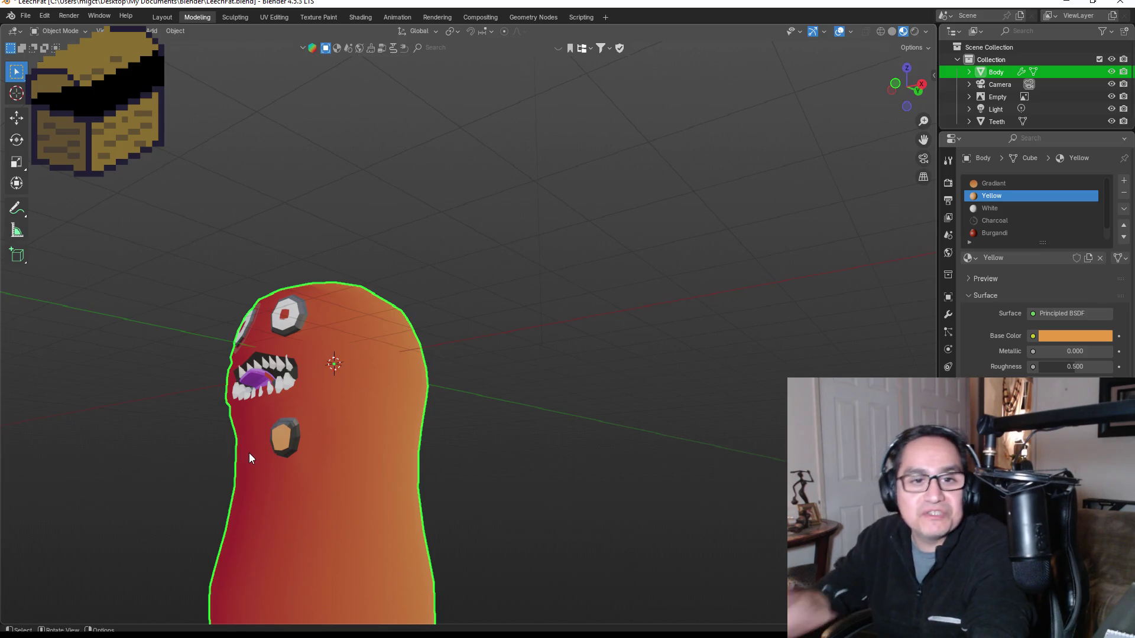
pyautogui.scroll(2, 211, 499)
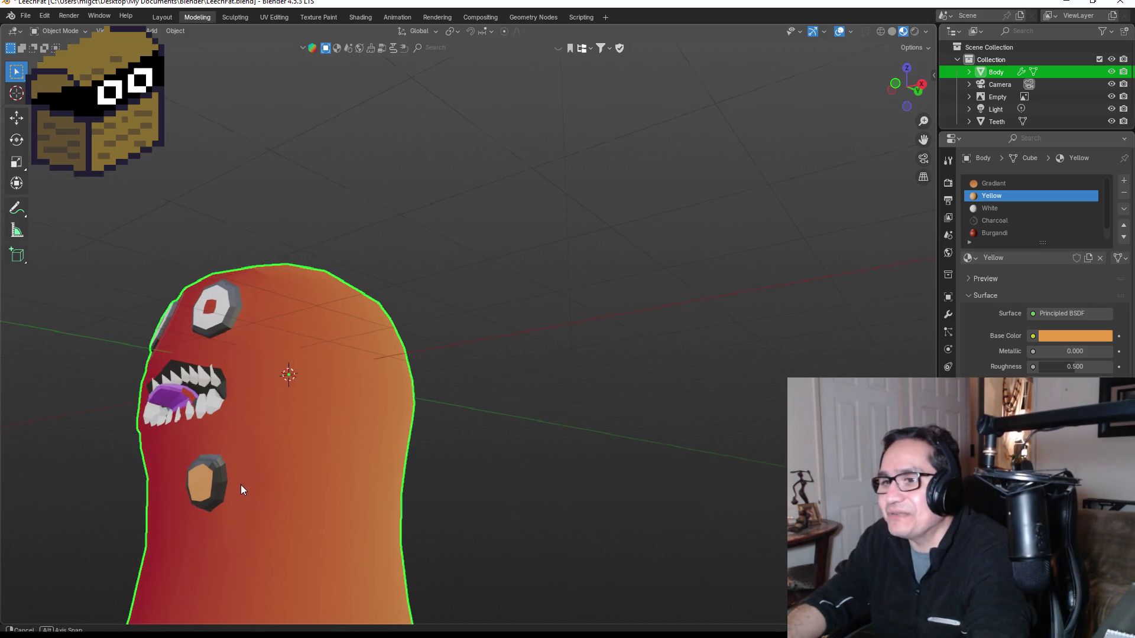
pyautogui.moveTo(239, 484); pyautogui.dragTo(289, 473)
pyautogui.press('Tab')
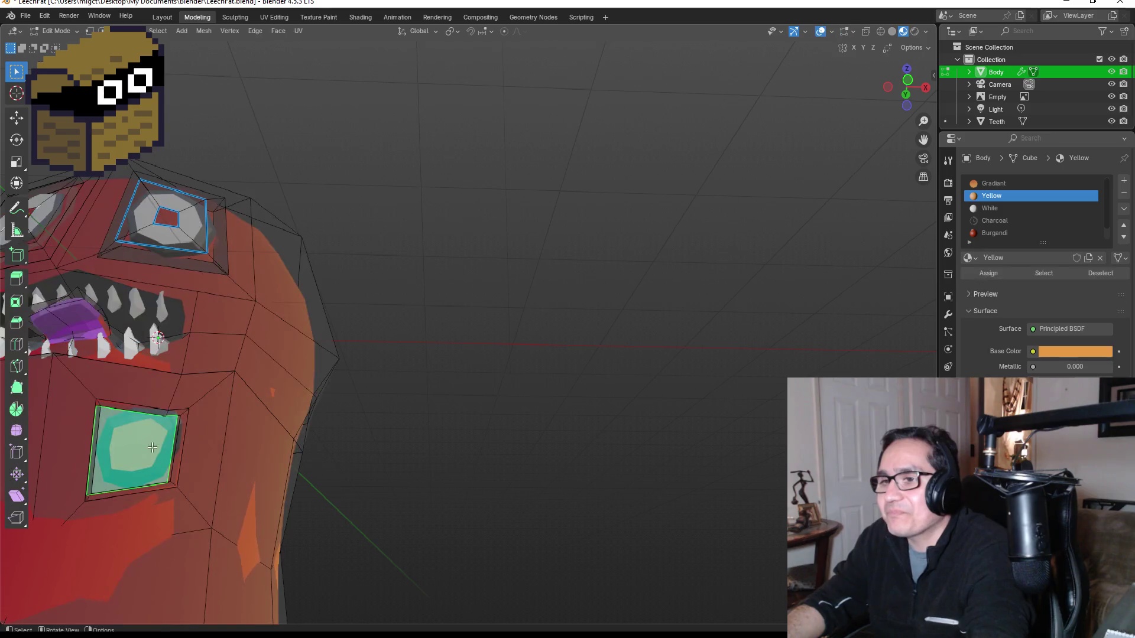
# Select the spot's narrow side face and first rim faces, with Yellow as active material.
pyautogui.moveTo(207, 440)
pyautogui.mouseDown()
pyautogui.moveTo(183, 438)
pyautogui.moveTo(163, 468)
pyautogui.mouseUp()
pyautogui.scroll(2, 107, 506)
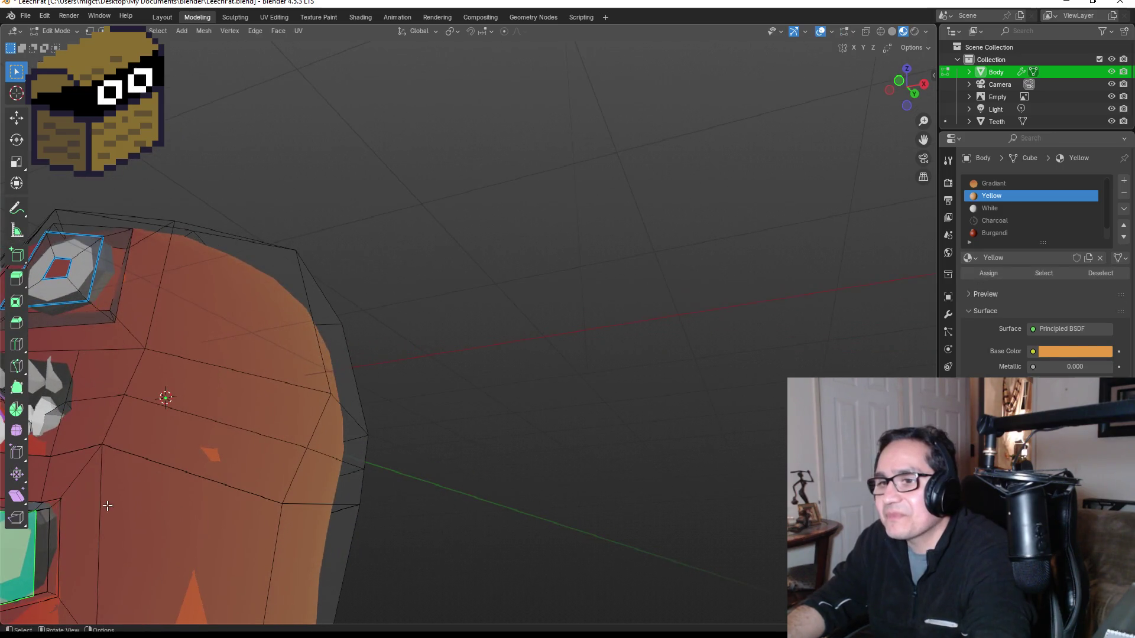
pyautogui.moveTo(923, 139)
pyautogui.mouseDown()
pyautogui.moveTo(1134, 69)
pyautogui.moveTo(309, 413)
pyautogui.mouseUp()
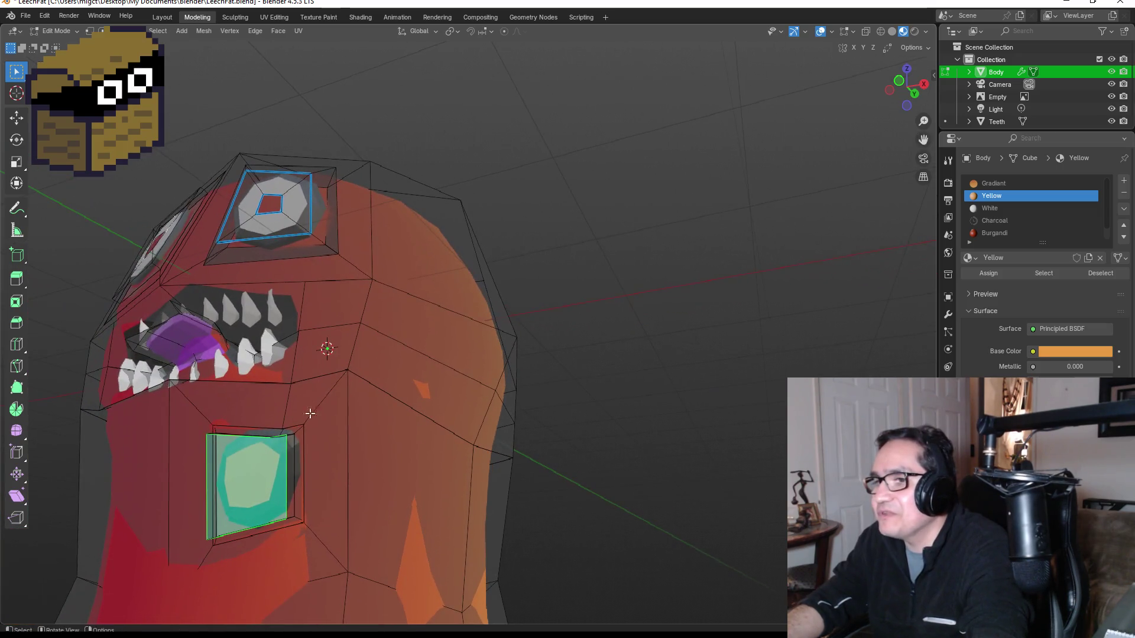
pyautogui.click(294, 455)
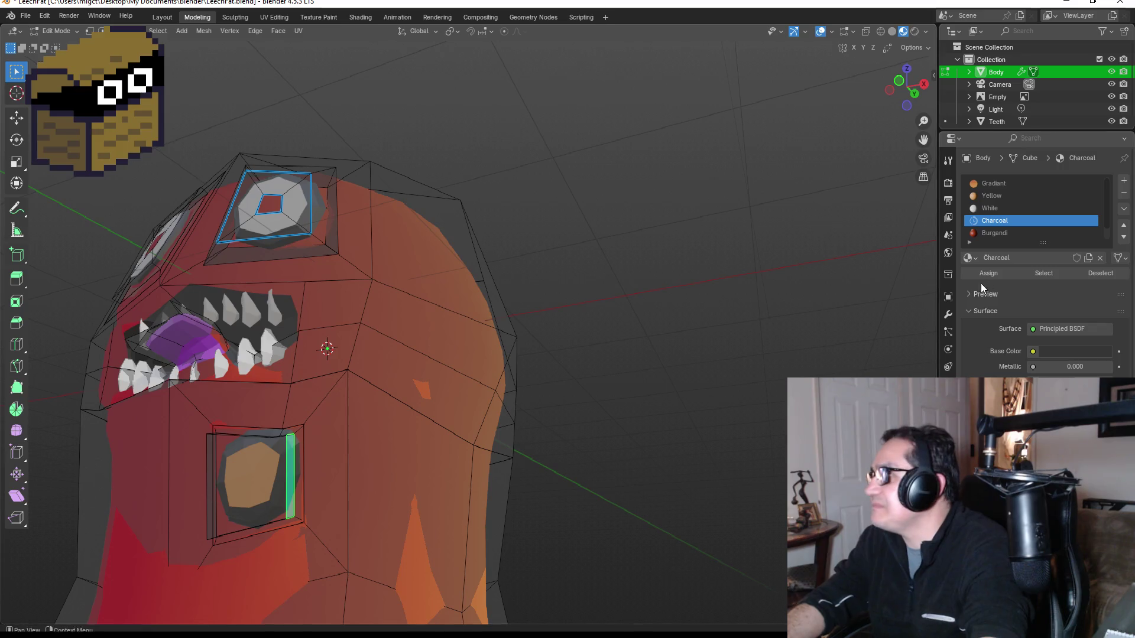
pyautogui.click(998, 196)
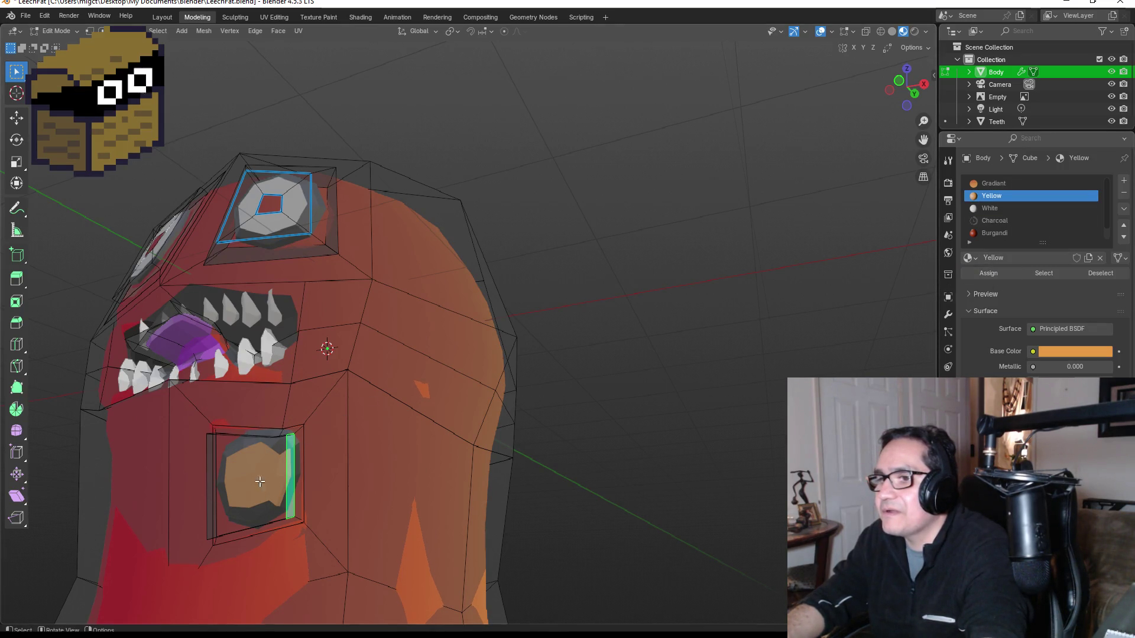
pyautogui.moveTo(275, 521); pyautogui.dragTo(276, 503)
pyautogui.moveTo(283, 456)
pyautogui.mouseDown()
pyautogui.moveTo(209, 408)
pyautogui.moveTo(233, 360)
pyautogui.moveTo(319, 412)
pyautogui.mouseUp()
pyautogui.click(218, 400)
pyautogui.keyDown('shift'); pyautogui.click(370, 359); pyautogui.keyUp('shift')
# Add the remaining corner and side rim faces and assign them Yellow.
pyautogui.moveTo(370, 359)
pyautogui.mouseDown()
pyautogui.moveTo(373, 385)
pyautogui.moveTo(283, 520)
pyautogui.mouseUp()
pyautogui.keyDown('shift'); pyautogui.click(294, 504); pyautogui.keyUp('shift')
pyautogui.moveTo(375, 514)
pyautogui.mouseDown()
pyautogui.moveTo(285, 468)
pyautogui.moveTo(295, 460)
pyautogui.moveTo(303, 475)
pyautogui.mouseUp()
pyautogui.keyDown('shift'); pyautogui.click(310, 468); pyautogui.keyUp('shift')
pyautogui.keyDown('shift'); pyautogui.click(302, 475); pyautogui.keyUp('shift')
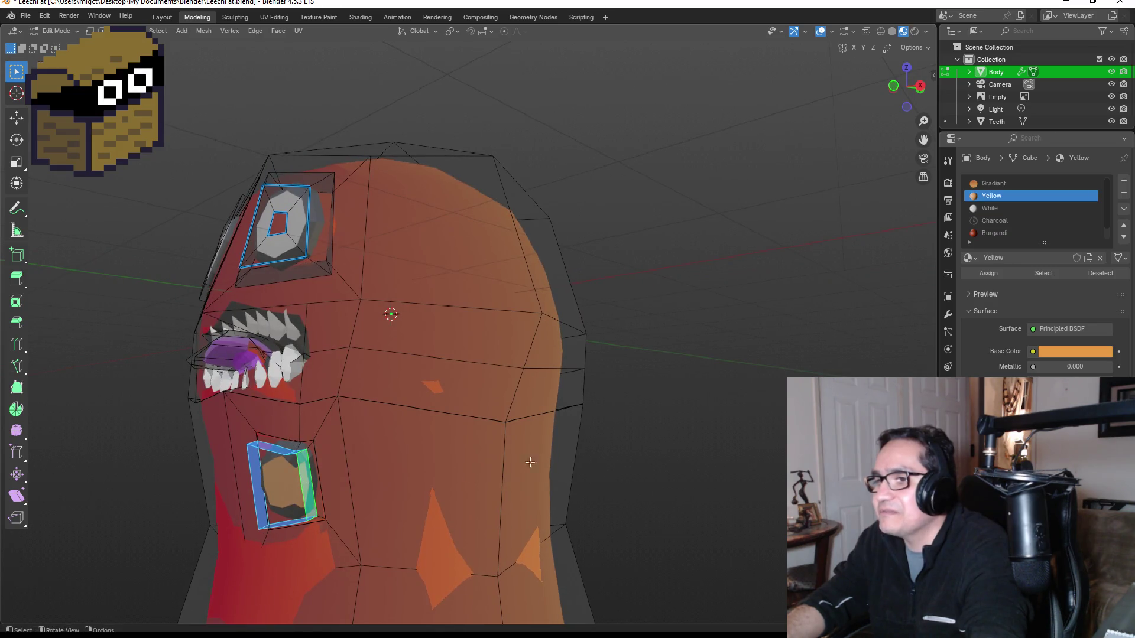
pyautogui.click(993, 272)
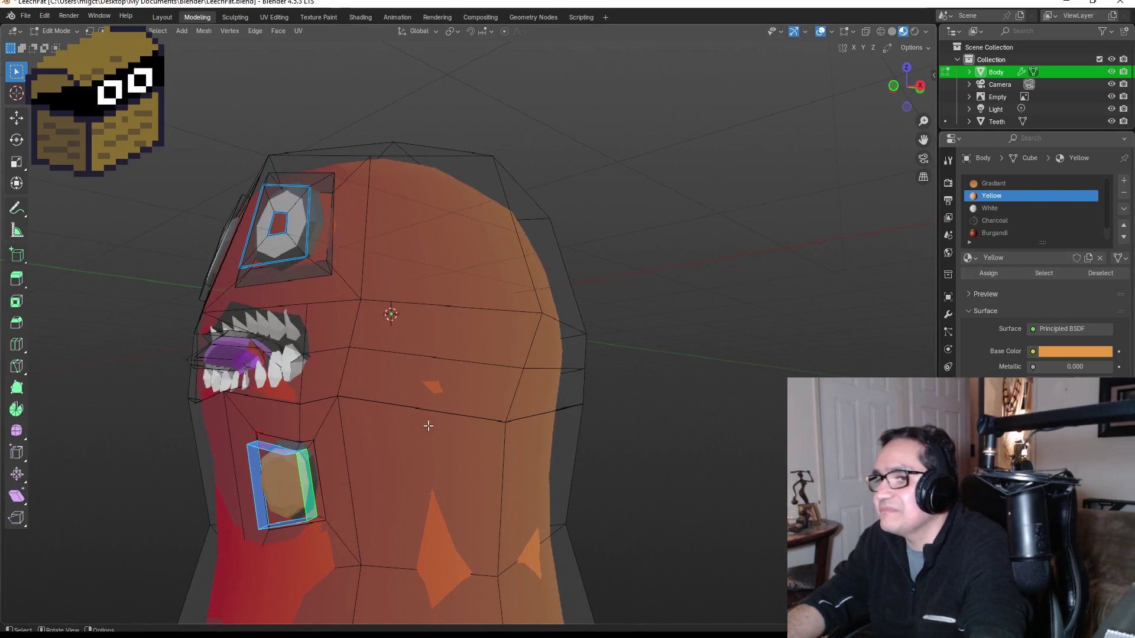
# Review the chest spot from the front view in Object Mode, then resume mesh editing.
pyautogui.press('Tab')
pyautogui.press('KP_1')
pyautogui.scroll(3, 448, 392)
pyautogui.scroll(-3, 437, 439)
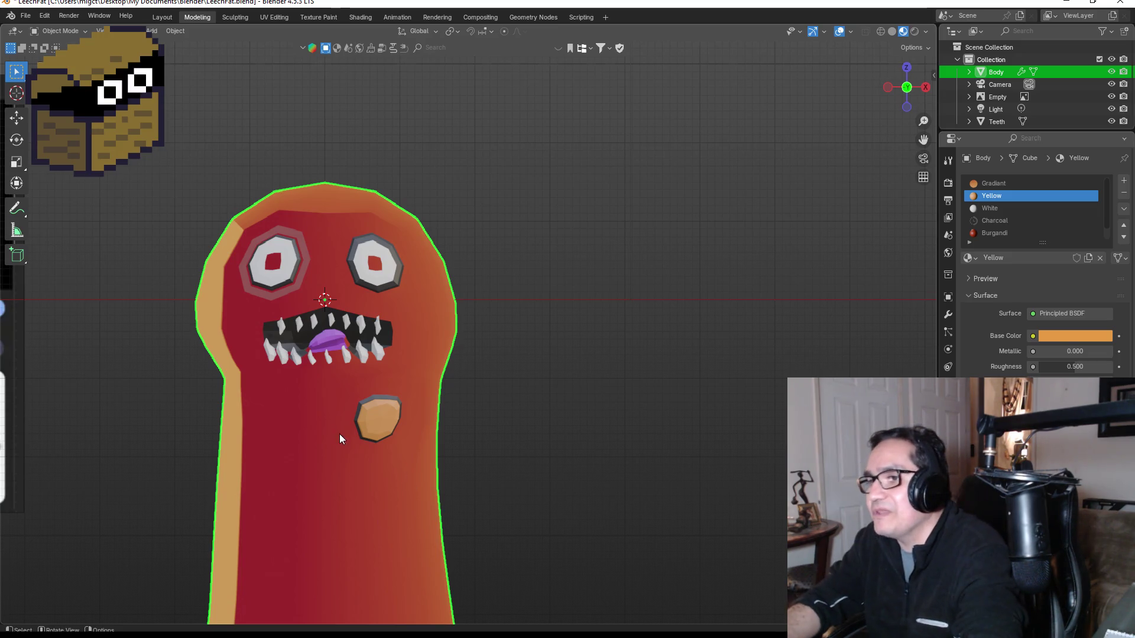
pyautogui.scroll(2, 339, 433)
pyautogui.scroll(-2, 374, 473)
pyautogui.scroll(-1, 365, 471)
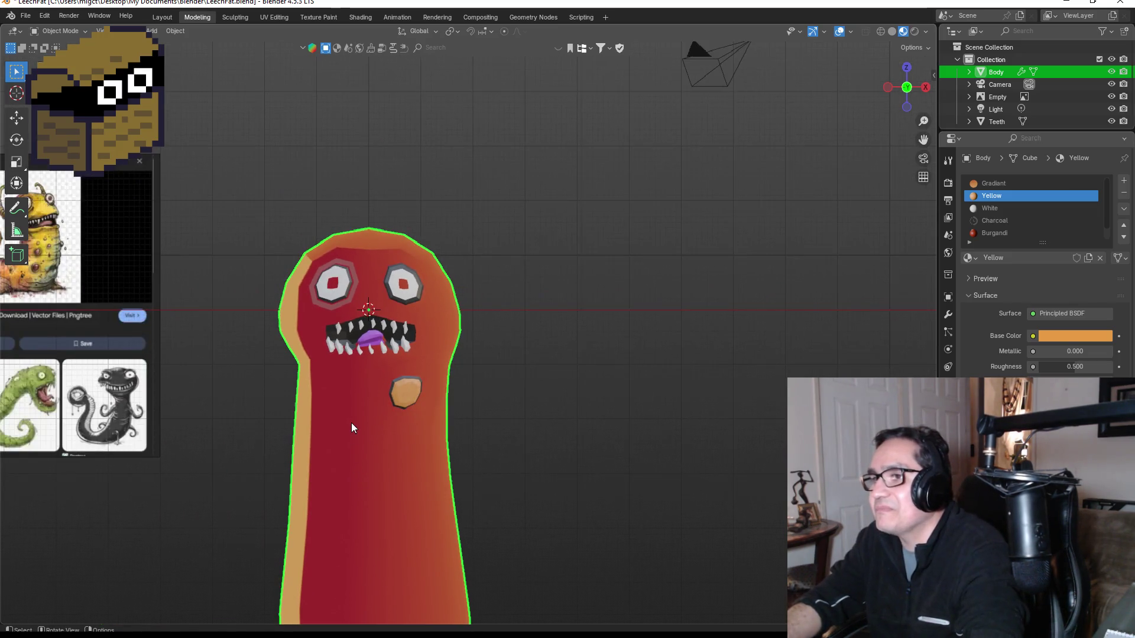
pyautogui.press('Tab')
# Inset the chest face left of the spot and scale the new square patch down.
pyautogui.click(353, 481)
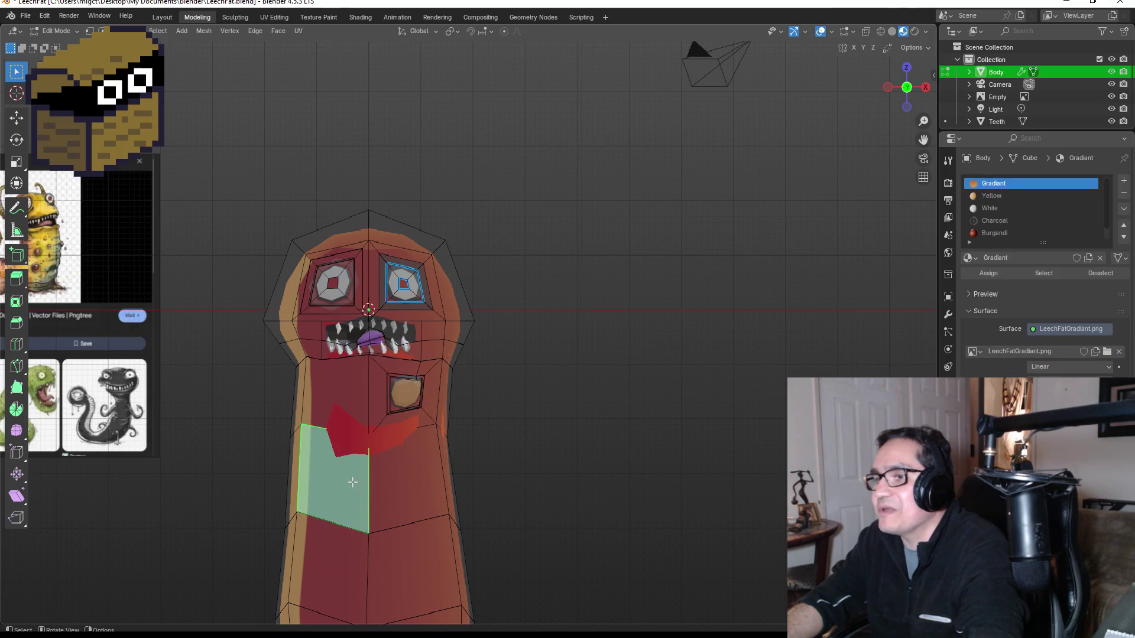
pyautogui.click(336, 404)
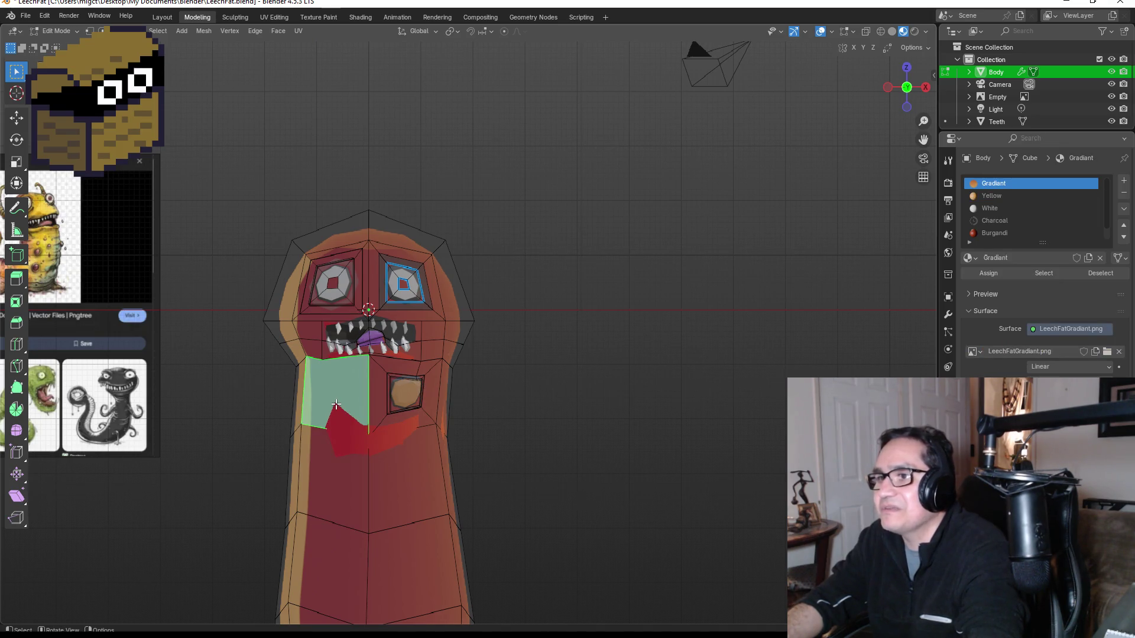
pyautogui.press('i')
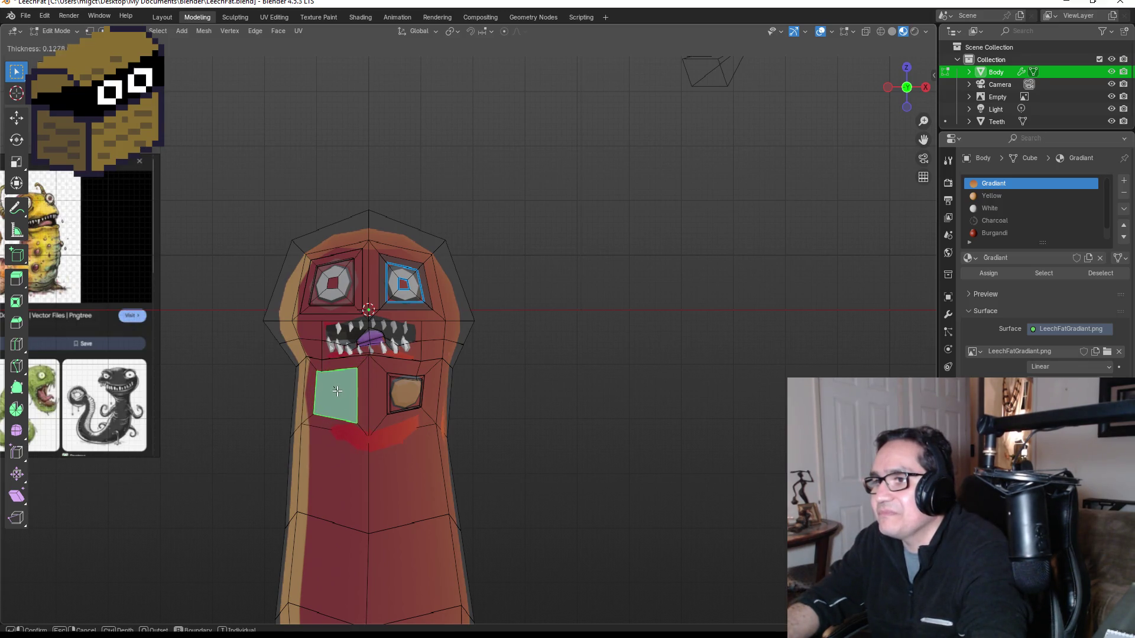
pyautogui.click(337, 391)
pyautogui.press('s')
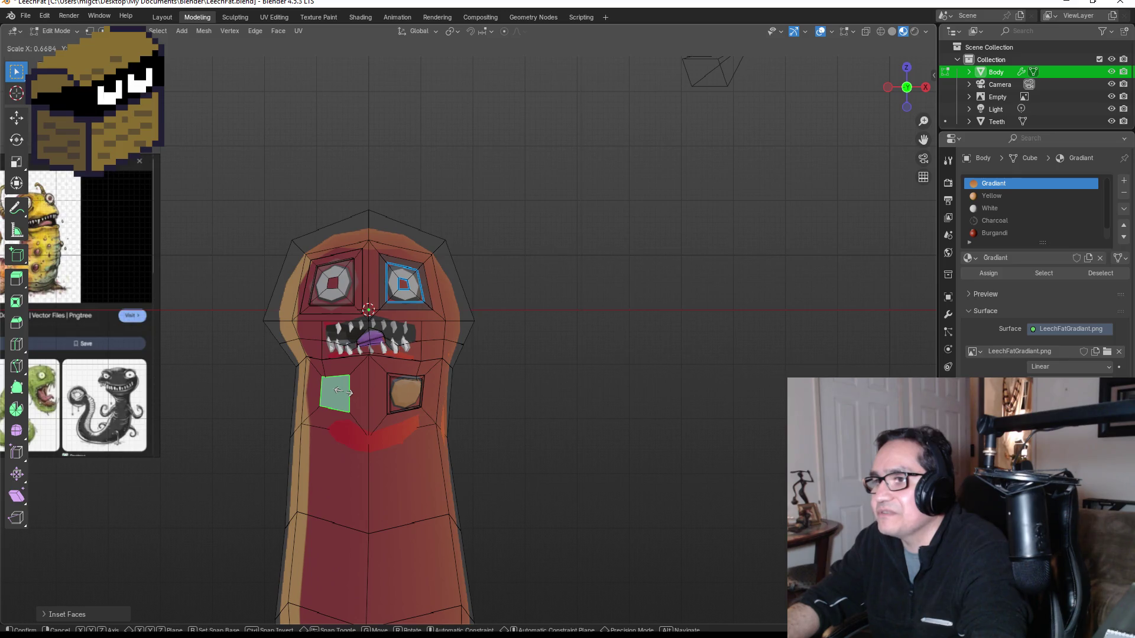
pyautogui.click(344, 392)
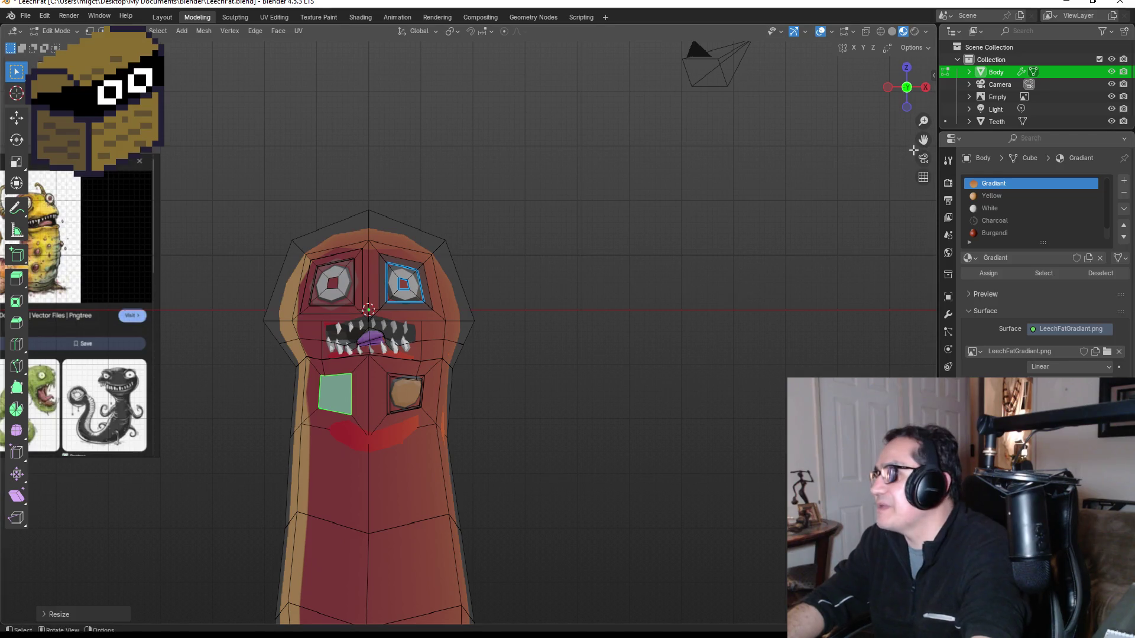
pyautogui.moveTo(692, 309); pyautogui.dragTo(824, 192)
pyautogui.scroll(6, 578, 477)
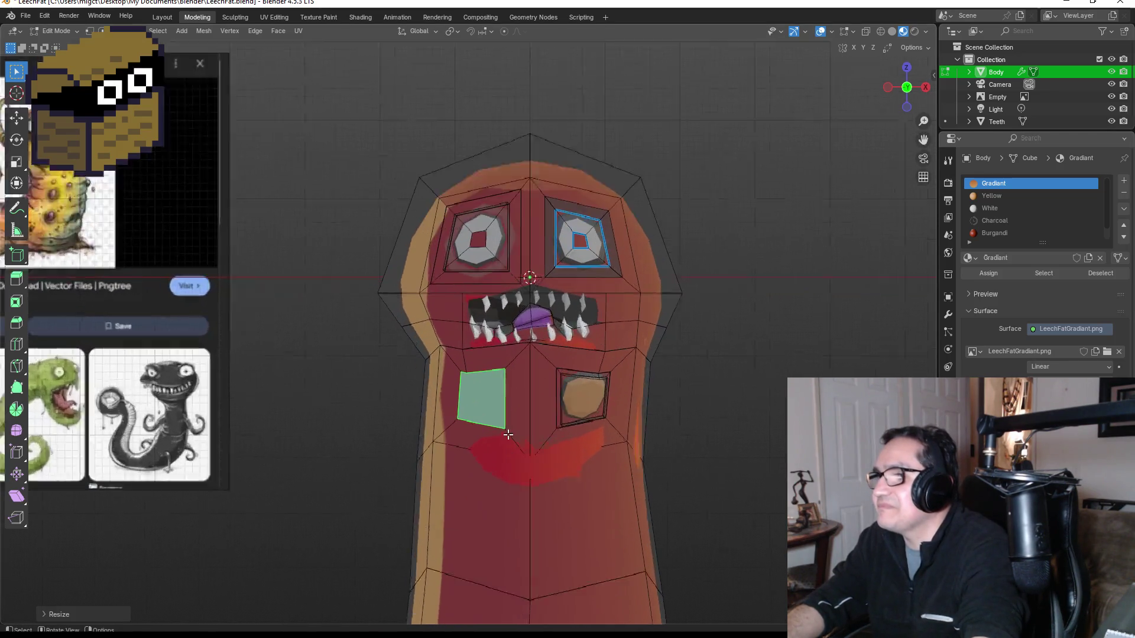
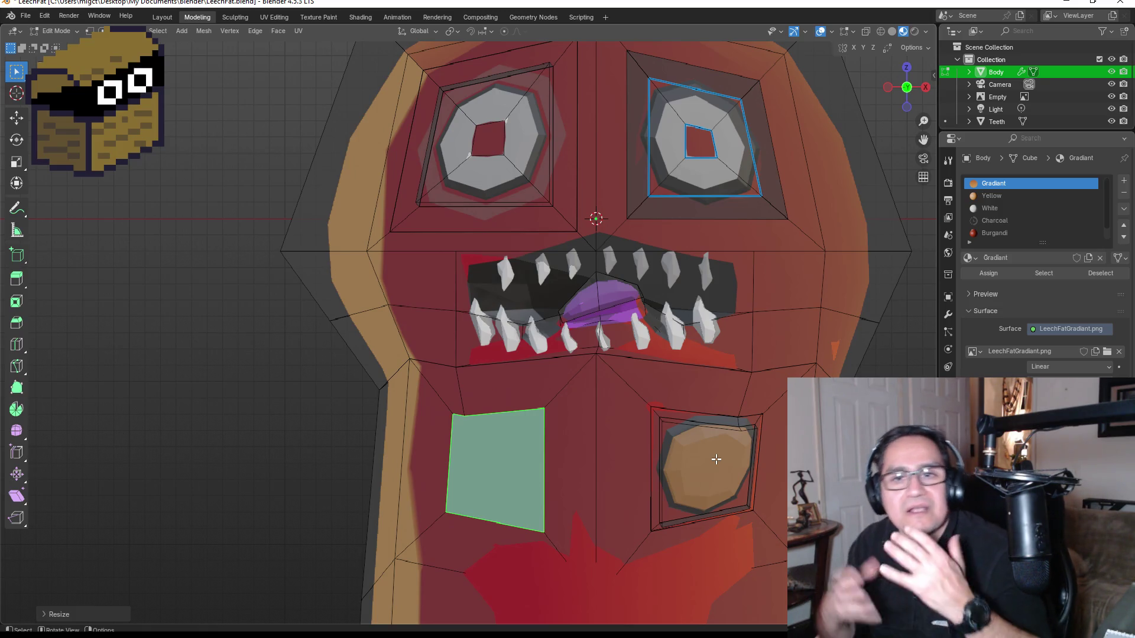
# Extrude the selected lower-left chest face outward from the leech's body.
pyautogui.scroll(1, 487, 478)
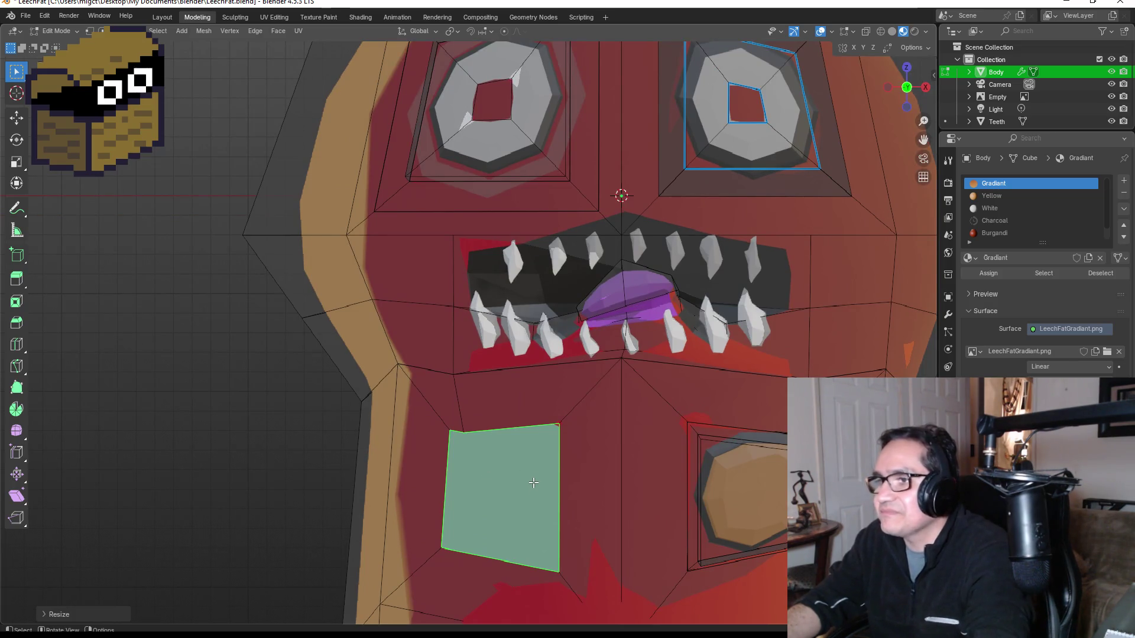
pyautogui.press('g')
pyautogui.press('z')
pyautogui.press('z')
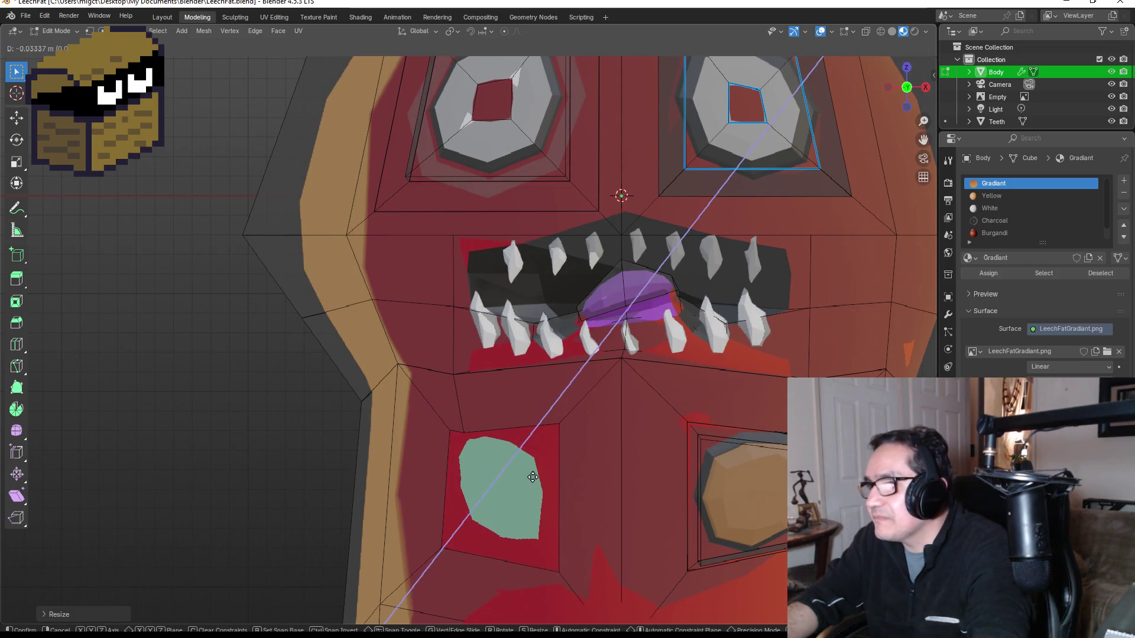
pyautogui.press('Escape')
pyautogui.press('KP_3')
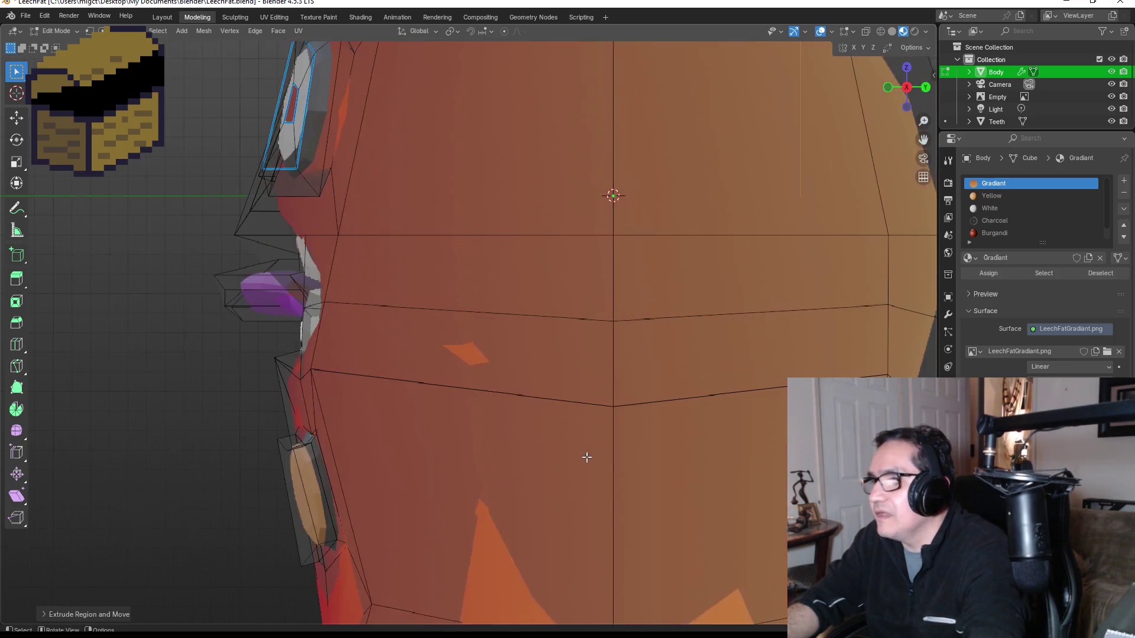
pyautogui.moveTo(356, 423)
pyautogui.mouseDown()
pyautogui.moveTo(466, 410)
pyautogui.moveTo(671, 423)
pyautogui.moveTo(587, 428)
pyautogui.moveTo(649, 474)
pyautogui.mouseUp()
pyautogui.press('e')
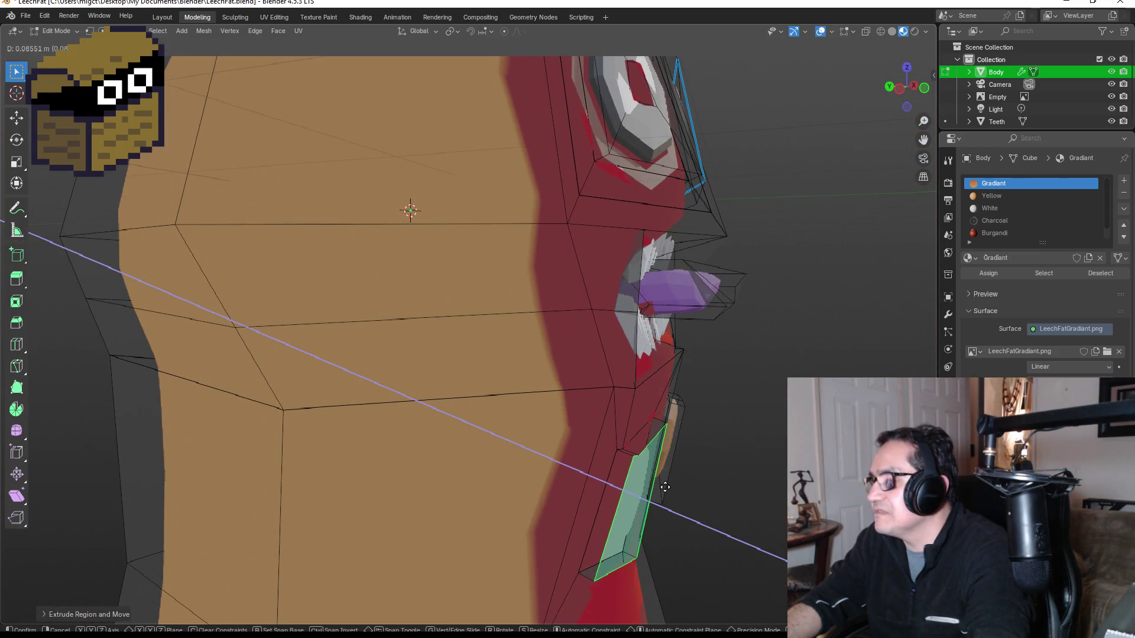
pyautogui.click(669, 491)
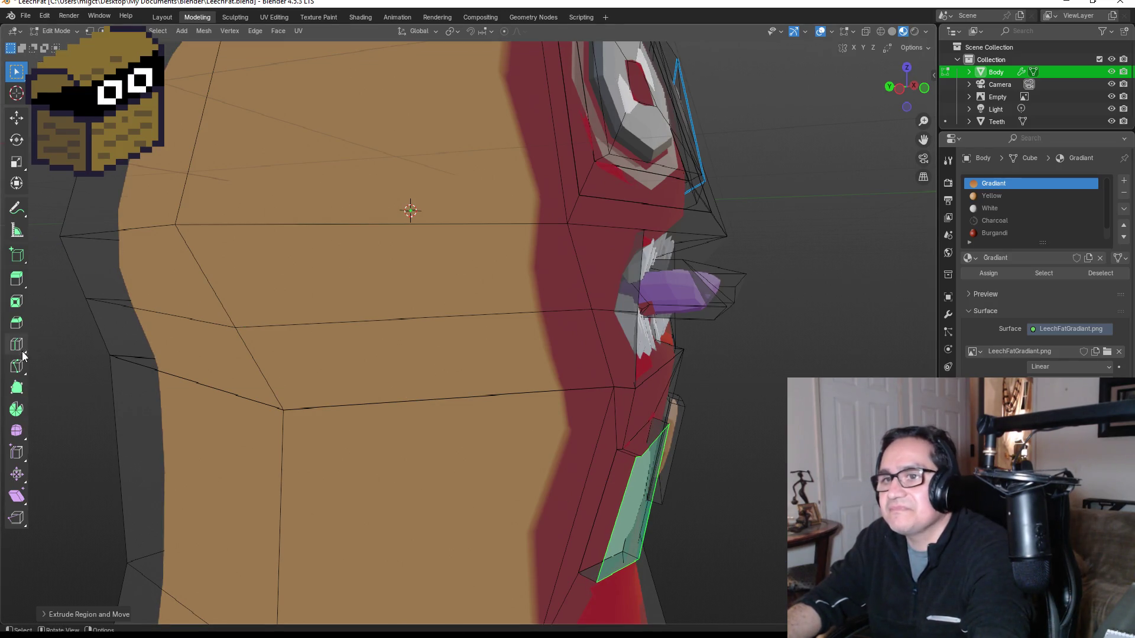
# Bevel the extruded face into a framed square panel.
pyautogui.click(16, 324)
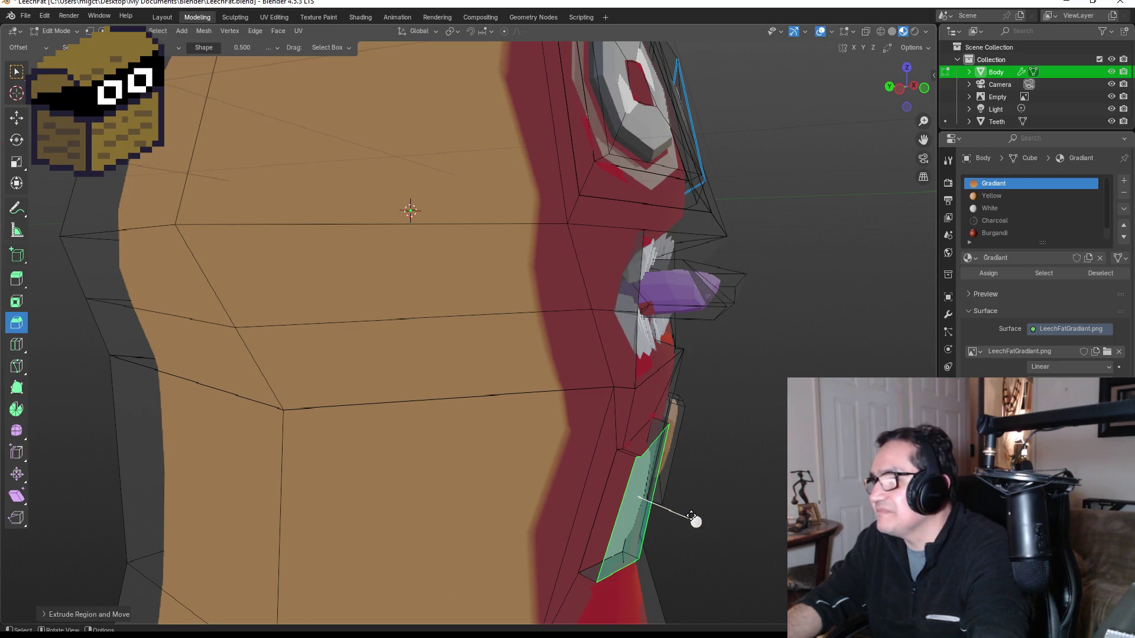
pyautogui.moveTo(700, 520); pyautogui.dragTo(717, 525)
pyautogui.click(717, 525)
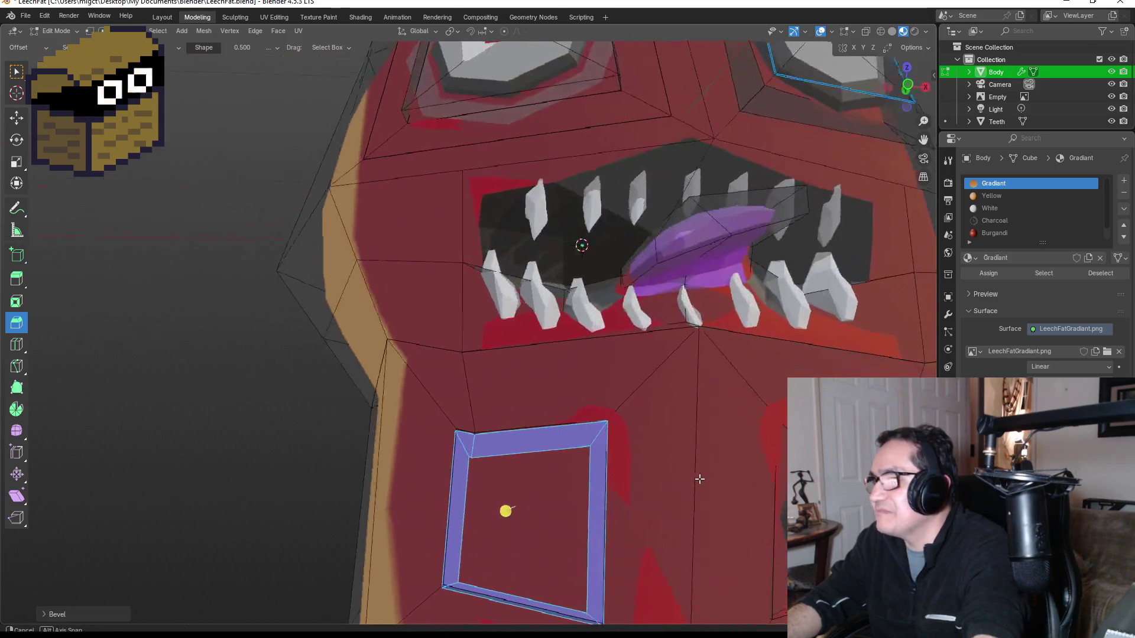
pyautogui.scroll(-5, 681, 487)
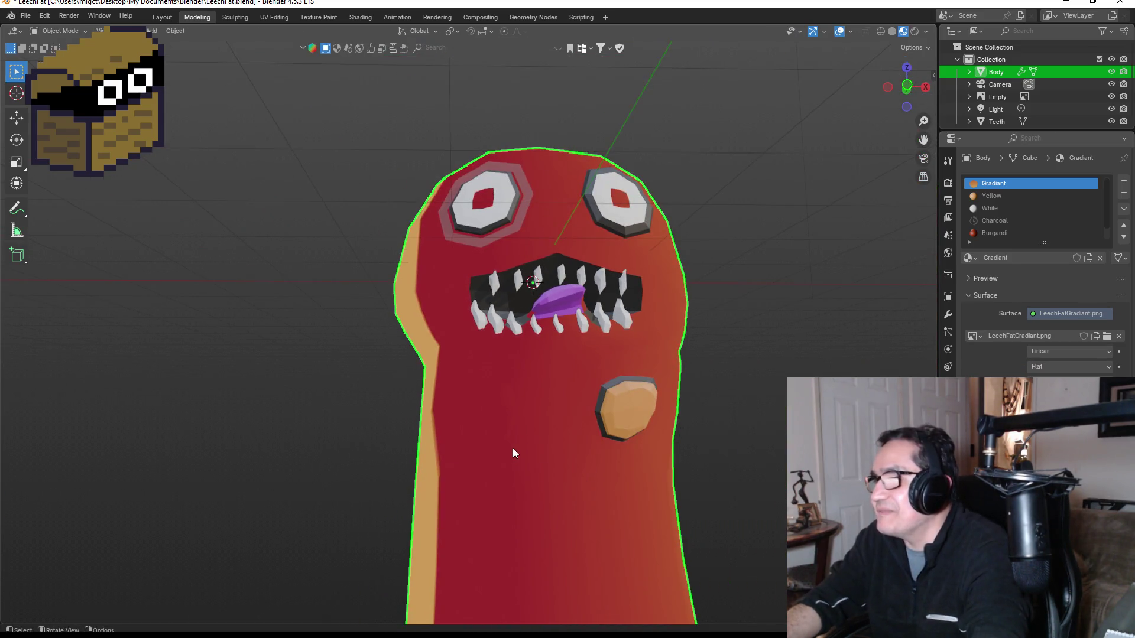
pyautogui.scroll(2, 487, 448)
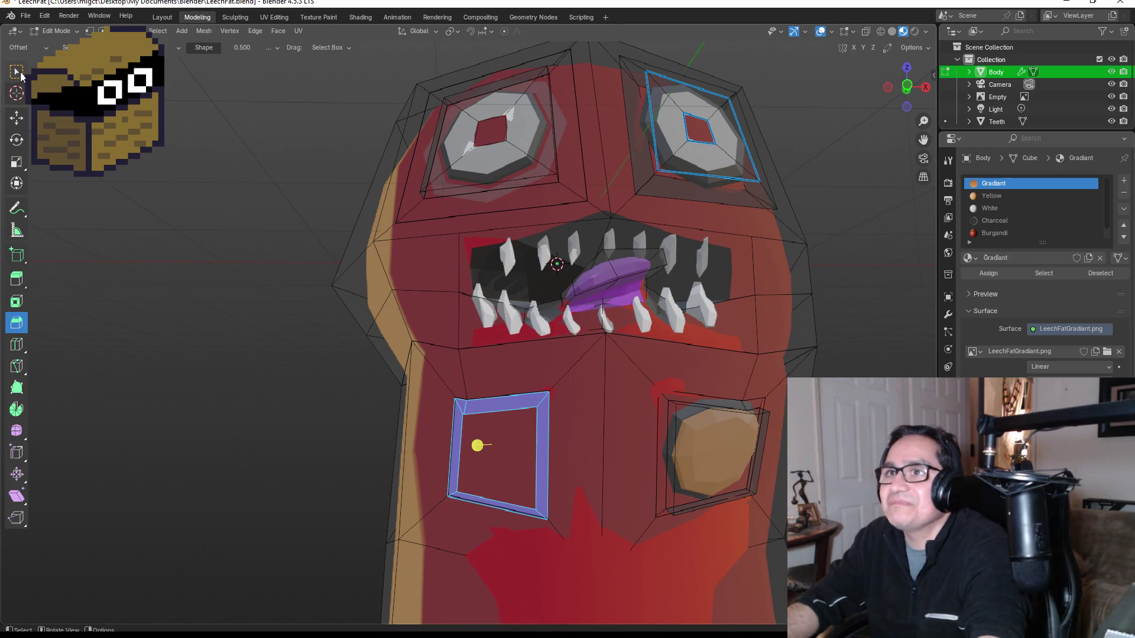
# Give the new panel's inner face the Yellow material.
pyautogui.click(17, 71)
pyautogui.click(502, 445)
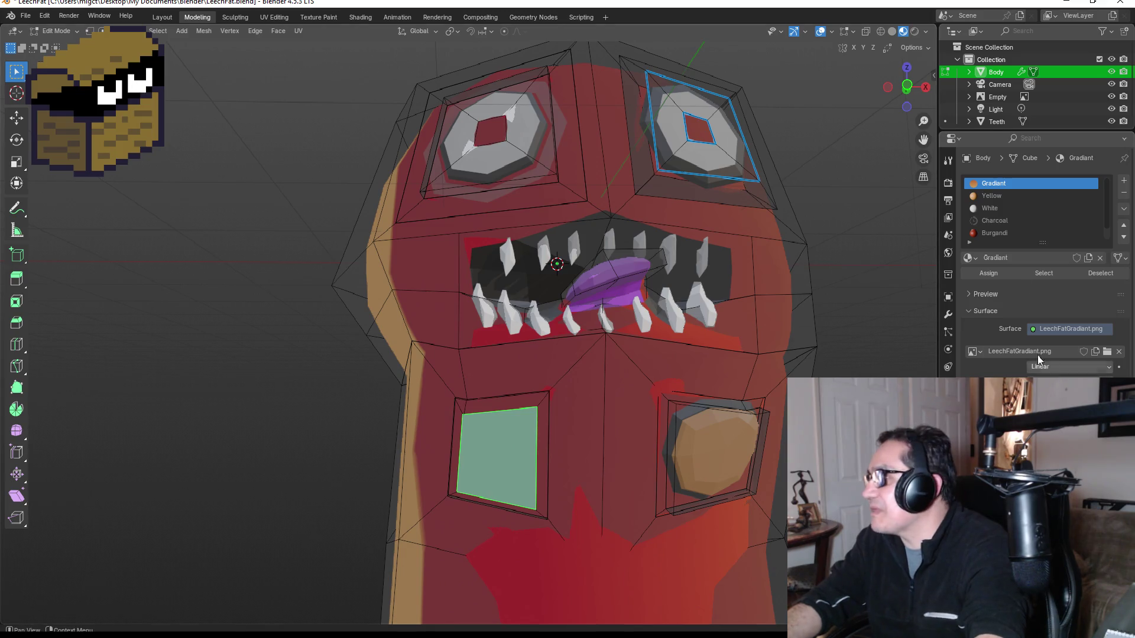
pyautogui.click(993, 197)
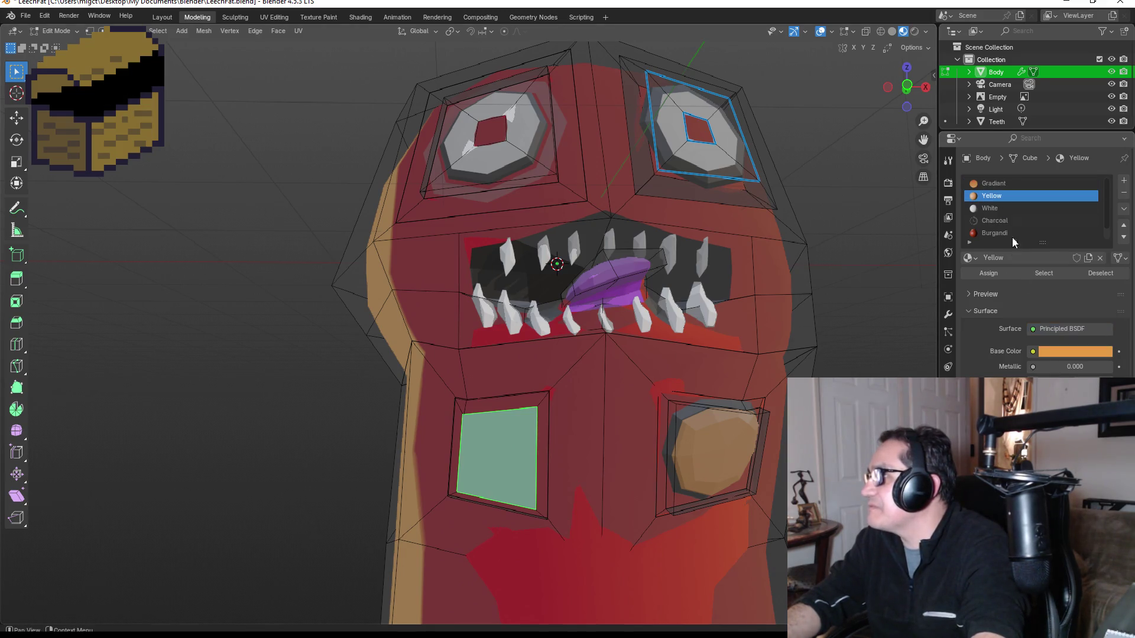
pyautogui.click(984, 272)
pyautogui.hotkey('alt', 'a')
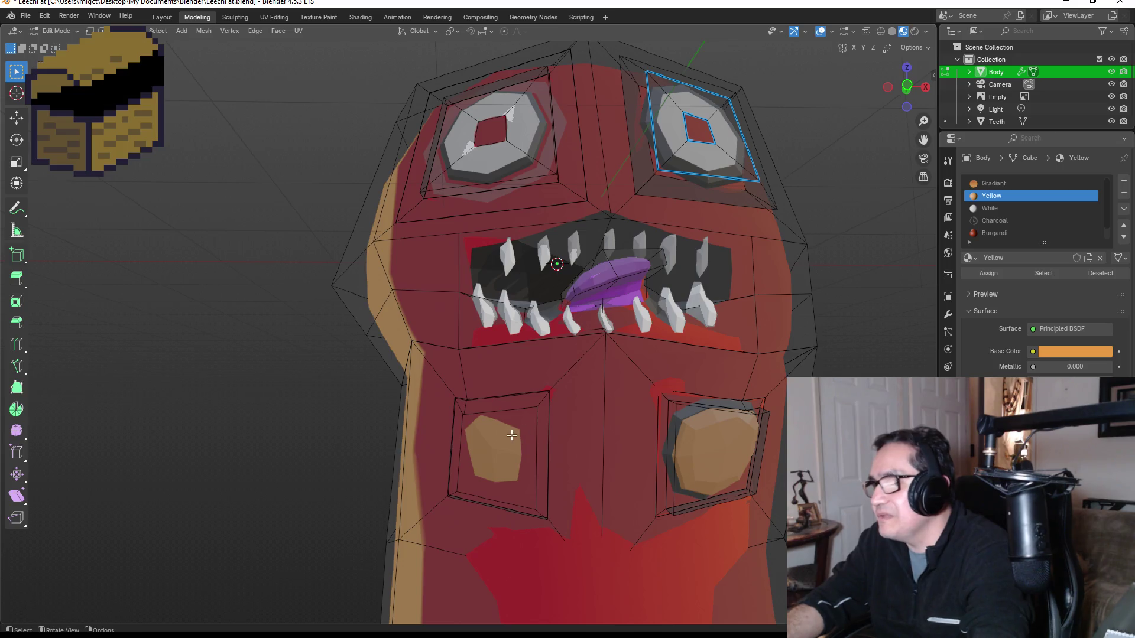
# Select the panel's lower-left square and try moving it along Z, then undo the move.
pyautogui.scroll(2, 508, 467)
pyautogui.moveTo(572, 424)
pyautogui.mouseDown()
pyautogui.moveTo(555, 415)
pyautogui.moveTo(538, 454)
pyautogui.mouseUp()
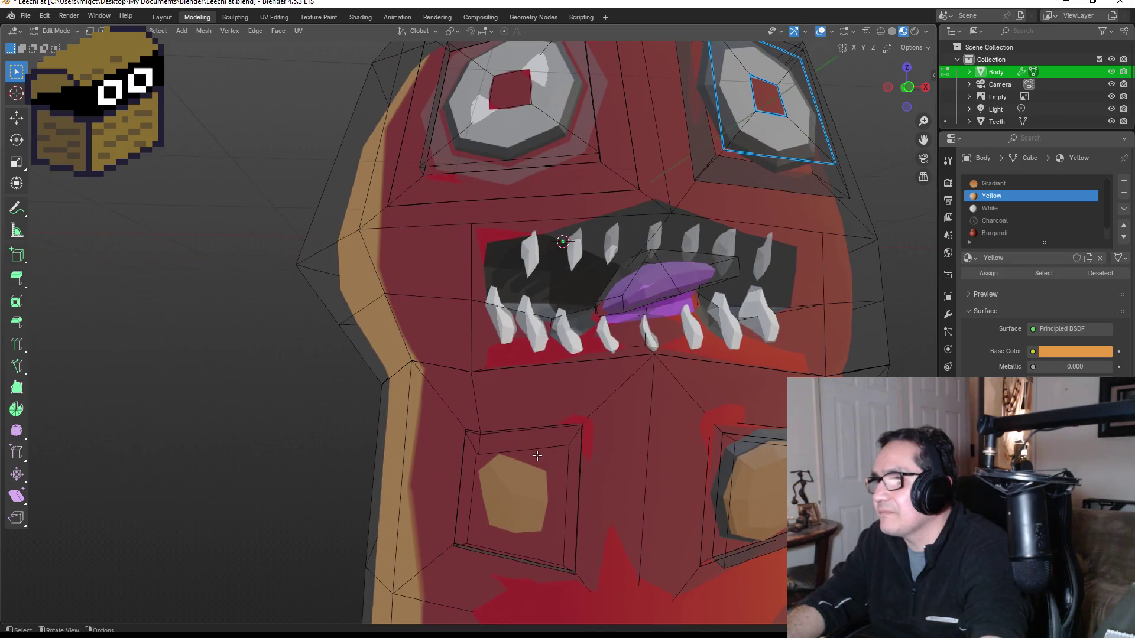
pyautogui.click(537, 452)
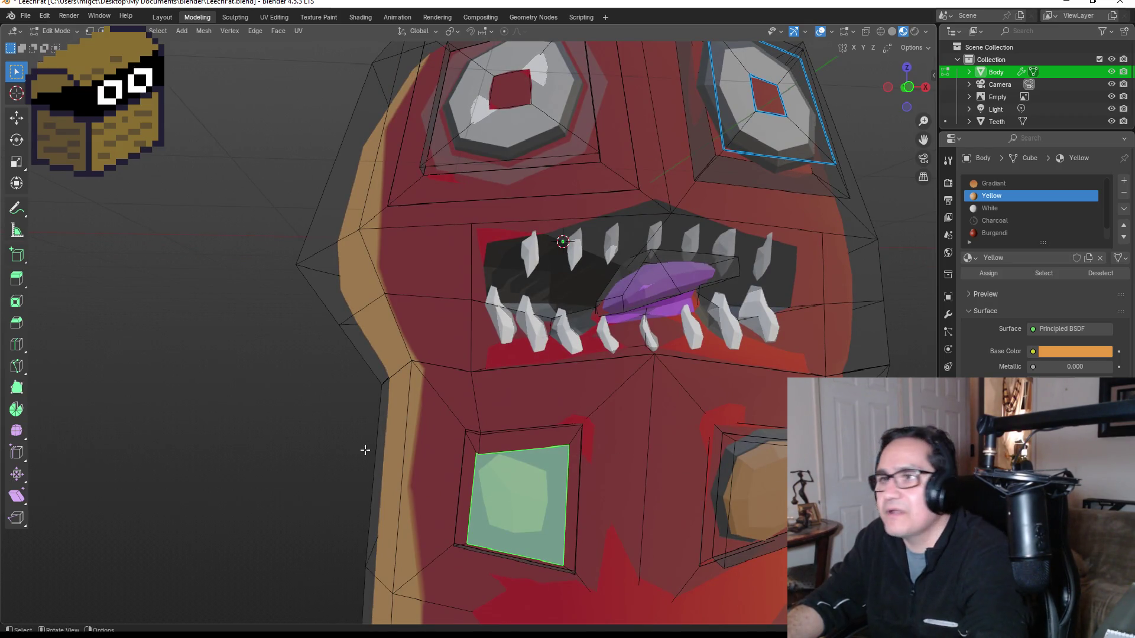
pyautogui.moveTo(548, 440)
pyautogui.mouseDown()
pyautogui.moveTo(577, 491)
pyautogui.moveTo(552, 537)
pyautogui.moveTo(663, 486)
pyautogui.mouseUp()
pyautogui.click(569, 438)
pyautogui.click(554, 503)
pyautogui.scroll(3, 733, 502)
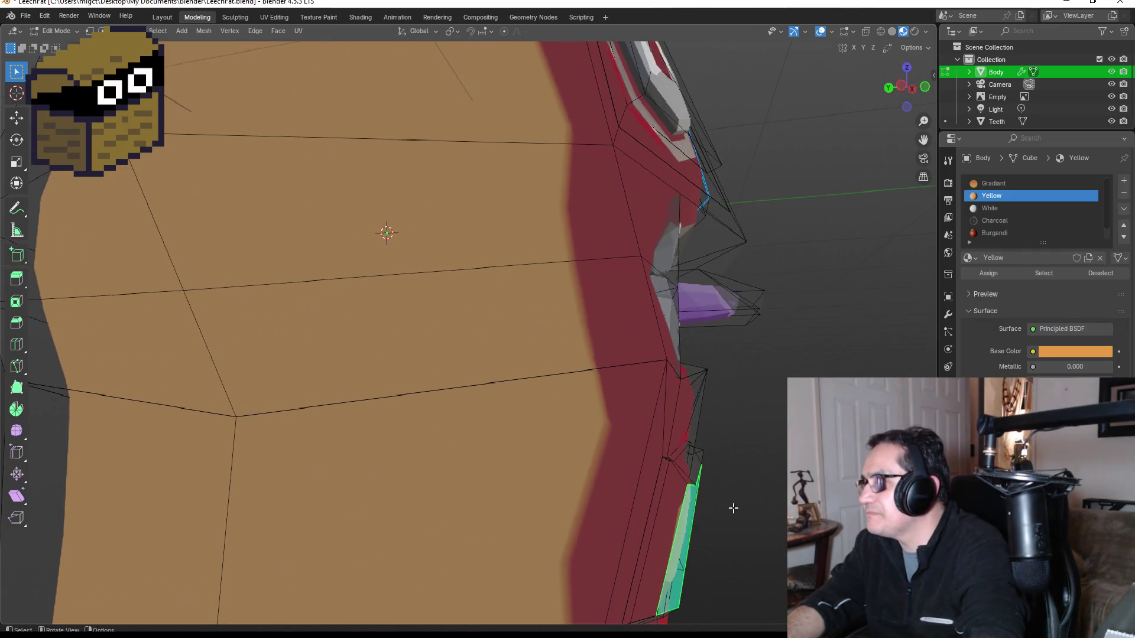
pyautogui.press('g')
pyautogui.press('z')
pyautogui.press('z')
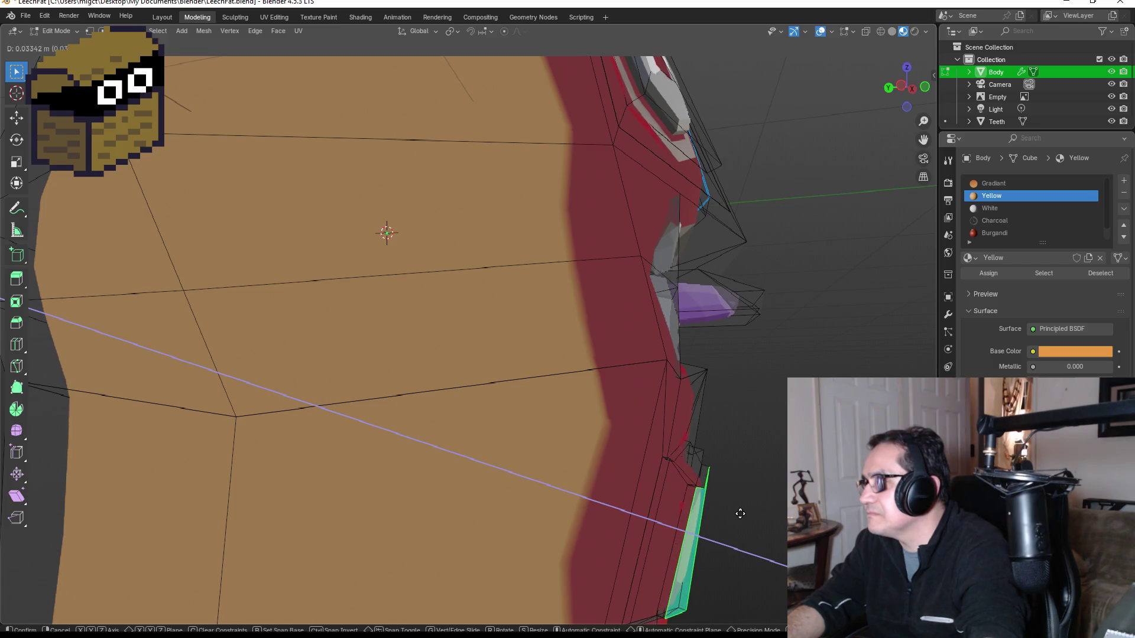
pyautogui.click(741, 515)
pyautogui.moveTo(741, 514)
pyautogui.mouseDown()
pyautogui.moveTo(708, 516)
pyautogui.moveTo(687, 459)
pyautogui.moveTo(573, 375)
pyautogui.moveTo(633, 400)
pyautogui.moveTo(418, 379)
pyautogui.moveTo(472, 386)
pyautogui.mouseUp()
pyautogui.hotkey('ctrl', 'z')
# Assign Yellow to the panel's side, bottom and right rim faces.
pyautogui.keyDown('shift'); pyautogui.click(692, 461); pyautogui.keyUp('shift')
pyautogui.keyDown('shift'); pyautogui.click(633, 392); pyautogui.keyUp('shift')
pyautogui.keyDown('shift'); pyautogui.click(415, 367); pyautogui.keyUp('shift')
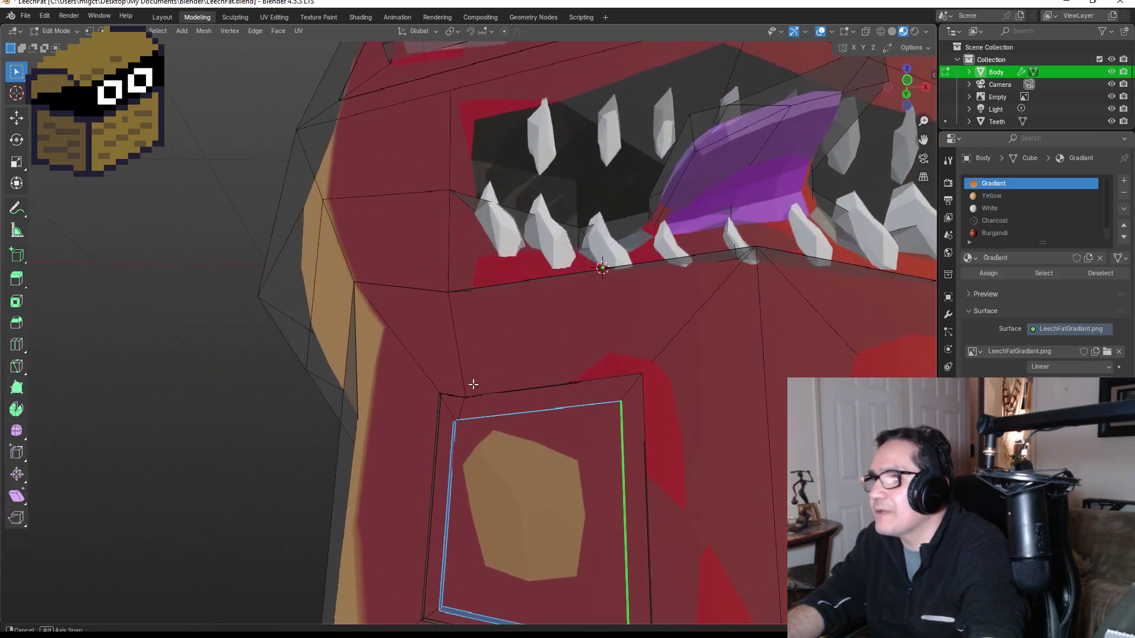
pyautogui.click(992, 195)
pyautogui.click(988, 273)
# Colour the frame's corner face Yellow.
pyautogui.moveTo(764, 327)
pyautogui.mouseDown()
pyautogui.moveTo(607, 459)
pyautogui.moveTo(580, 503)
pyautogui.mouseUp()
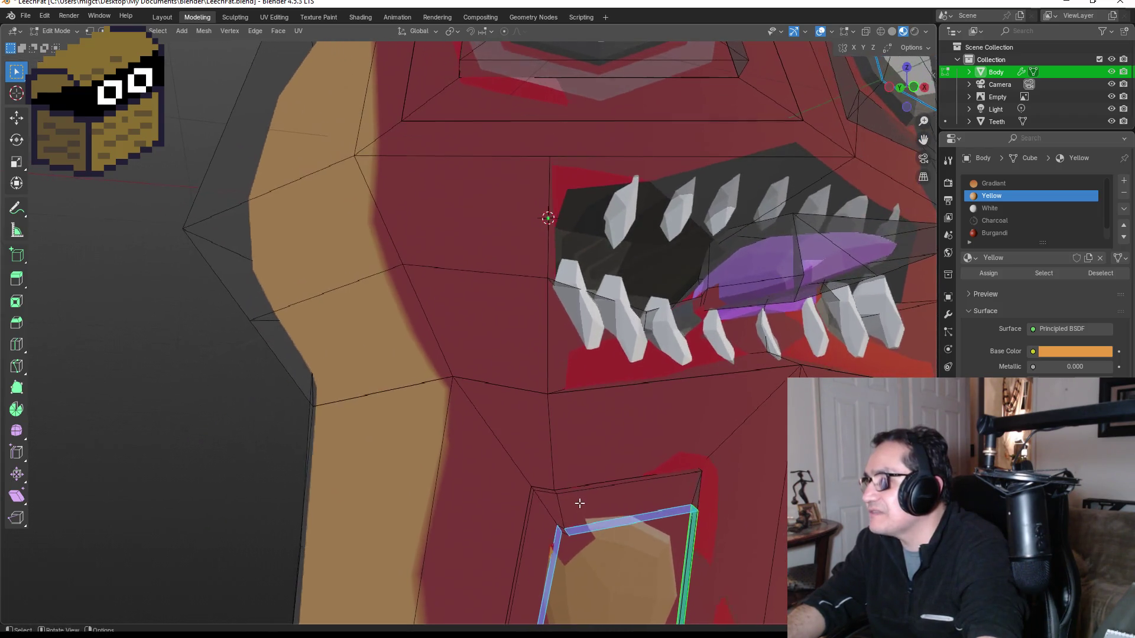
pyautogui.keyDown('shift'); pyautogui.click(563, 529); pyautogui.keyUp('shift')
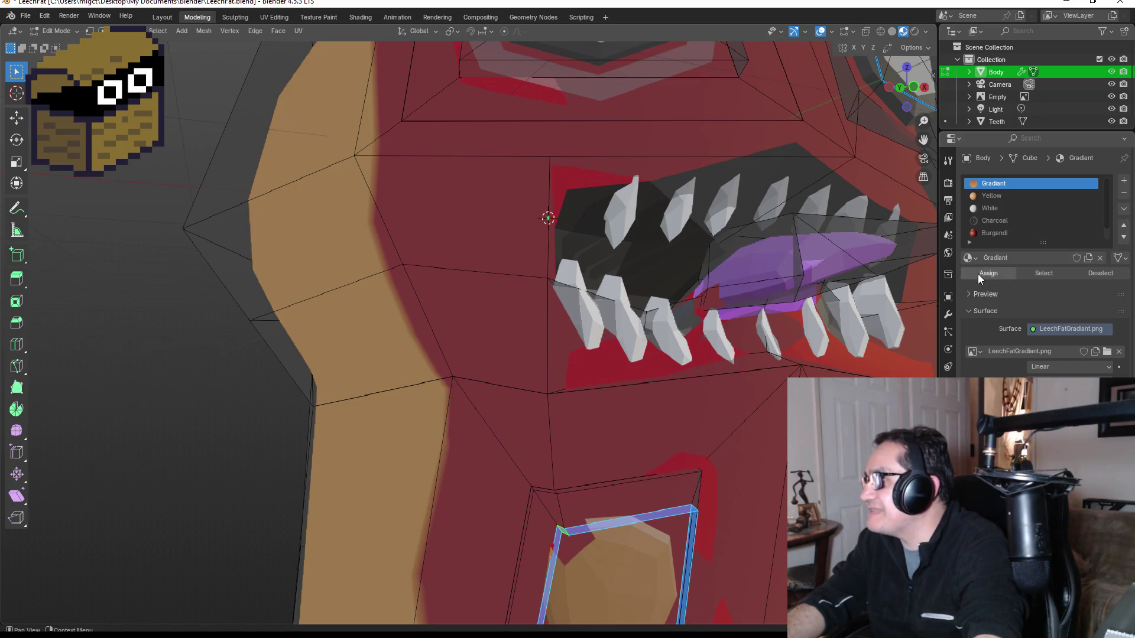
pyautogui.click(990, 200)
pyautogui.click(987, 276)
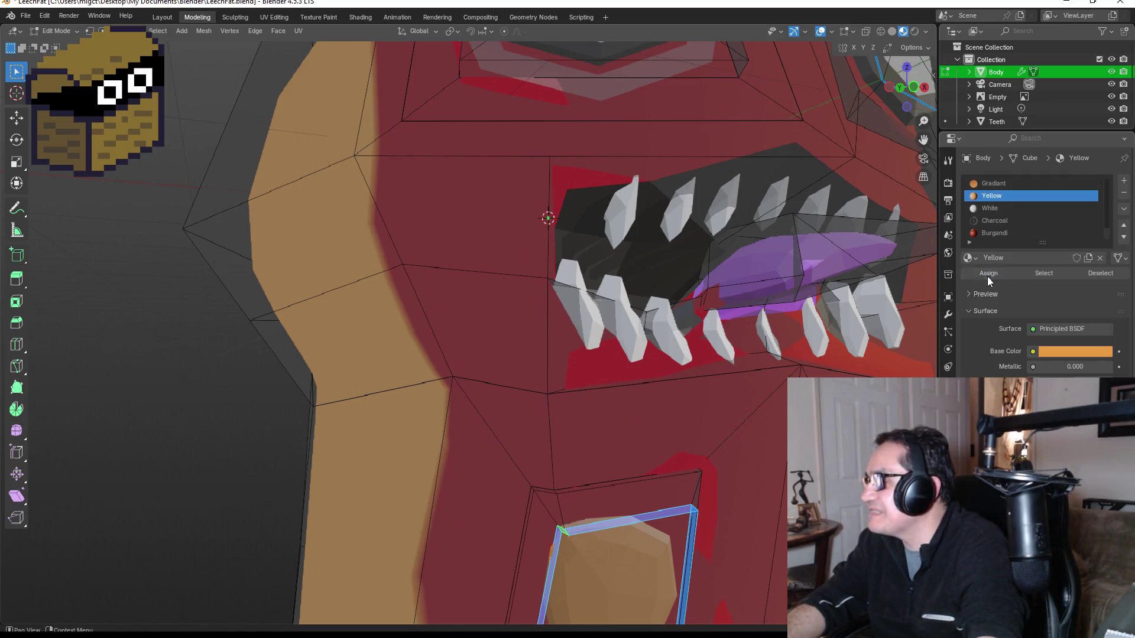
# Assign Charcoal to the bottom, right, top, left and top-left frame faces.
pyautogui.moveTo(660, 478)
pyautogui.mouseDown()
pyautogui.moveTo(646, 397)
pyautogui.moveTo(645, 433)
pyautogui.mouseUp()
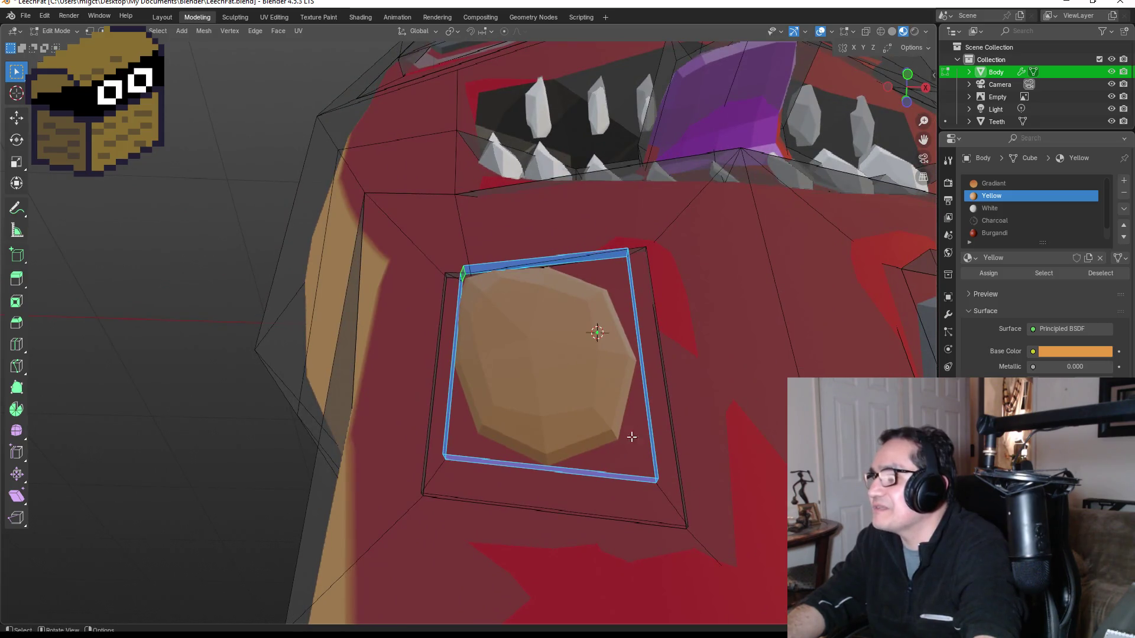
pyautogui.click(595, 503)
pyautogui.keyDown('shift'); pyautogui.click(662, 425); pyautogui.keyUp('shift')
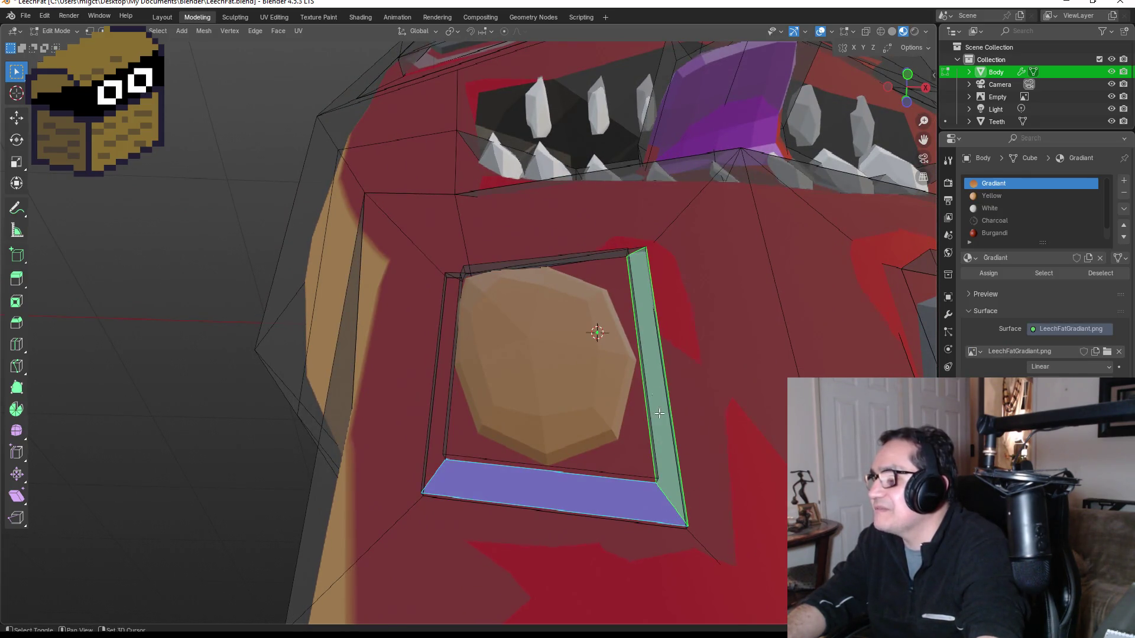
pyautogui.moveTo(547, 264)
pyautogui.mouseDown()
pyautogui.moveTo(582, 269)
pyautogui.moveTo(576, 376)
pyautogui.mouseUp()
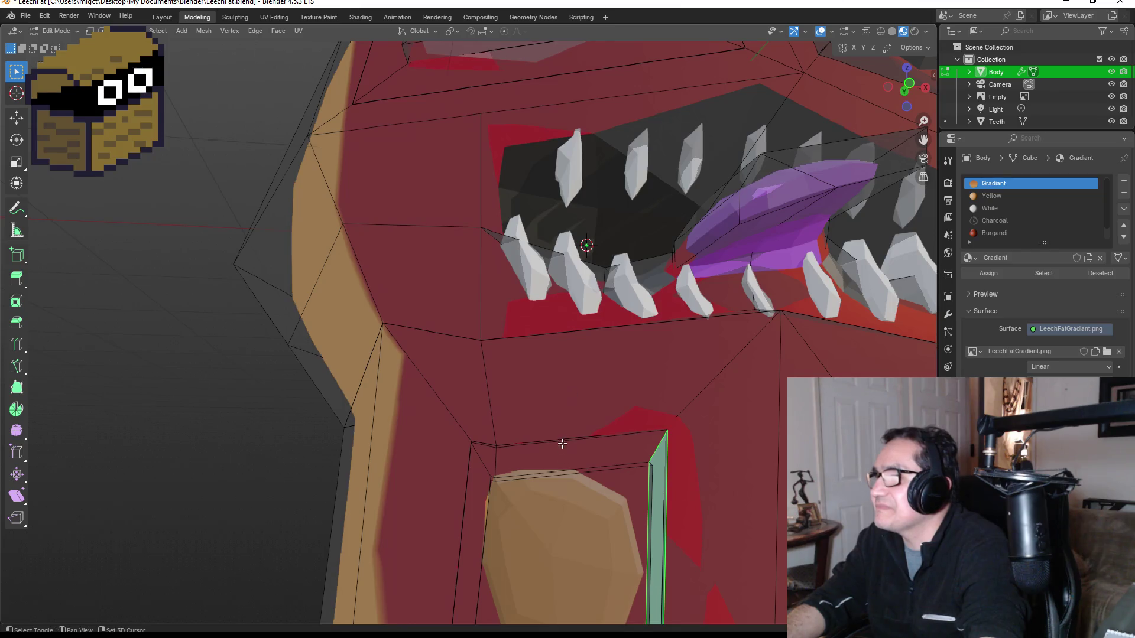
pyautogui.keyDown('shift'); pyautogui.click(563, 445); pyautogui.keyUp('shift')
pyautogui.keyDown('shift'); pyautogui.click(473, 518); pyautogui.keyUp('shift')
pyautogui.keyDown('shift'); pyautogui.click(482, 454); pyautogui.keyUp('shift')
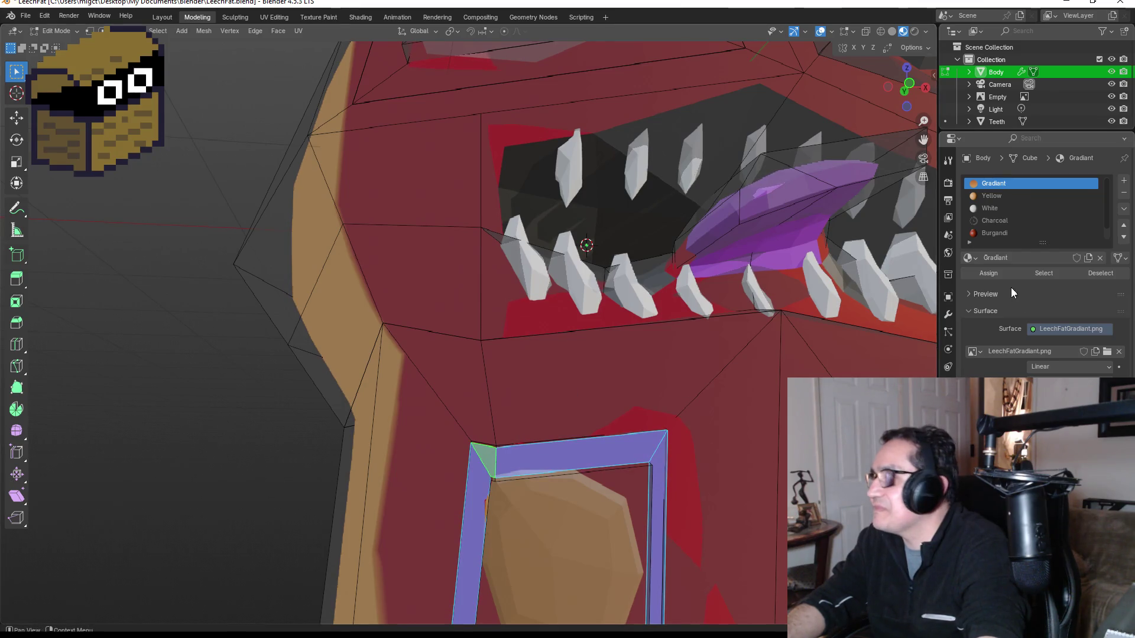
pyautogui.click(982, 222)
pyautogui.click(988, 273)
# Return to Object Mode and view the finished body from the front.
pyautogui.press('Tab')
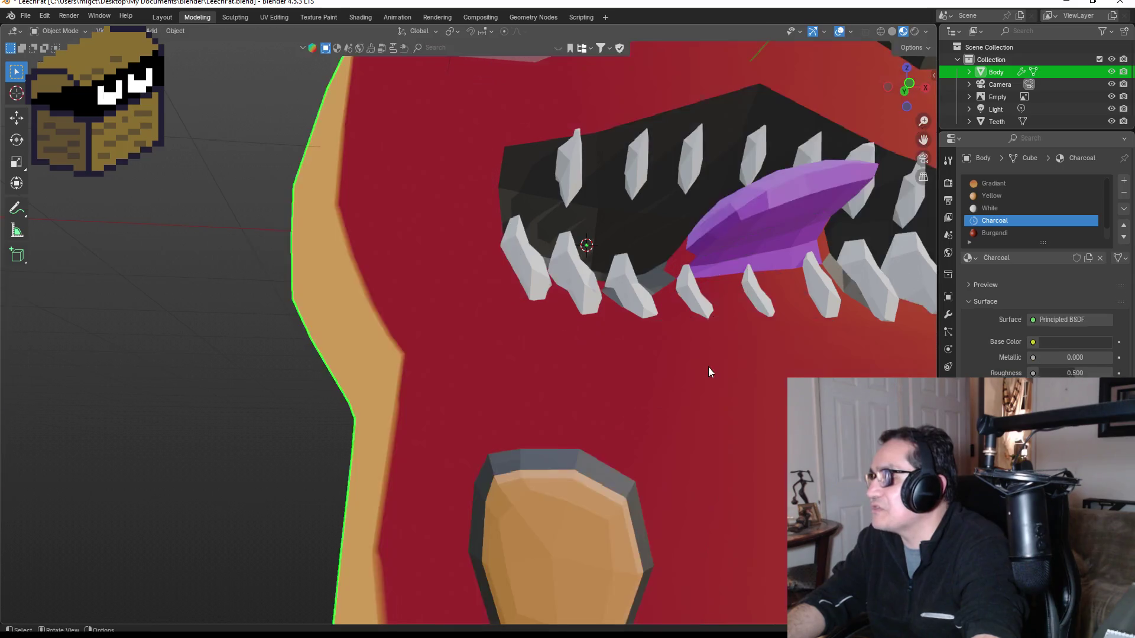
pyautogui.scroll(-5, 704, 384)
pyautogui.scroll(-3, 698, 405)
pyautogui.press('KP_1')
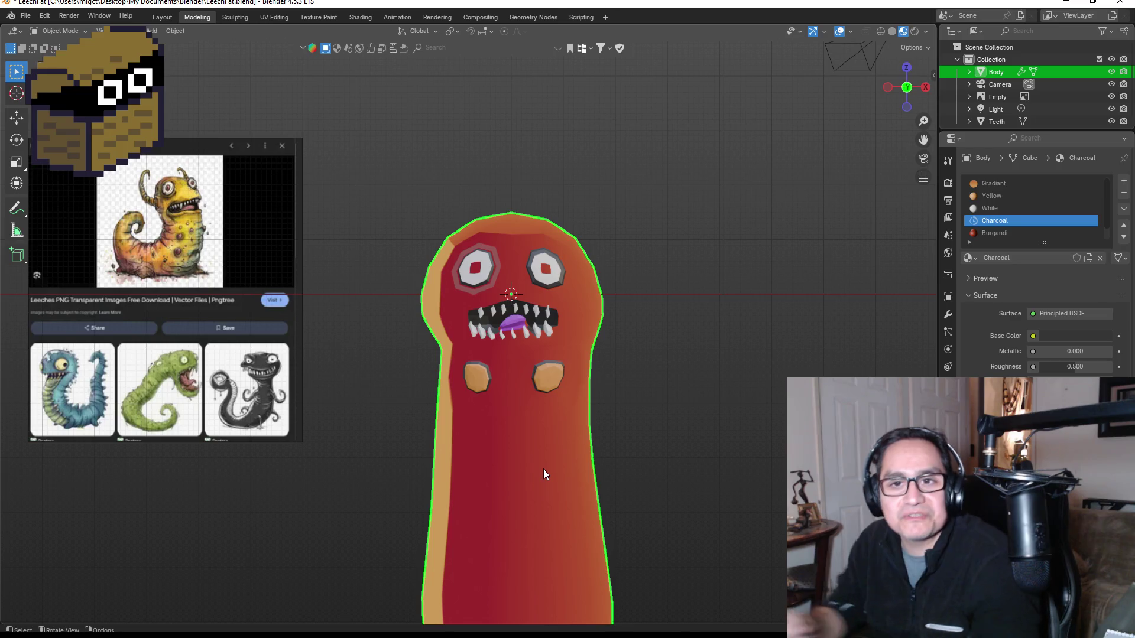
# Inspect both chest panels from the front, then select a lower-body face in Edit Mode.
pyautogui.scroll(-4, 559, 440)
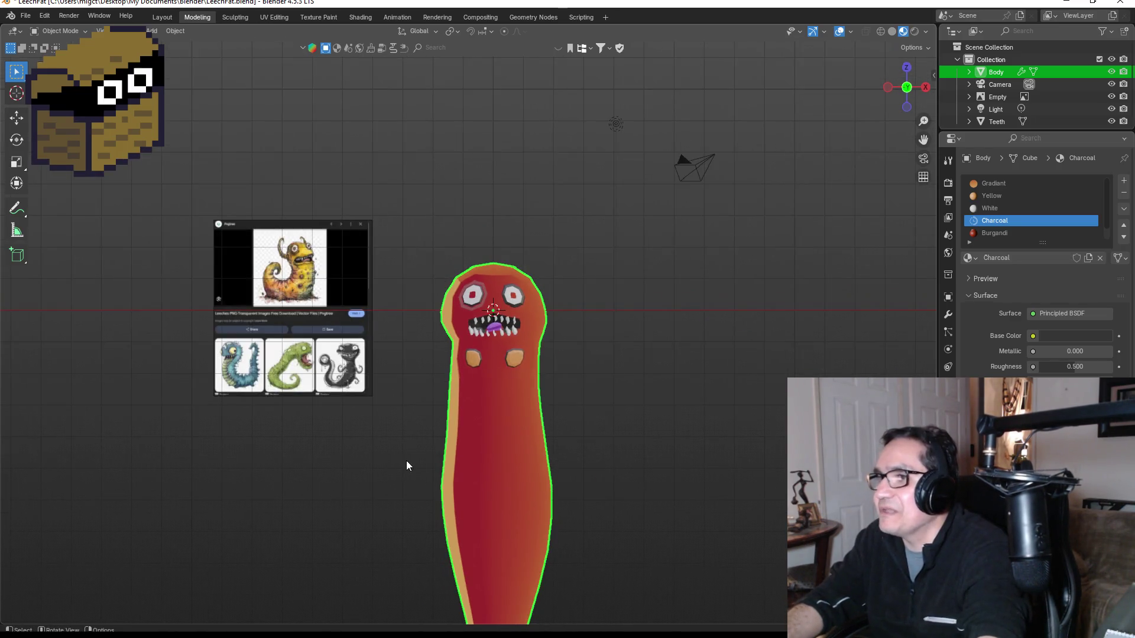
pyautogui.scroll(2, 409, 446)
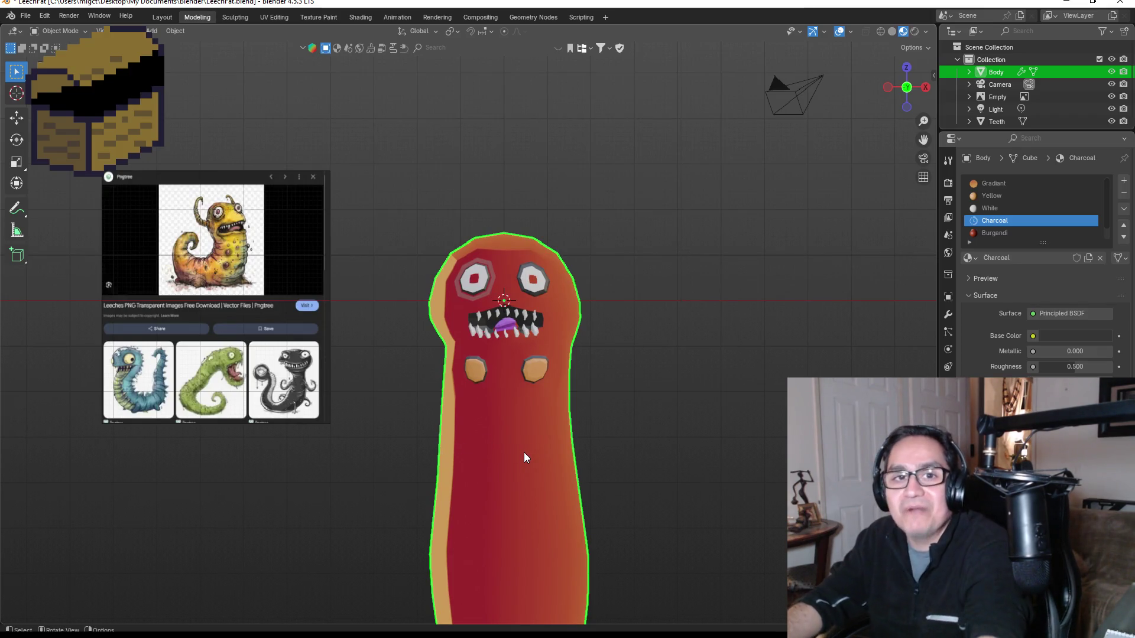
pyautogui.scroll(3, 500, 448)
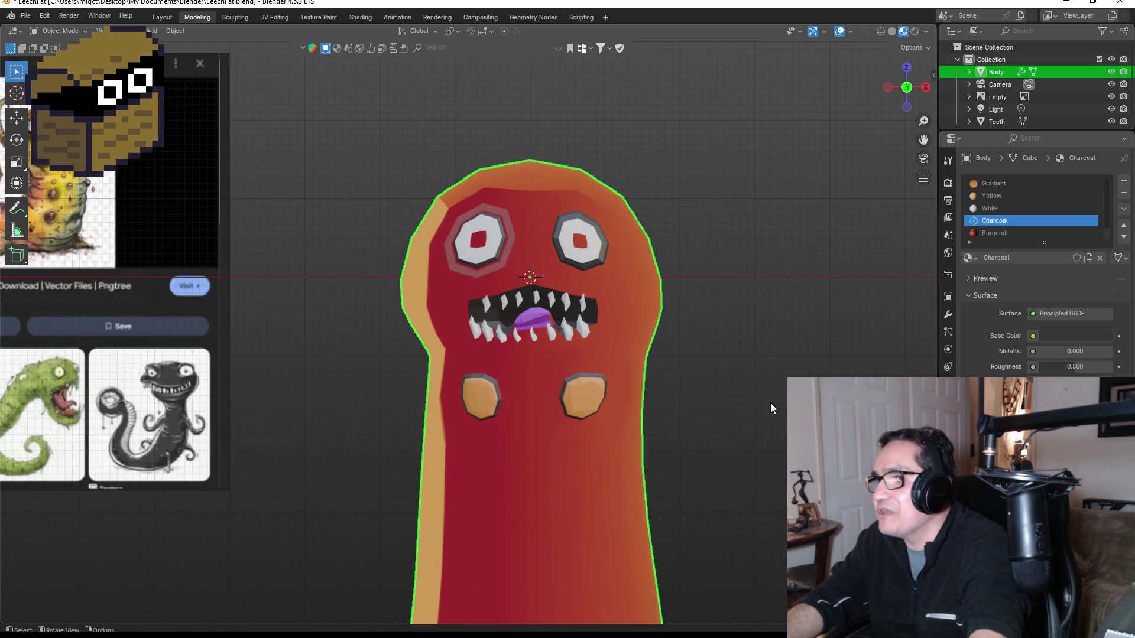
pyautogui.middleClick(765, 410)
pyautogui.press('KP_1')
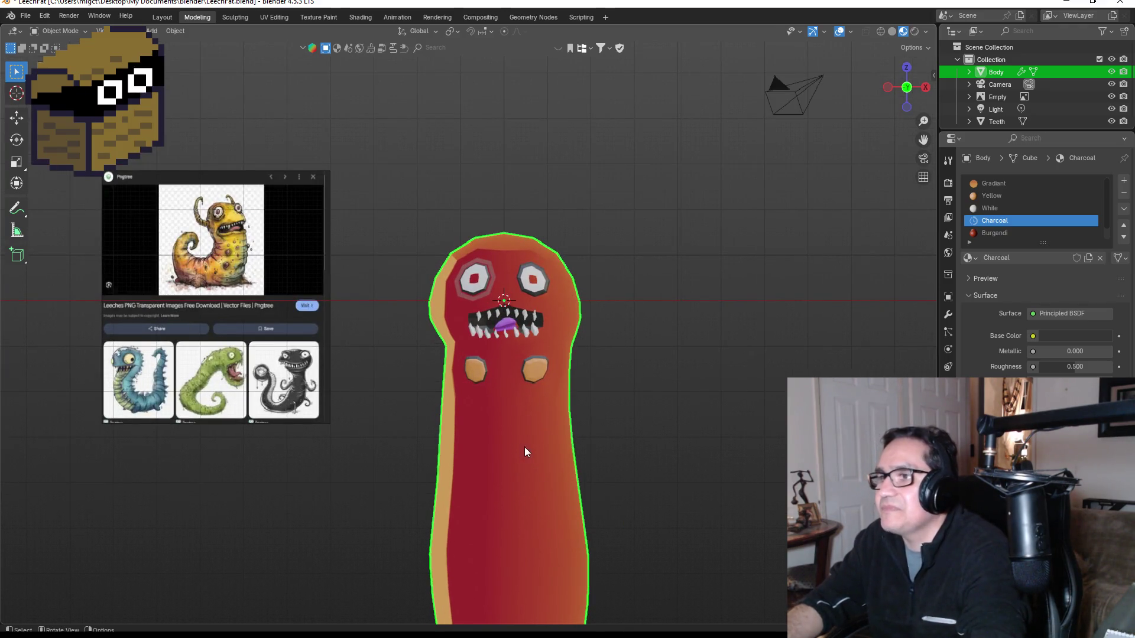
pyautogui.press('Tab')
pyautogui.click(469, 507)
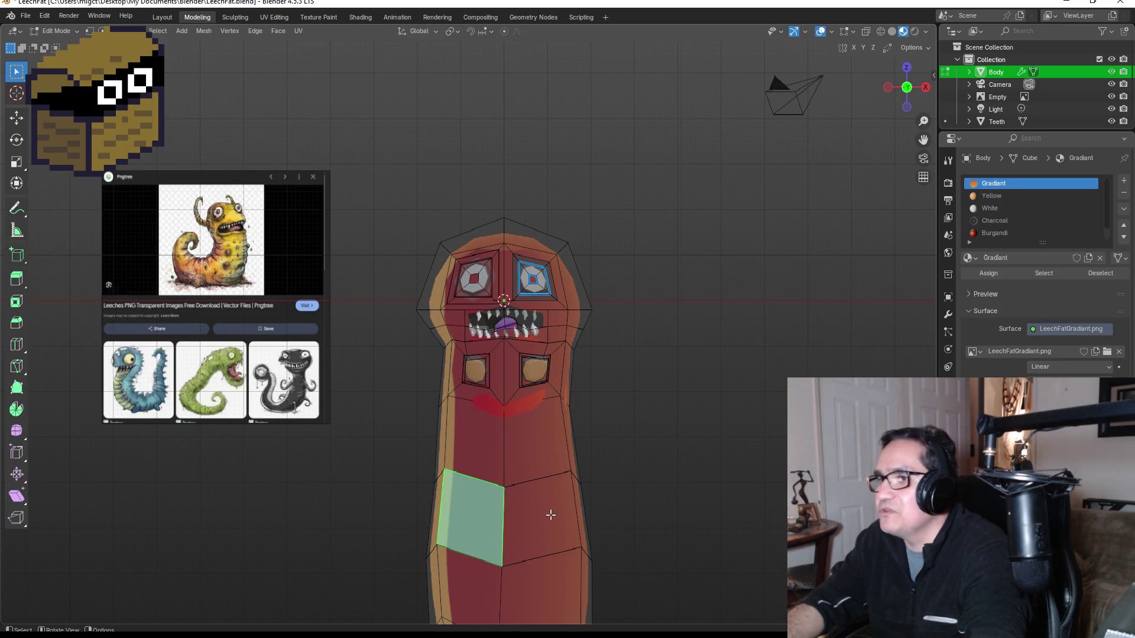
# Inset the lower-left and lower-right faces of the leech's lower body.
pyautogui.click(549, 515)
pyautogui.click(487, 515)
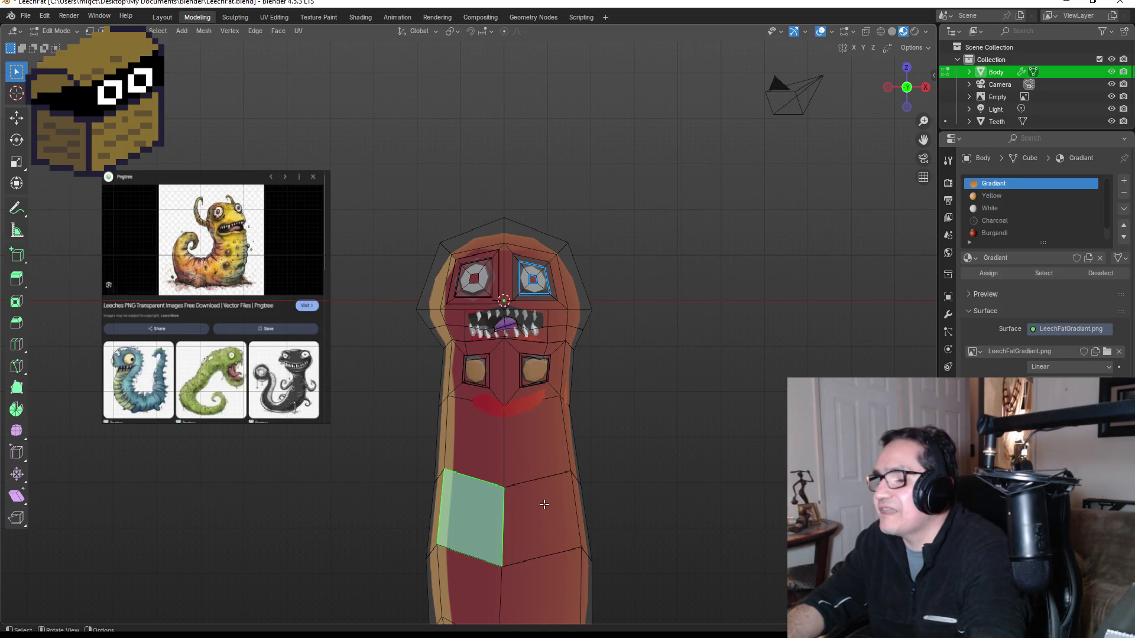
pyautogui.moveTo(501, 516)
pyautogui.mouseDown()
pyautogui.moveTo(562, 444)
pyautogui.moveTo(532, 472)
pyautogui.moveTo(522, 524)
pyautogui.moveTo(557, 507)
pyautogui.moveTo(413, 486)
pyautogui.moveTo(418, 451)
pyautogui.mouseUp()
pyautogui.scroll(5, 495, 464)
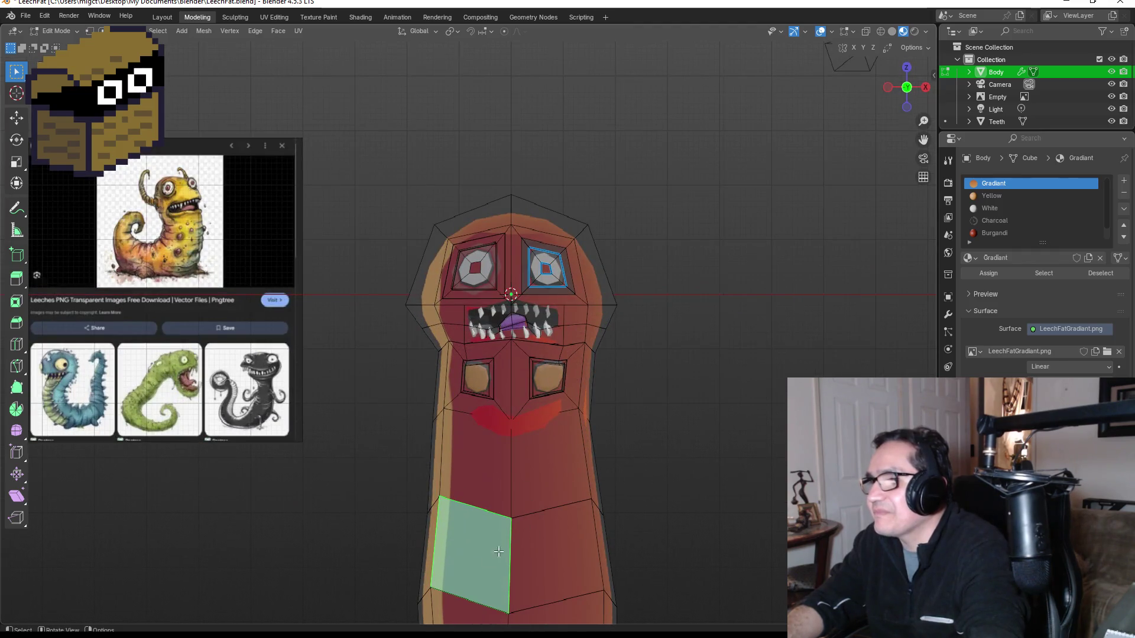
pyautogui.press('i')
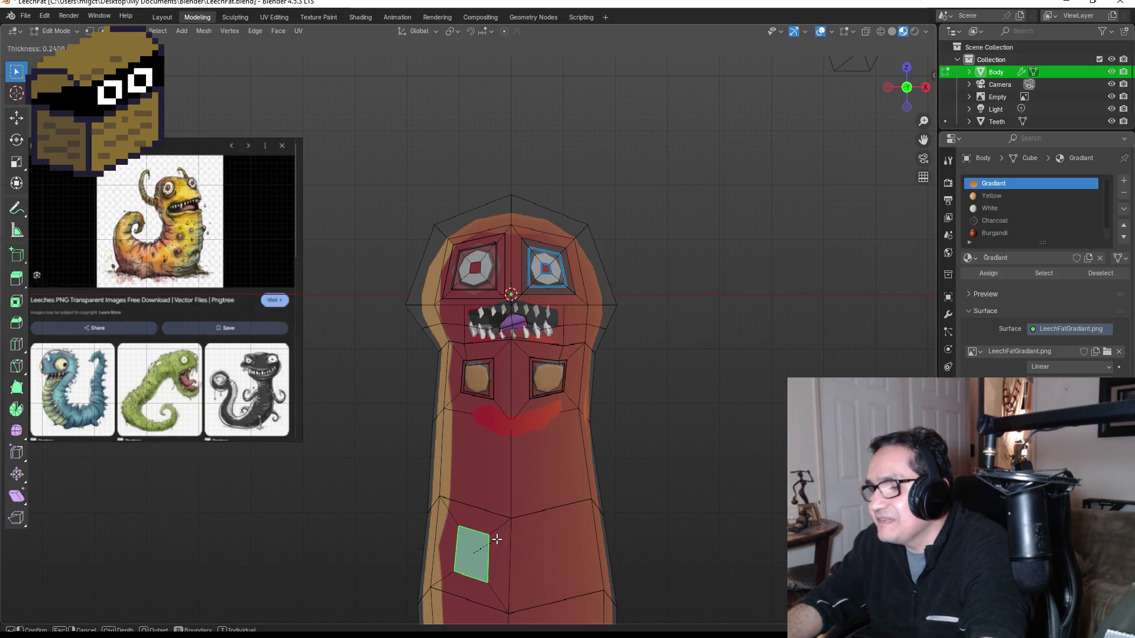
pyautogui.click(504, 538)
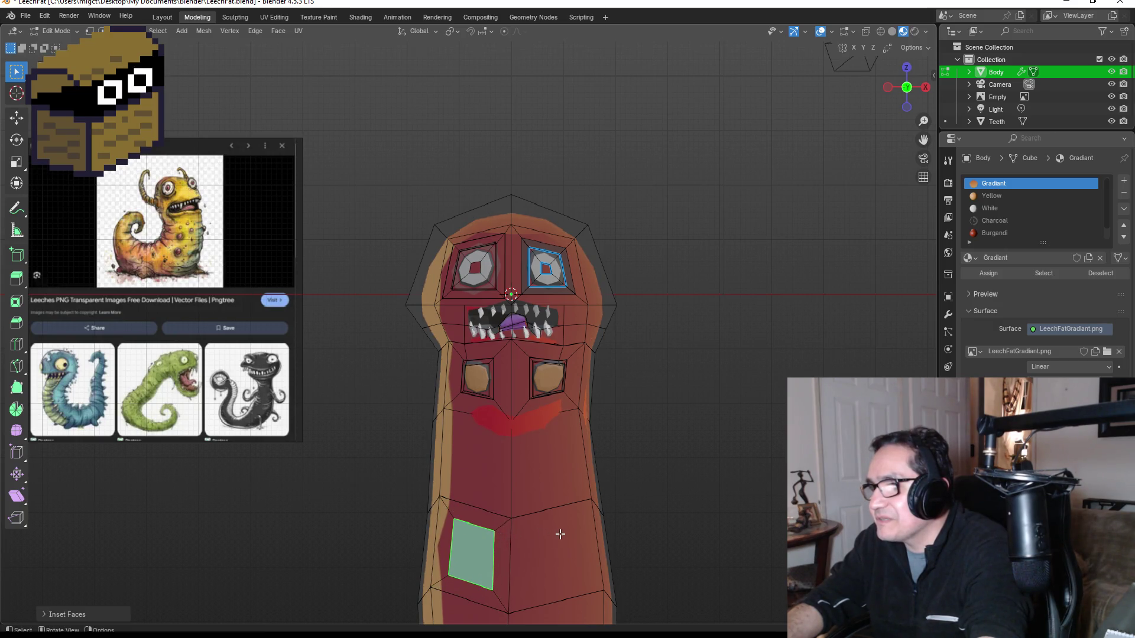
pyautogui.click(562, 534)
pyautogui.press('i')
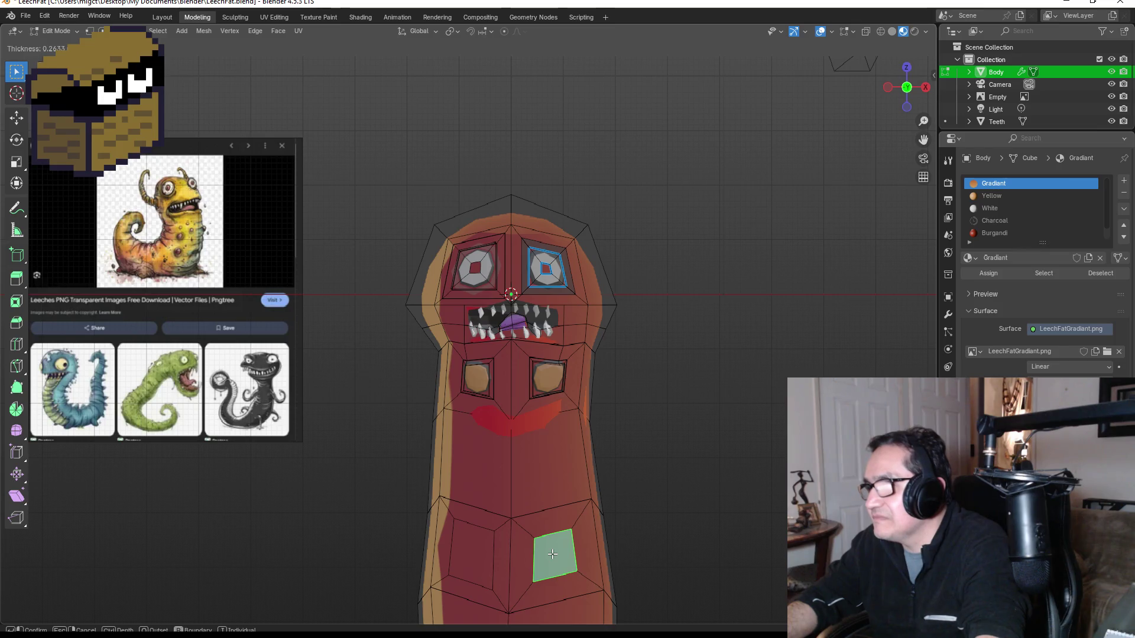
pyautogui.click(552, 554)
# Shrink the inner lower-left face slightly and extrude it outward in side view.
pyautogui.click(485, 551)
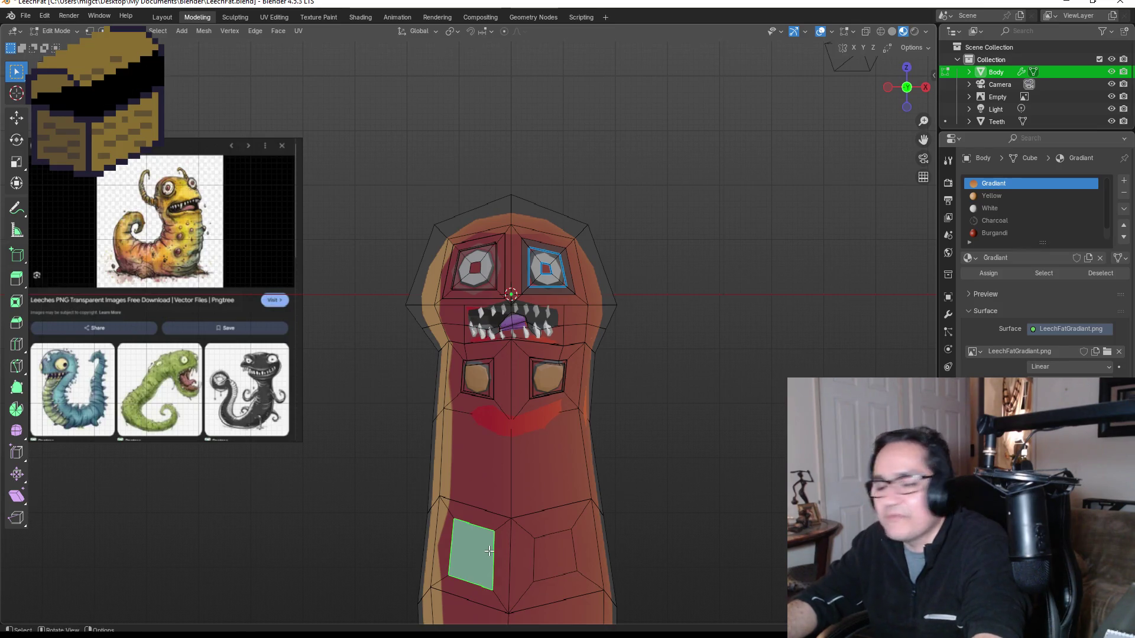
pyautogui.press('s')
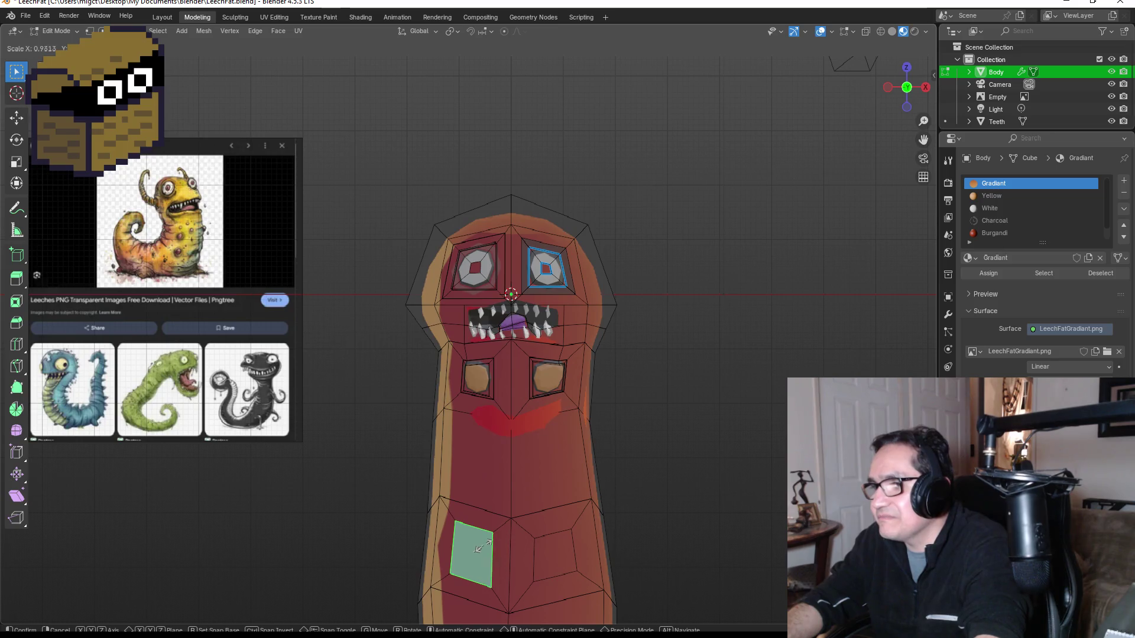
pyautogui.click(484, 547)
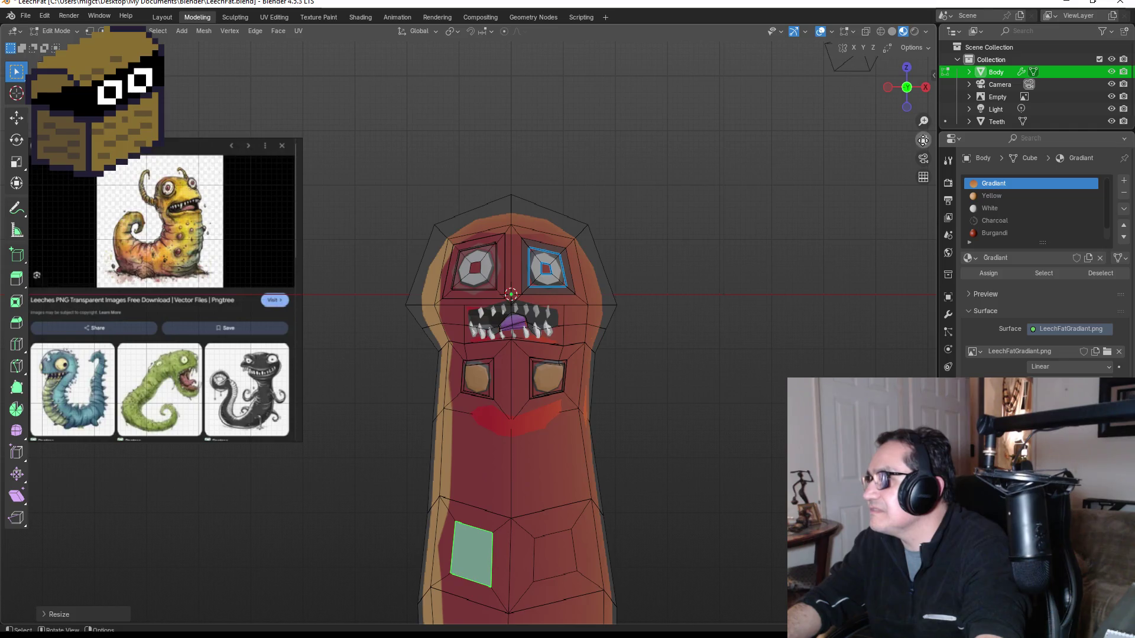
pyautogui.scroll(5, 714, 390)
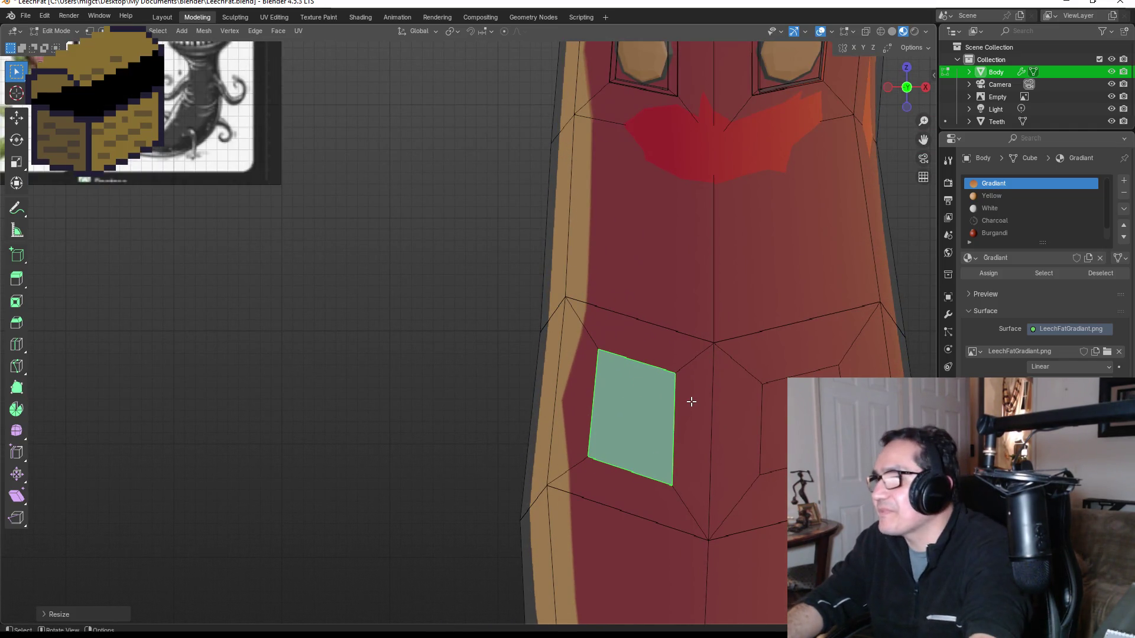
pyautogui.press('KP_3')
pyautogui.press('KP_1')
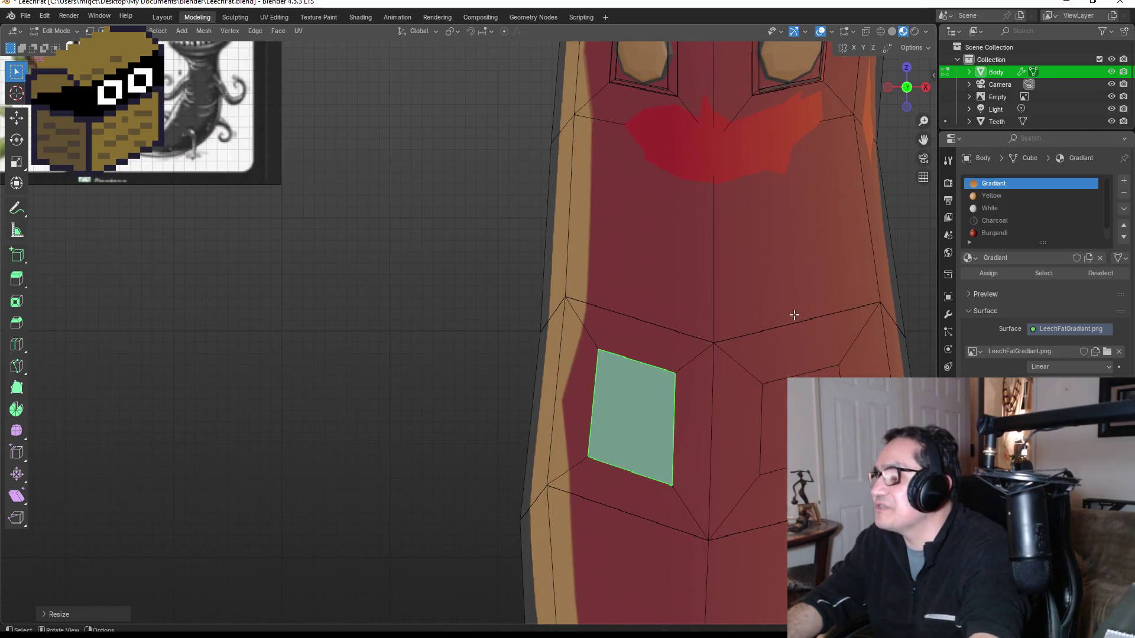
pyautogui.press('ctrl+KP_3')
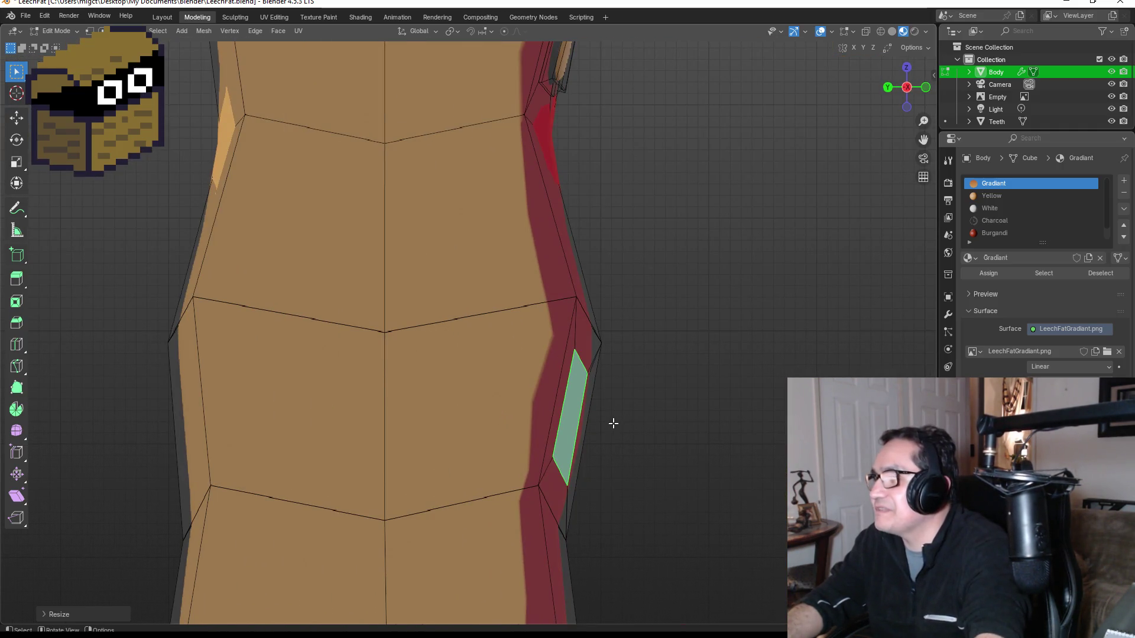
pyautogui.press('e')
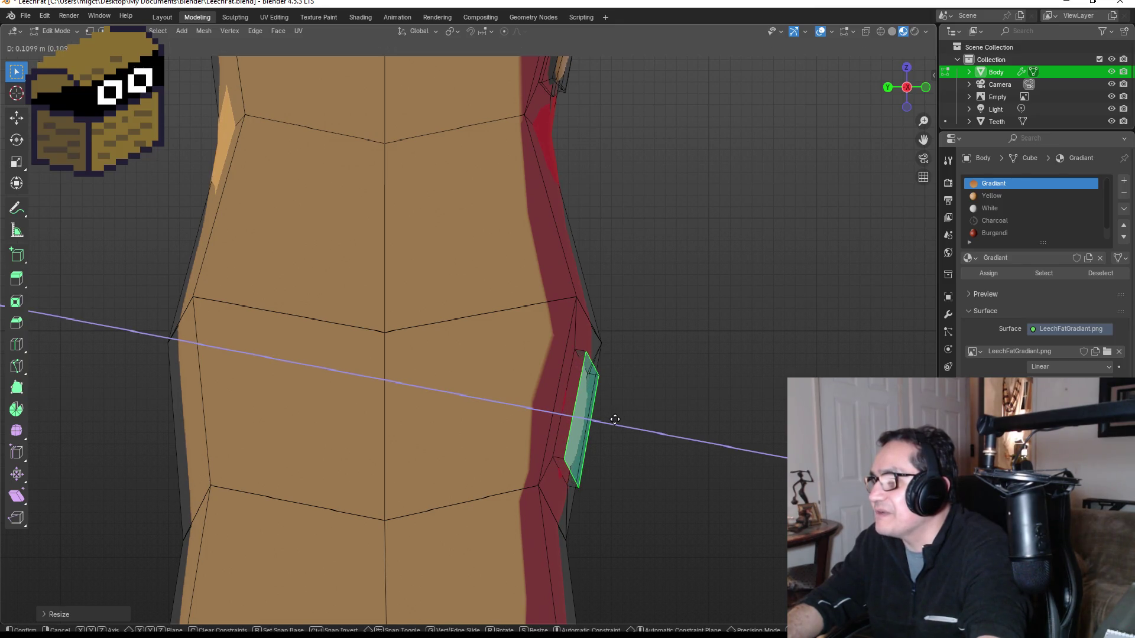
pyautogui.click(614, 420)
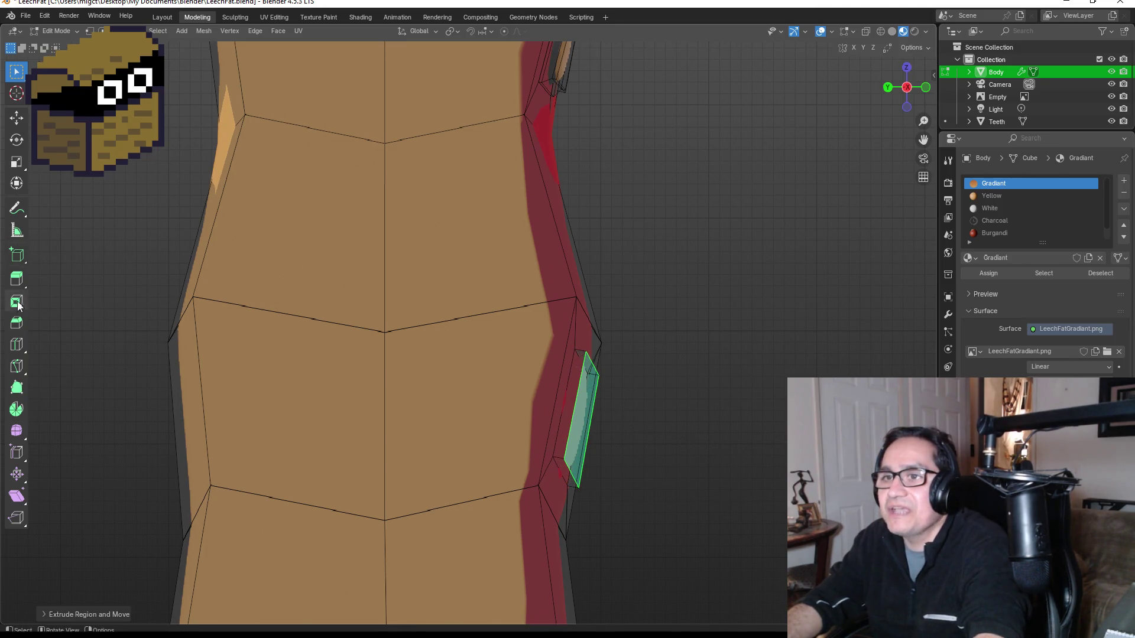
# Bevel the extruded face's edges and push it outward along its normal from the left view.
pyautogui.click(16, 323)
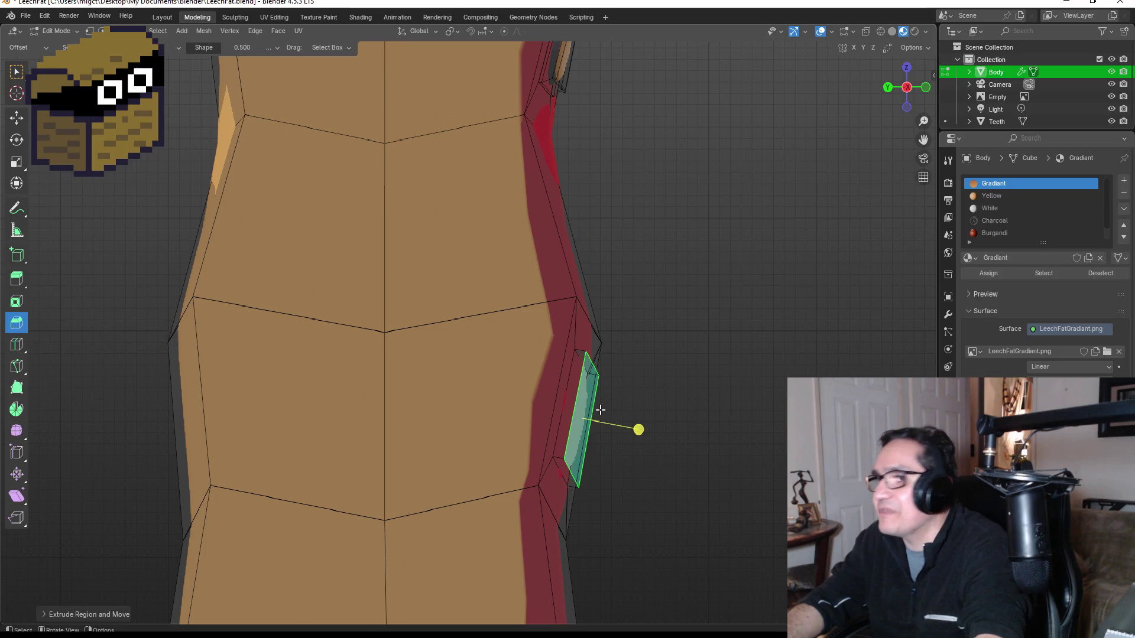
pyautogui.moveTo(638, 430); pyautogui.dragTo(652, 434)
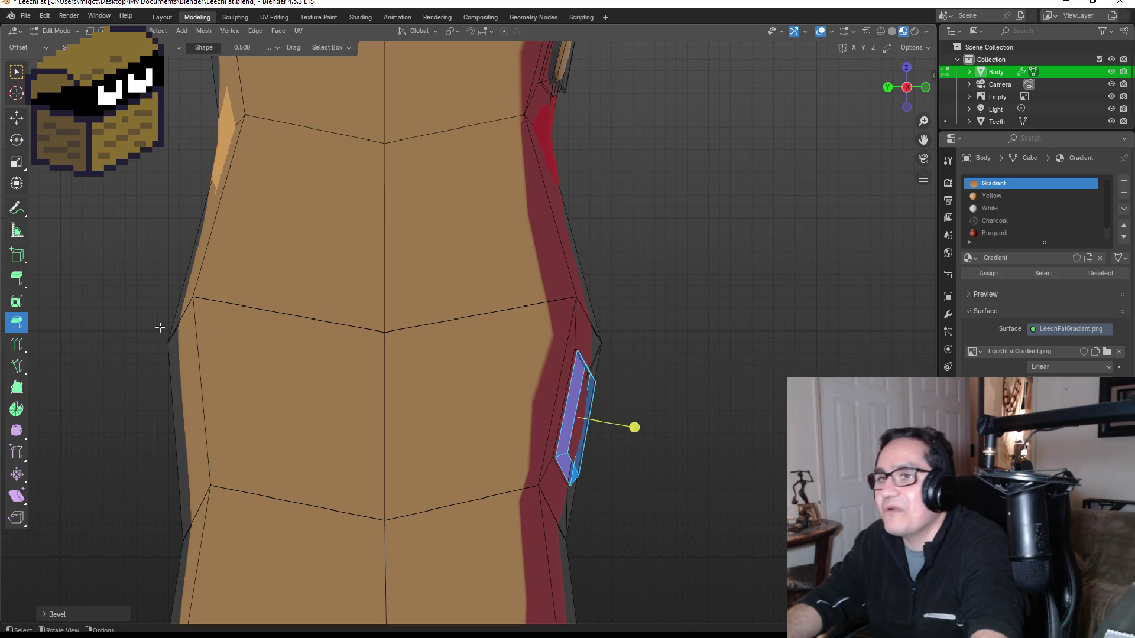
pyautogui.press('KP_1')
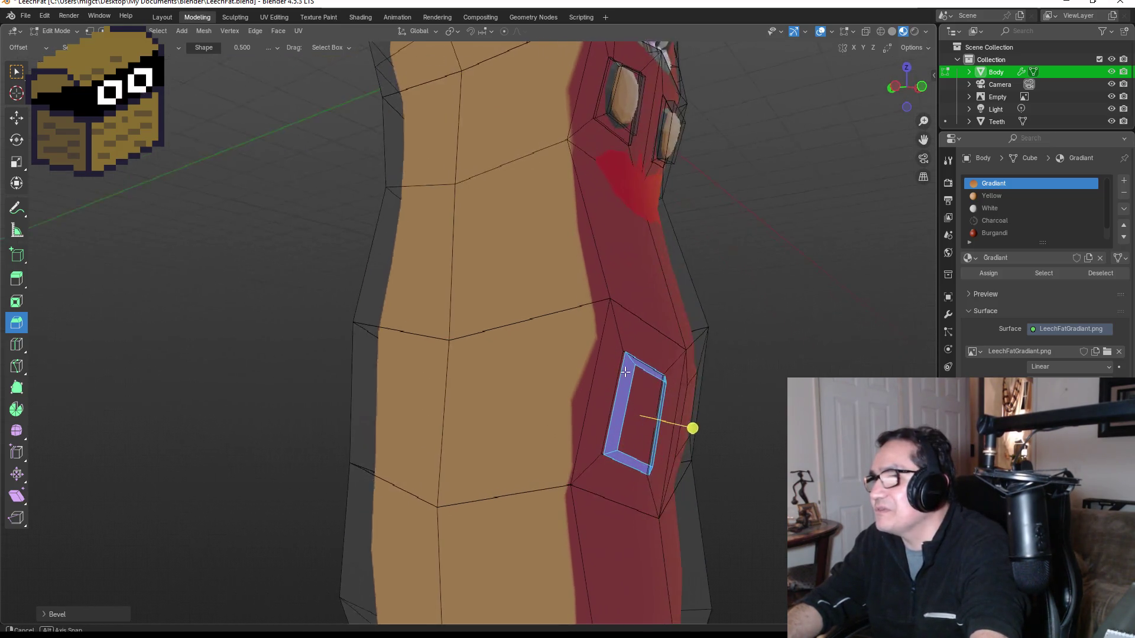
pyautogui.scroll(3, 701, 441)
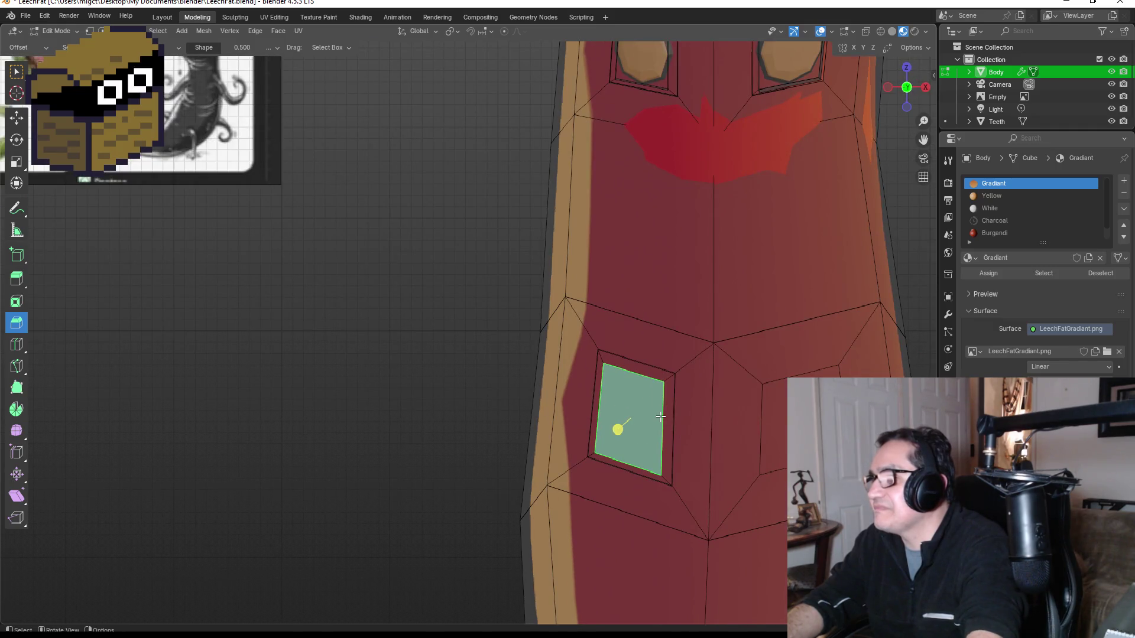
pyautogui.scroll(-3, 656, 384)
pyautogui.press('KP_7')
pyautogui.press('`')
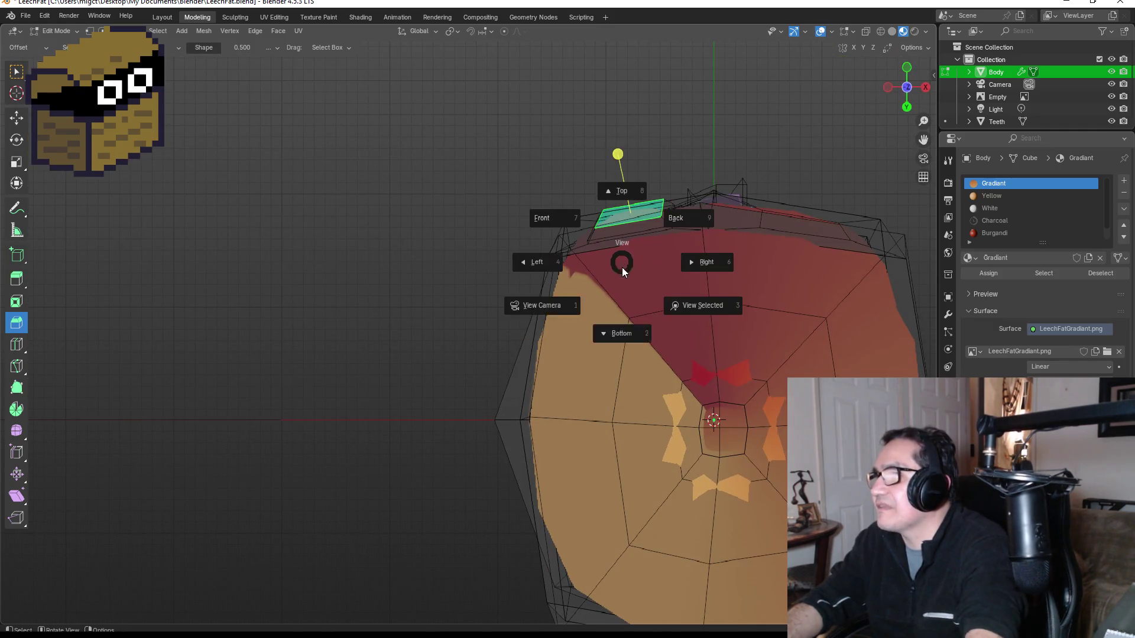
pyautogui.click(517, 263)
pyautogui.moveTo(638, 425); pyautogui.dragTo(647, 427)
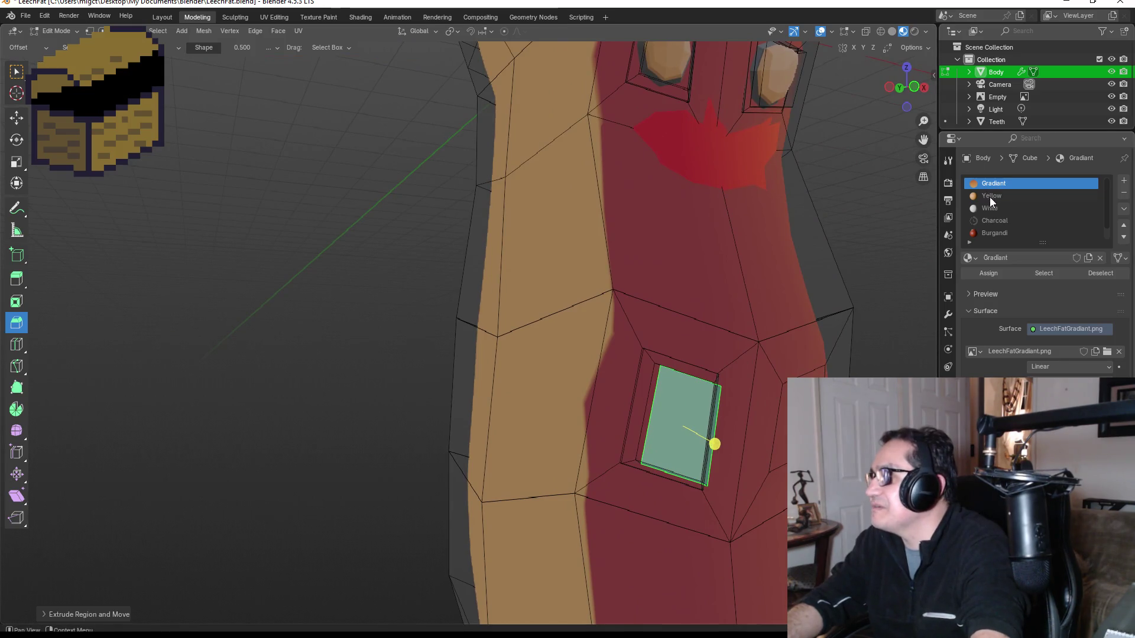
# Assign the Yellow material to the face, then undo the assignment.
pyautogui.click(992, 195)
pyautogui.click(987, 274)
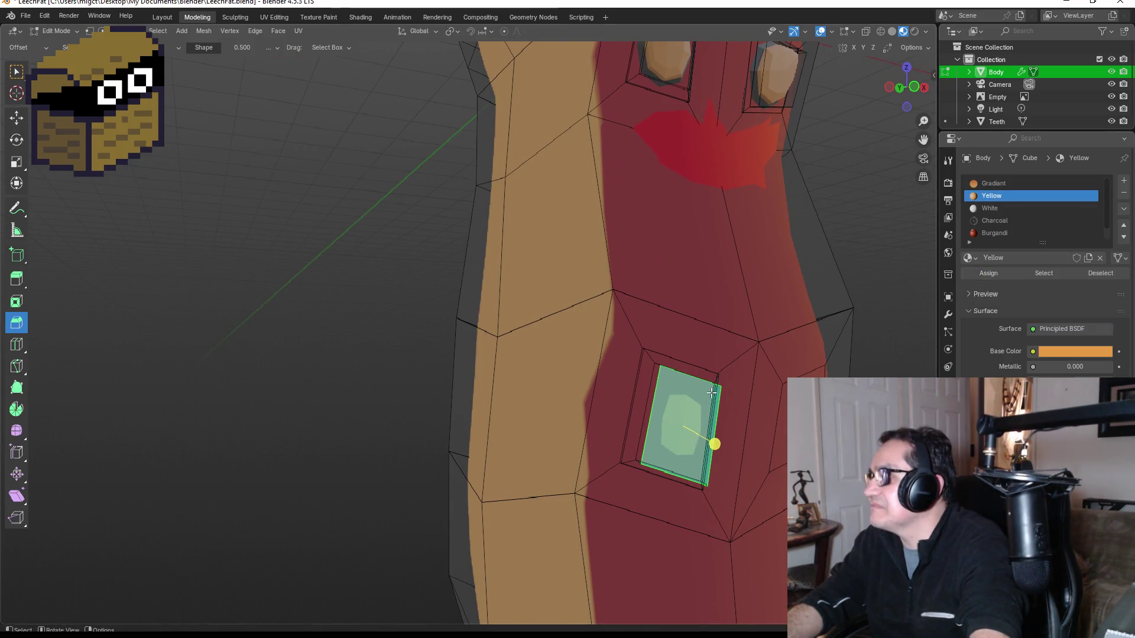
pyautogui.hotkey('ctrl', 'z')
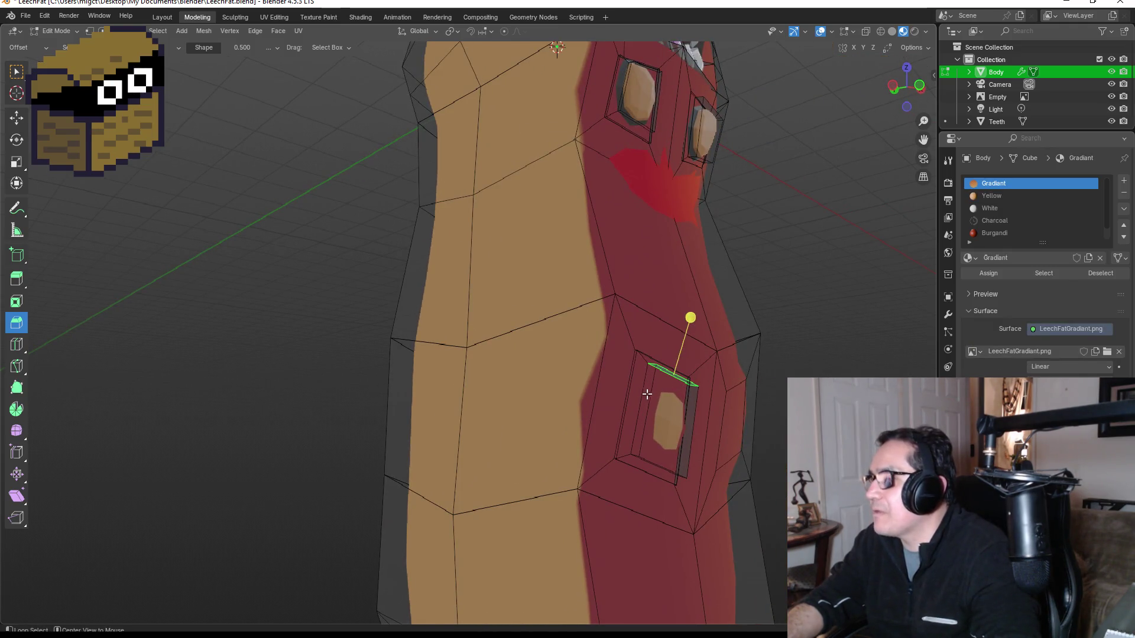
# Select the lower-left inset's side walls and give them the Yellow material.
pyautogui.keyDown('alt'); pyautogui.click(656, 395); pyautogui.keyUp('alt')
pyautogui.click(646, 389)
pyautogui.moveTo(646, 419)
pyautogui.mouseDown()
pyautogui.moveTo(661, 397)
pyautogui.moveTo(715, 389)
pyautogui.moveTo(650, 362)
pyautogui.mouseUp()
pyautogui.keyDown('alt'); pyautogui.click(677, 394); pyautogui.keyUp('alt')
pyautogui.click(688, 384)
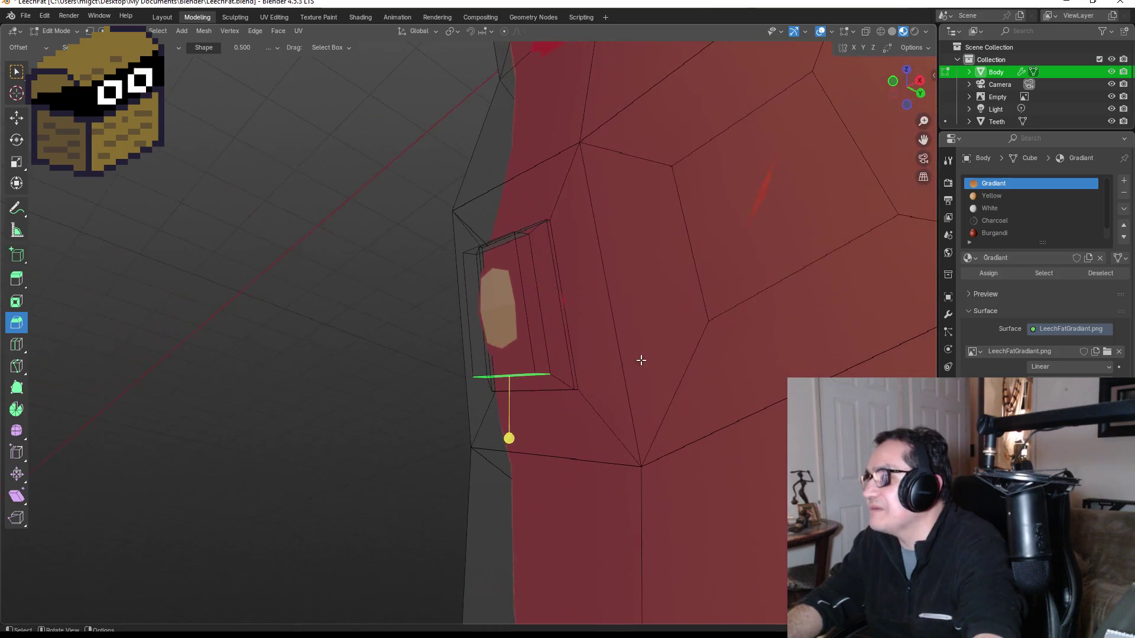
pyautogui.keyDown('shift'); pyautogui.click(537, 305); pyautogui.keyUp('shift')
pyautogui.moveTo(537, 305)
pyautogui.mouseDown()
pyautogui.moveTo(580, 271)
pyautogui.moveTo(652, 382)
pyautogui.mouseUp()
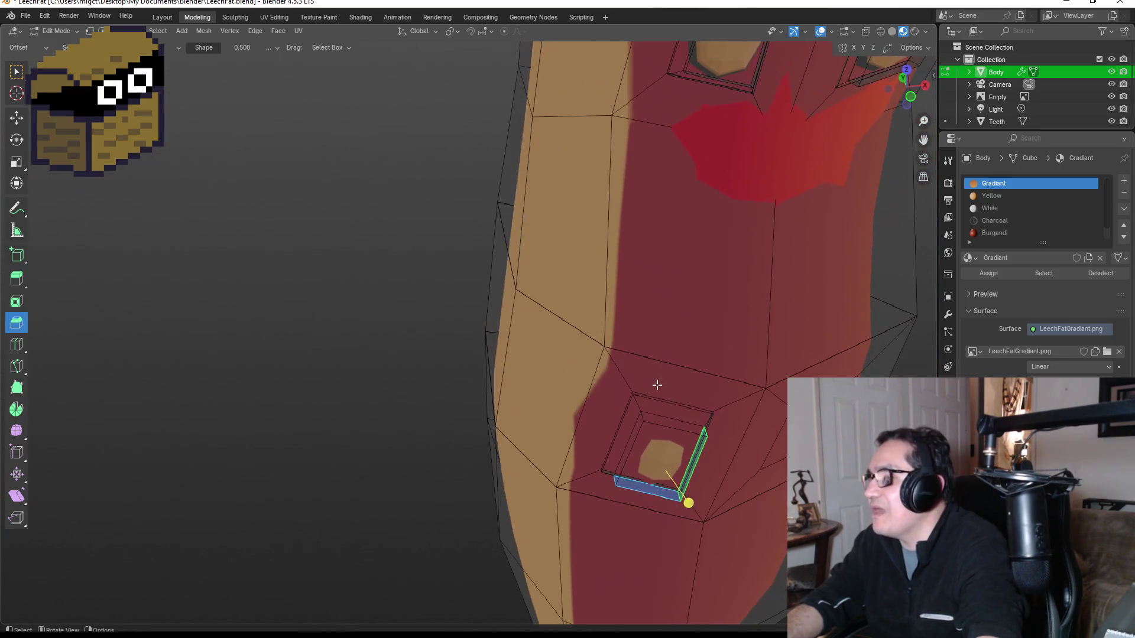
pyautogui.keyDown('shift'); pyautogui.click(674, 421); pyautogui.keyUp('shift')
pyautogui.moveTo(674, 422); pyautogui.dragTo(657, 400)
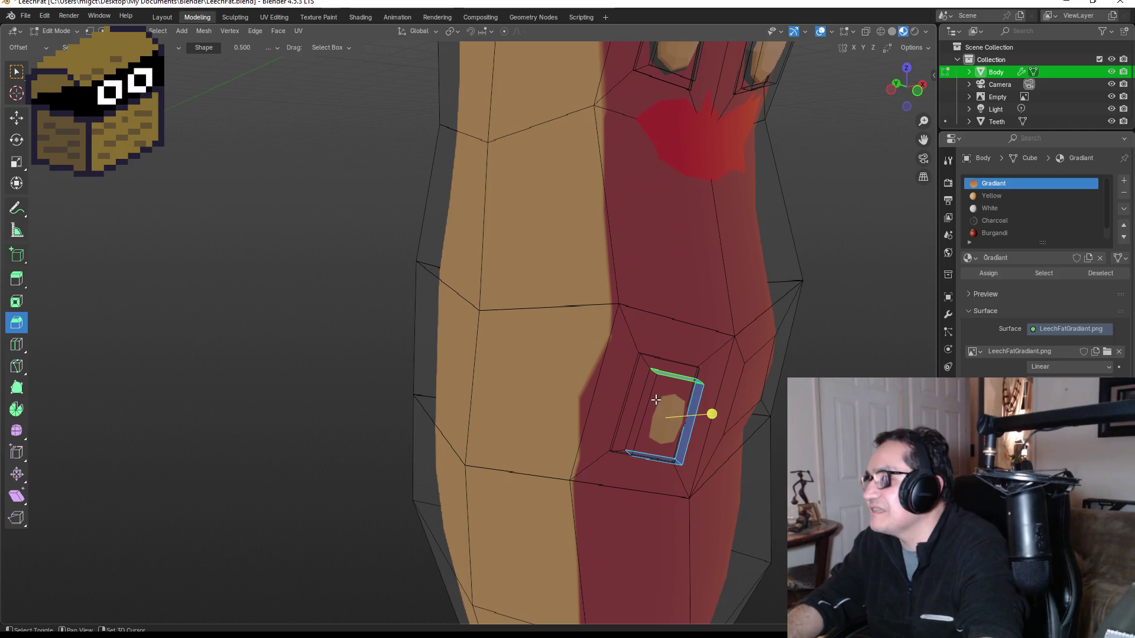
pyautogui.keyDown('shift'); pyautogui.click(644, 405); pyautogui.keyUp('shift')
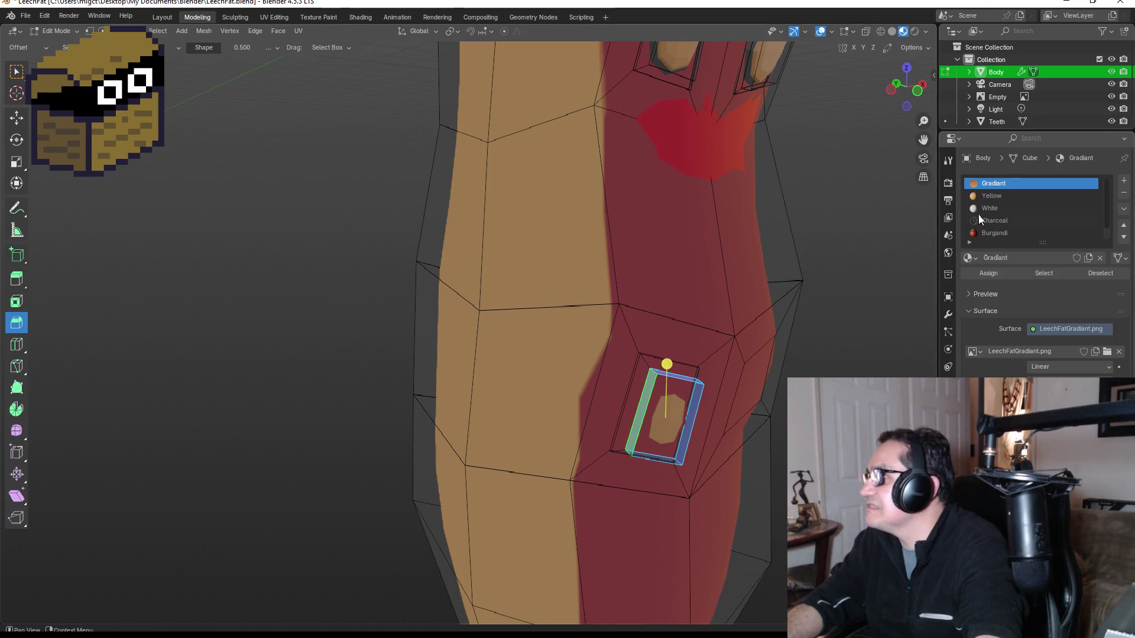
pyautogui.click(1006, 196)
pyautogui.click(988, 275)
# Assign Charcoal to the socket's outer rim faces, then undo it.
pyautogui.moveTo(662, 331)
pyautogui.mouseDown()
pyautogui.moveTo(650, 323)
pyautogui.moveTo(679, 379)
pyautogui.mouseUp()
pyautogui.click(685, 383)
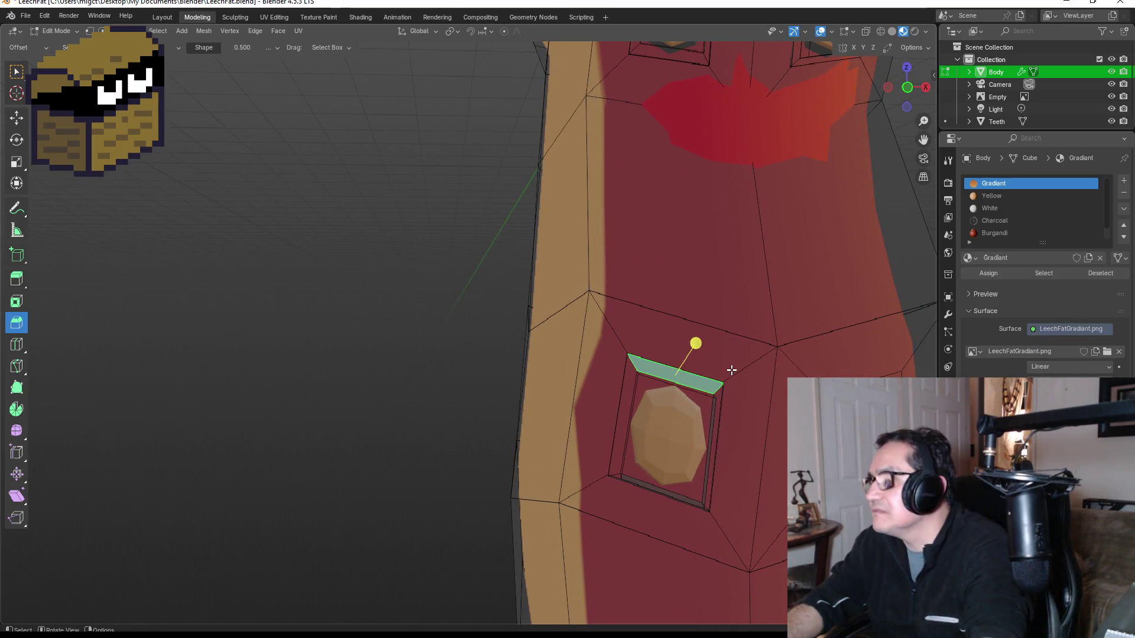
pyautogui.moveTo(729, 370); pyautogui.dragTo(735, 357)
pyautogui.keyDown('shift'); pyautogui.click(725, 391); pyautogui.keyUp('shift')
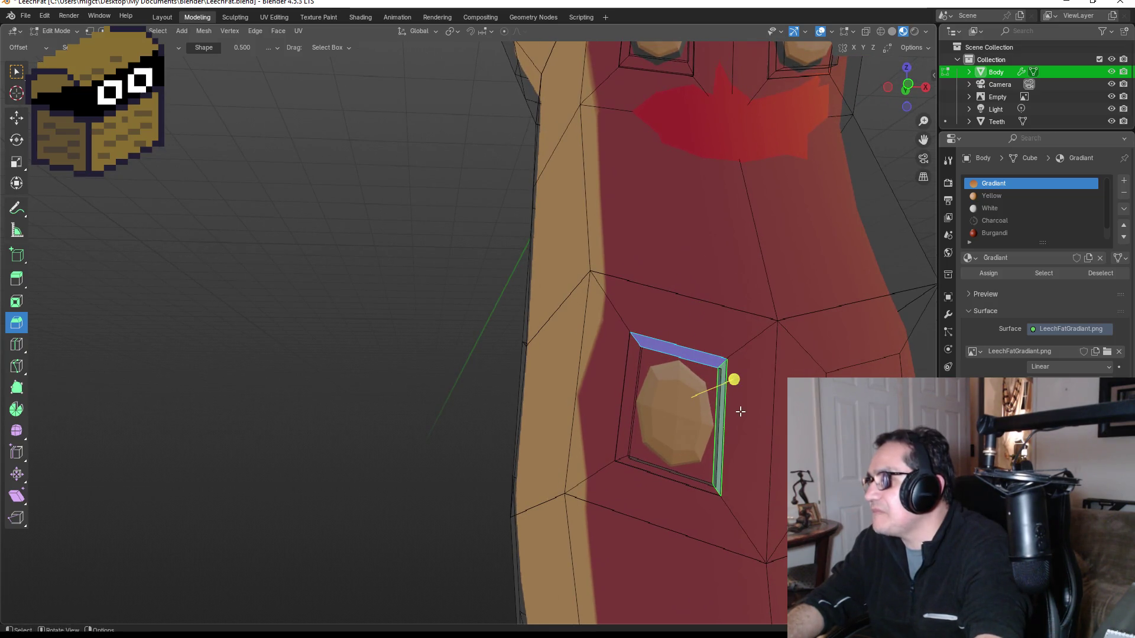
pyautogui.click(697, 325)
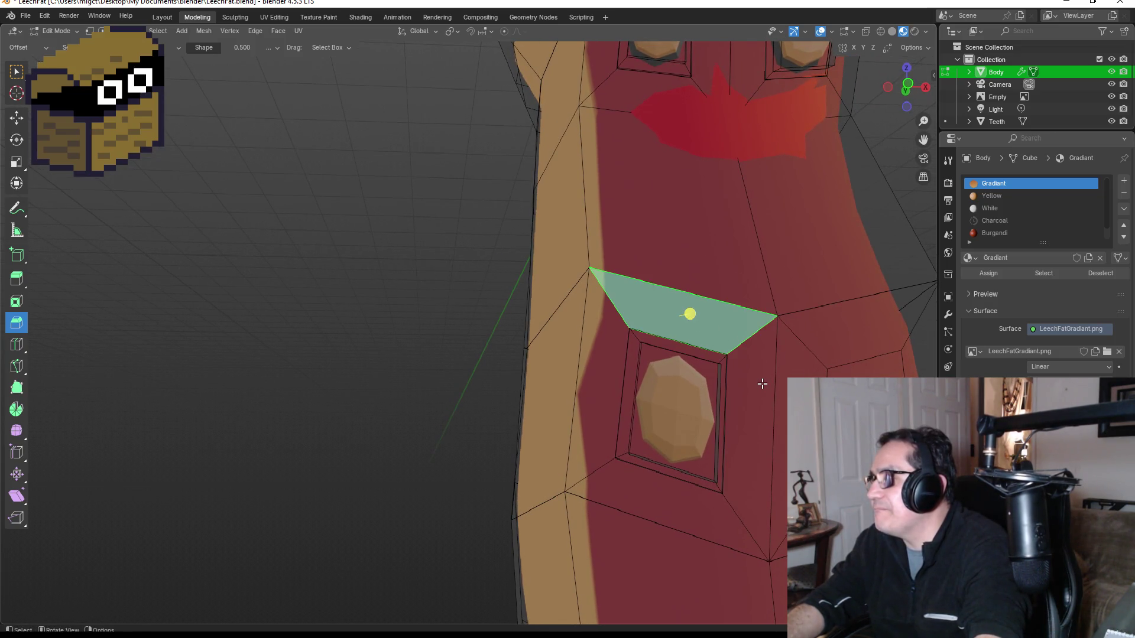
pyautogui.keyDown('shift'); pyautogui.click(755, 417); pyautogui.keyUp('shift')
pyautogui.keyDown('shift'); pyautogui.click(669, 497); pyautogui.keyUp('shift')
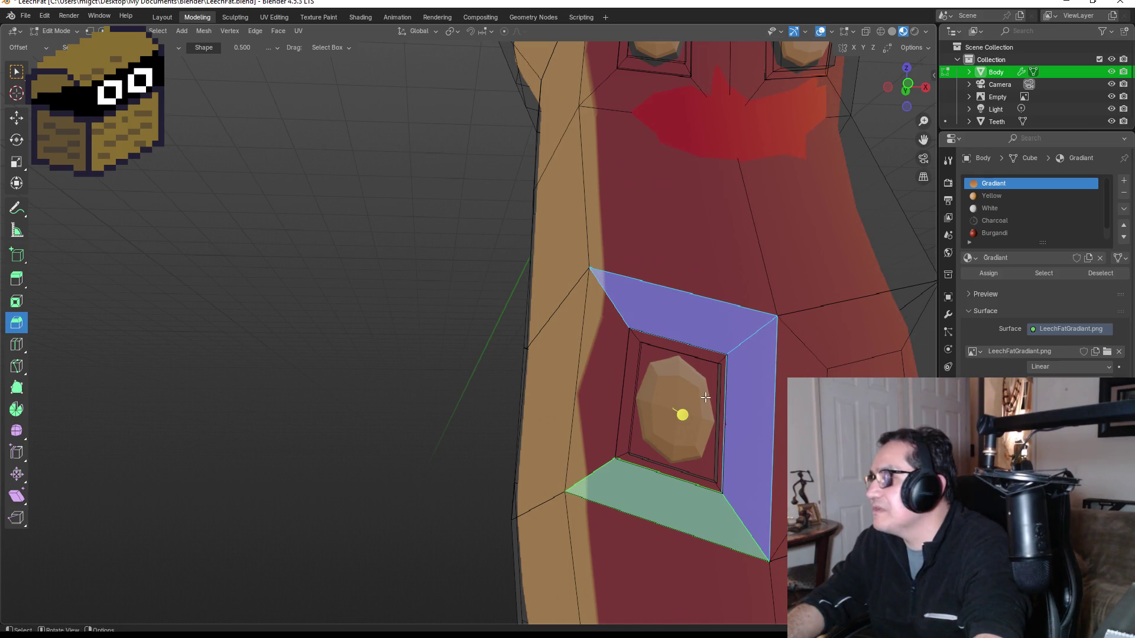
pyautogui.keyDown('shift'); pyautogui.click(606, 396); pyautogui.keyUp('shift')
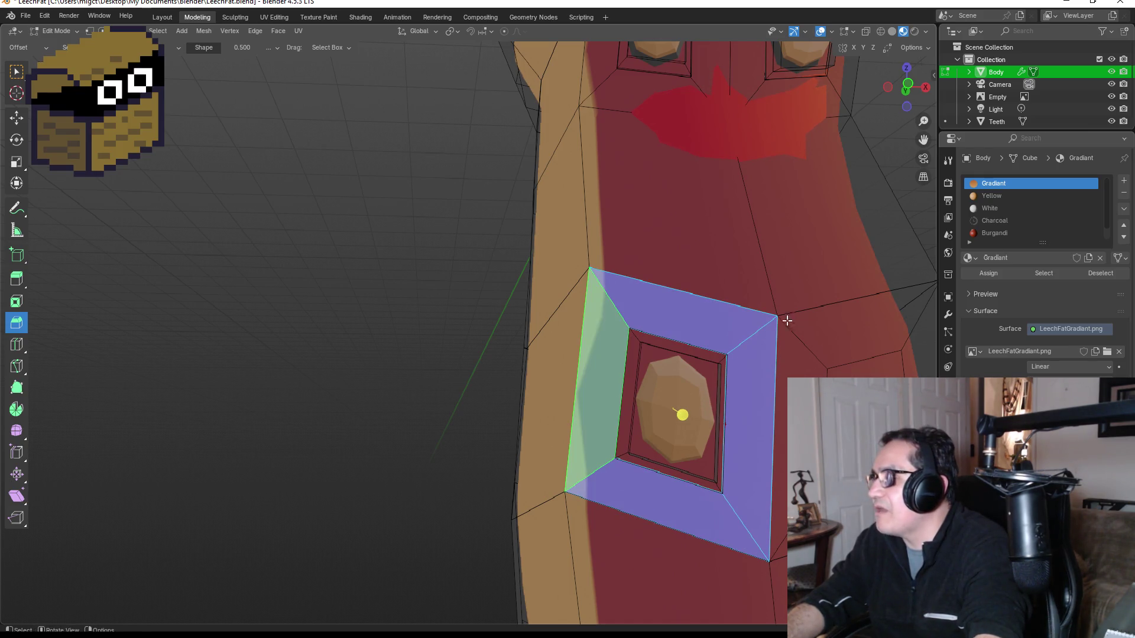
pyautogui.click(994, 222)
pyautogui.click(989, 274)
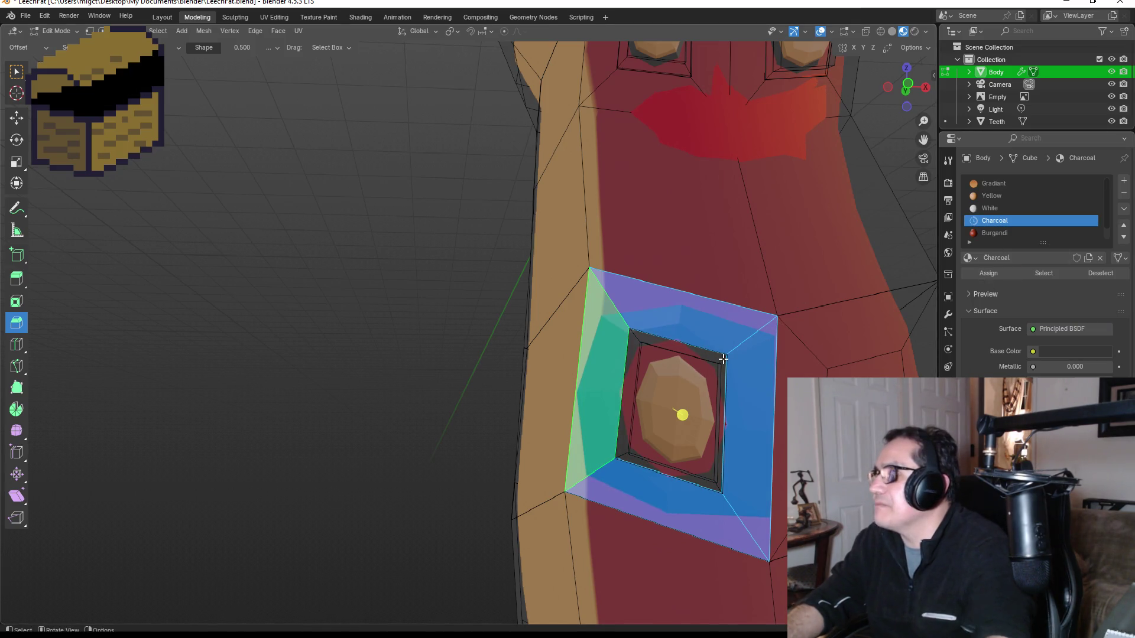
pyautogui.hotkey('ctrl', 'z')
# Give the socket's top, left, bottom and right inner rim faces the Charcoal material.
pyautogui.click(685, 346)
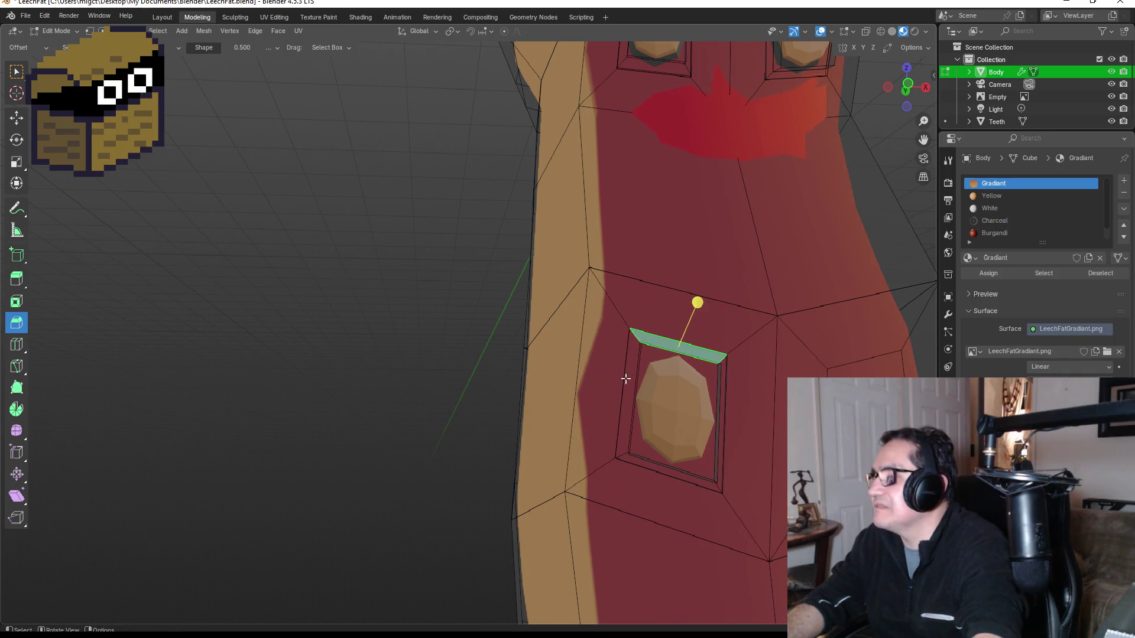
pyautogui.keyDown('shift'); pyautogui.click(637, 391); pyautogui.keyUp('shift')
pyautogui.keyDown('shift'); pyautogui.click(668, 470); pyautogui.keyUp('shift')
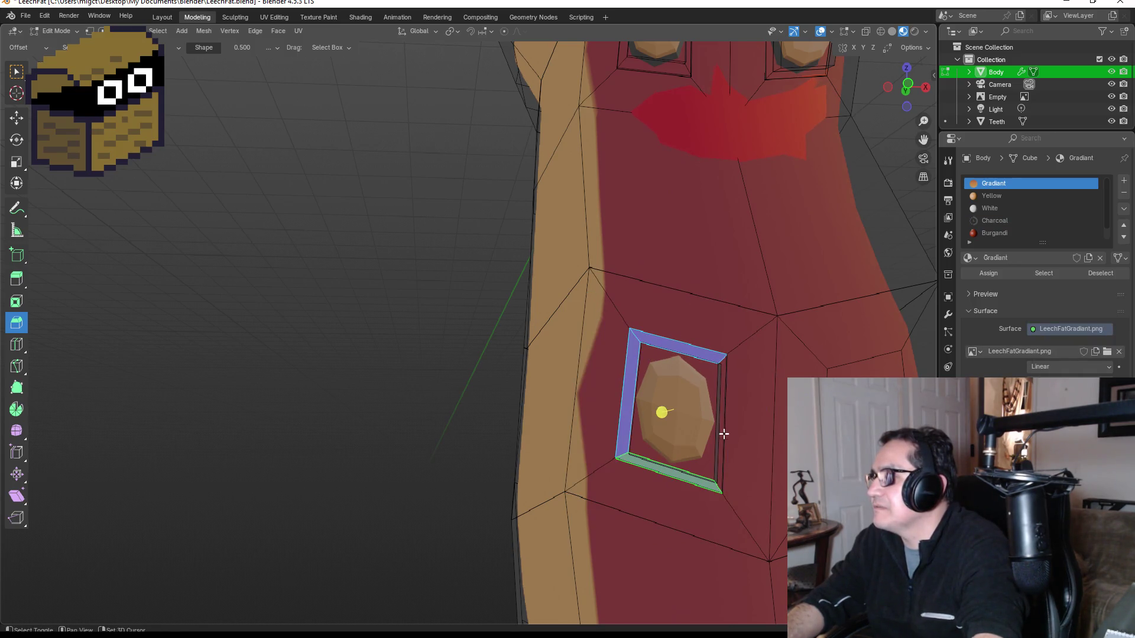
pyautogui.keyDown('shift'); pyautogui.click(722, 422); pyautogui.keyUp('shift')
pyautogui.click(999, 221)
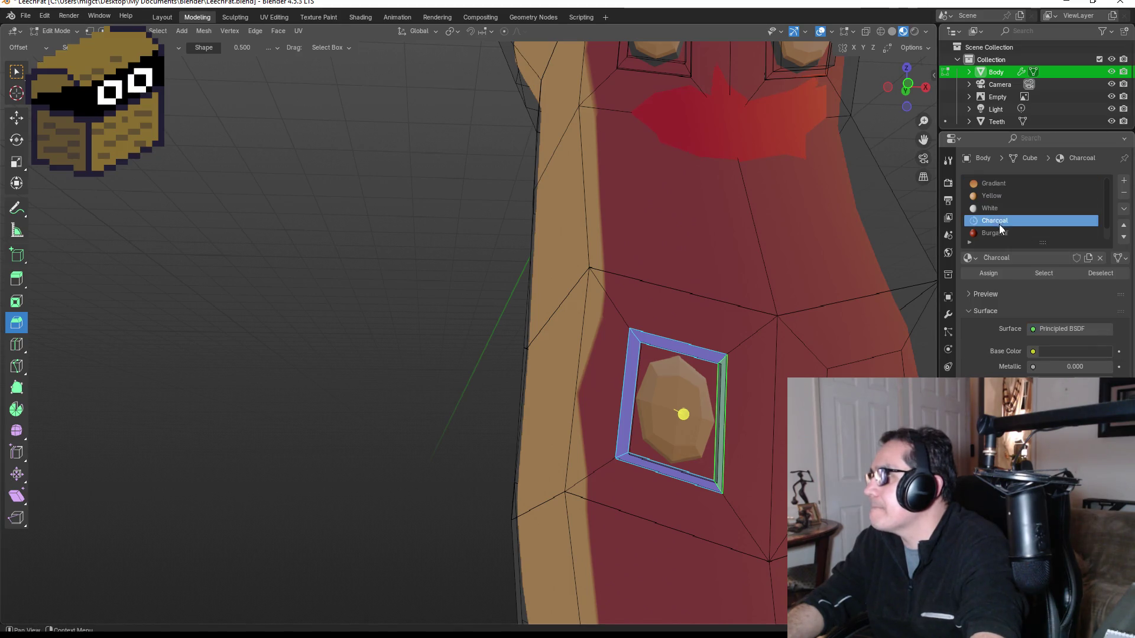
pyautogui.click(989, 271)
pyautogui.scroll(-4, 804, 350)
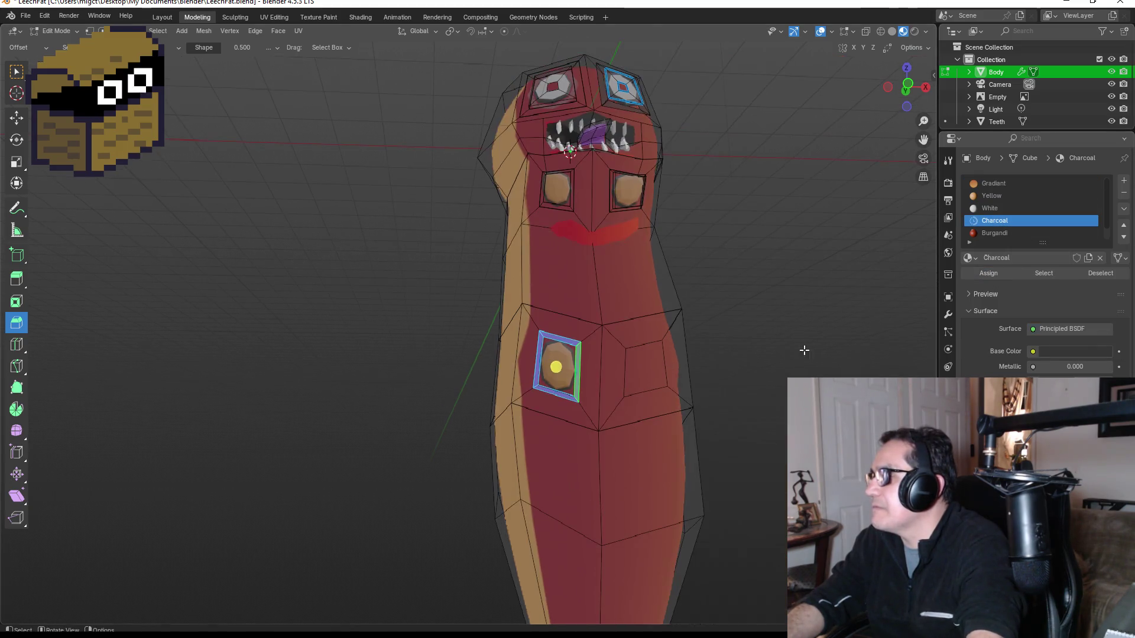
pyautogui.click(643, 364)
pyautogui.scroll(3, 800, 320)
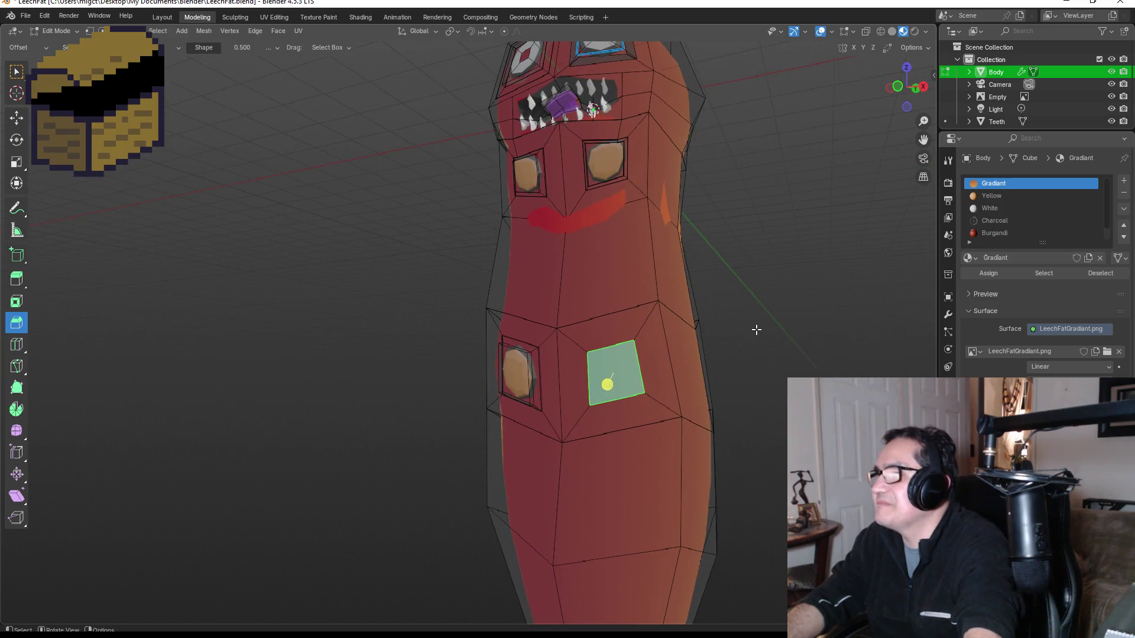
pyautogui.moveTo(707, 334); pyautogui.dragTo(751, 341)
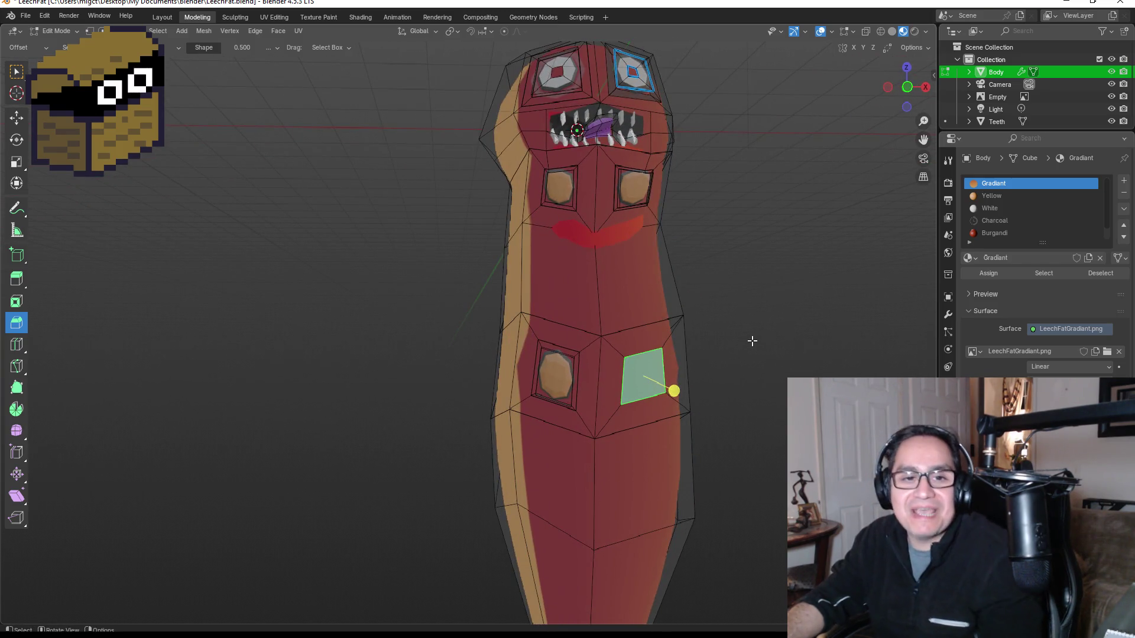
pyautogui.scroll(2, 689, 366)
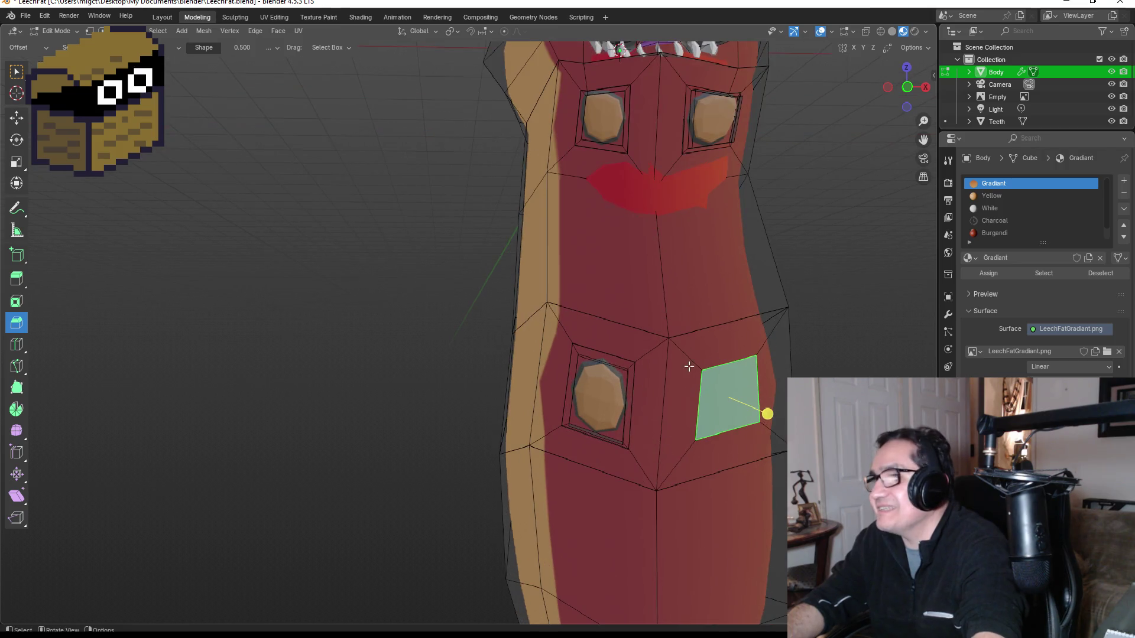
pyautogui.click(609, 398)
pyautogui.click(998, 183)
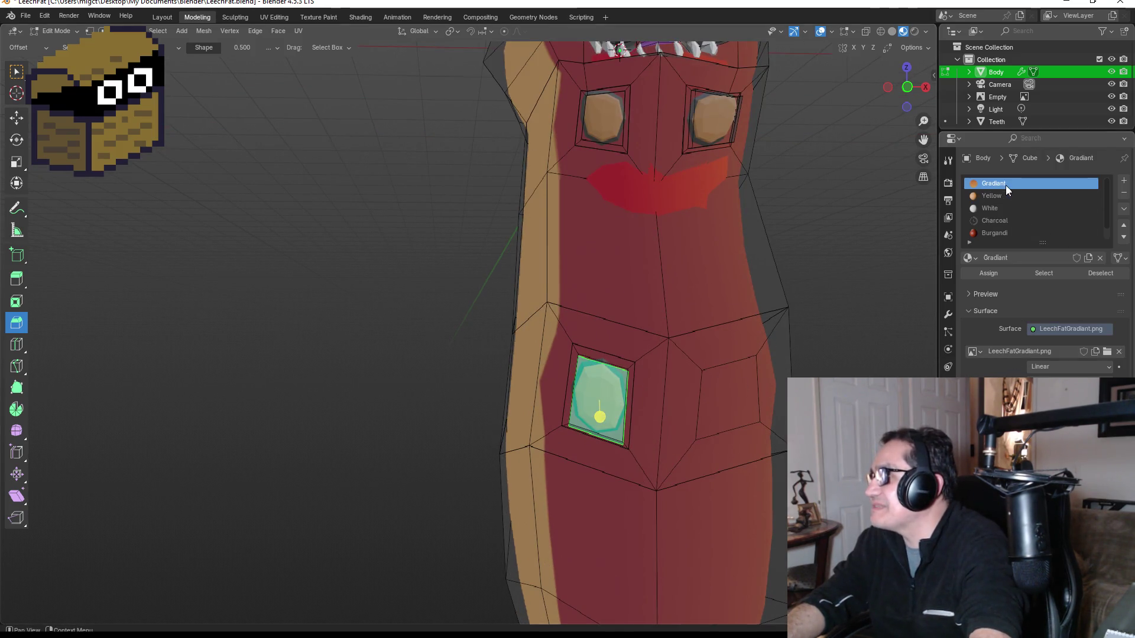
pyautogui.click(983, 274)
pyautogui.click(824, 263)
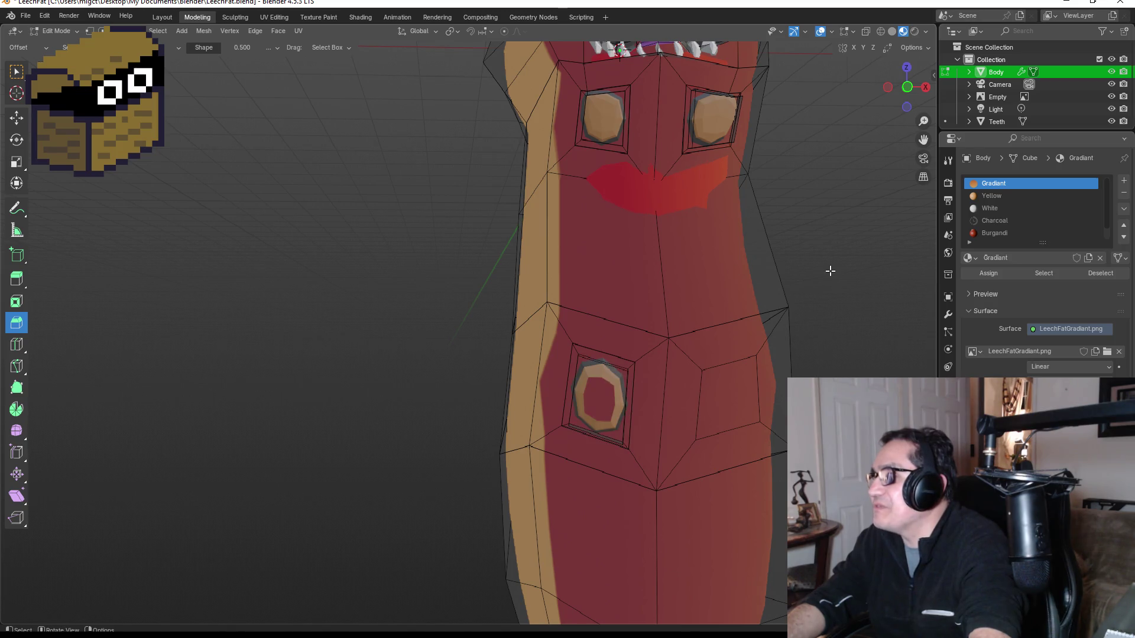
pyautogui.hotkey('ctrl', 'z')
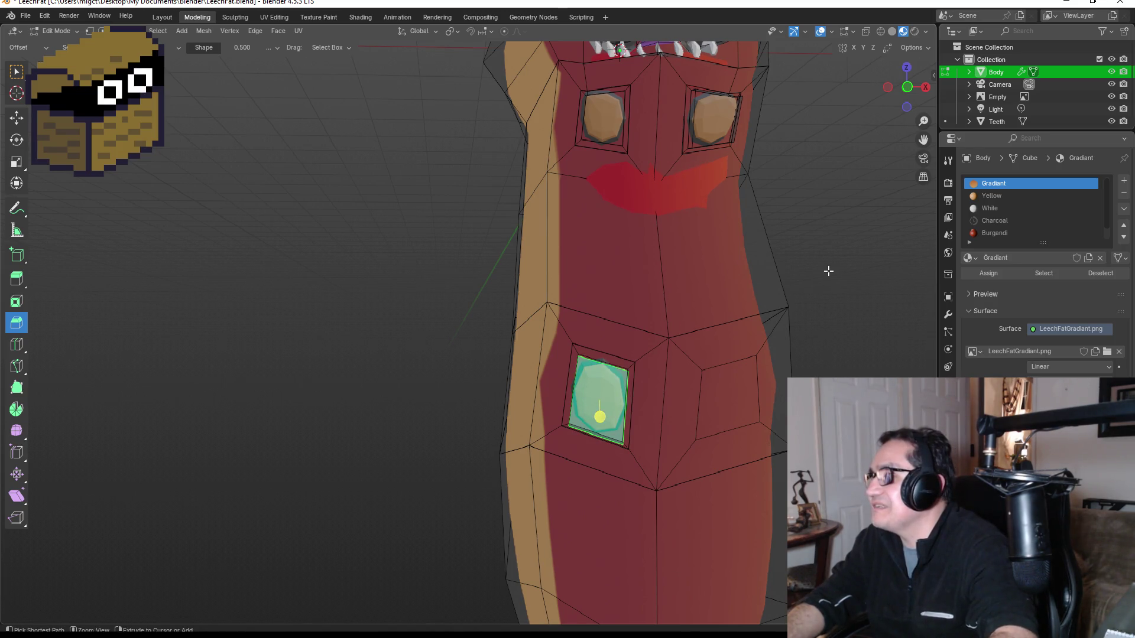
pyautogui.click(769, 417)
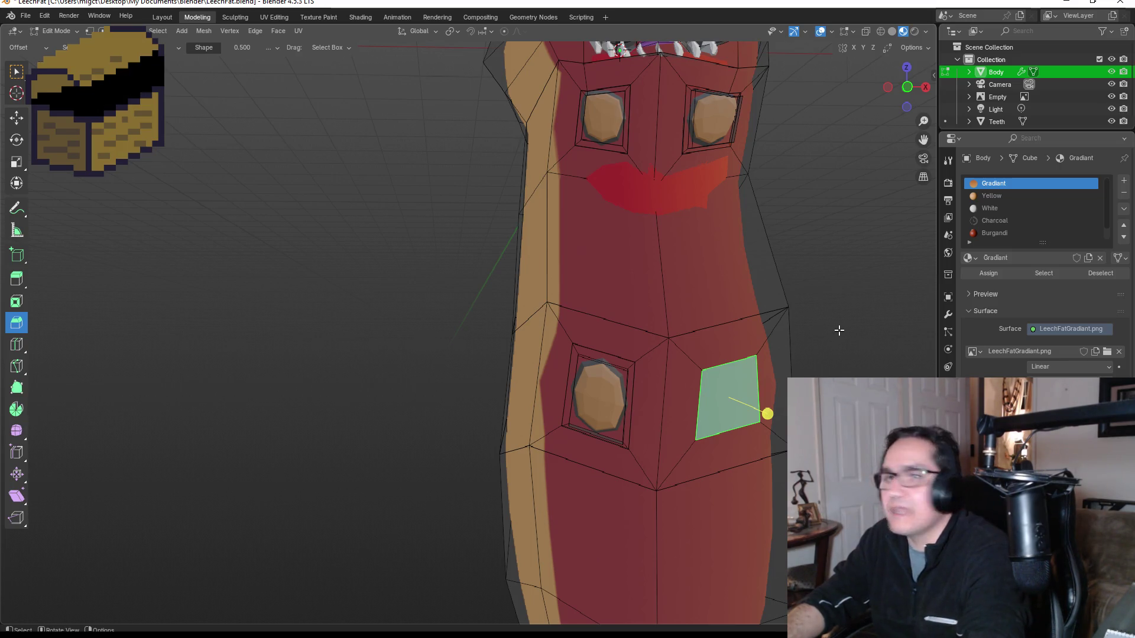
pyautogui.moveTo(849, 325)
pyautogui.mouseDown()
pyautogui.moveTo(806, 304)
pyautogui.moveTo(810, 329)
pyautogui.moveTo(687, 387)
pyautogui.mouseUp()
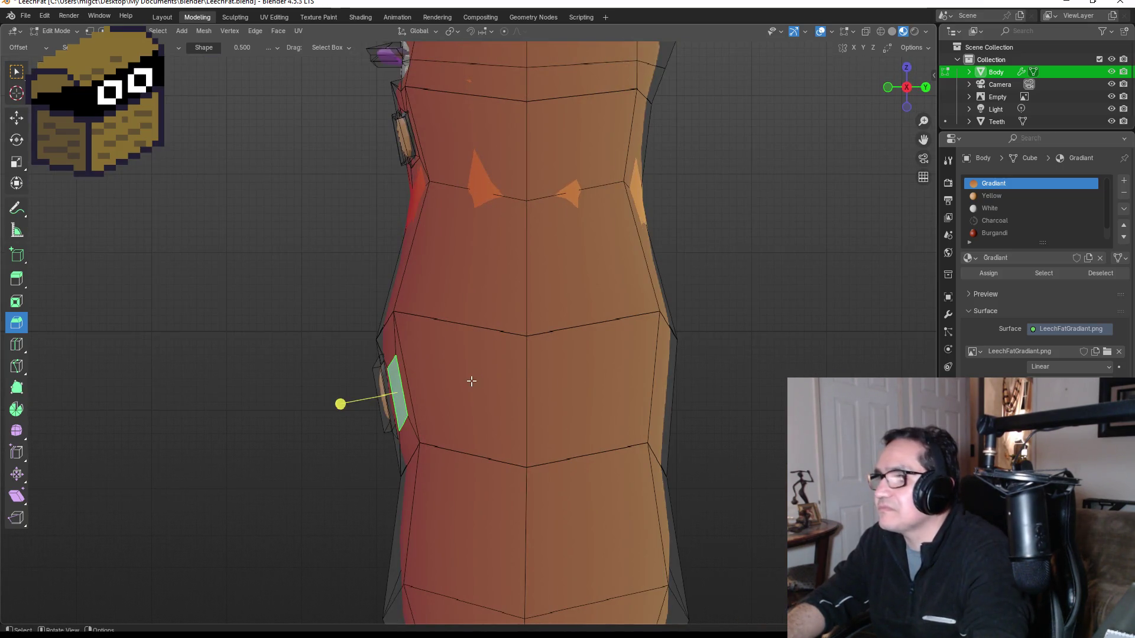
# Extrude the lower-right face and bevel its edges to form the second socket.
pyautogui.press('e')
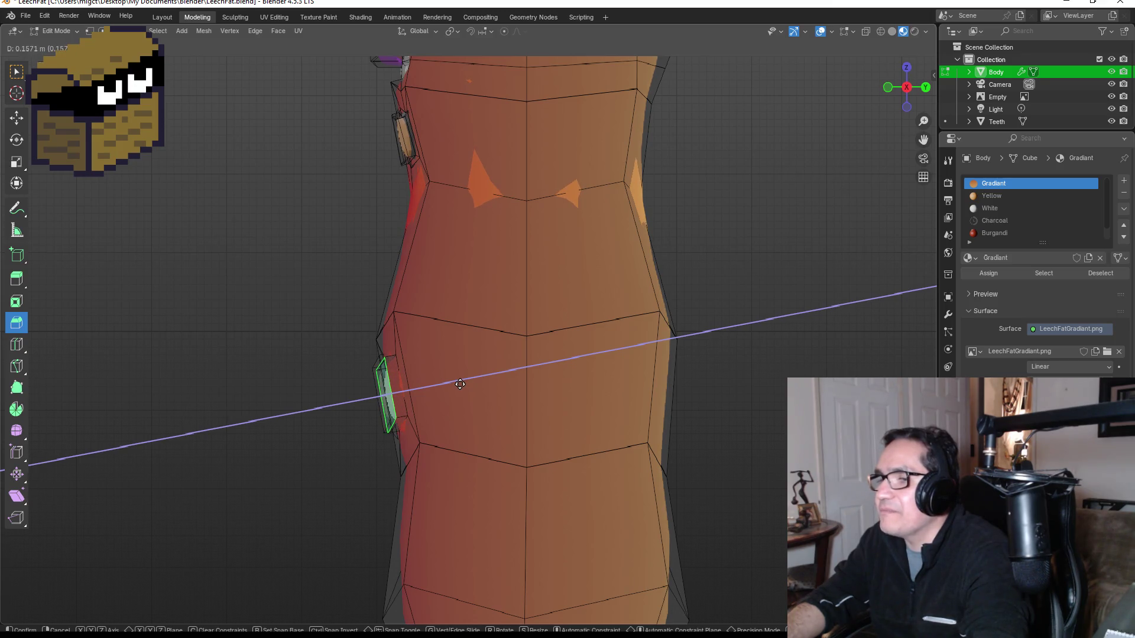
pyautogui.click(452, 386)
pyautogui.moveTo(452, 386)
pyautogui.mouseDown()
pyautogui.moveTo(507, 372)
pyautogui.moveTo(698, 385)
pyautogui.moveTo(794, 373)
pyautogui.mouseUp()
pyautogui.scroll(2, 759, 392)
pyautogui.press('KP_1')
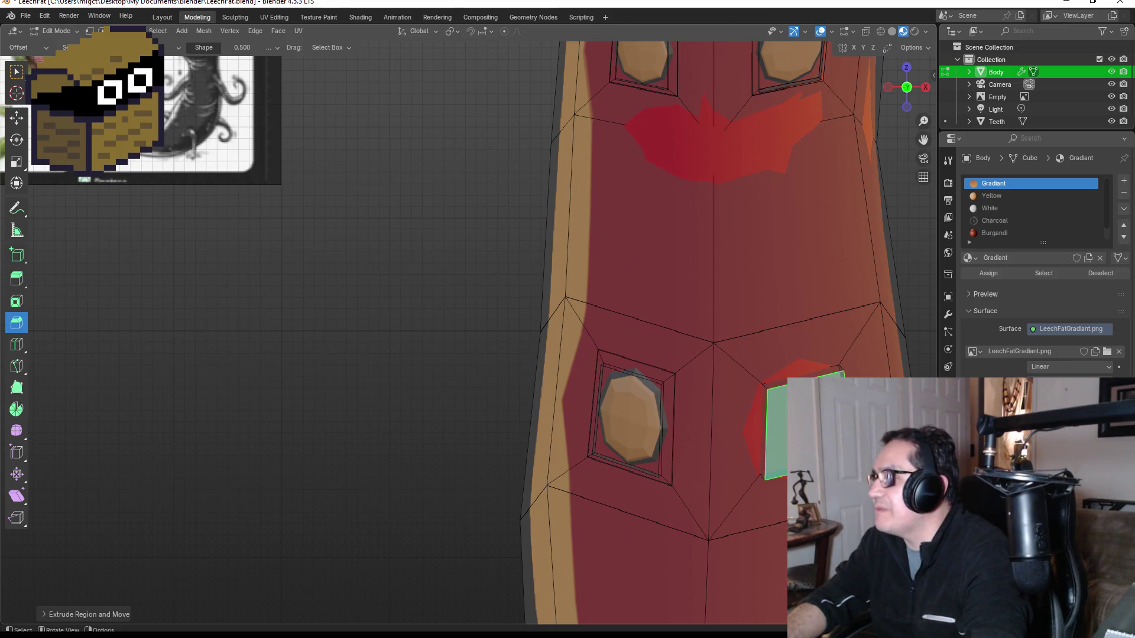
pyautogui.hotkey('ctrl', 'b')
pyautogui.press('Return')
pyautogui.scroll(3, 769, 414)
pyautogui.moveTo(591, 379)
pyautogui.mouseDown()
pyautogui.moveTo(429, 370)
pyautogui.moveTo(489, 374)
pyautogui.moveTo(614, 332)
pyautogui.mouseUp()
# Assign the Yellow material to the socket's centre face and its bevel strips.
pyautogui.click(491, 372)
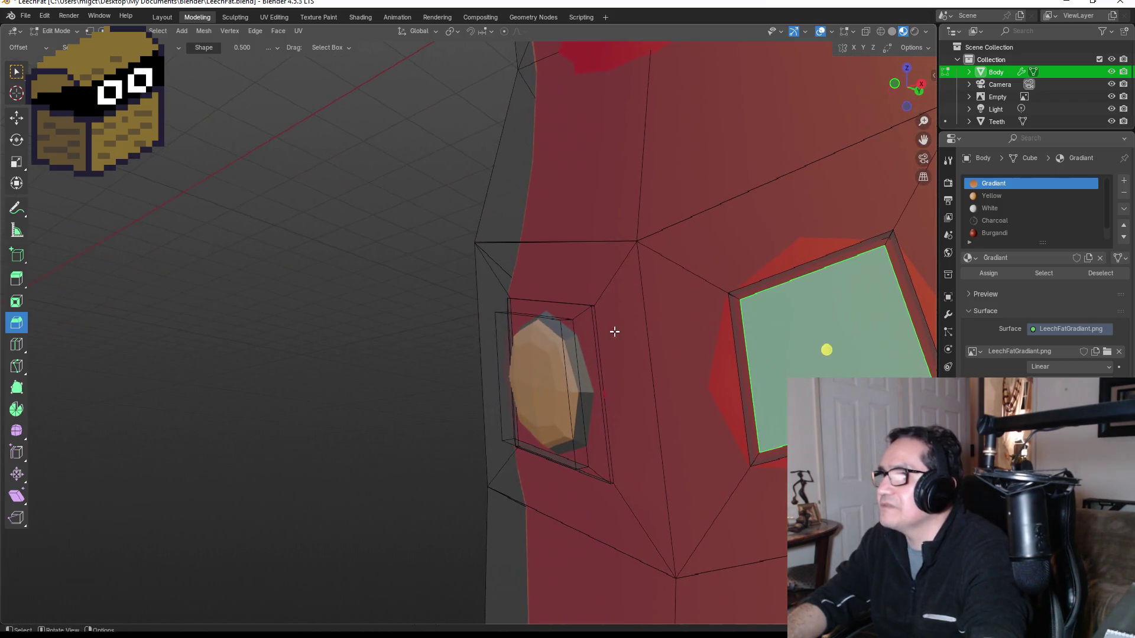
pyautogui.click(992, 196)
pyautogui.click(989, 273)
pyautogui.moveTo(880, 290)
pyautogui.mouseDown()
pyautogui.moveTo(655, 295)
pyautogui.moveTo(676, 292)
pyautogui.moveTo(839, 370)
pyautogui.moveTo(774, 263)
pyautogui.mouseUp()
pyautogui.click(654, 296)
pyautogui.click(769, 249)
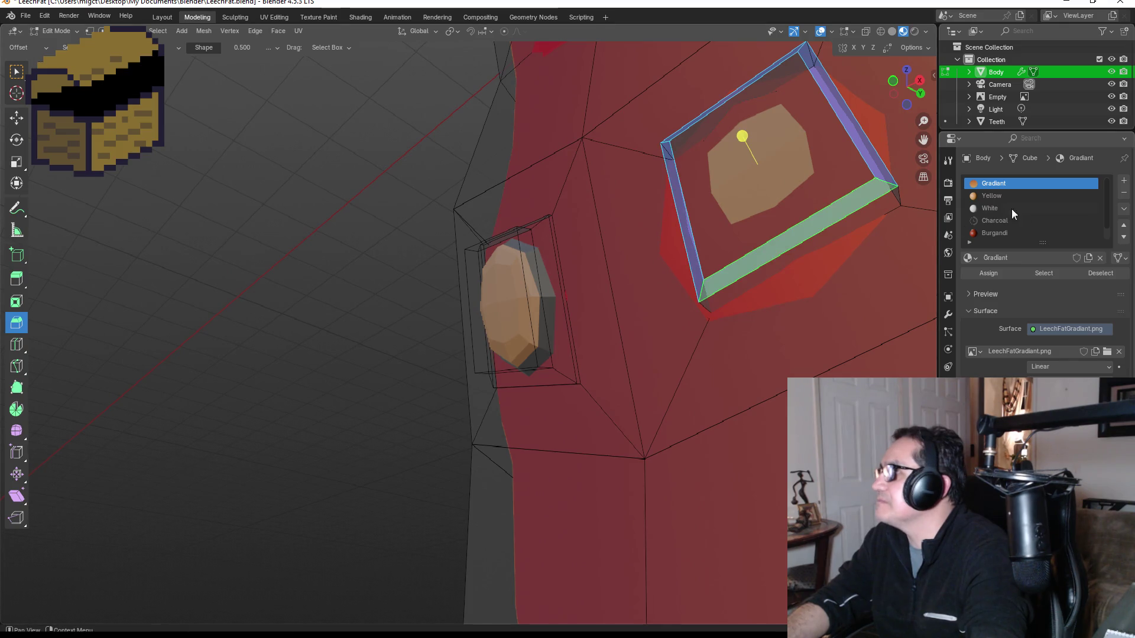
pyautogui.click(998, 198)
pyautogui.click(991, 275)
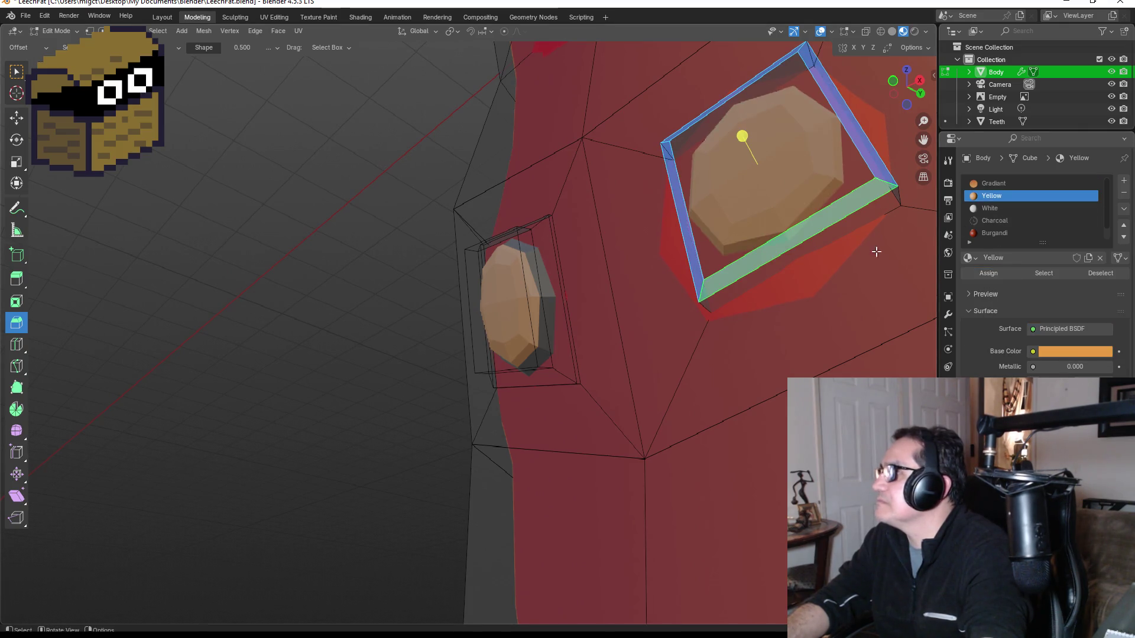
pyautogui.click(818, 244)
# Select the Charcoal material and return to Object Mode to view the whole leech.
pyautogui.moveTo(866, 217); pyautogui.dragTo(878, 269)
pyautogui.moveTo(847, 318)
pyautogui.mouseDown()
pyautogui.moveTo(810, 288)
pyautogui.moveTo(664, 243)
pyautogui.moveTo(610, 194)
pyautogui.moveTo(650, 225)
pyautogui.moveTo(718, 210)
pyautogui.mouseUp()
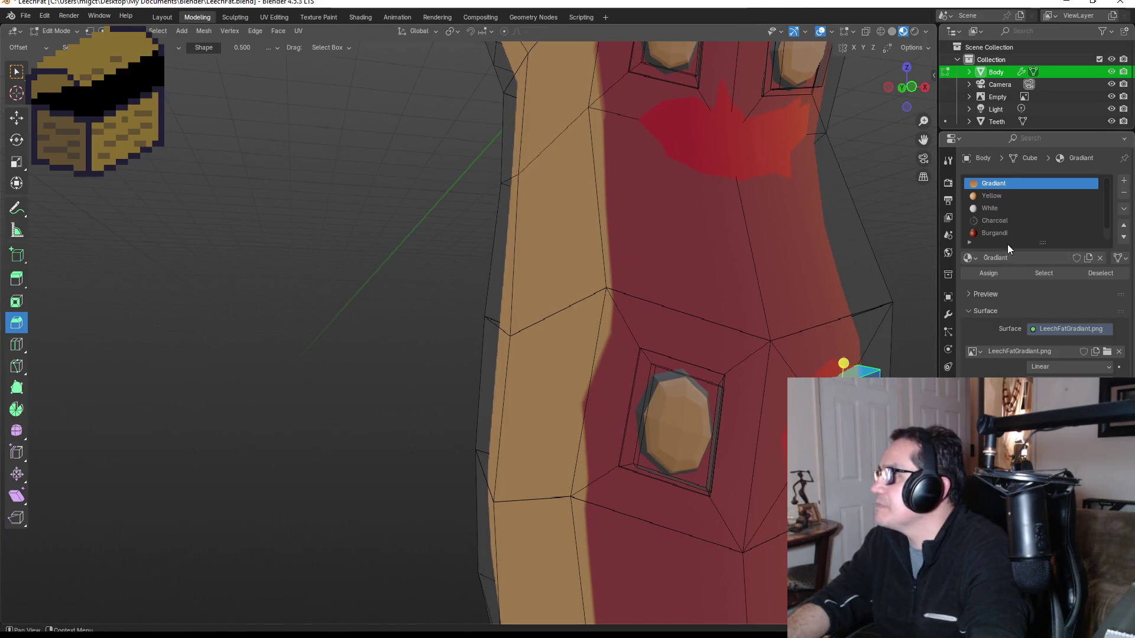
pyautogui.click(1005, 221)
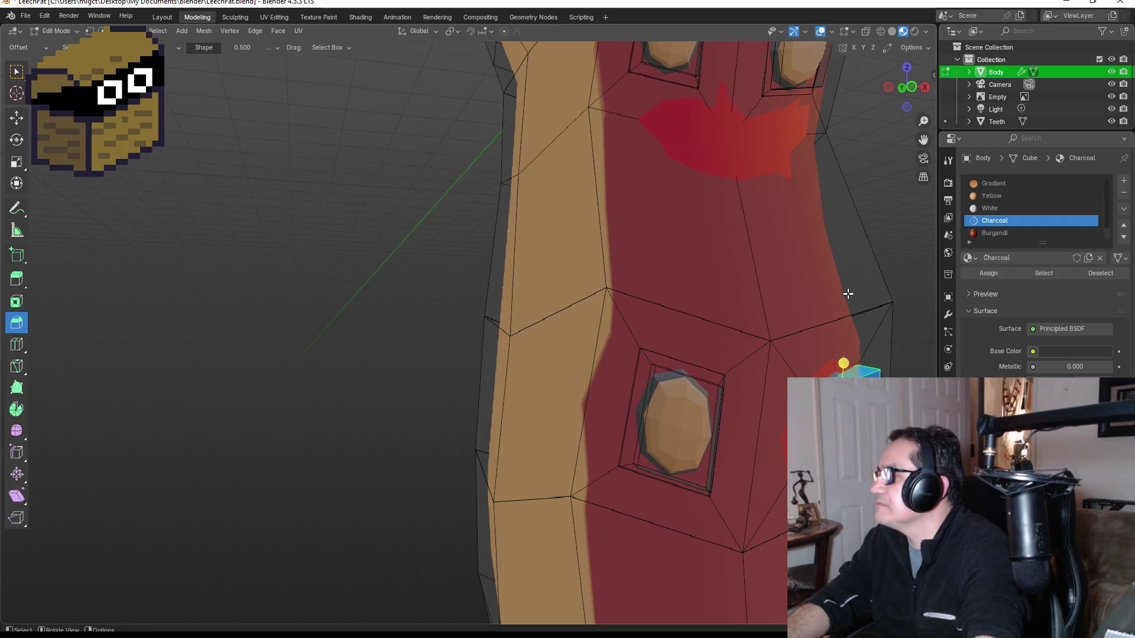
pyautogui.scroll(-8, 827, 313)
pyautogui.press('Tab')
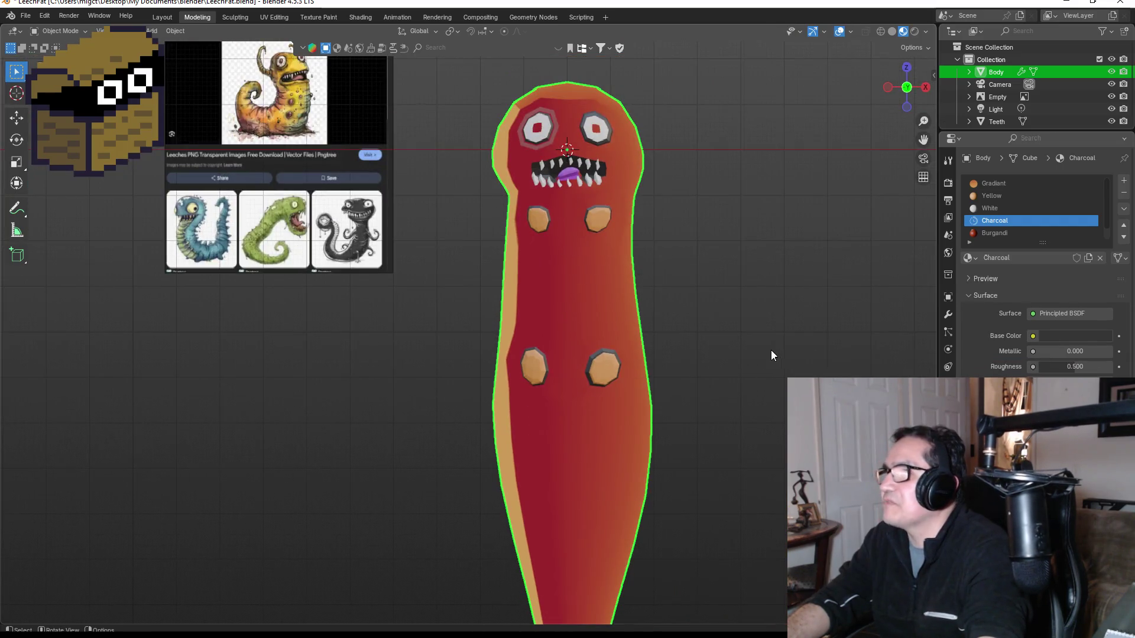
pyautogui.scroll(-5, 772, 350)
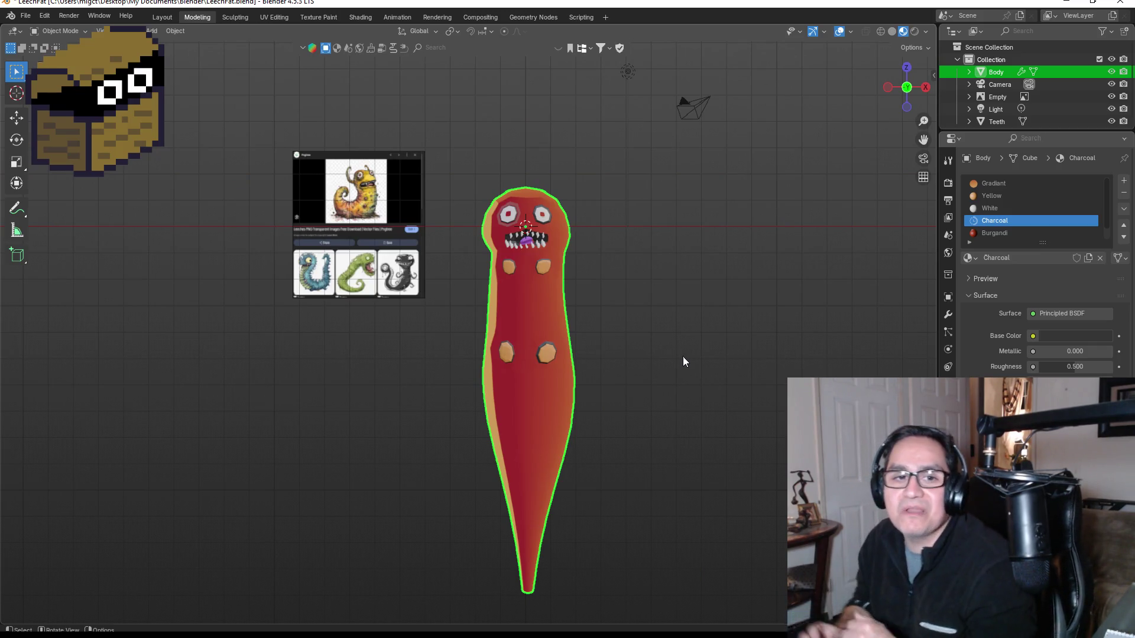
pyautogui.click(25, 16)
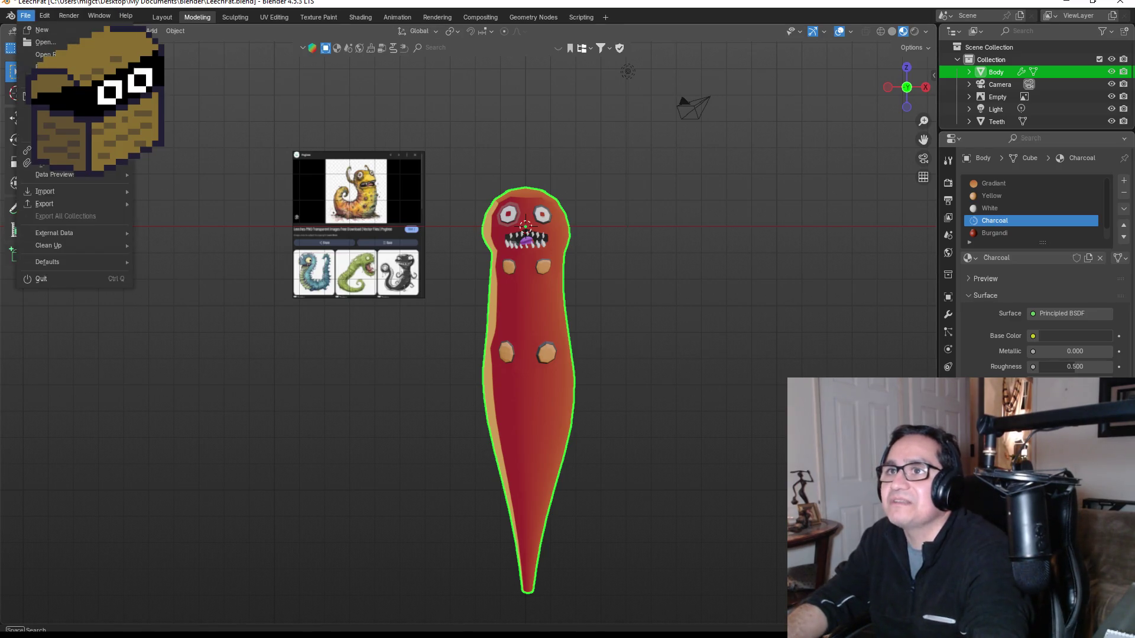
pyautogui.click(50, 96)
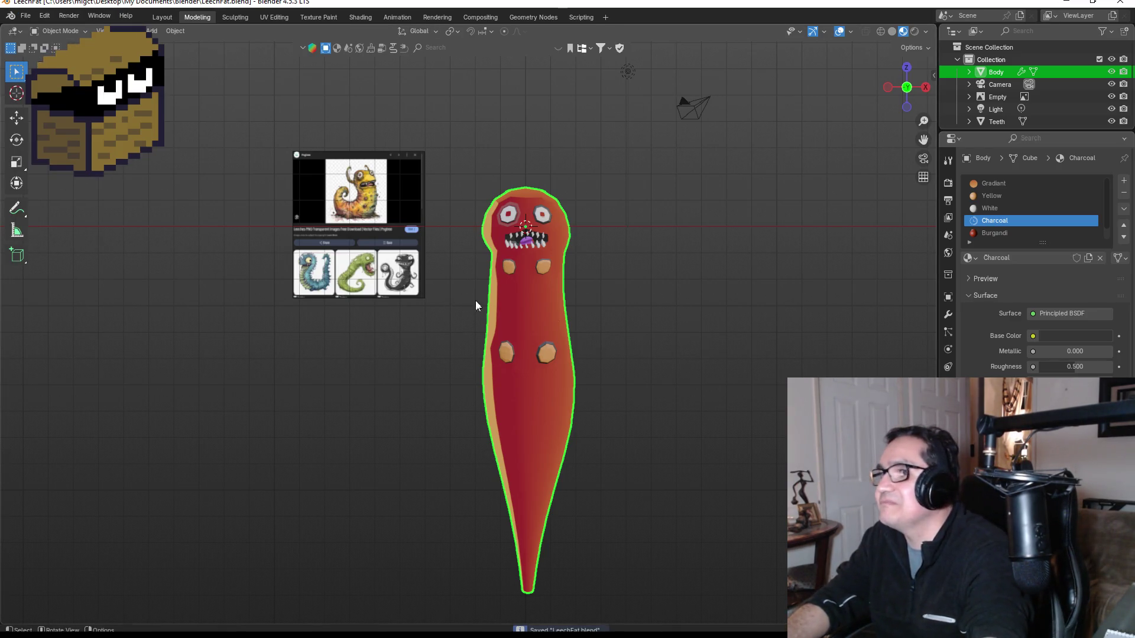
pyautogui.scroll(3, 598, 324)
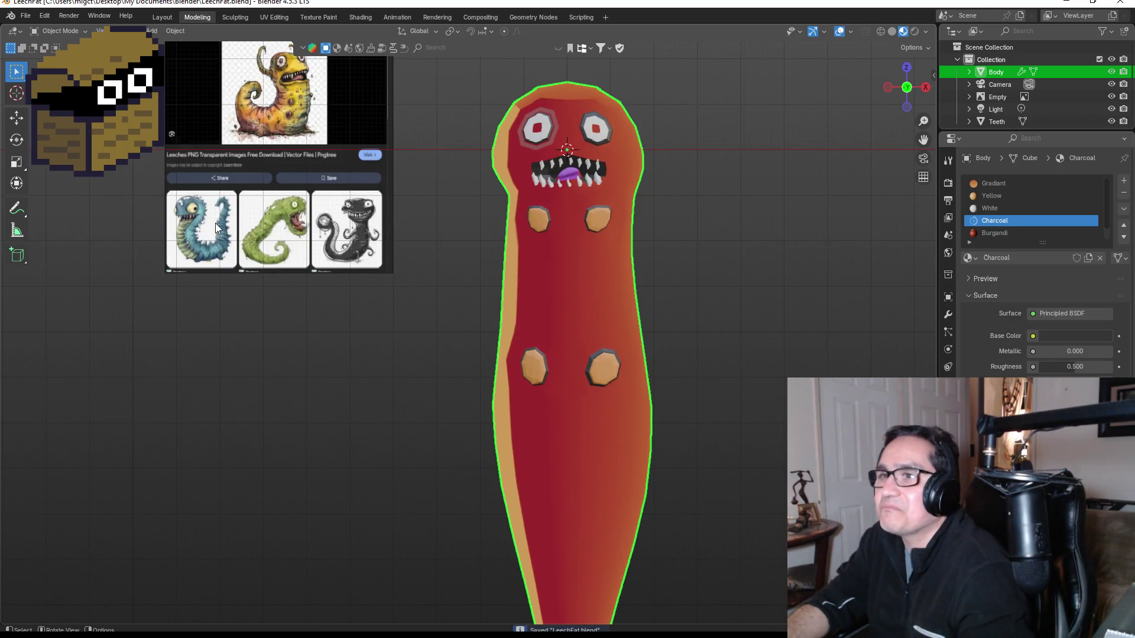
pyautogui.scroll(1, 195, 219)
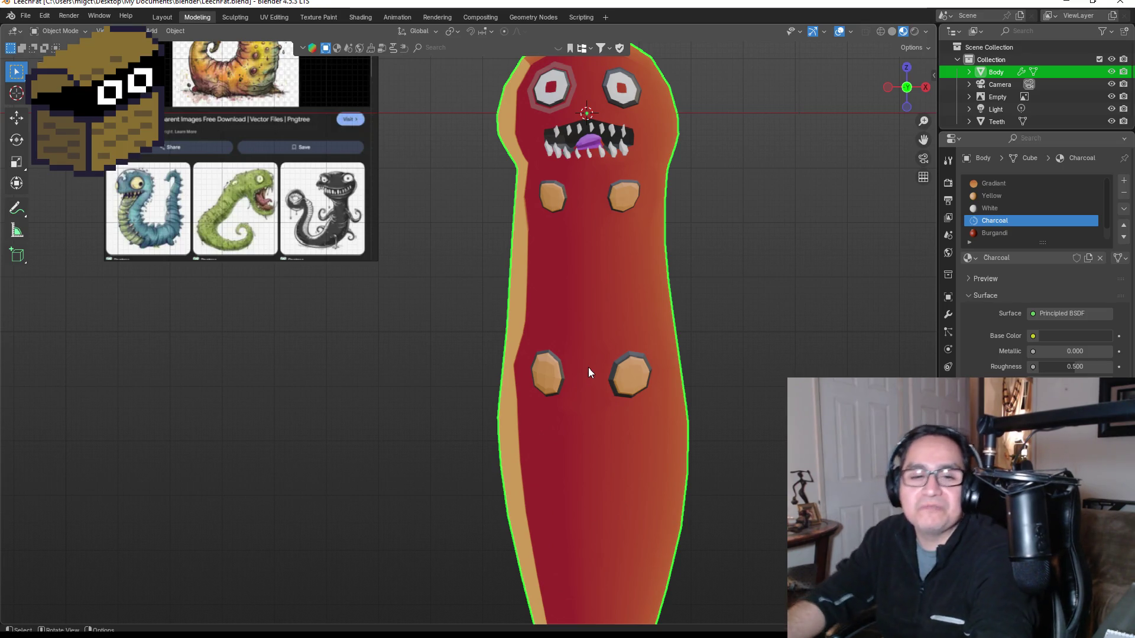
pyautogui.scroll(1, 793, 342)
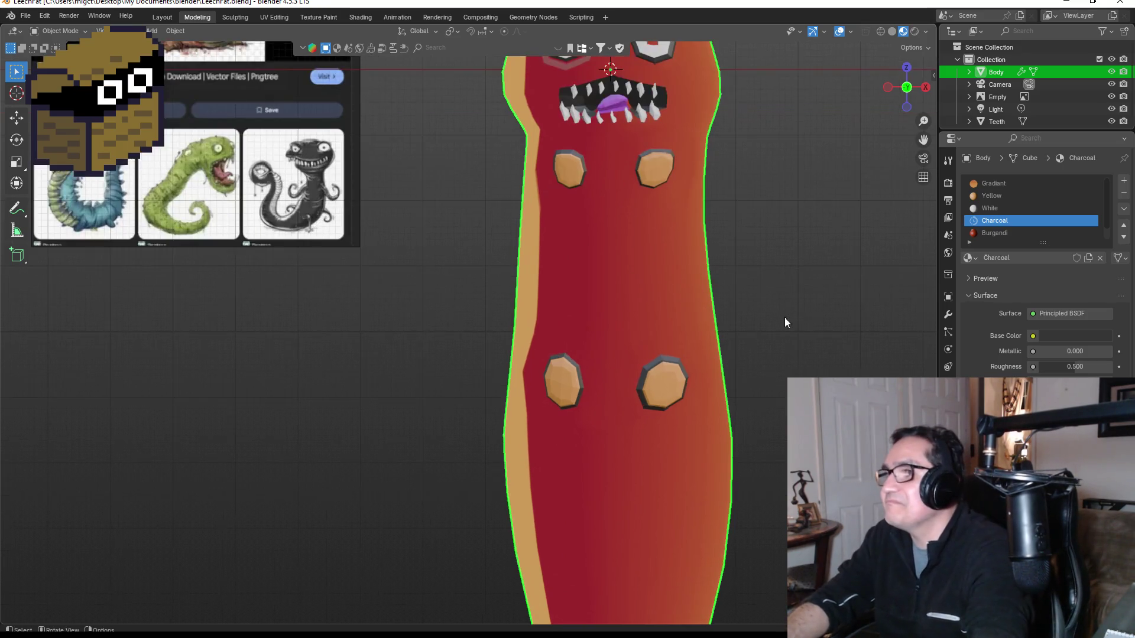
pyautogui.scroll(-3, 785, 317)
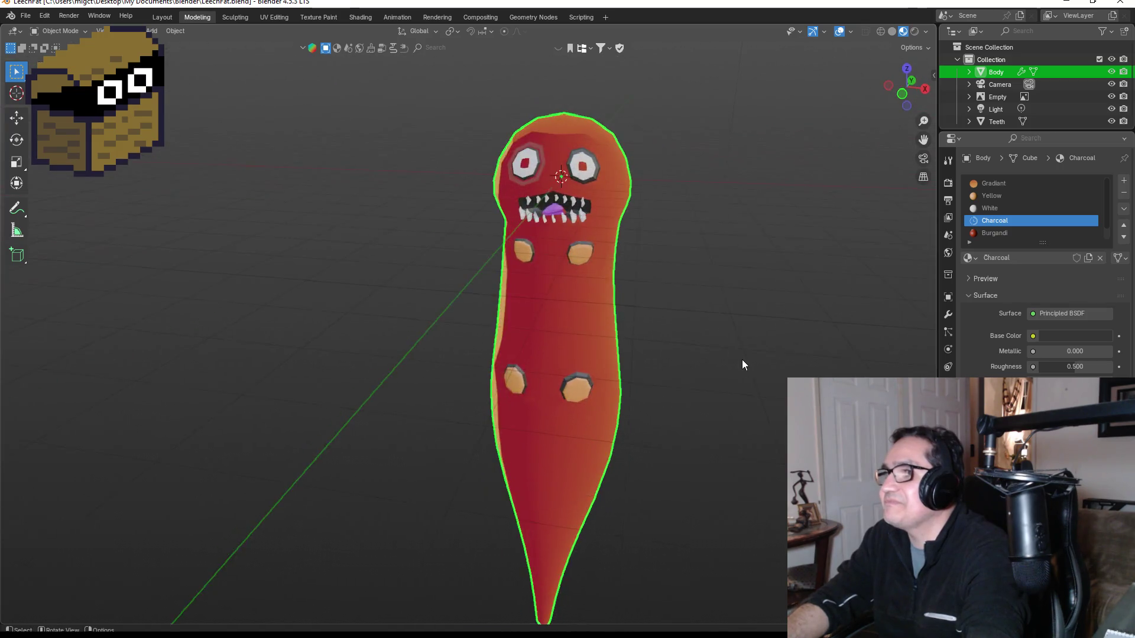
pyautogui.scroll(3, 592, 124)
pyautogui.scroll(-2, 594, 124)
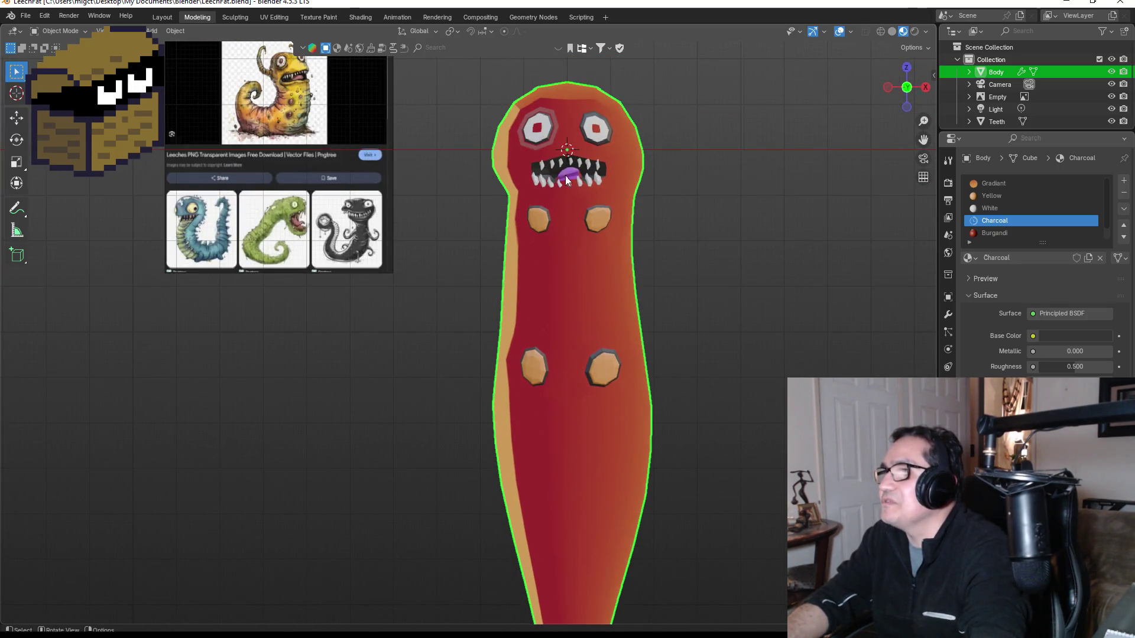
pyautogui.moveTo(694, 338)
pyautogui.mouseDown()
pyautogui.moveTo(621, 332)
pyautogui.moveTo(729, 350)
pyautogui.moveTo(638, 355)
pyautogui.moveTo(650, 352)
pyautogui.mouseUp()
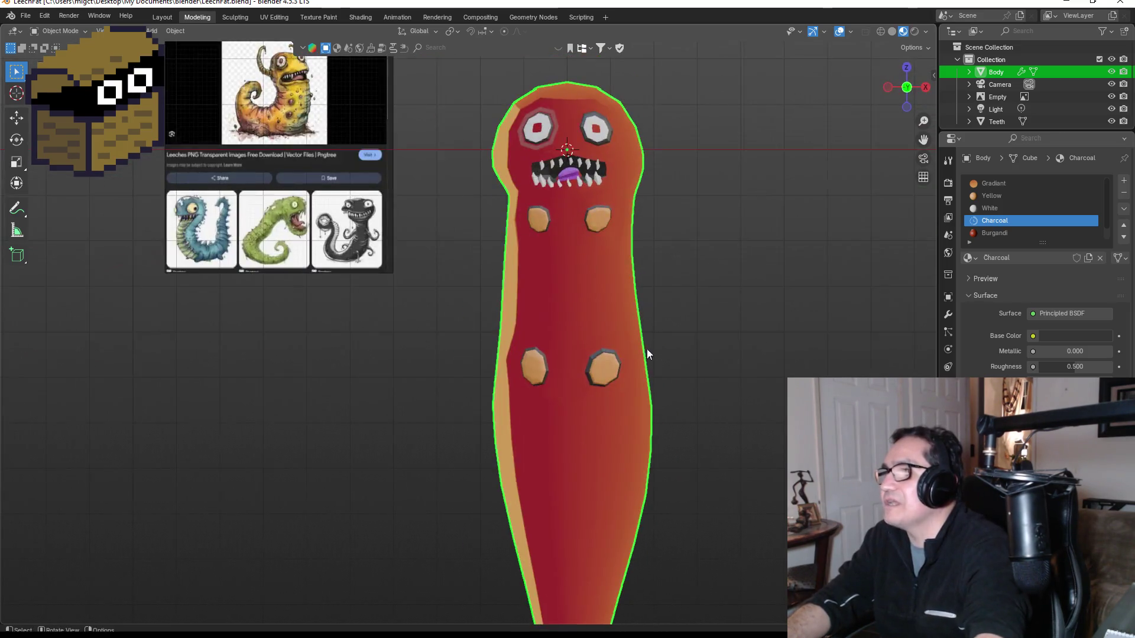
pyautogui.scroll(-3, 638, 378)
pyautogui.scroll(-2, 510, 341)
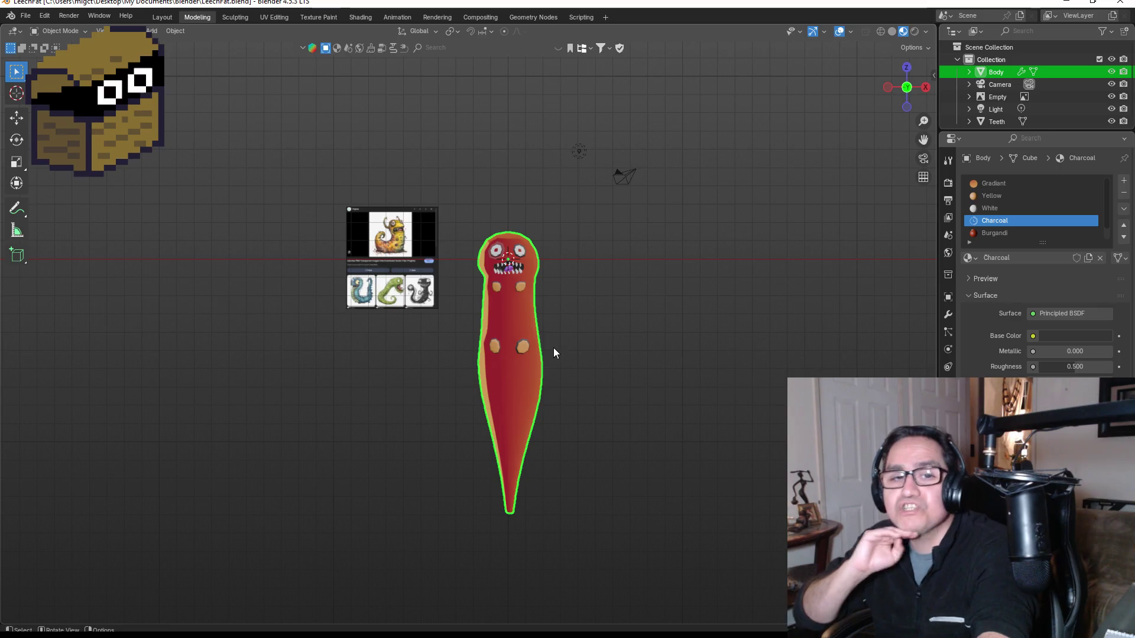
# Add an Armature > Single Bone via Shift+A and show its Armature Data settings.
pyautogui.scroll(3, 674, 272)
pyautogui.scroll(-2, 640, 346)
pyautogui.hotkey('shift', 'a')
pyautogui.moveTo(633, 344)
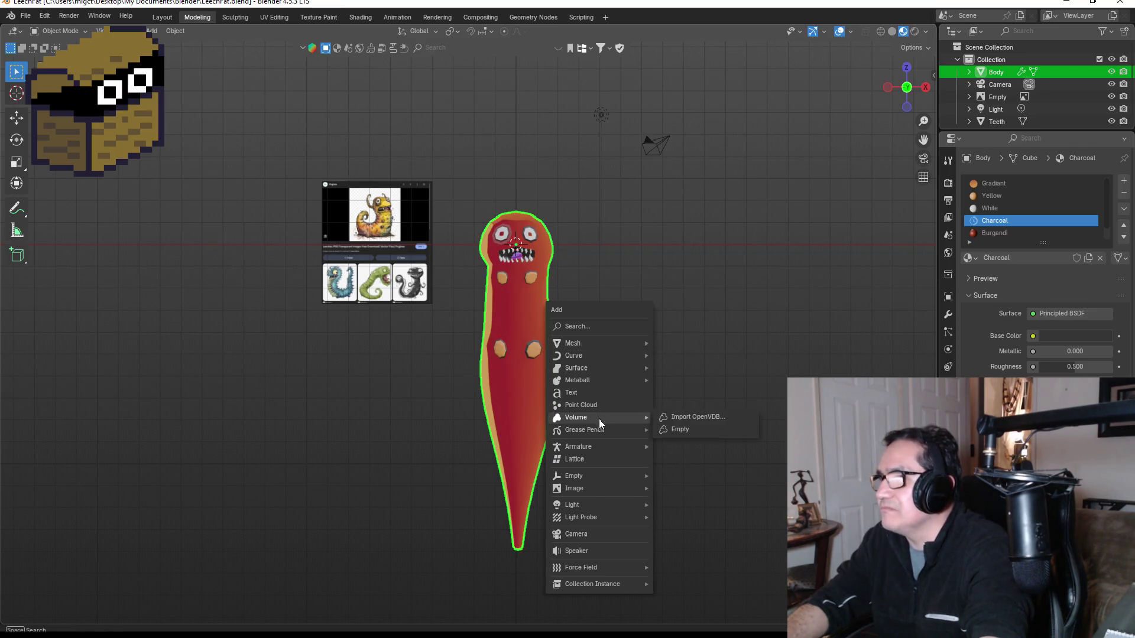
pyautogui.moveTo(607, 448)
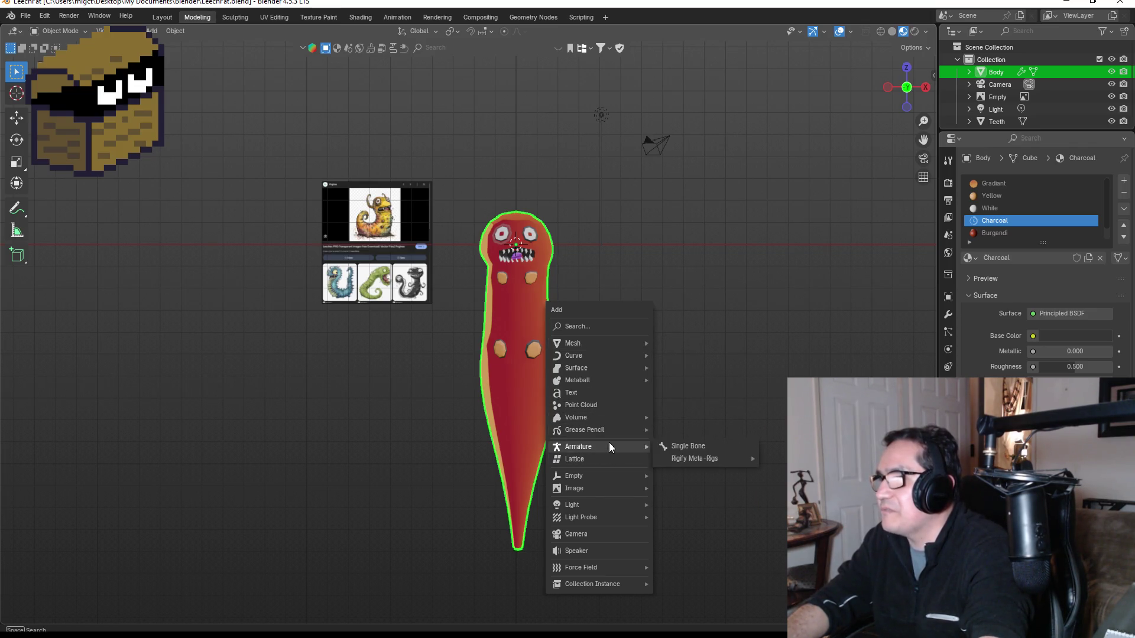
pyautogui.click(675, 446)
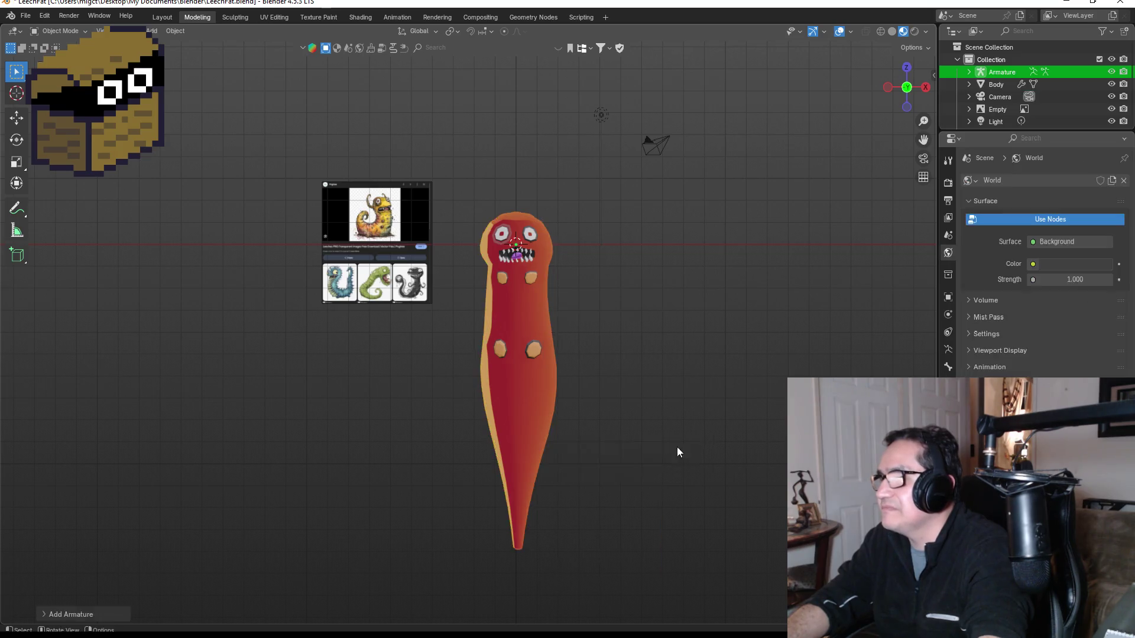
pyautogui.click(950, 367)
pyautogui.click(948, 349)
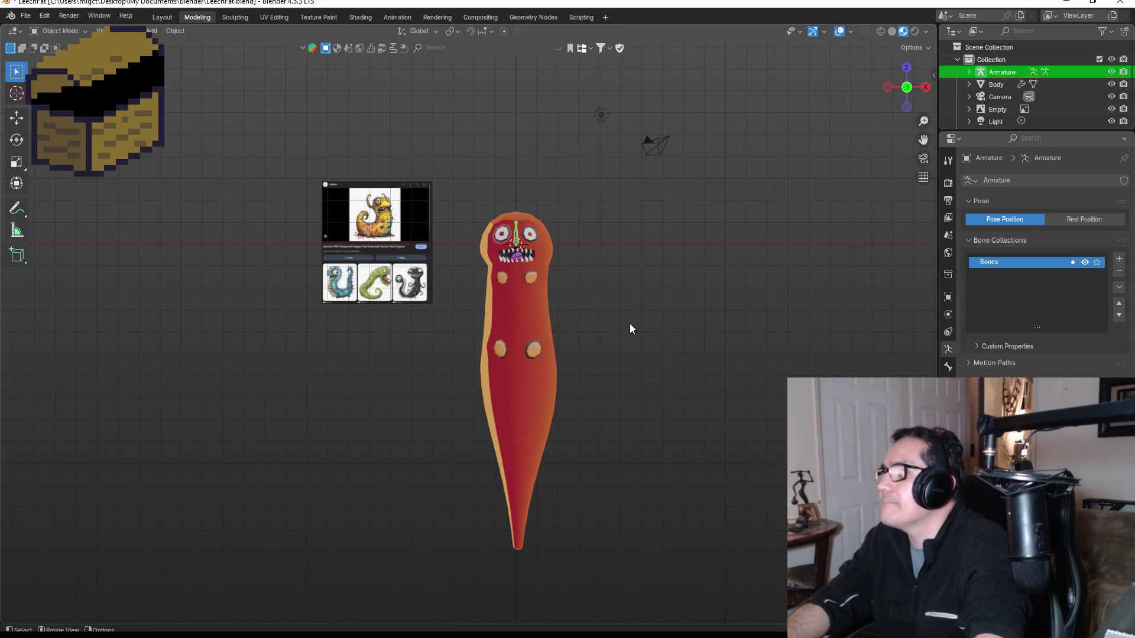
pyautogui.click(531, 297)
pyautogui.press('g')
pyautogui.press('z')
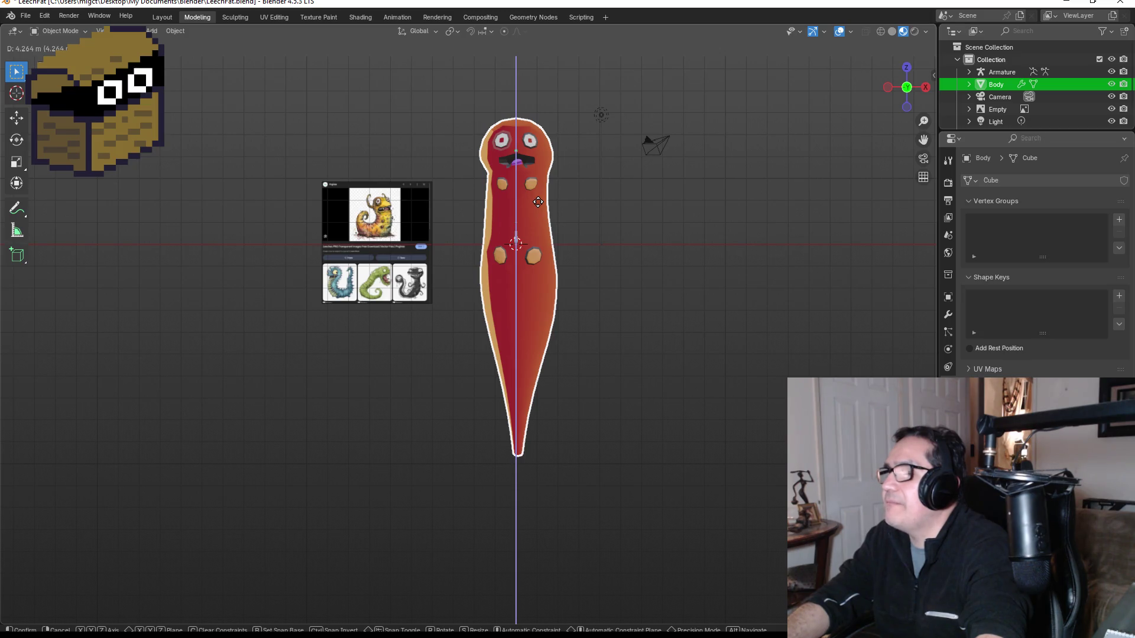
pyautogui.press('Escape')
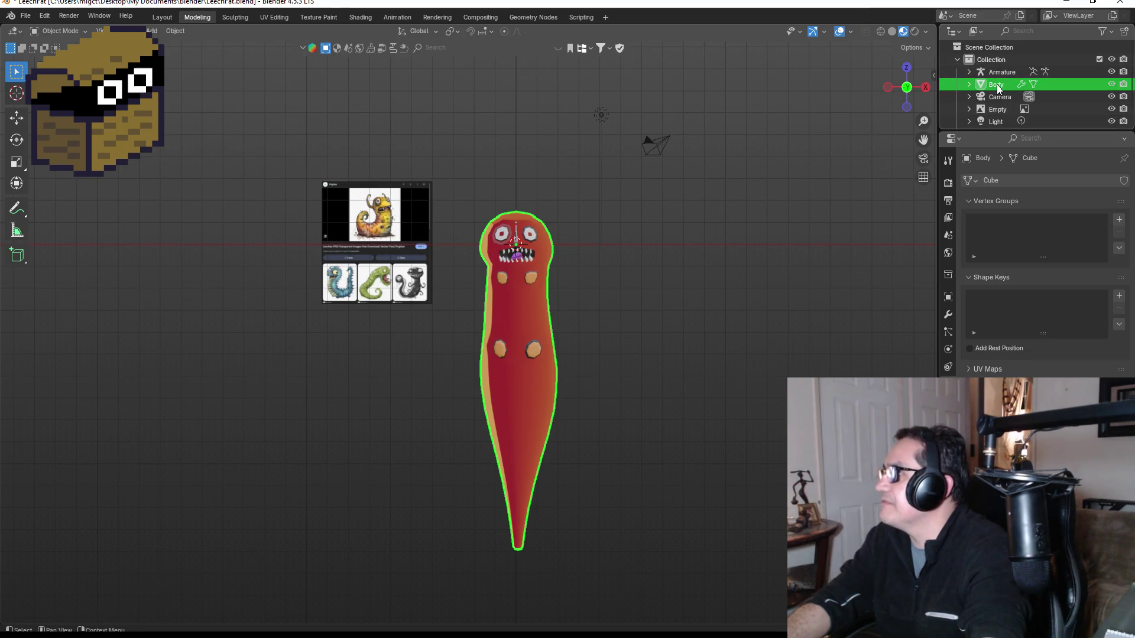
pyautogui.scroll(-1, 1007, 114)
pyautogui.keyDown('ctrl'); pyautogui.click(1003, 118); pyautogui.keyUp('ctrl')
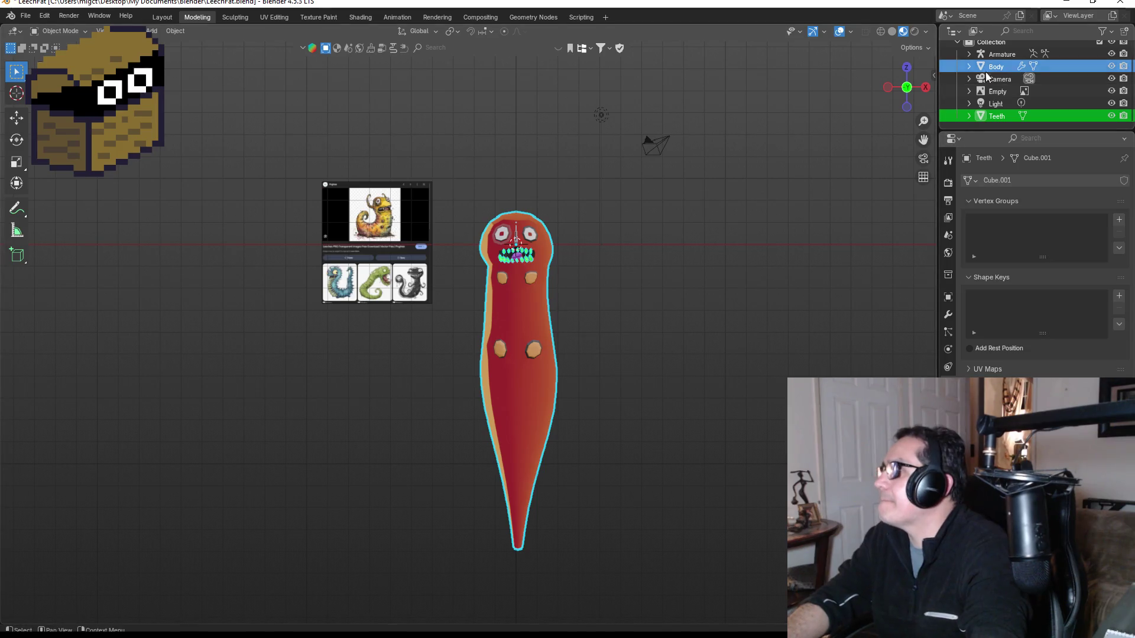
pyautogui.press('Tab')
pyautogui.press('Tab')
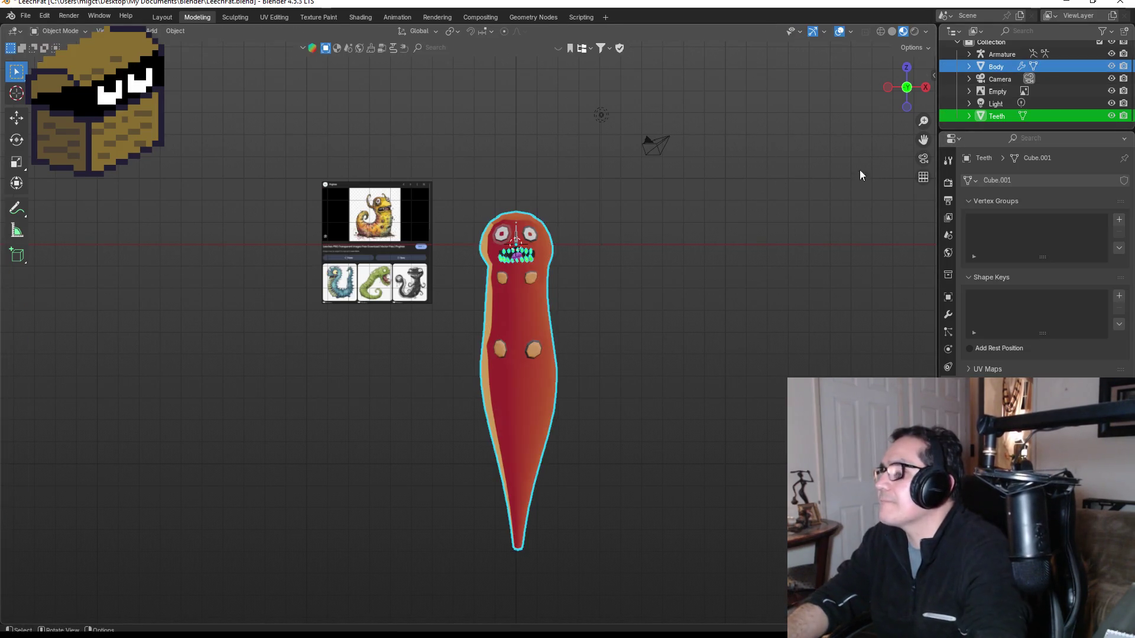
pyautogui.click(995, 68)
pyautogui.keyDown('shift'); pyautogui.click(999, 116); pyautogui.keyUp('shift')
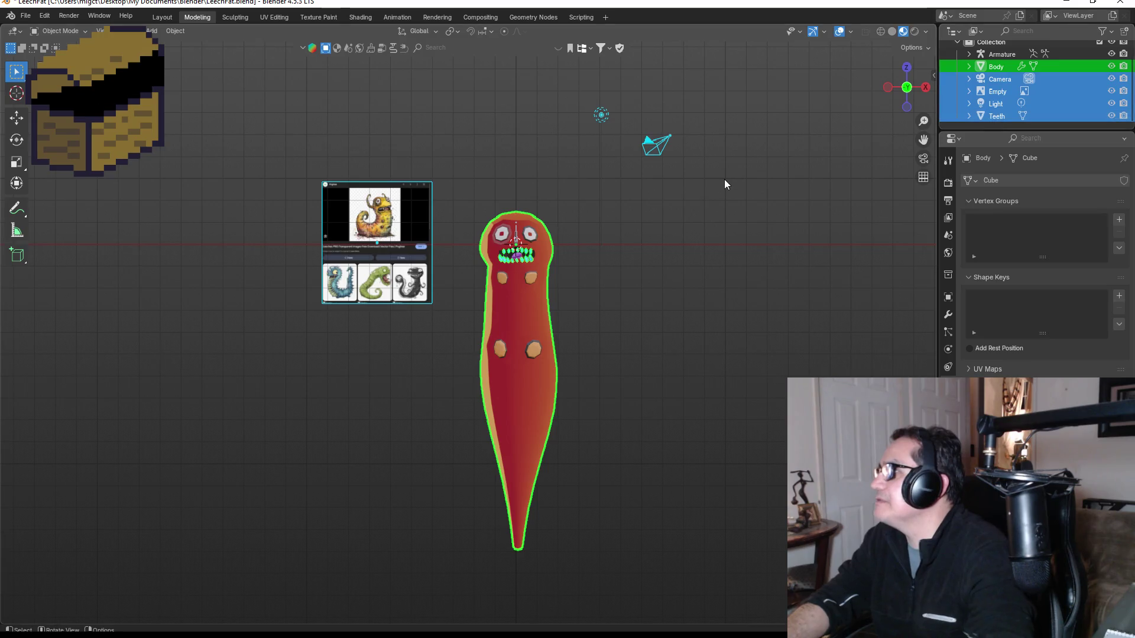
pyautogui.click(988, 65)
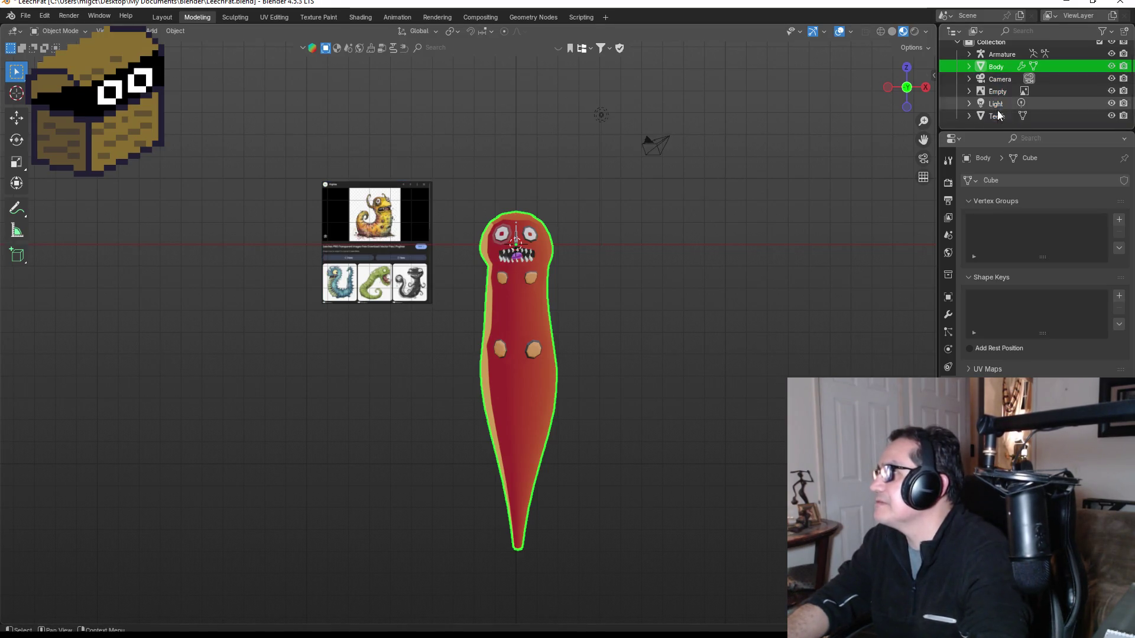
pyautogui.keyDown('ctrl'); pyautogui.click(996, 119); pyautogui.keyUp('ctrl')
pyautogui.hotkey('ctrl', 'j')
pyautogui.scroll(4, 499, 162)
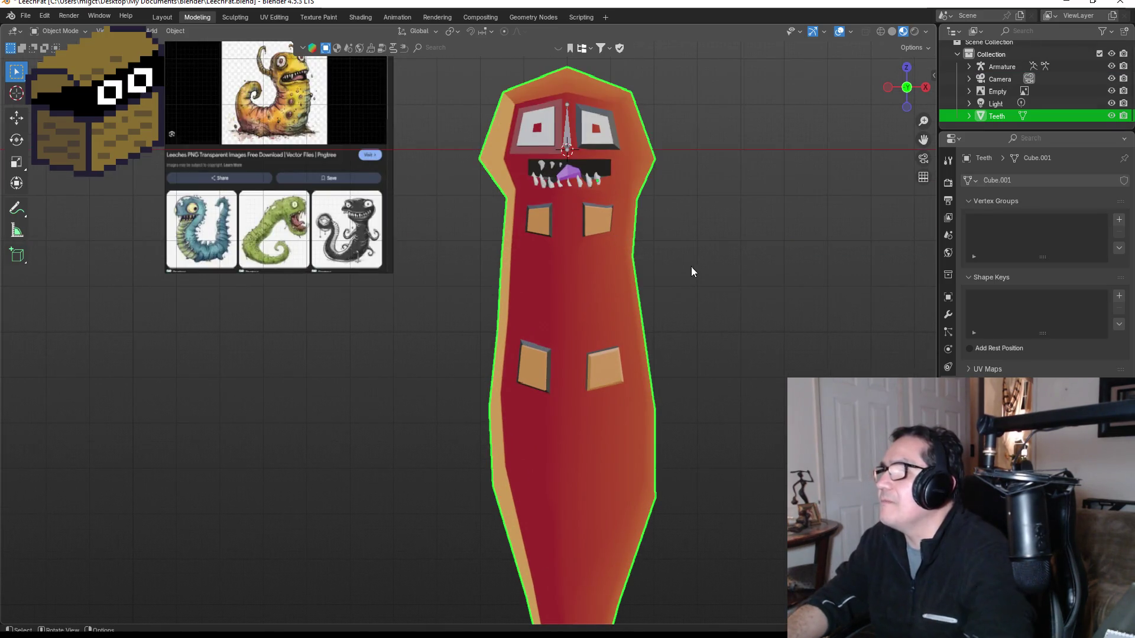
pyautogui.hotkey('ctrl', 'z')
pyautogui.hotkey('ctrl', 'z')
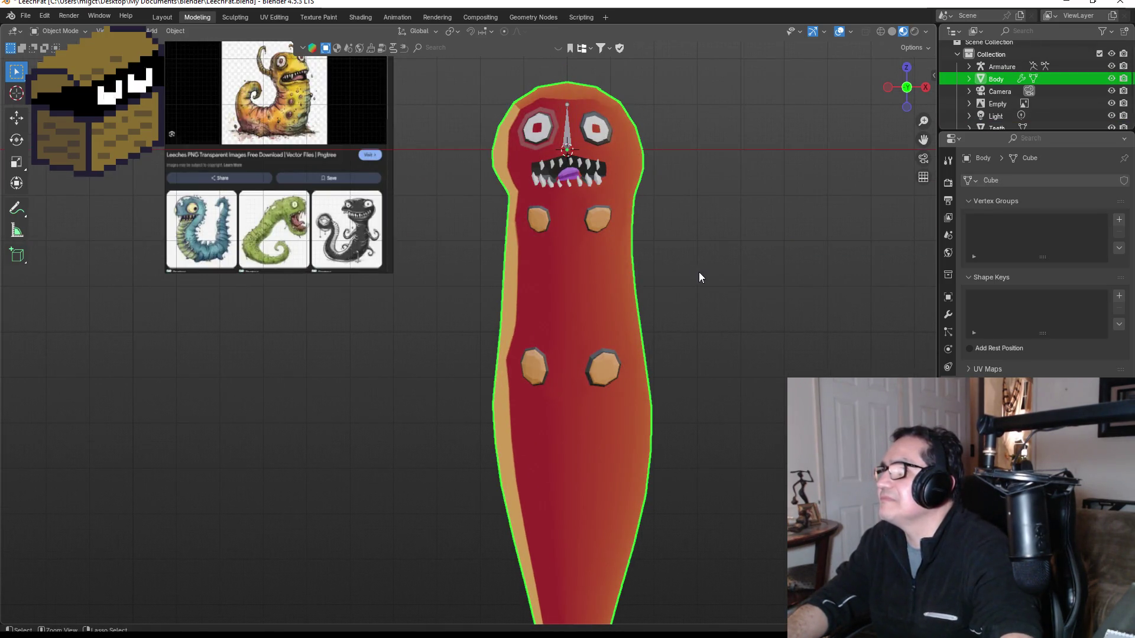
pyautogui.scroll(-1, 1023, 103)
pyautogui.scroll(1, 1019, 109)
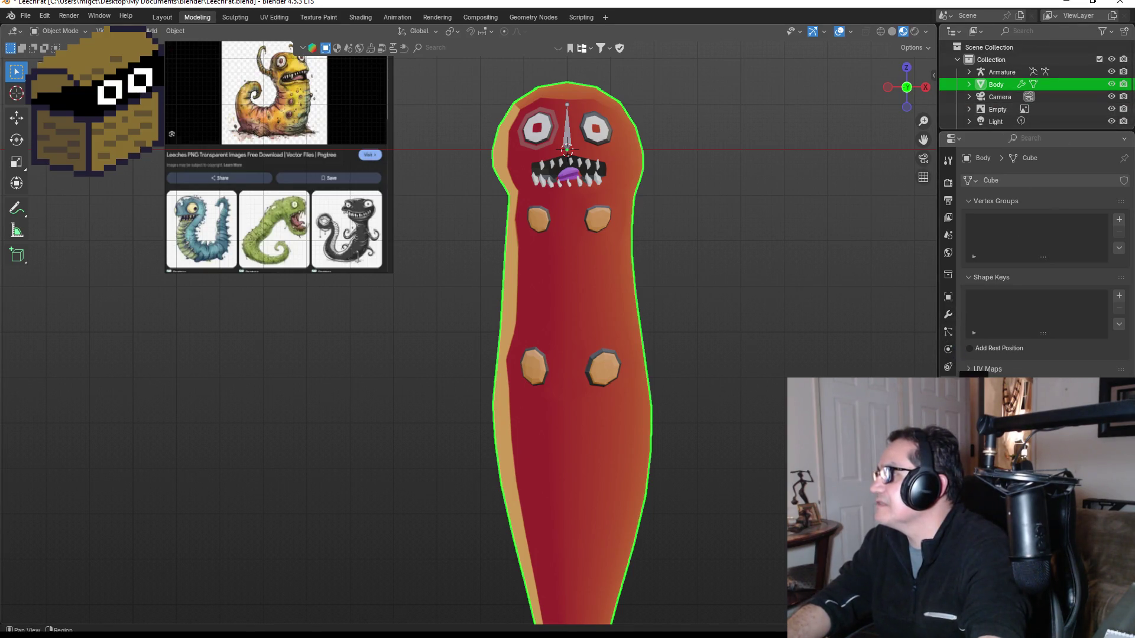
# Apply the body's Subdivision modifier from the wrench tab, then deselect the body.
pyautogui.click(948, 314)
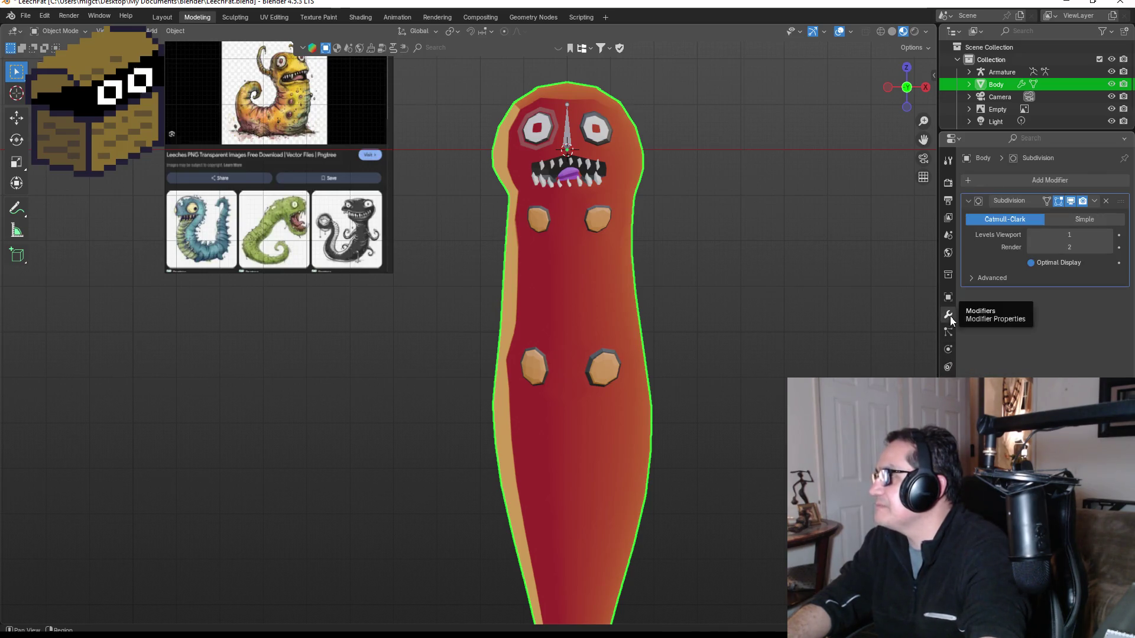
pyautogui.click(1094, 201)
pyautogui.click(1066, 213)
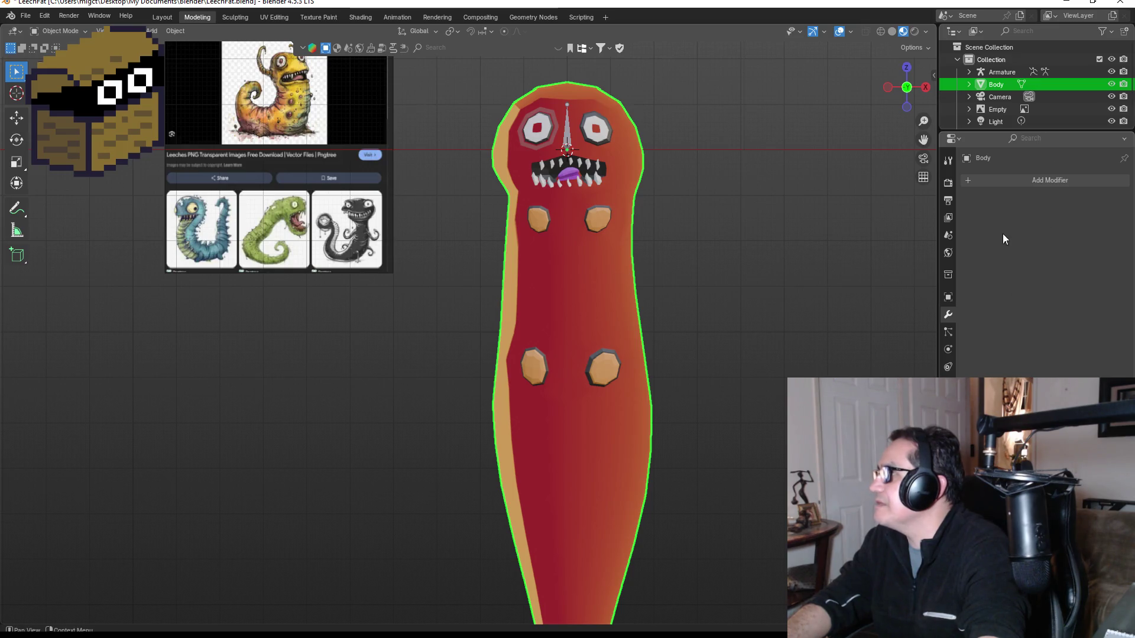
pyautogui.scroll(-1, 989, 121)
pyautogui.click(998, 126)
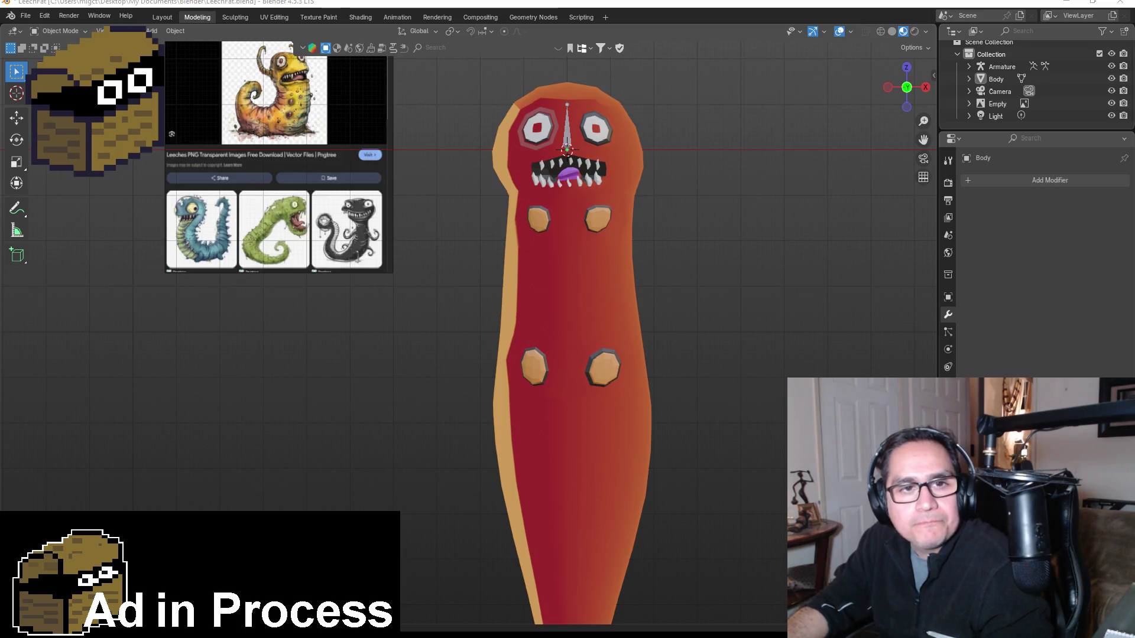
pyautogui.scroll(-3, 612, 347)
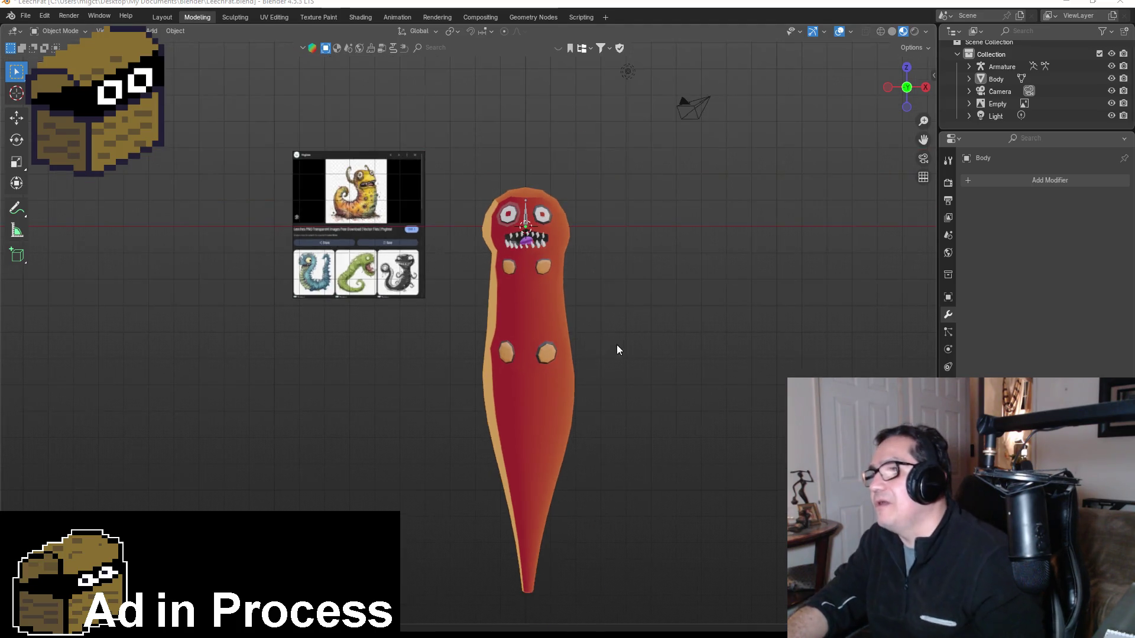
# Move the Body straight up along Z, recheck in front view, and select the armature bone.
pyautogui.click(551, 299)
pyautogui.press('g')
pyautogui.press('z')
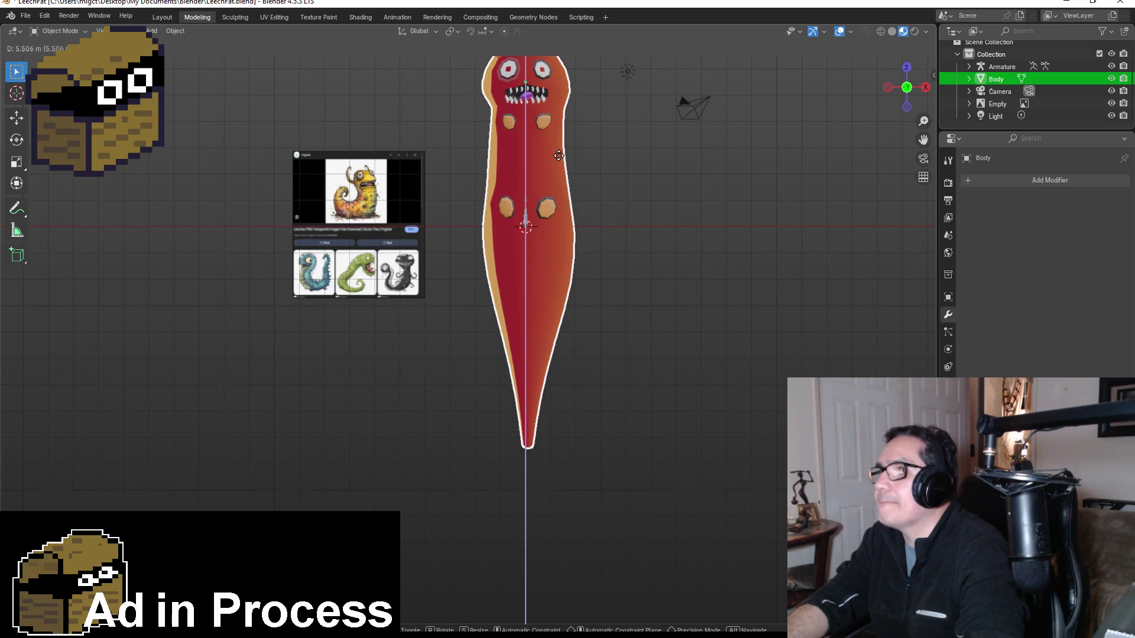
pyautogui.click(558, 155)
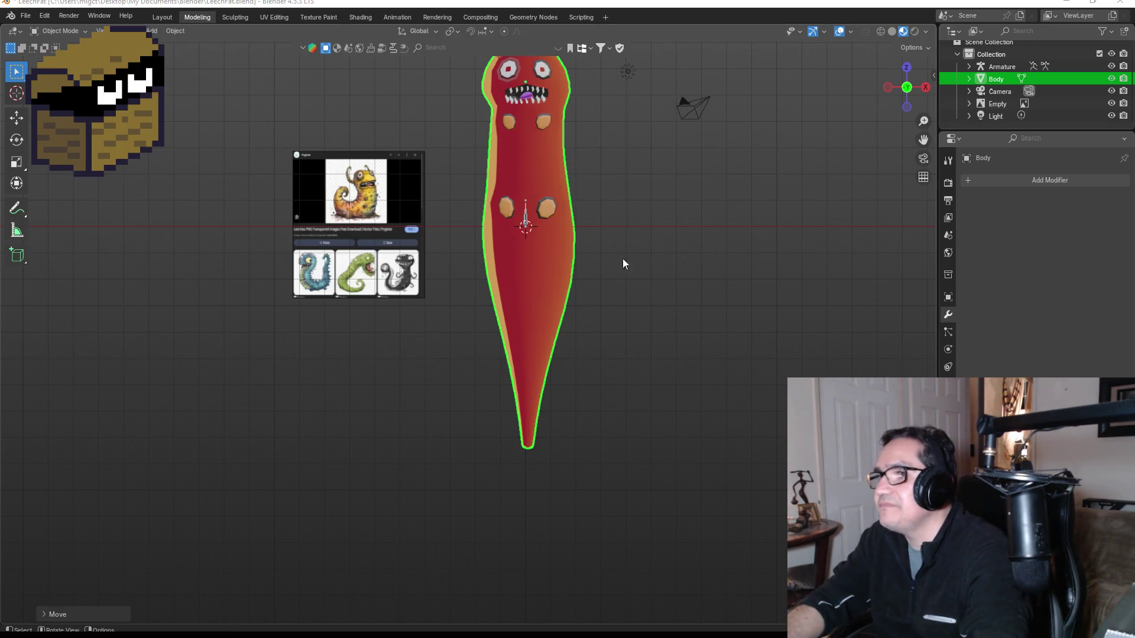
pyautogui.moveTo(706, 255)
pyautogui.mouseDown()
pyautogui.moveTo(691, 234)
pyautogui.moveTo(565, 289)
pyautogui.mouseUp()
pyautogui.press('KP_1')
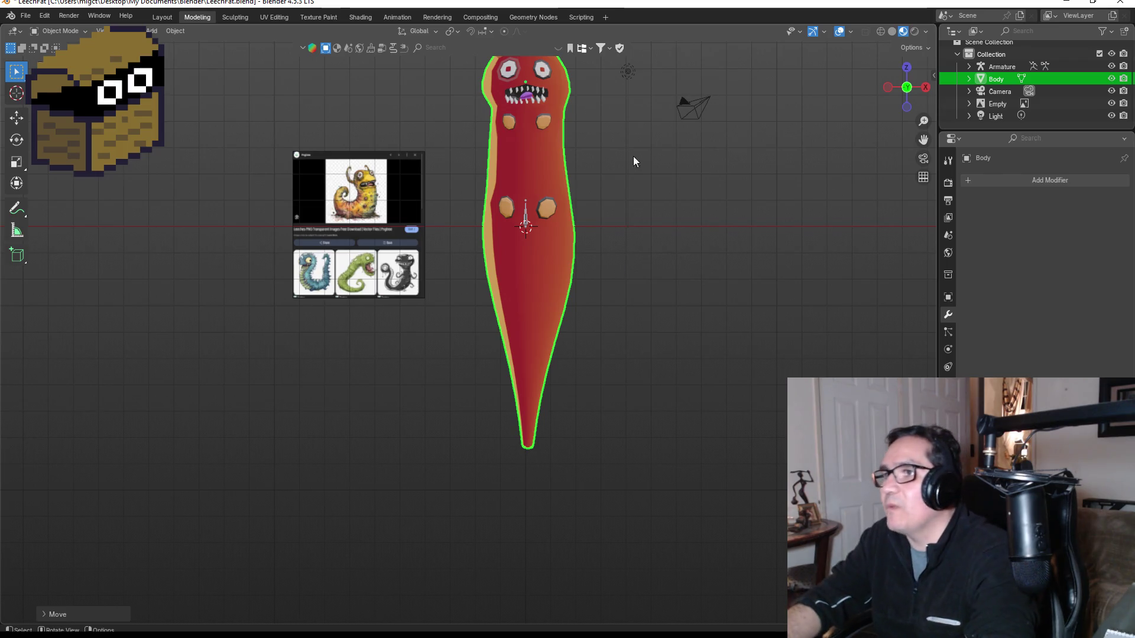
pyautogui.click(527, 216)
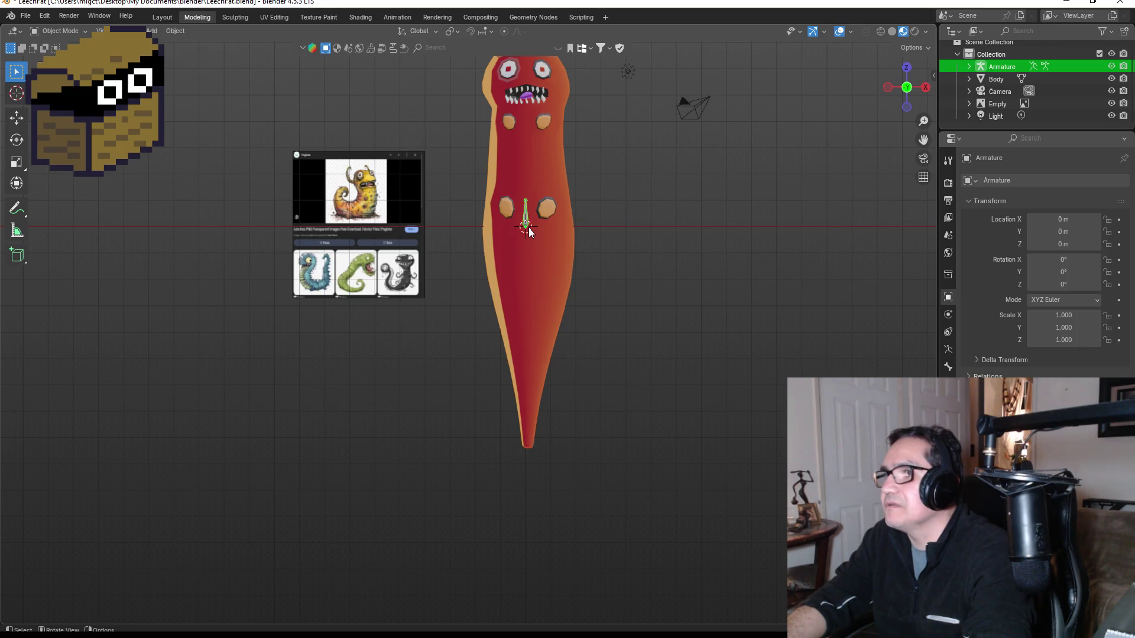
# Lower the armature bone along Z toward the tail and shift the body along X.
pyautogui.press('g')
pyautogui.press('z')
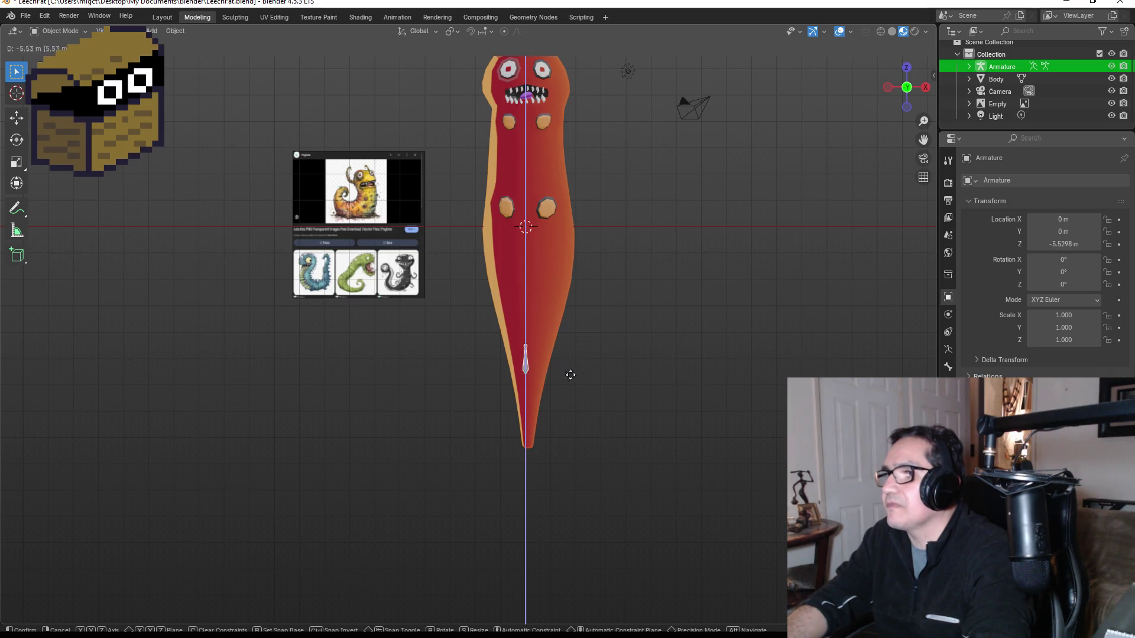
pyautogui.click(568, 423)
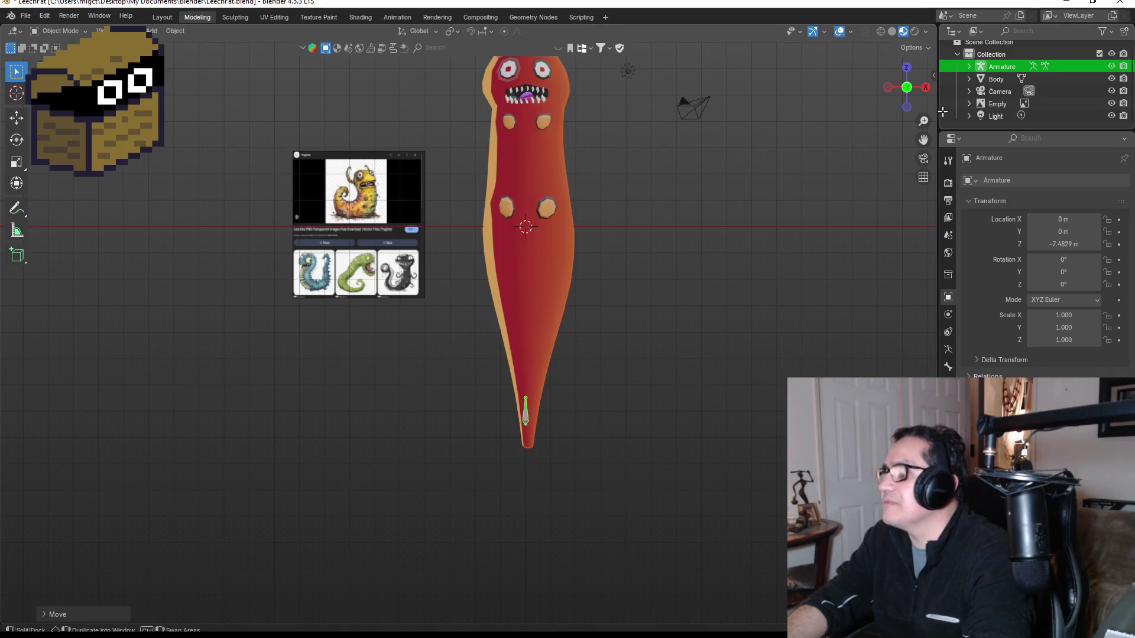
pyautogui.click(529, 286)
pyautogui.press('g')
pyautogui.press('z')
pyautogui.press('x')
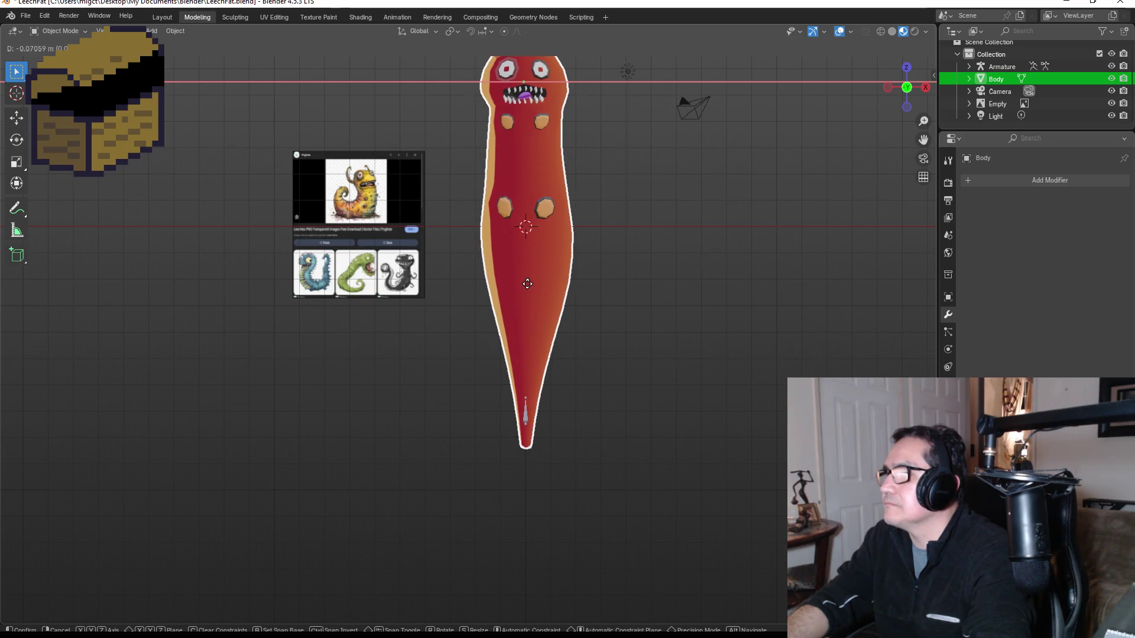
pyautogui.click(527, 283)
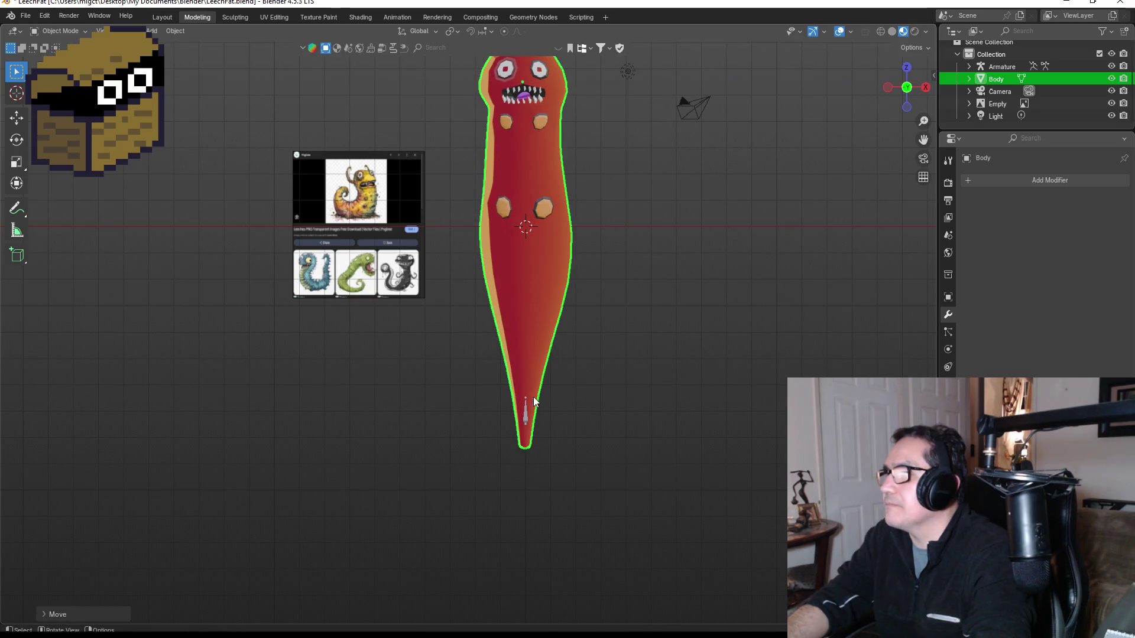
# Scale the armature to 3.845 and enter its Edit Mode.
pyautogui.click(524, 414)
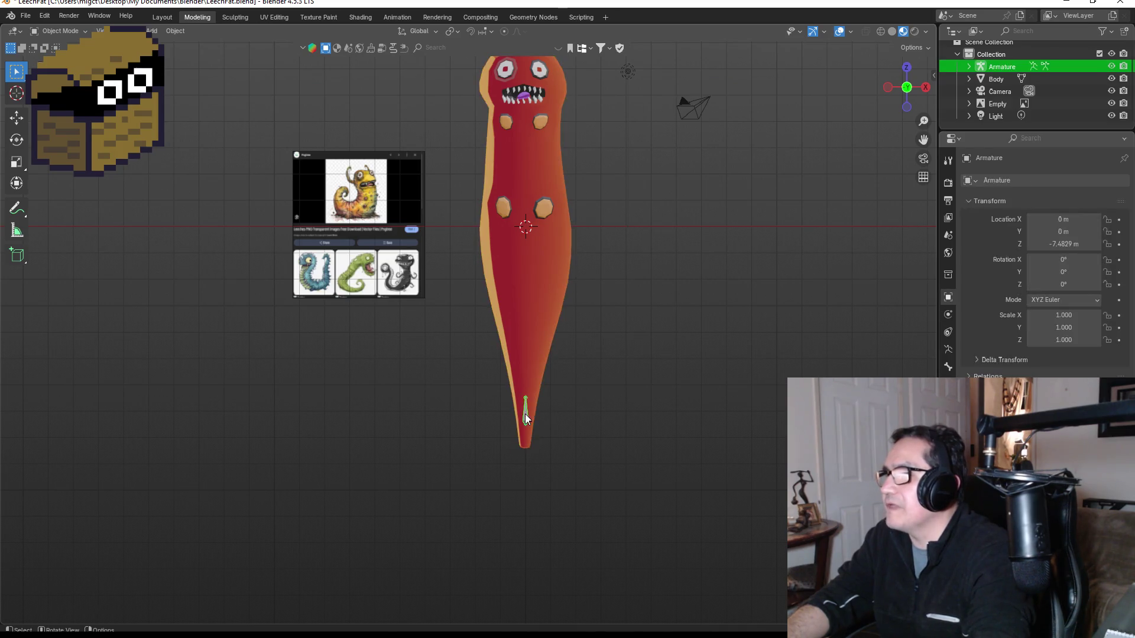
pyautogui.press('s')
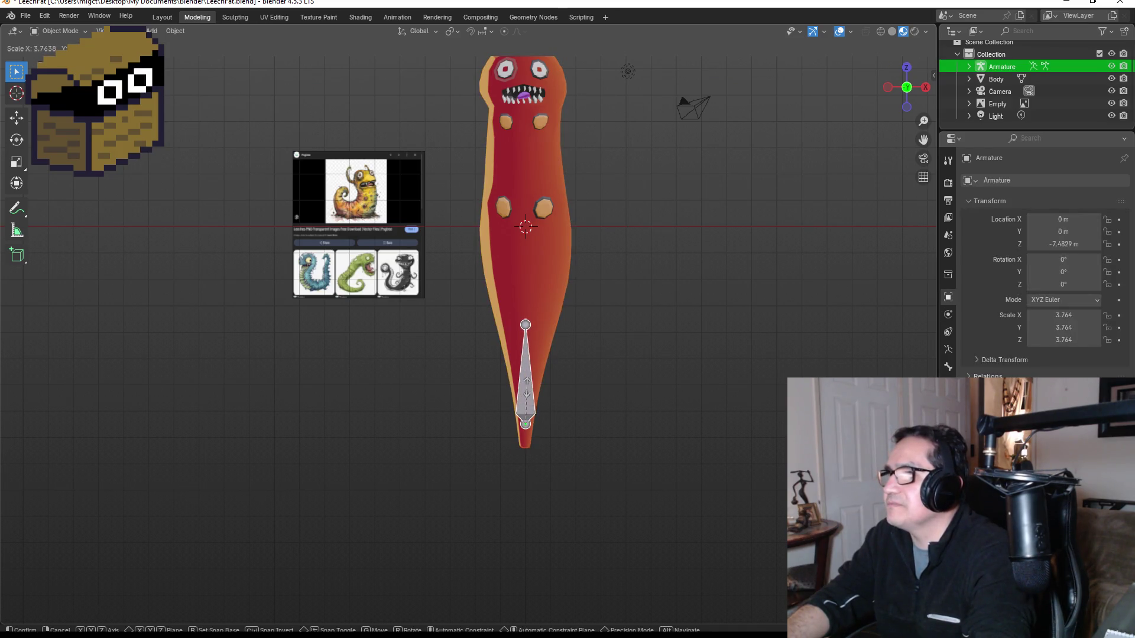
pyautogui.click(529, 387)
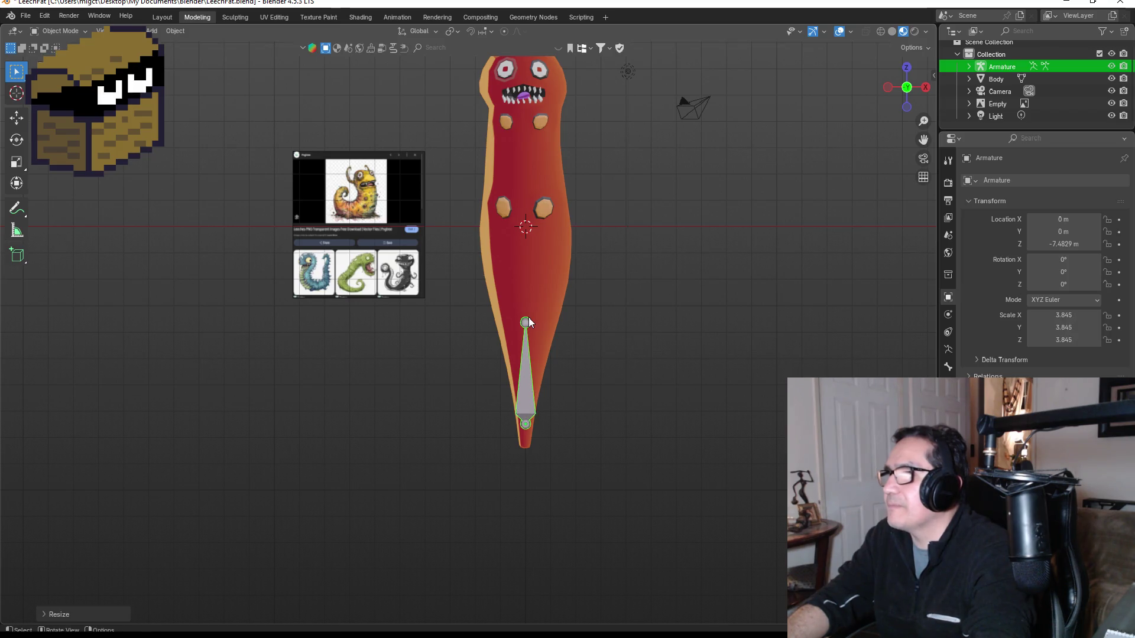
pyautogui.press('Tab')
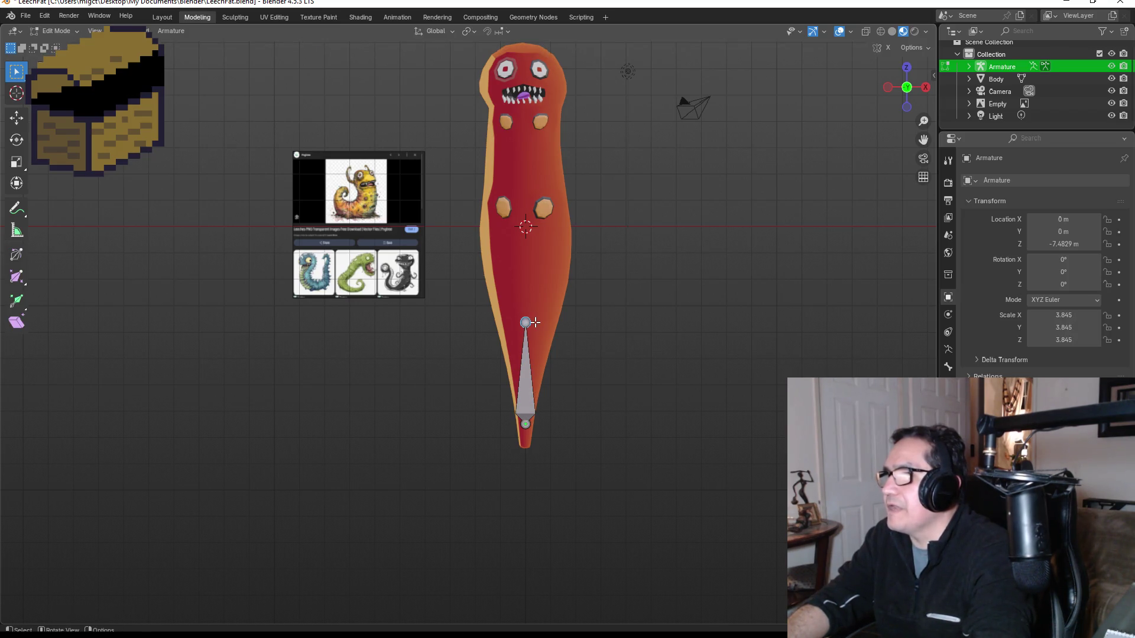
# Extend a vertical bone chain from the tip up to the head, then return to Object Mode.
pyautogui.press('e')
pyautogui.press('z')
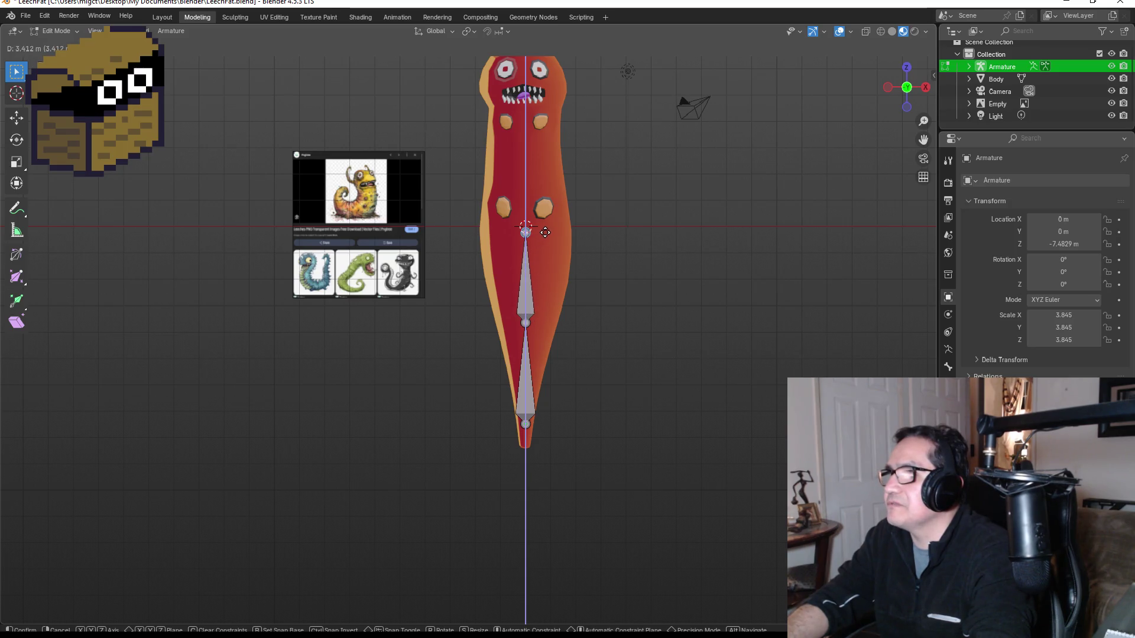
pyautogui.click(538, 227)
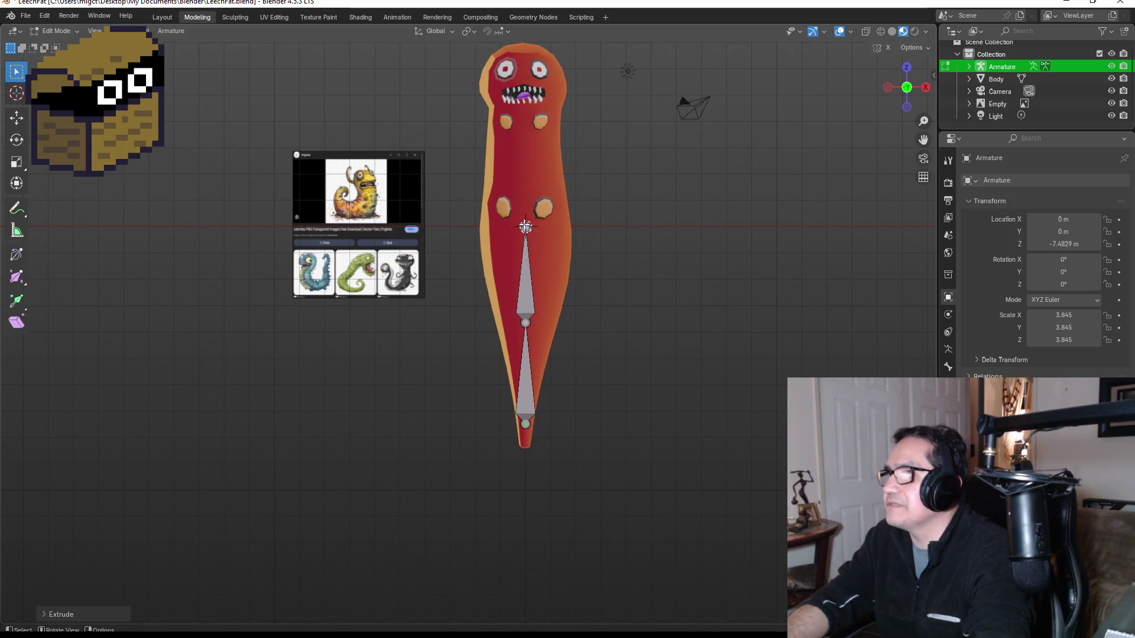
pyautogui.press('e')
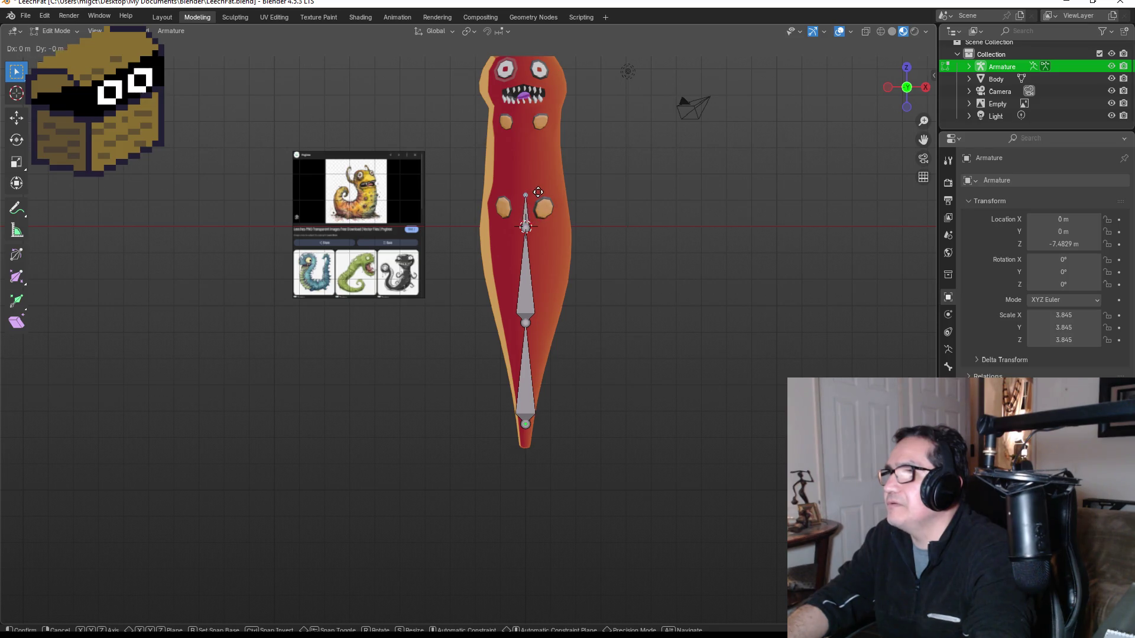
pyautogui.press('z')
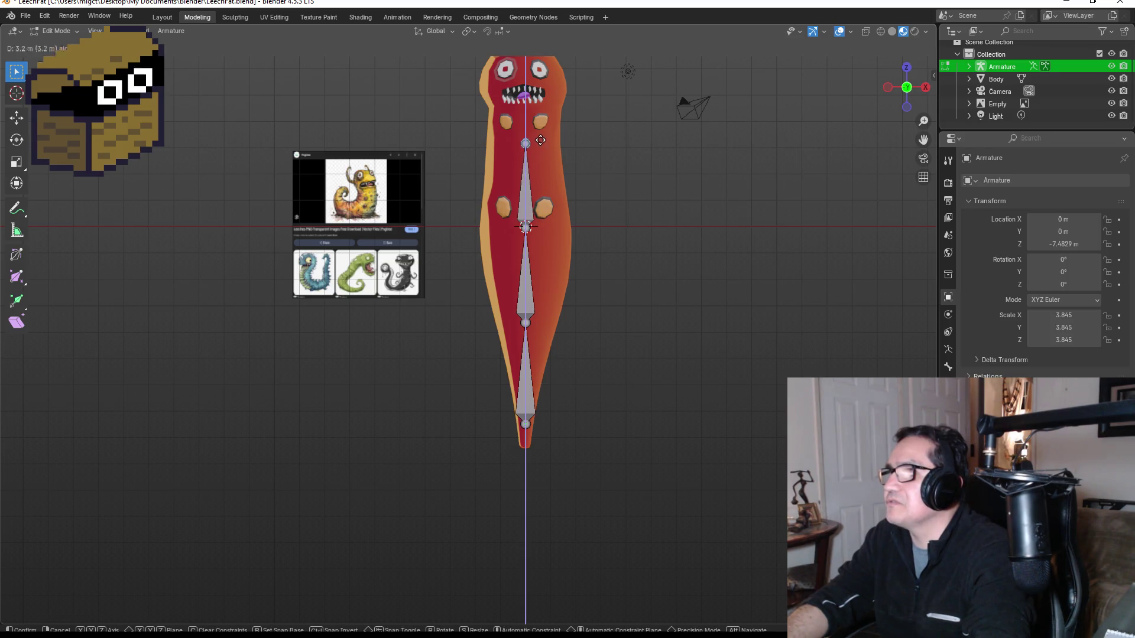
pyautogui.click(545, 149)
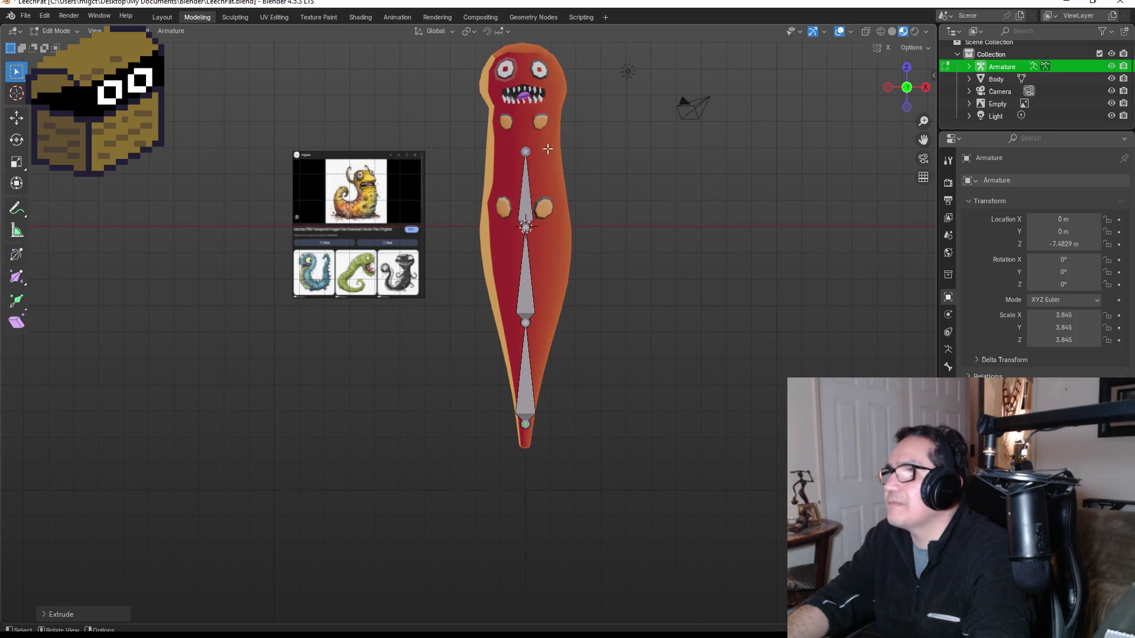
pyautogui.scroll(-3, 544, 163)
pyautogui.press('g')
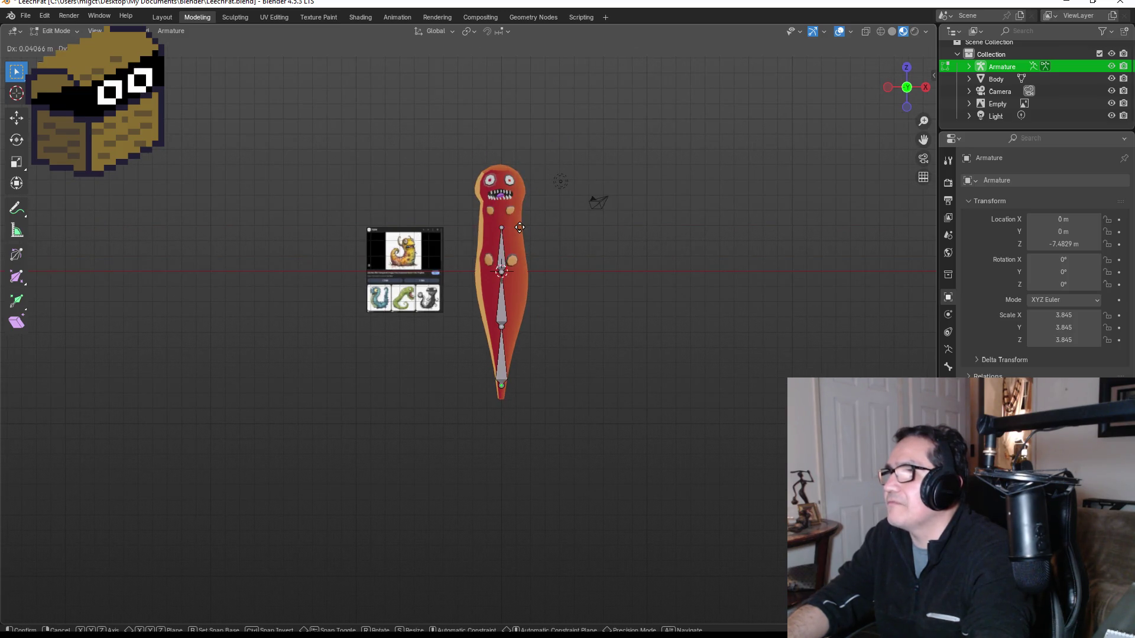
pyautogui.press('z')
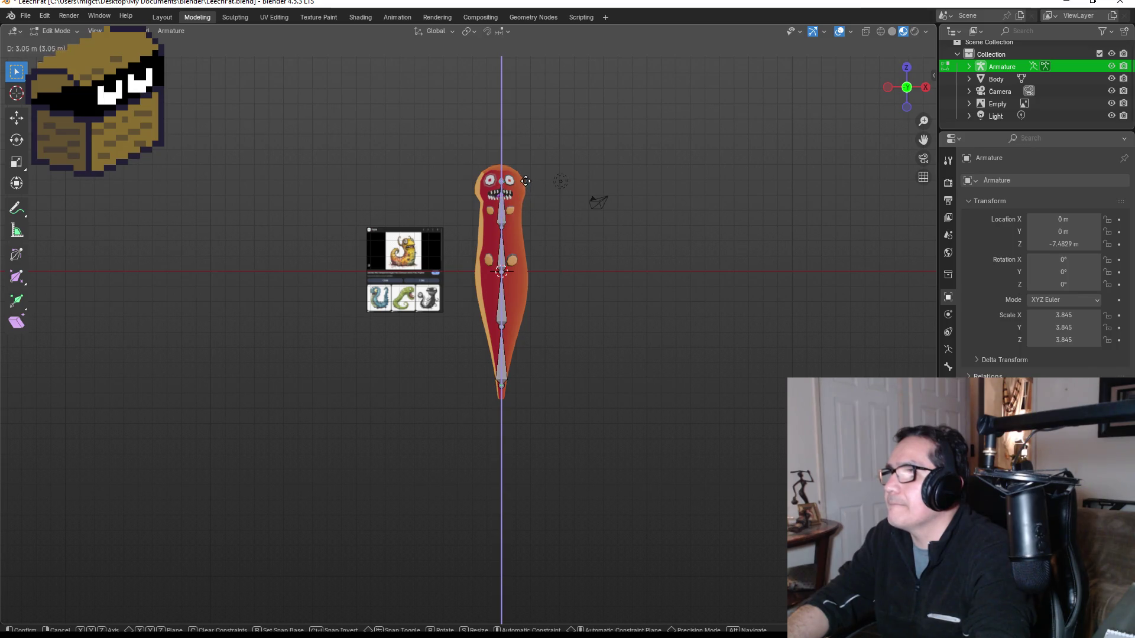
pyautogui.click(529, 171)
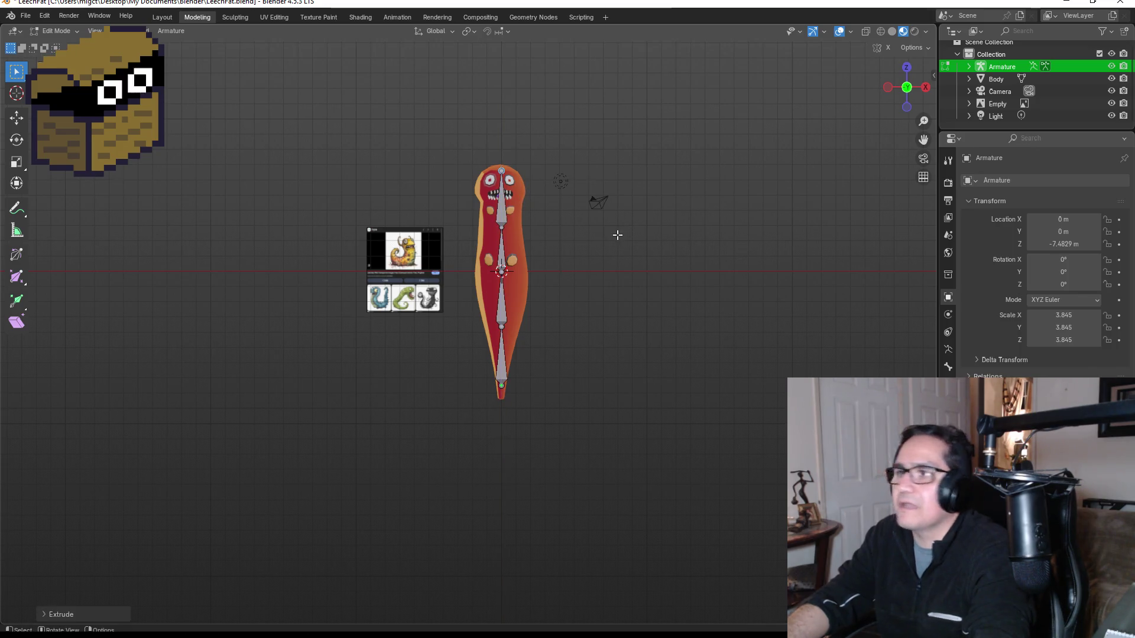
pyautogui.press('Tab')
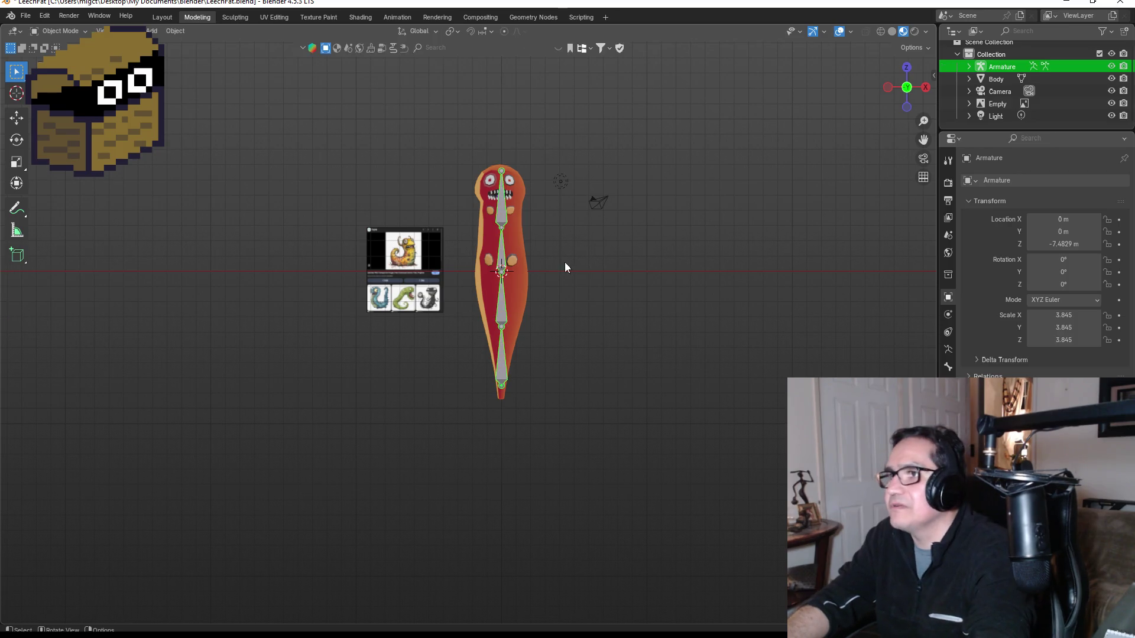
pyautogui.scroll(3, 568, 260)
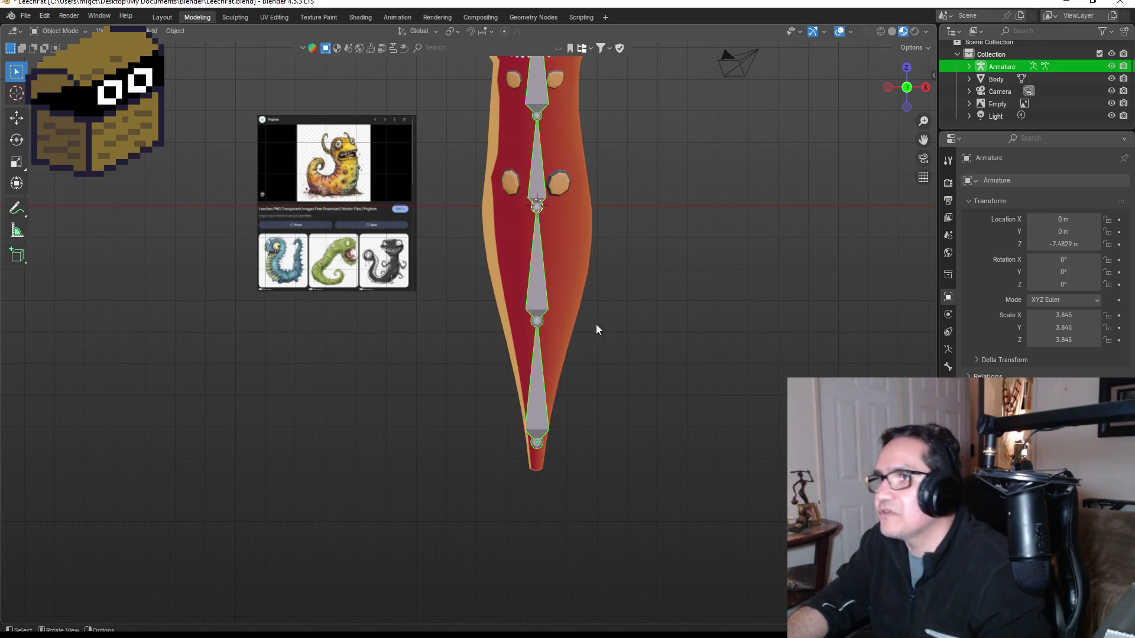
pyautogui.moveTo(704, 181)
pyautogui.mouseDown()
pyautogui.moveTo(640, 194)
pyautogui.moveTo(523, 284)
pyautogui.moveTo(540, 278)
pyautogui.mouseUp()
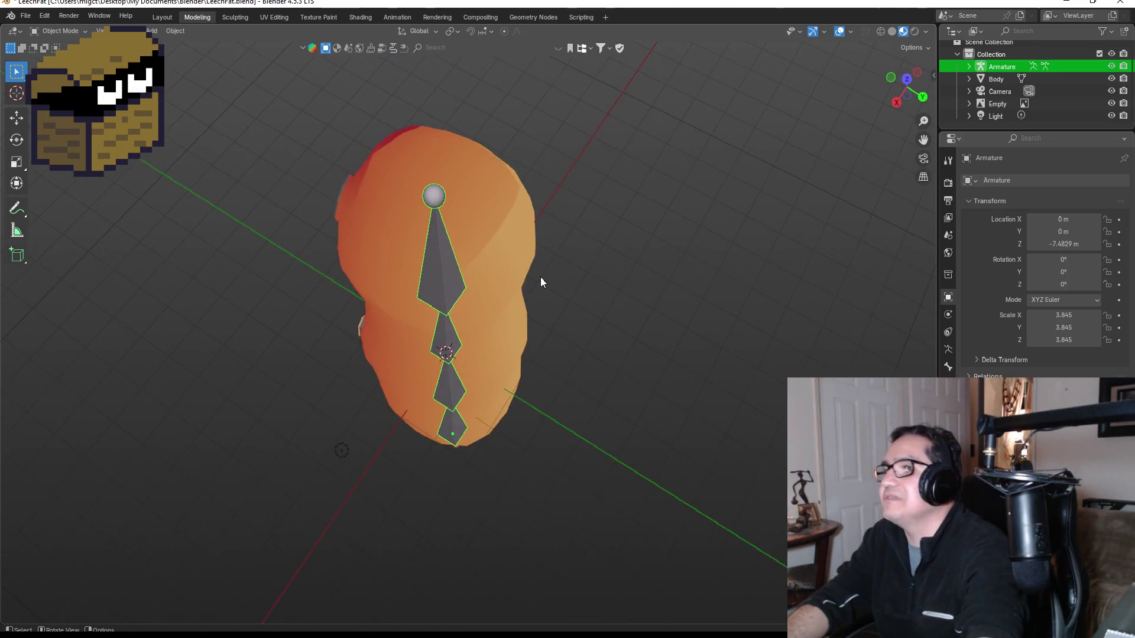
pyautogui.press('KP_1')
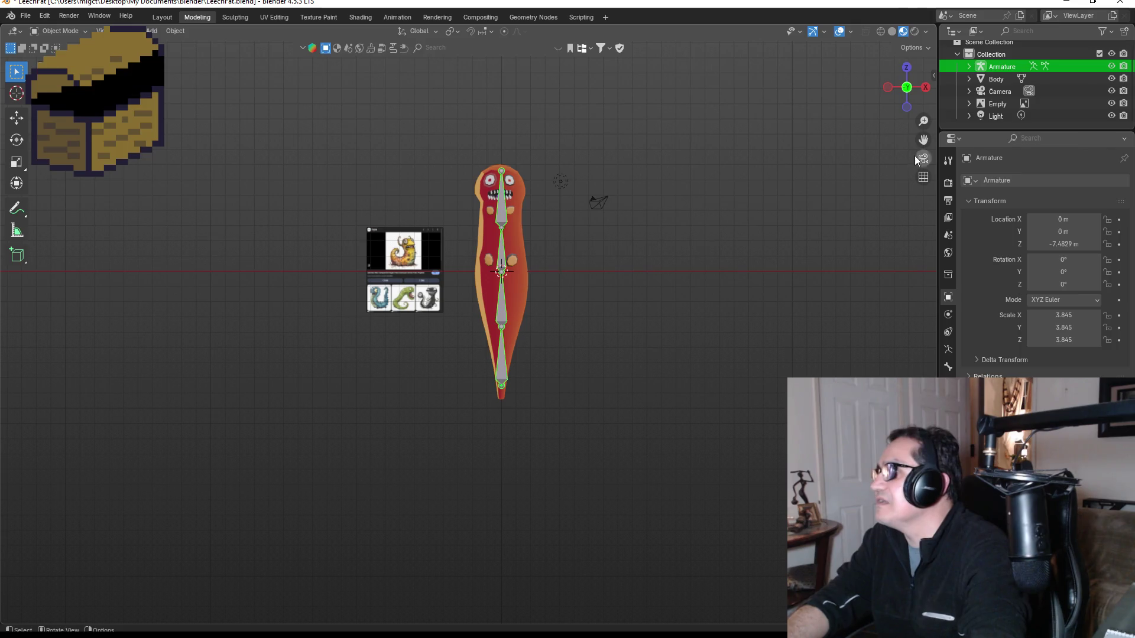
pyautogui.click(551, 207)
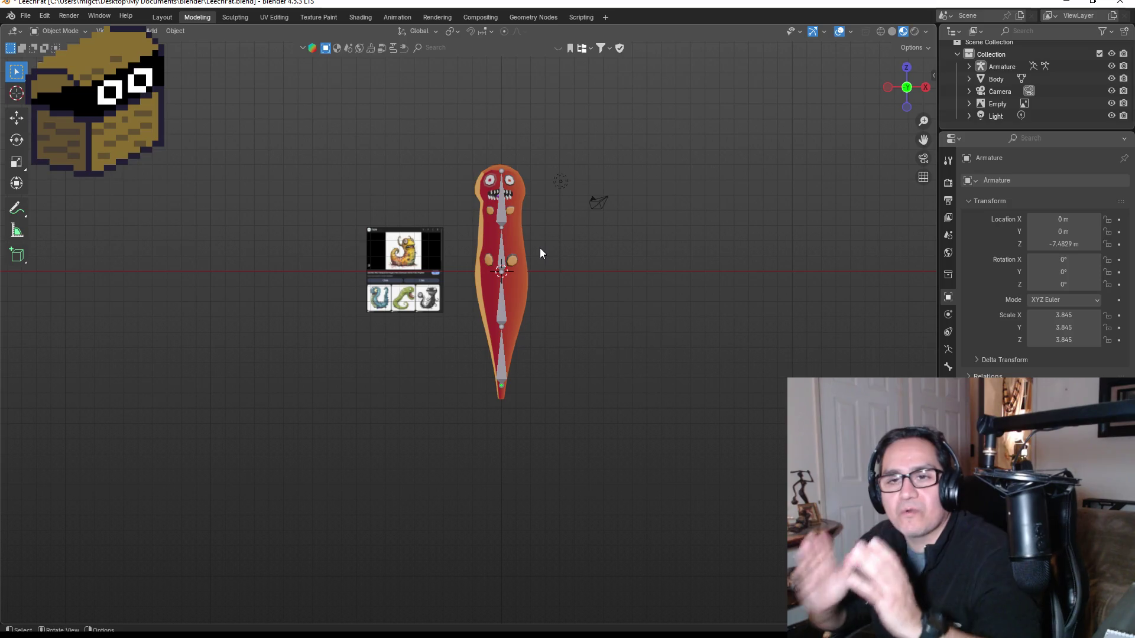
pyautogui.click(1011, 67)
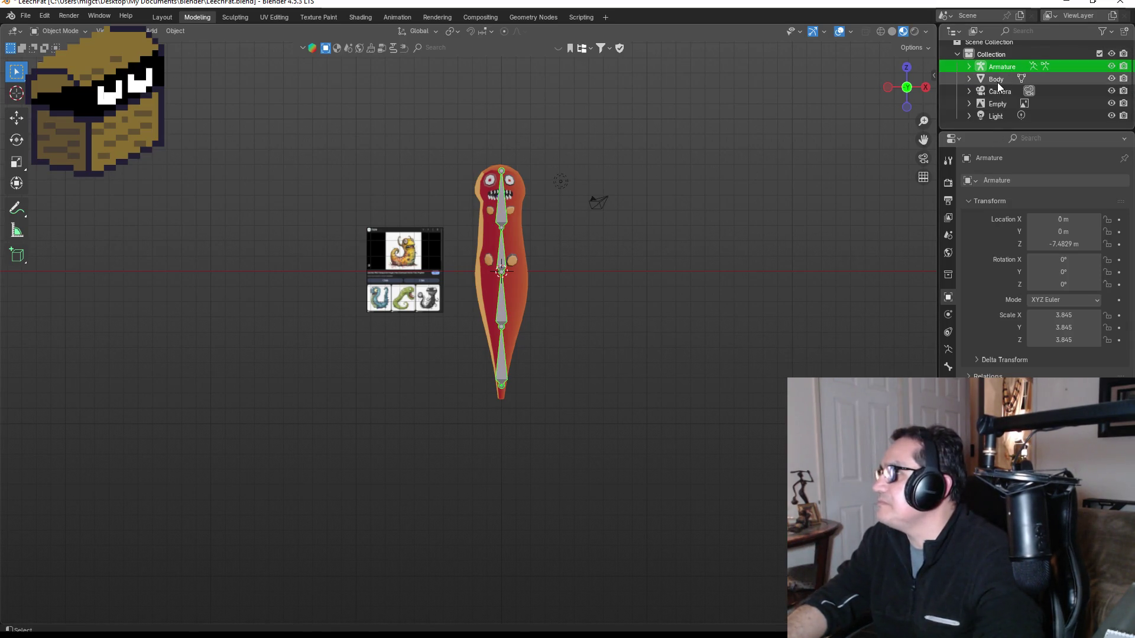
# Parent the Body to the Armature With Automatic Weights and switch to Pose Mode.
pyautogui.keyDown('ctrl'); pyautogui.click(998, 81); pyautogui.keyUp('ctrl')
pyautogui.hotkey('ctrl', 'p')
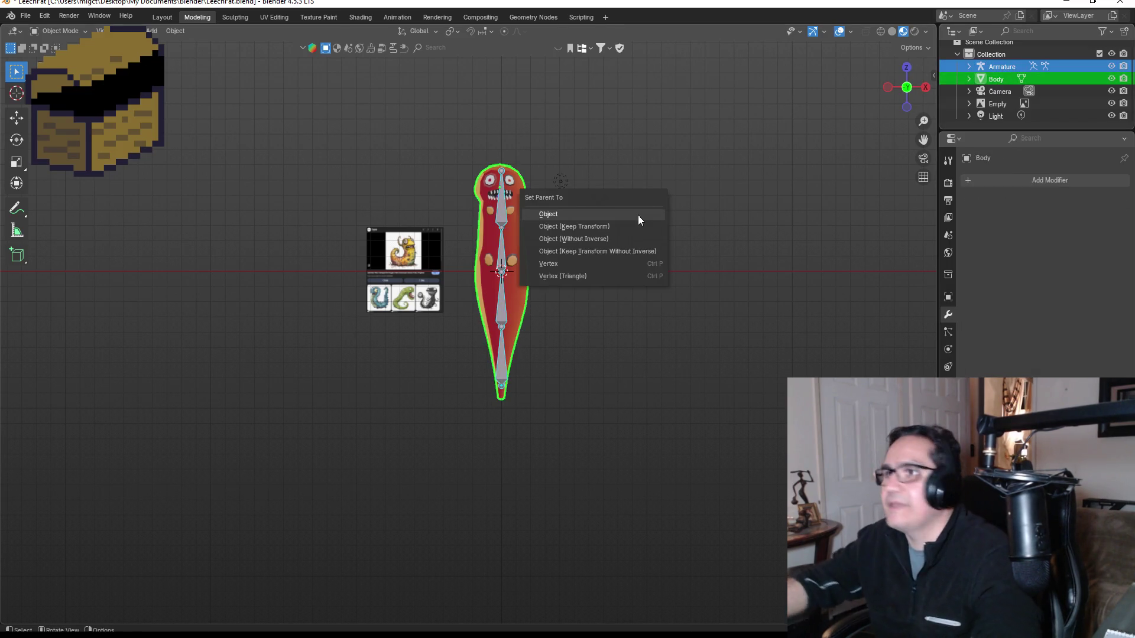
pyautogui.keyDown('ctrl'); pyautogui.click(995, 66); pyautogui.keyUp('ctrl')
pyautogui.hotkey('ctrl', 'p')
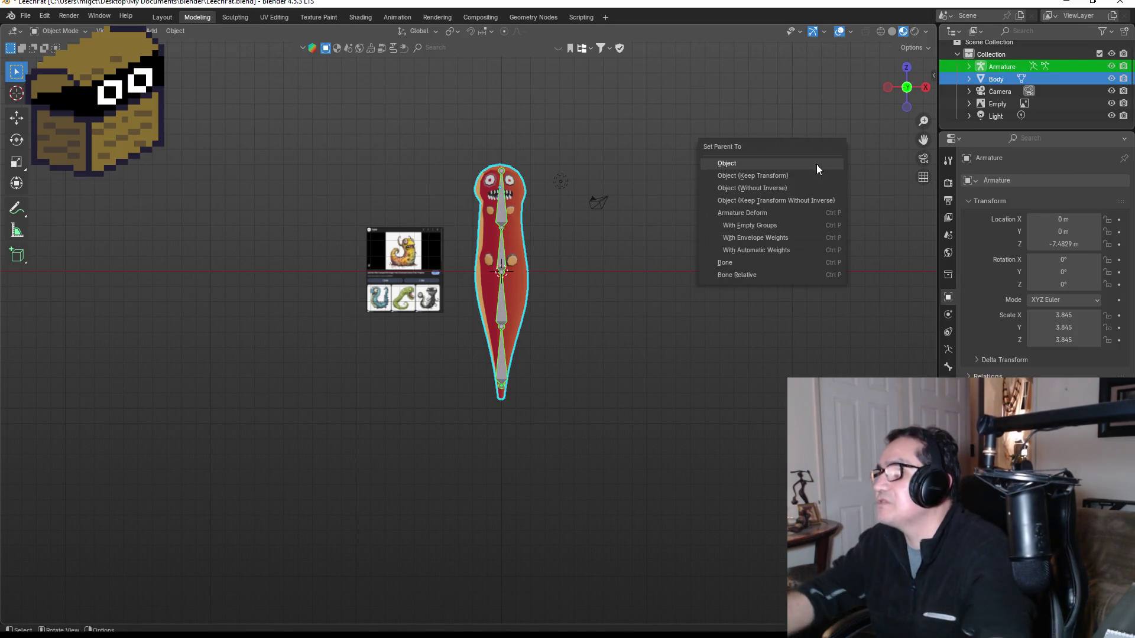
pyautogui.click(758, 249)
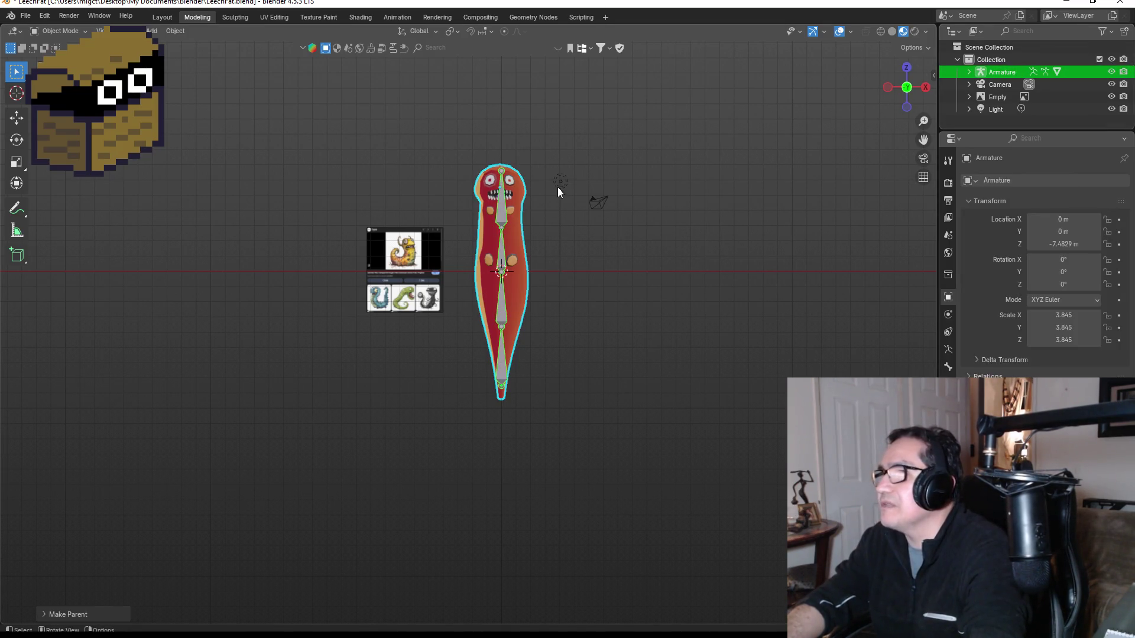
pyautogui.press('r')
pyautogui.press('Escape')
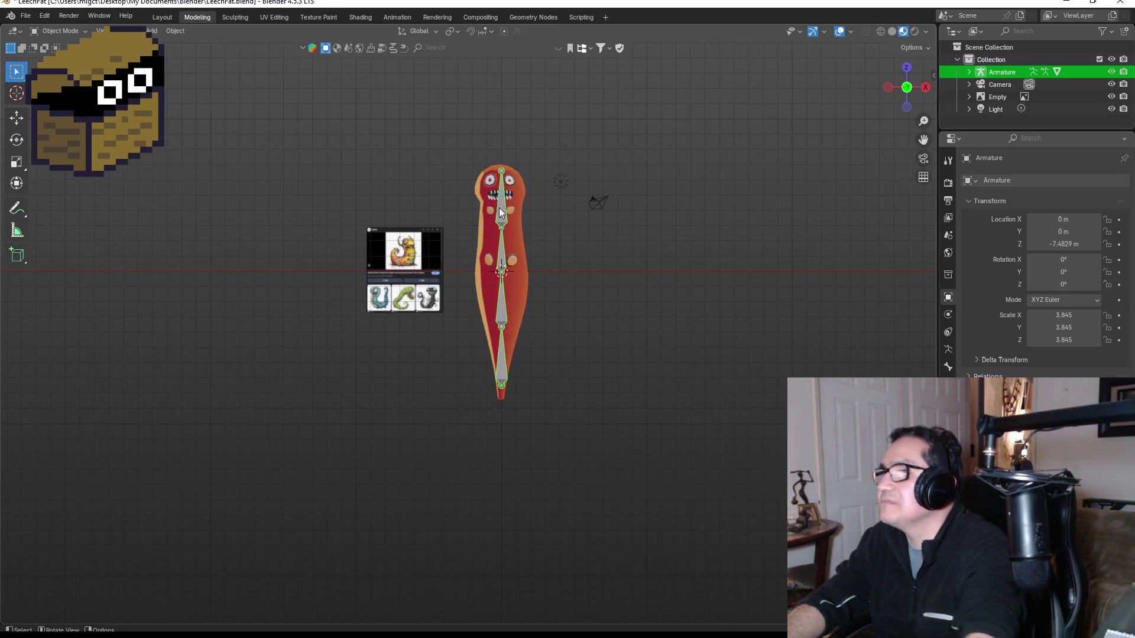
pyautogui.click(60, 31)
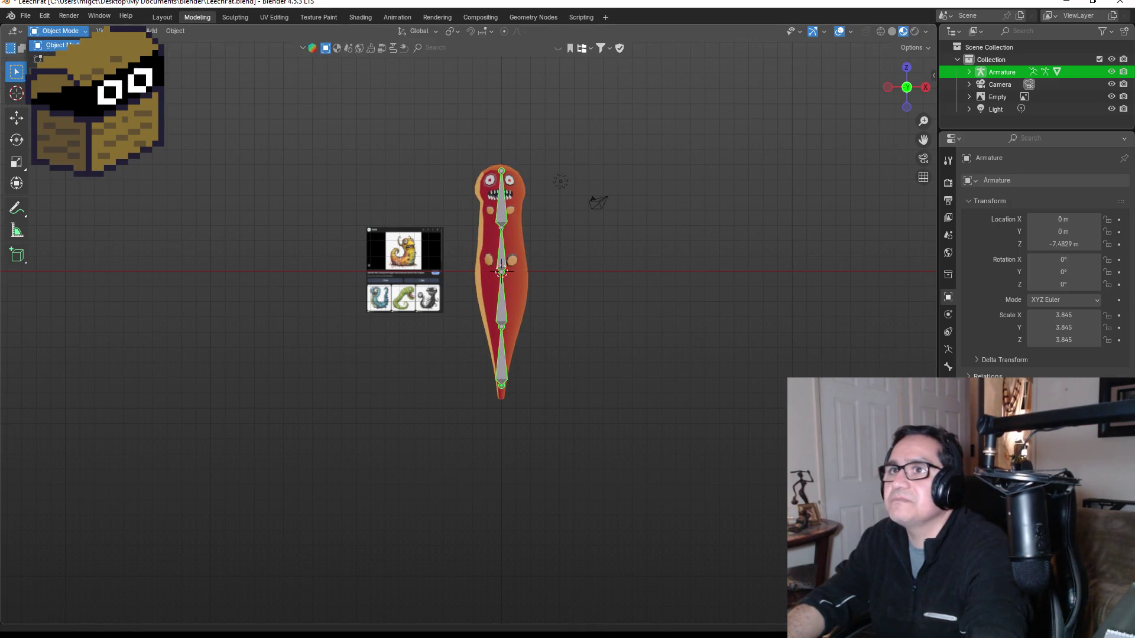
pyautogui.click(53, 69)
pyautogui.press('r')
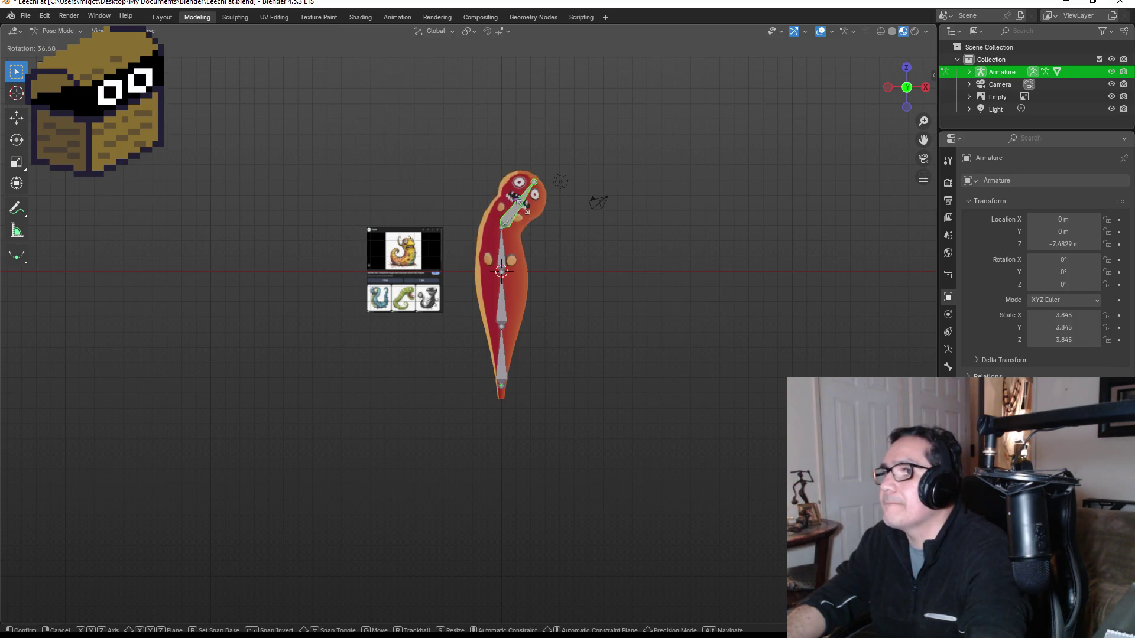
pyautogui.press('Escape')
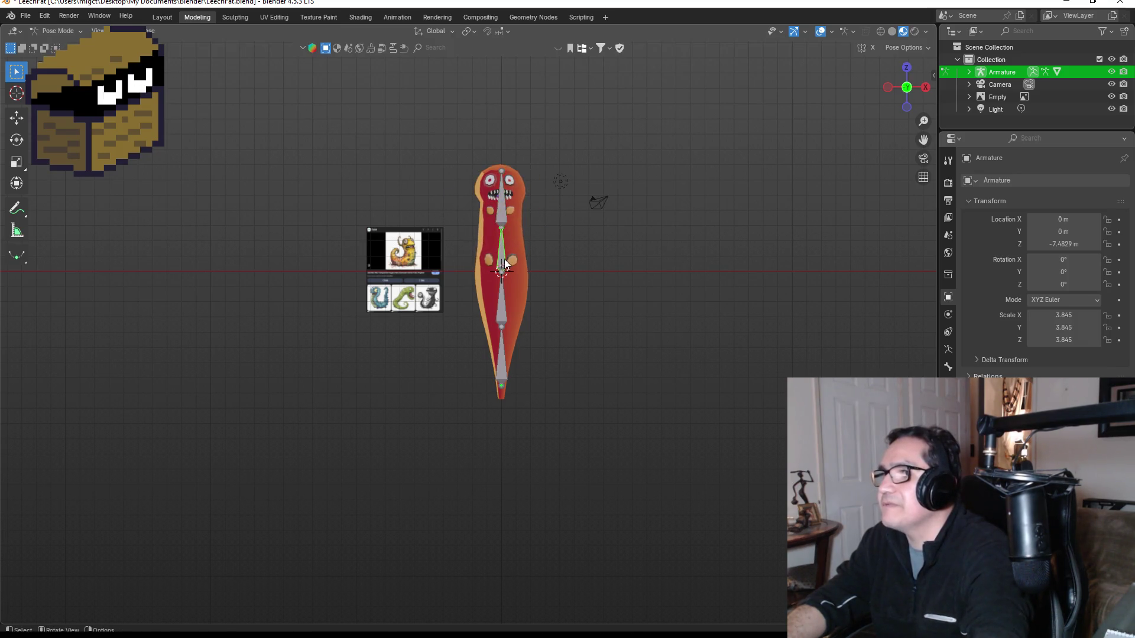
pyautogui.press('r')
pyautogui.press('Escape')
pyautogui.click(507, 311)
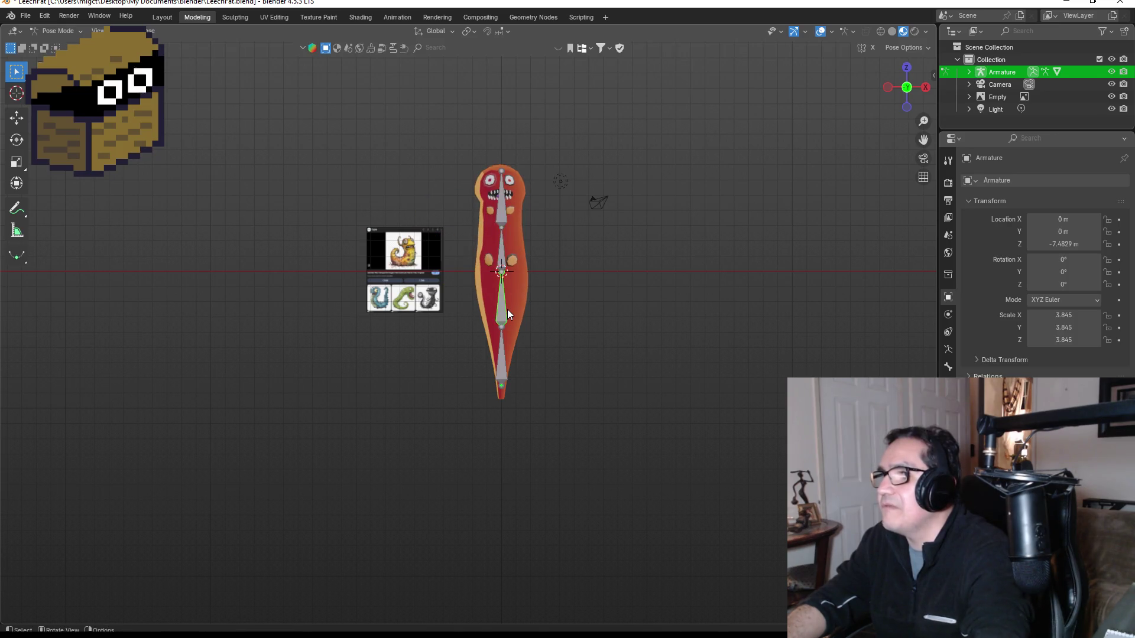
pyautogui.press('r')
pyautogui.press('Escape')
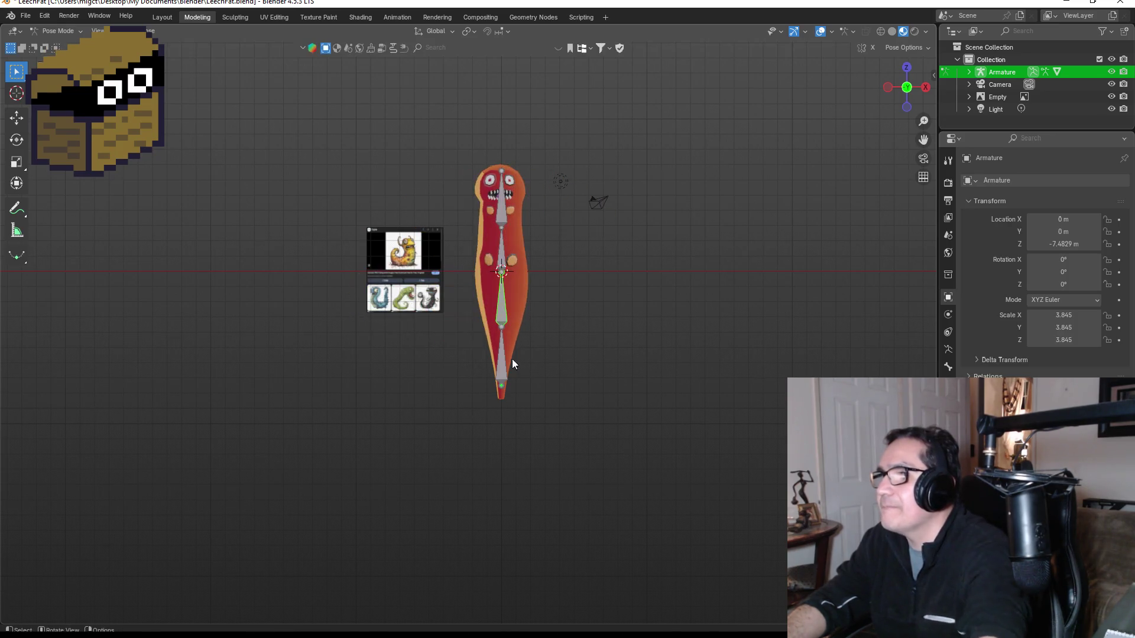
pyautogui.press('r')
pyautogui.press('Escape')
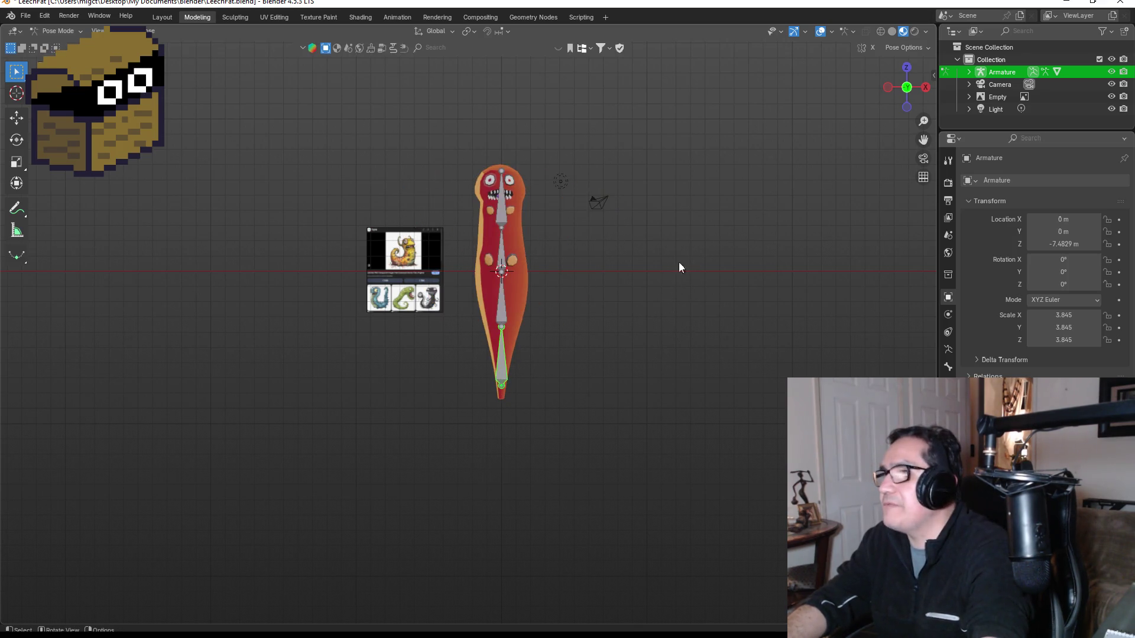
pyautogui.moveTo(906, 89); pyautogui.dragTo(902, 101)
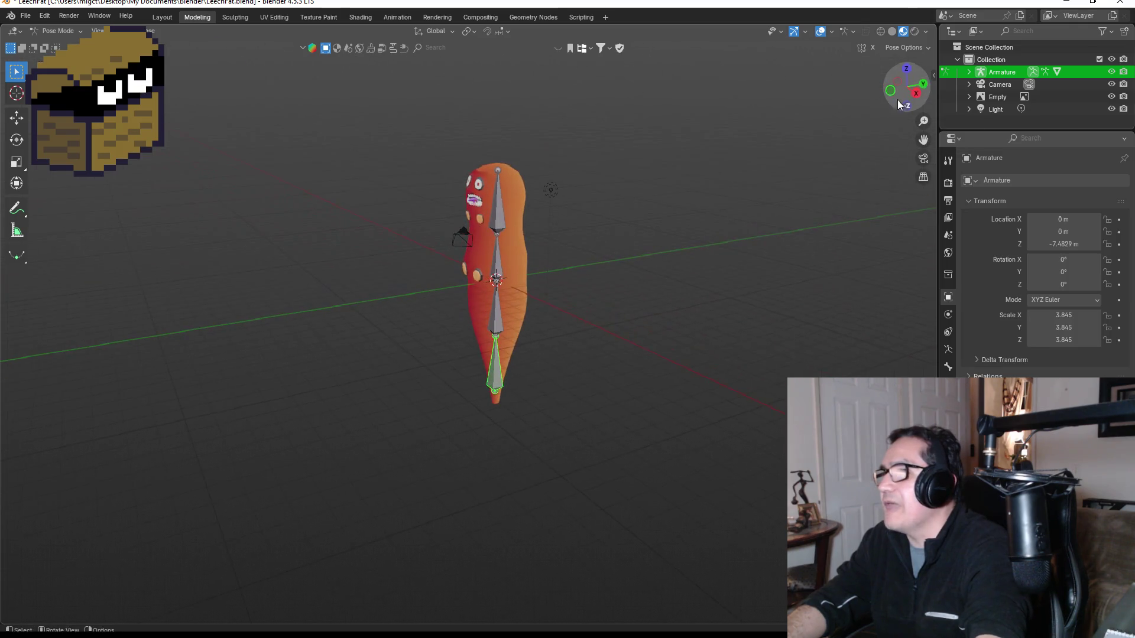
pyautogui.press('KP_3')
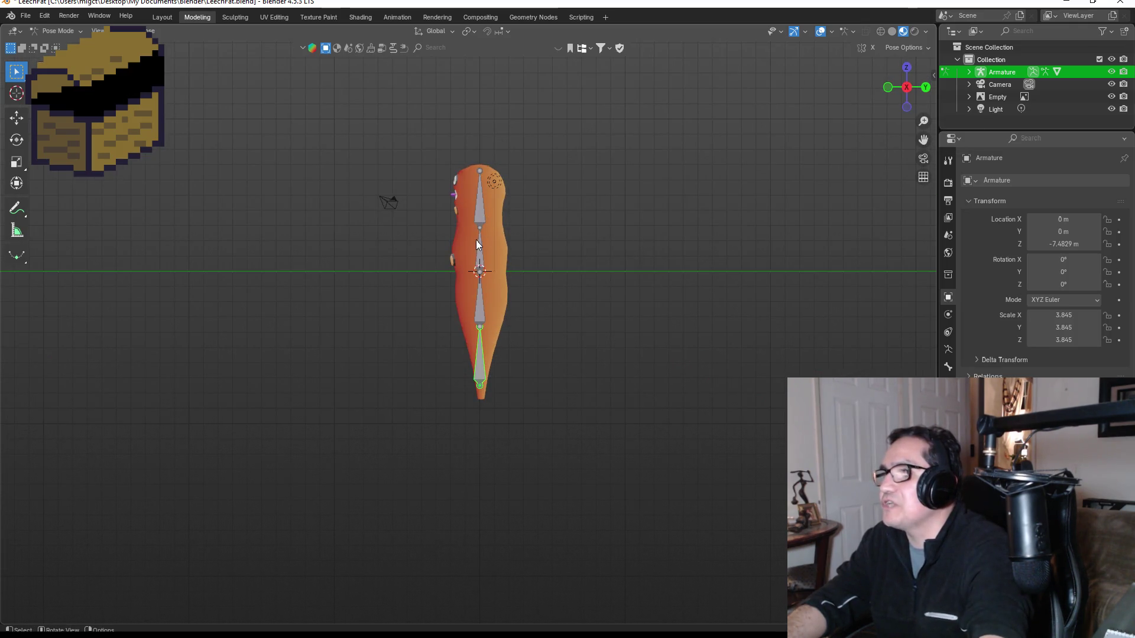
pyautogui.click(478, 244)
pyautogui.press('r')
pyautogui.click(513, 283)
pyautogui.click(483, 324)
pyautogui.press('r')
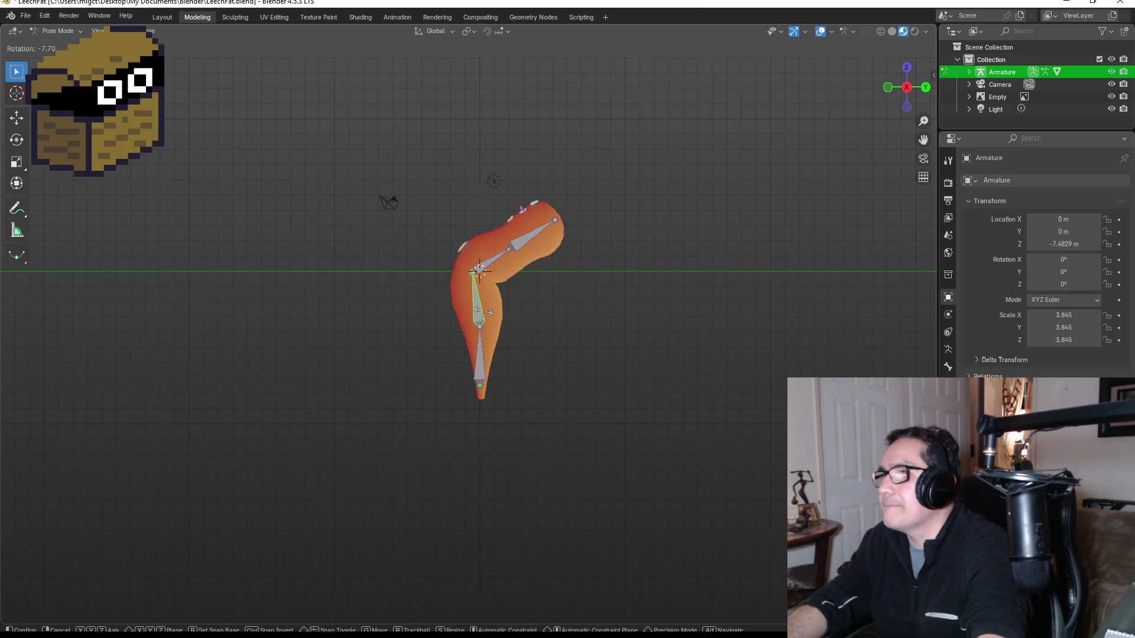
pyautogui.click(489, 313)
pyautogui.click(487, 359)
pyautogui.press('r')
pyautogui.press('Escape')
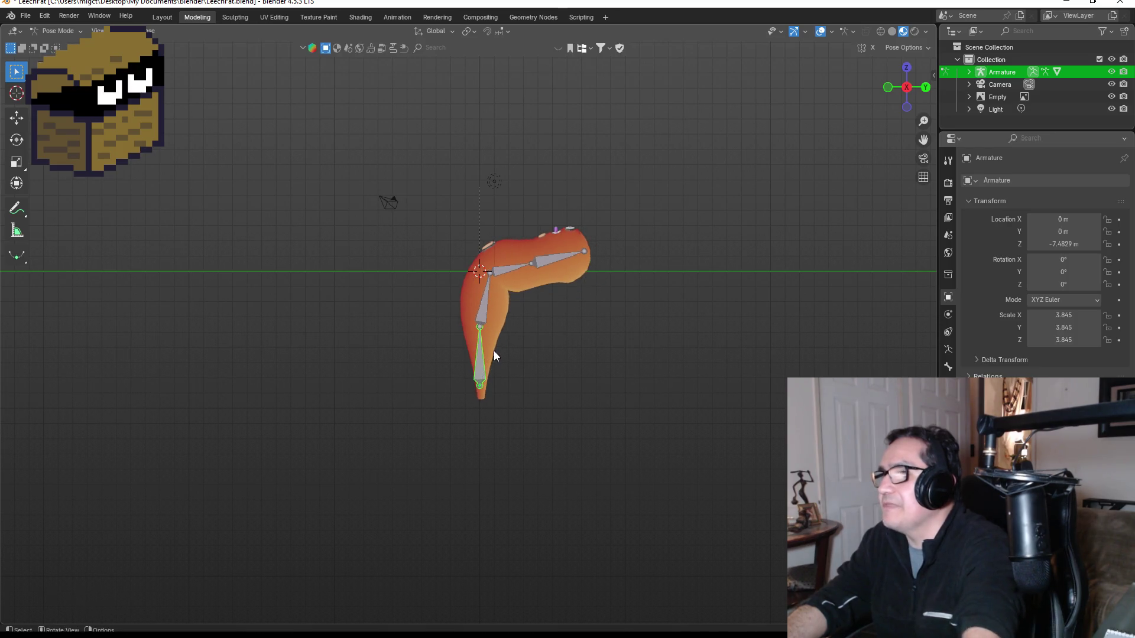
pyautogui.click(549, 253)
pyautogui.press('r')
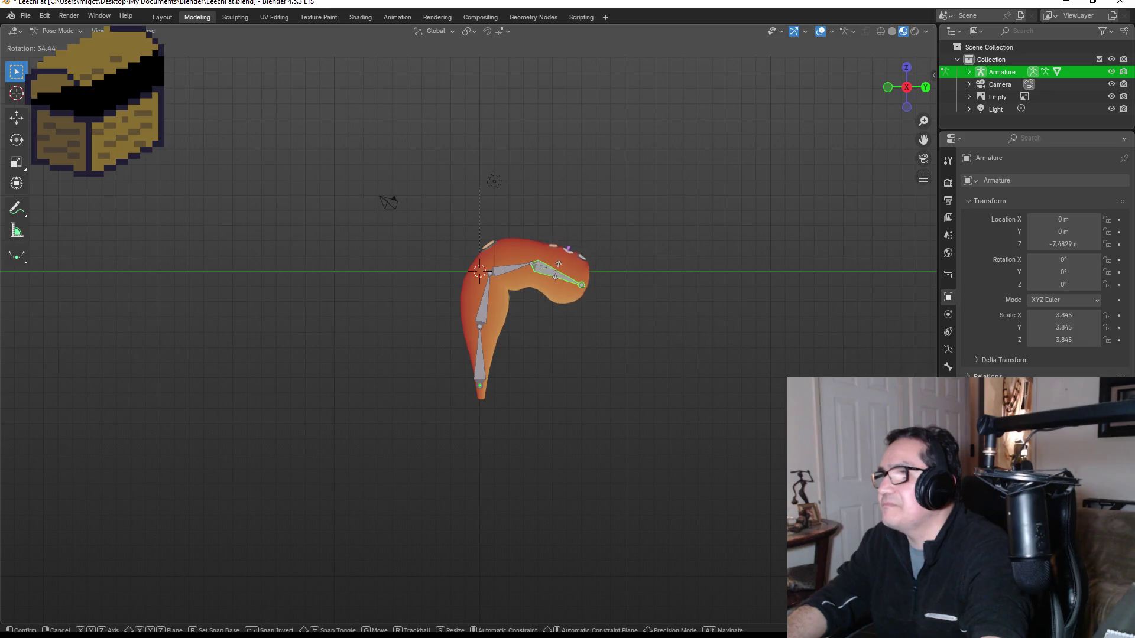
pyautogui.click(503, 293)
pyautogui.click(484, 317)
pyautogui.press('KP_1')
pyautogui.moveTo(911, 89)
pyautogui.mouseDown()
pyautogui.moveTo(927, 86)
pyautogui.moveTo(889, 91)
pyautogui.mouseUp()
pyautogui.click(908, 108)
pyautogui.click(890, 88)
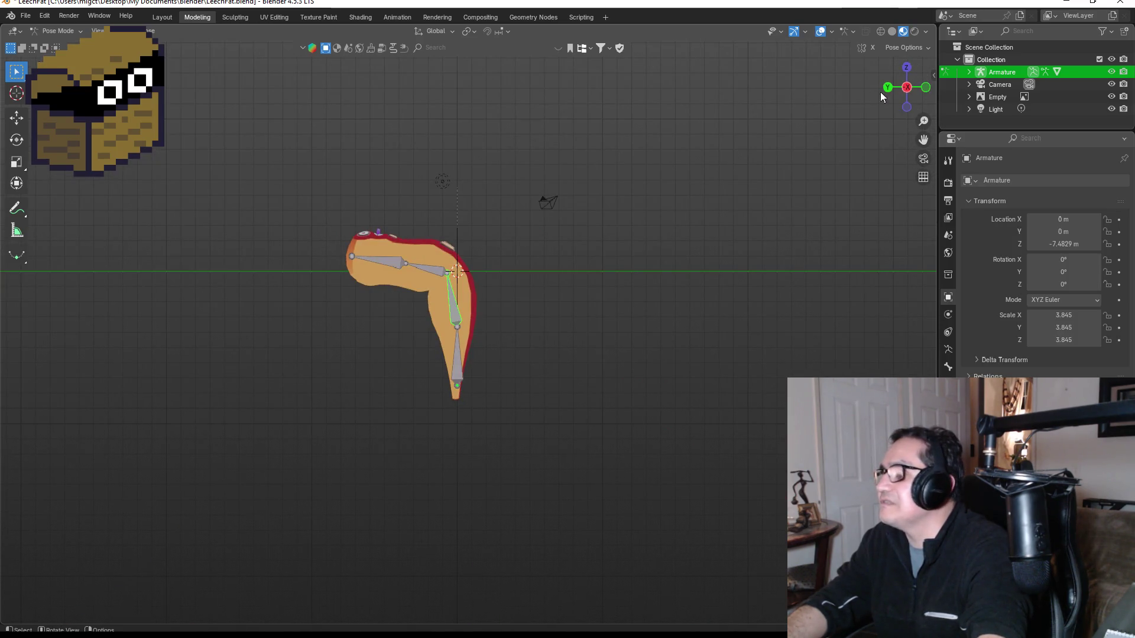
pyautogui.moveTo(907, 87); pyautogui.dragTo(879, 92)
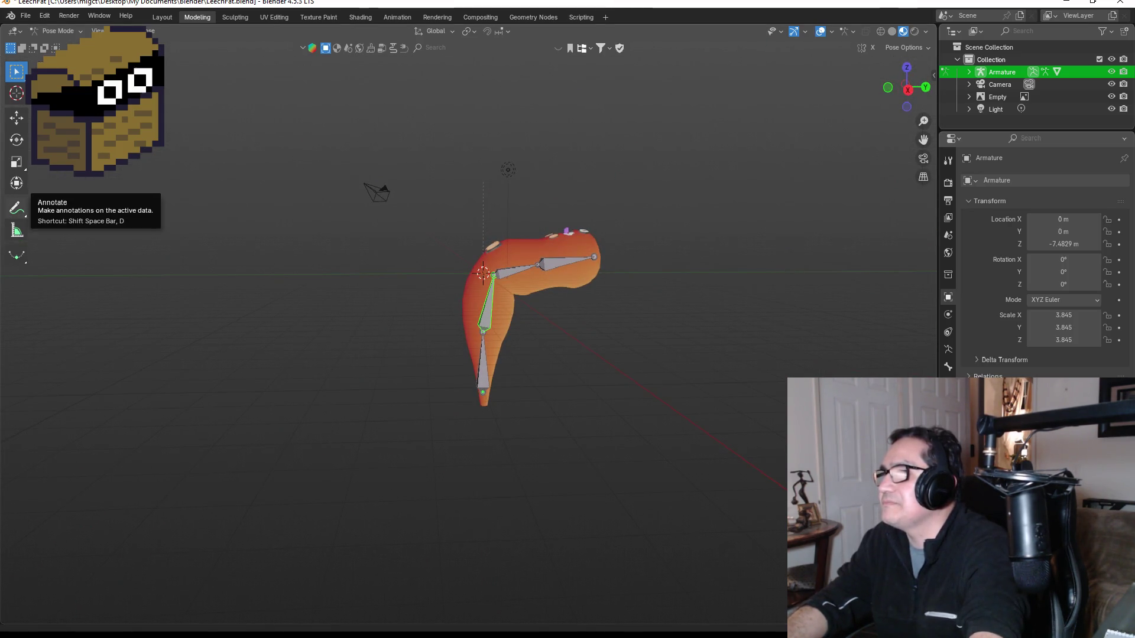
pyautogui.press('KP_1')
pyautogui.moveTo(594, 243)
pyautogui.mouseDown()
pyautogui.moveTo(541, 290)
pyautogui.moveTo(584, 352)
pyautogui.moveTo(546, 352)
pyautogui.moveTo(460, 257)
pyautogui.mouseUp()
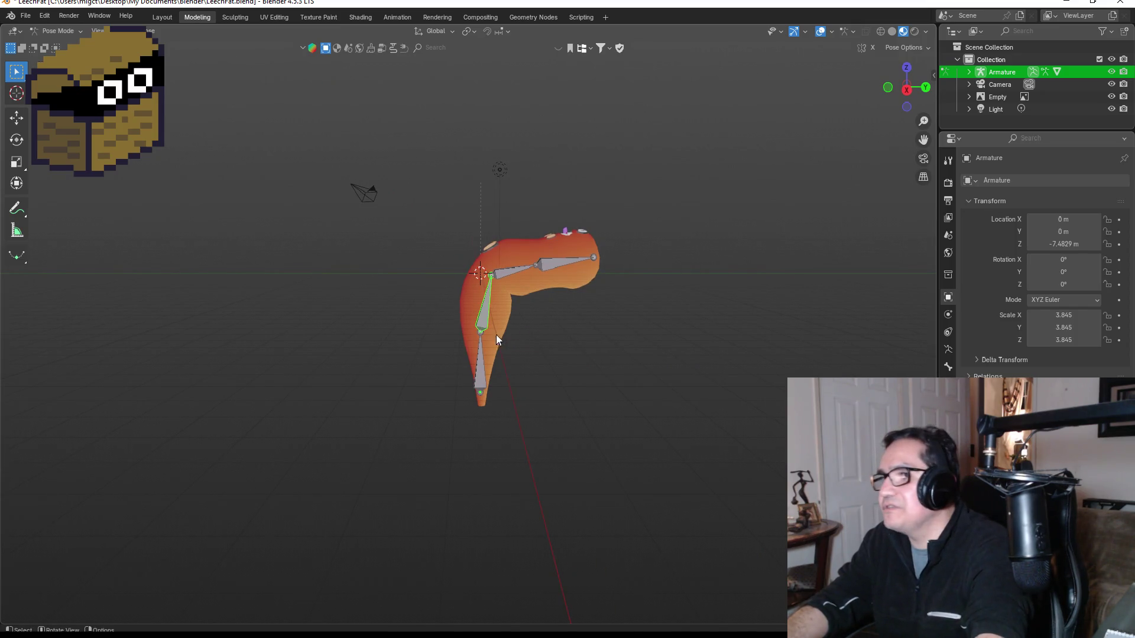
pyautogui.press('r')
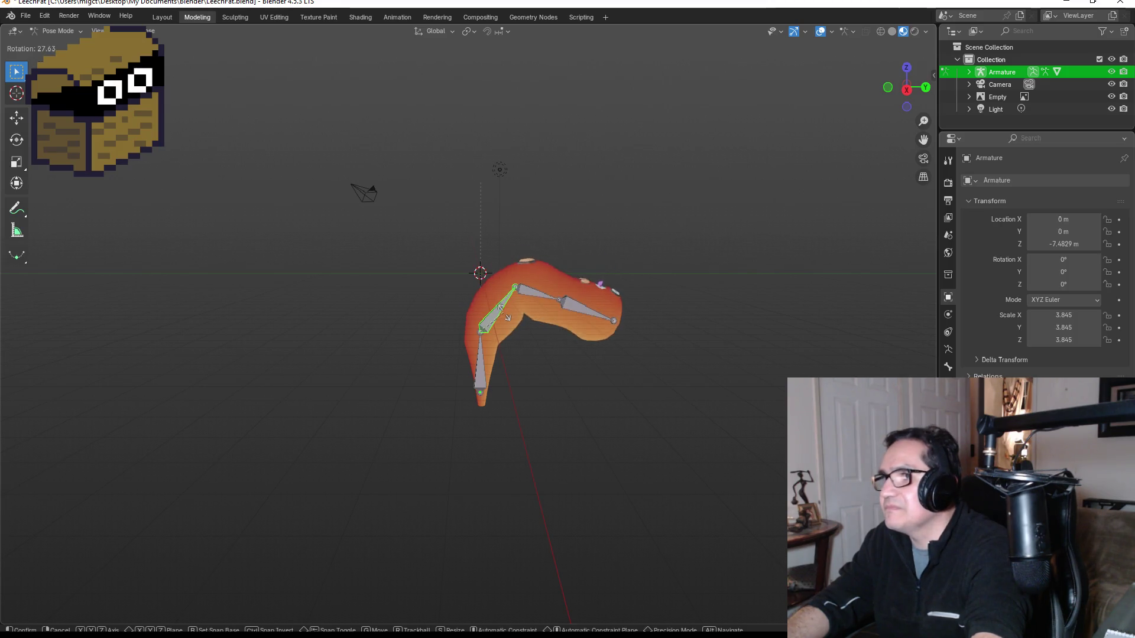
pyautogui.write('1')
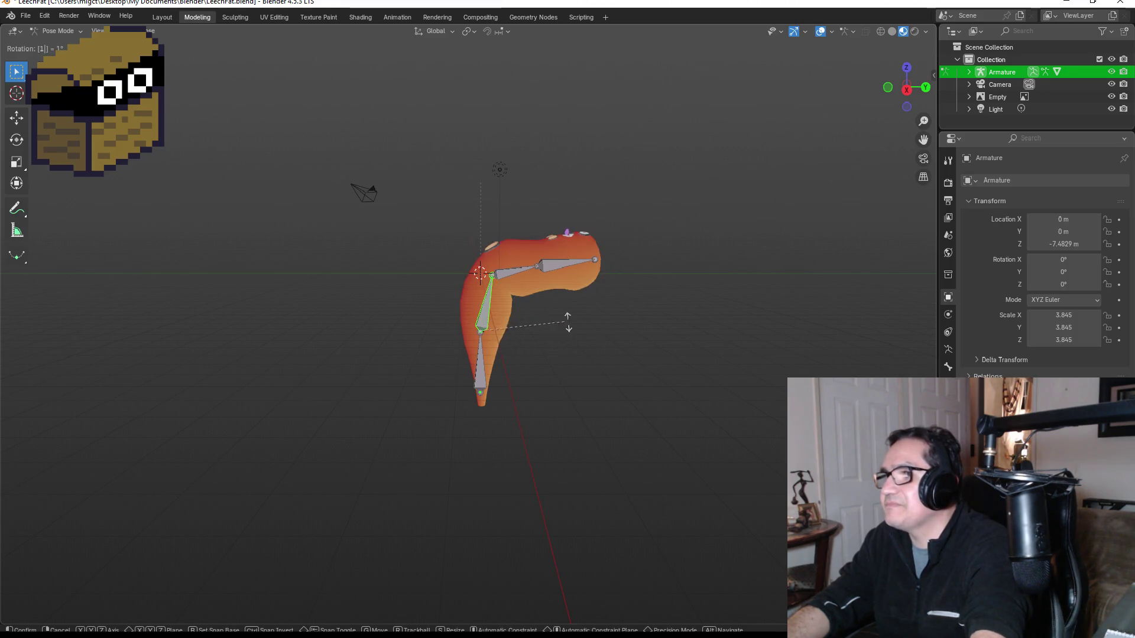
pyautogui.press('Return')
pyautogui.moveTo(707, 228)
pyautogui.mouseDown()
pyautogui.moveTo(750, 205)
pyautogui.moveTo(714, 299)
pyautogui.moveTo(694, 288)
pyautogui.mouseUp()
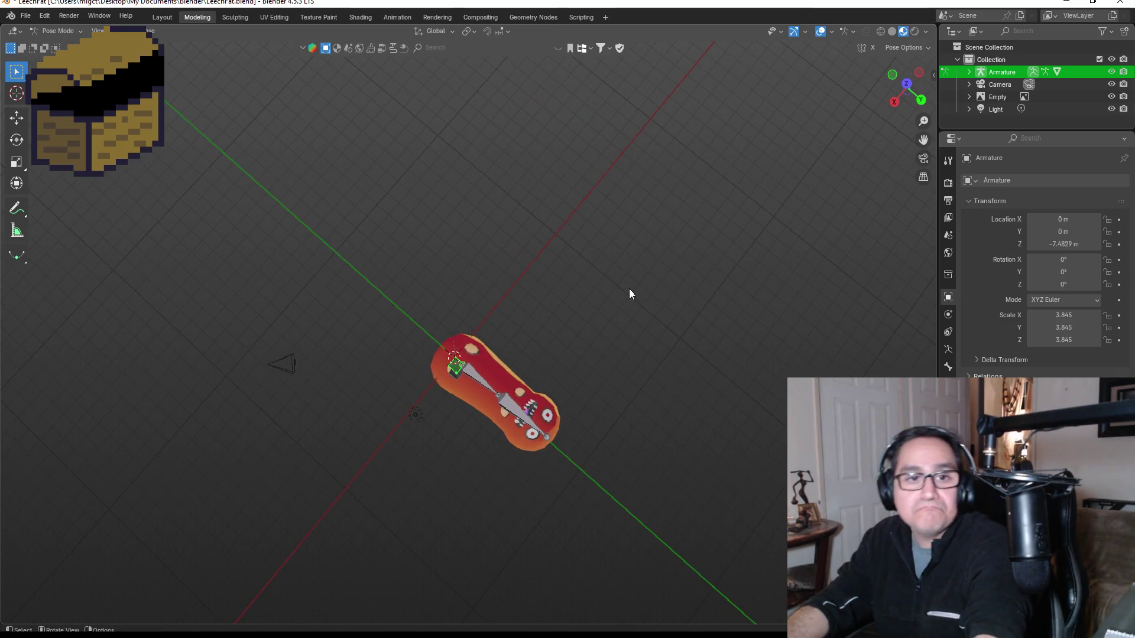
pyautogui.press('KP_1')
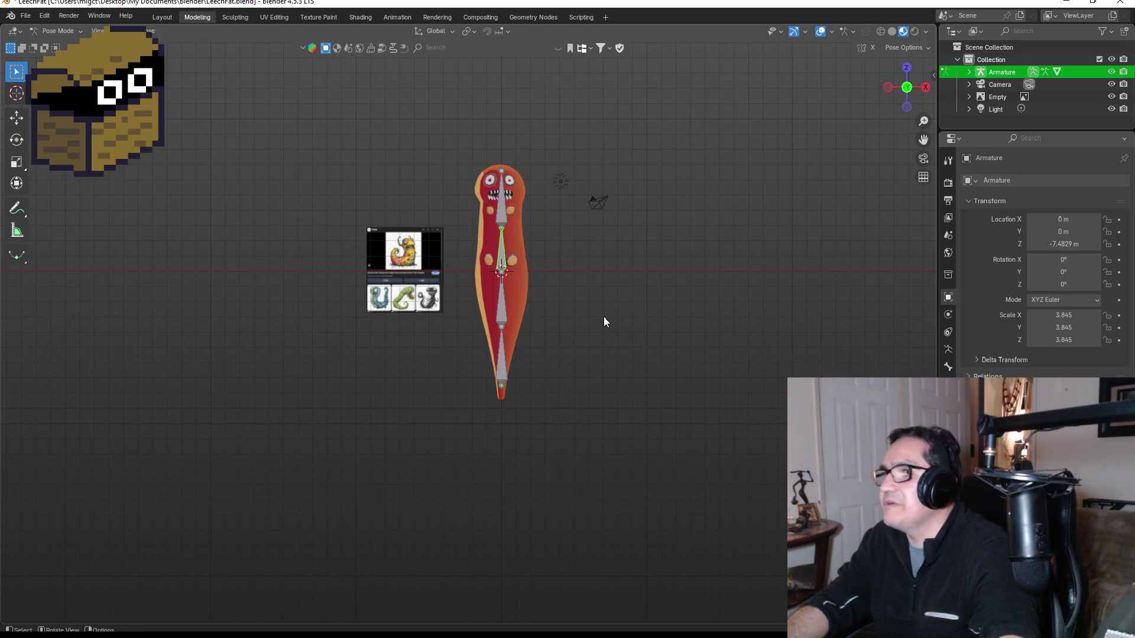
pyautogui.press('Tab')
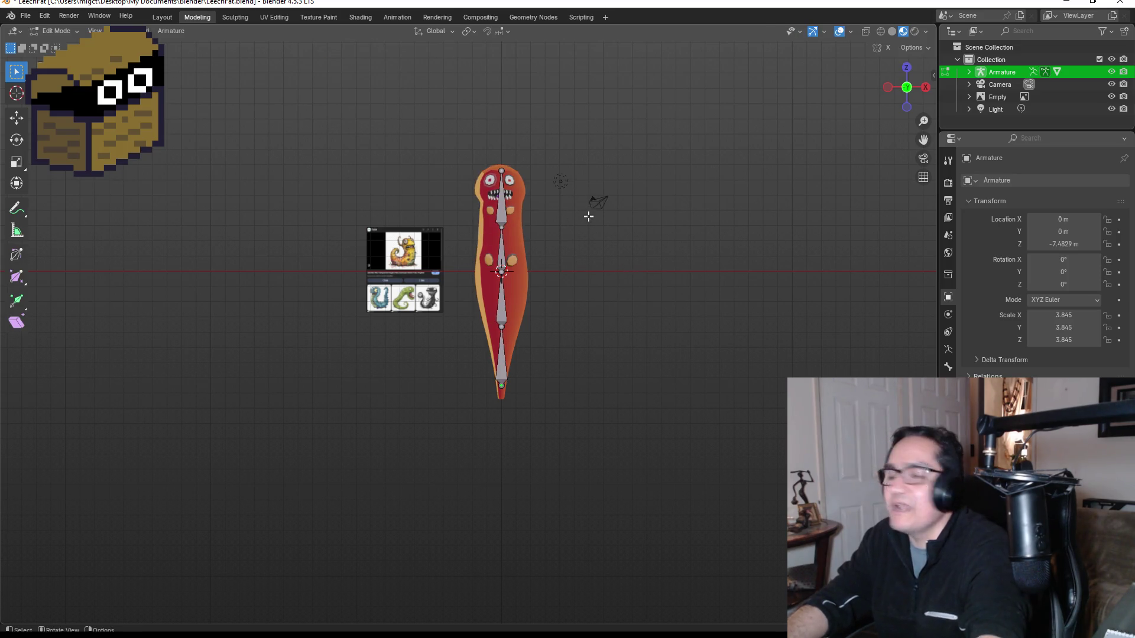
pyautogui.scroll(3, 469, 199)
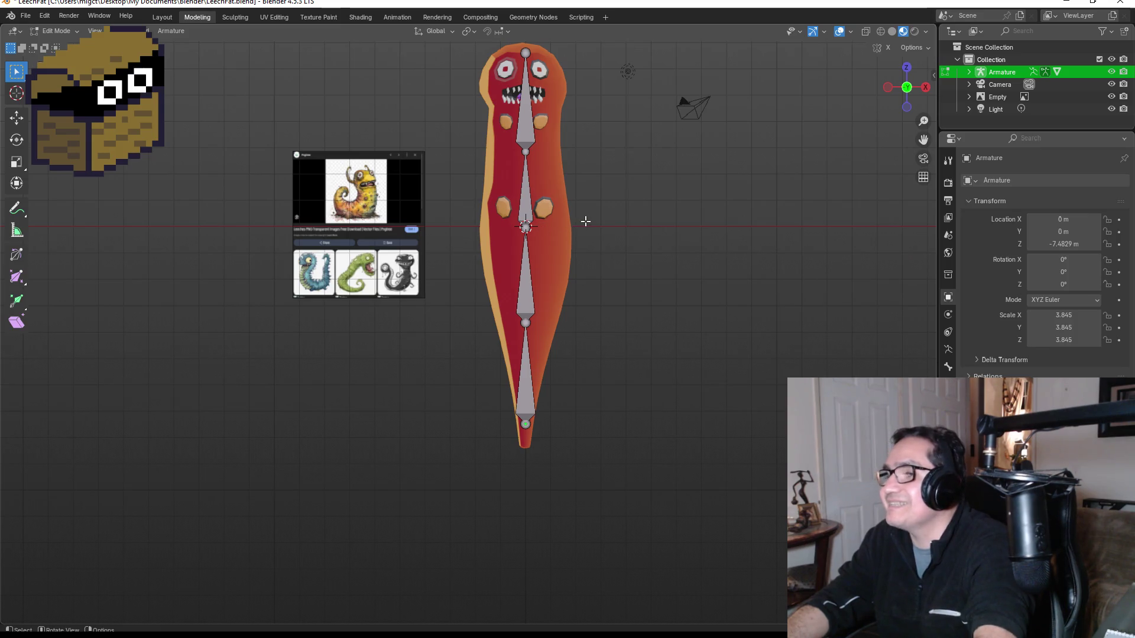
pyautogui.scroll(-2, 585, 221)
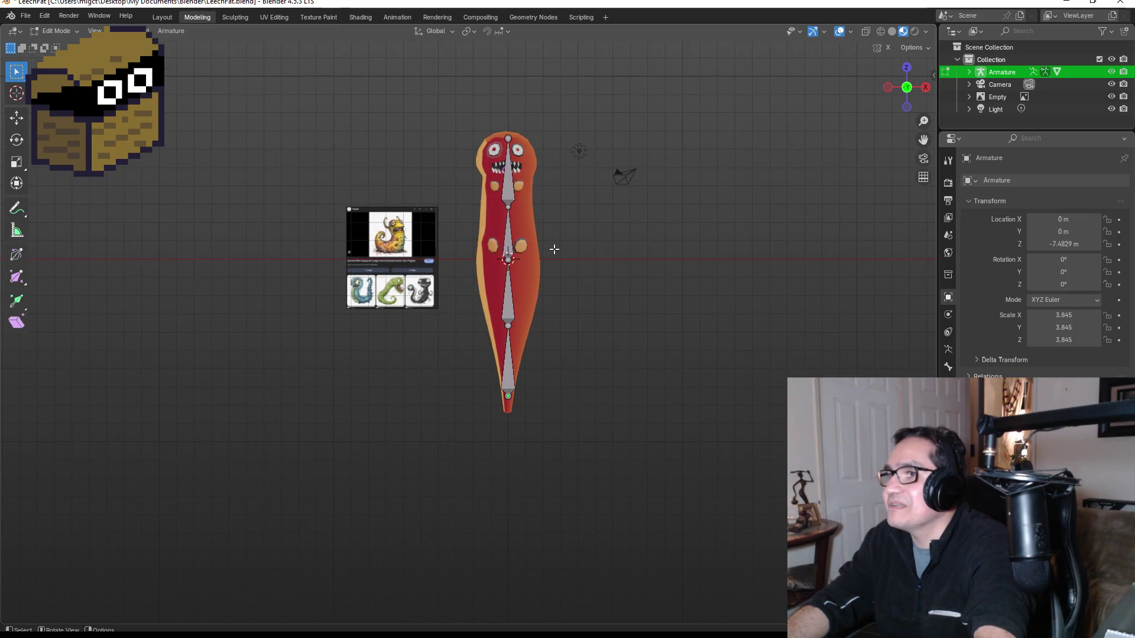
pyautogui.scroll(1, 553, 249)
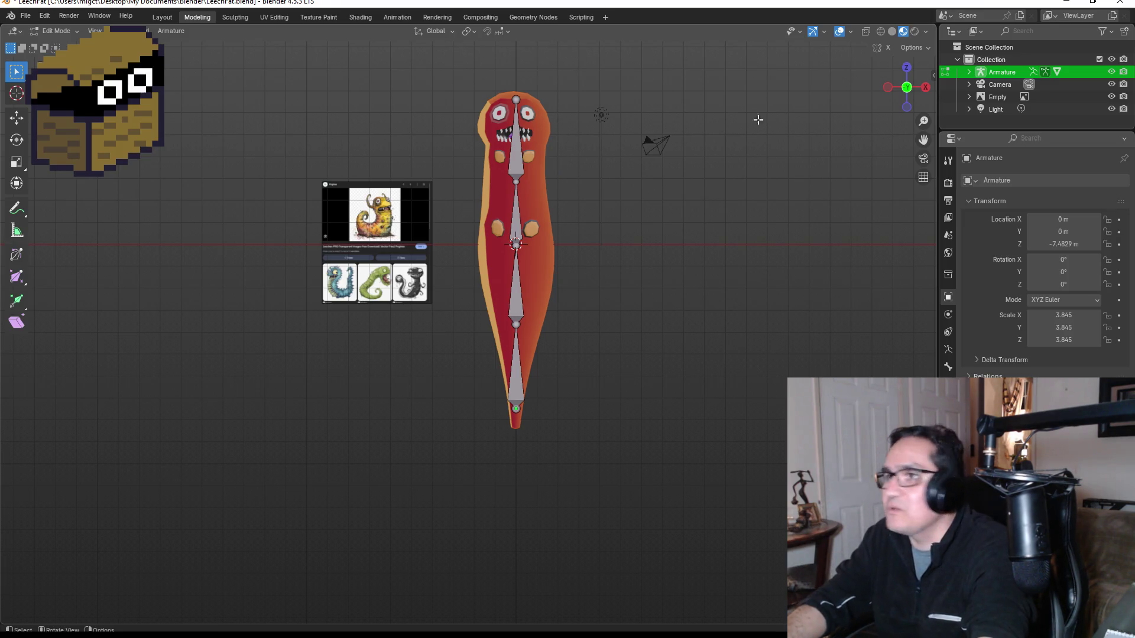
pyautogui.moveTo(907, 88); pyautogui.dragTo(887, 101)
pyautogui.press('KP_1')
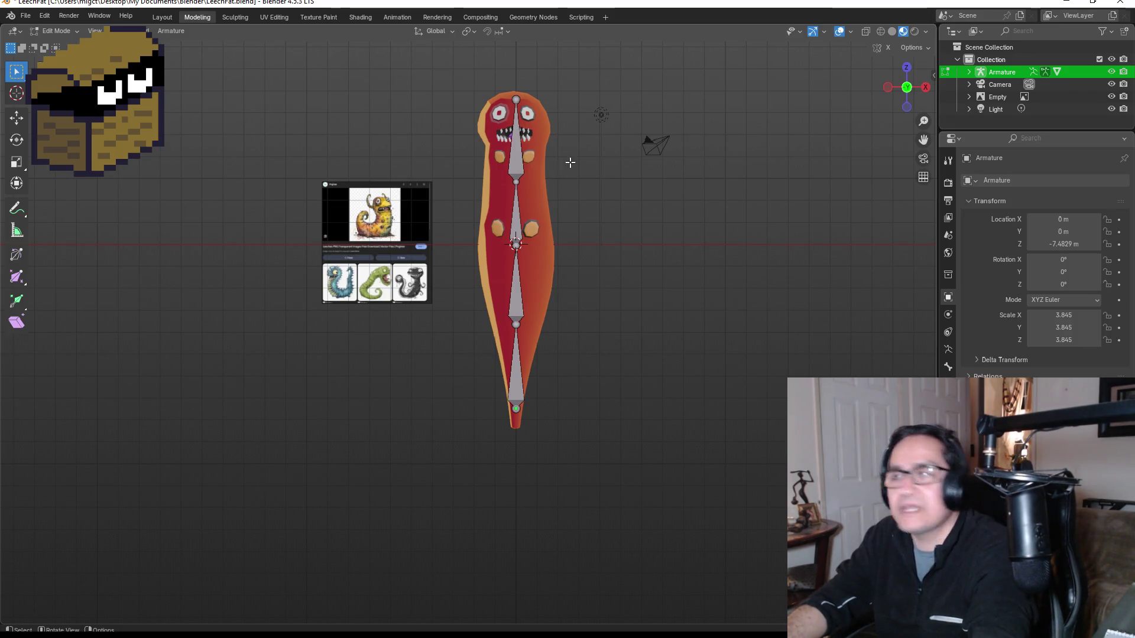
pyautogui.moveTo(905, 90); pyautogui.dragTo(907, 95)
pyautogui.hotkey('ctrl', 'Tab')
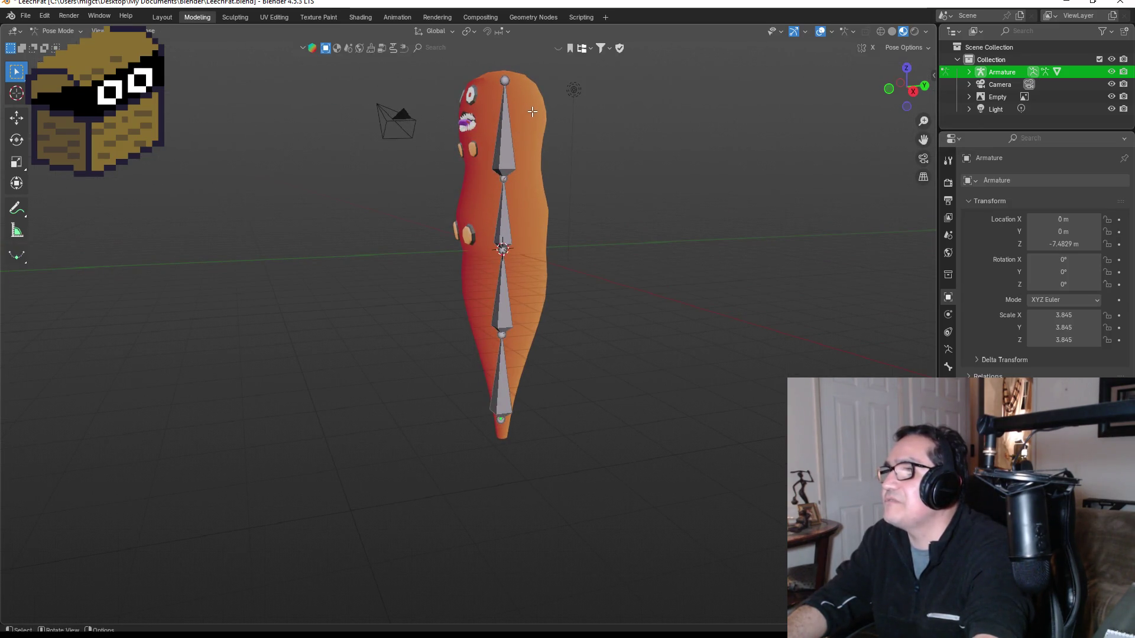
pyautogui.press('Tab')
pyautogui.hotkey('ctrl', 'Tab')
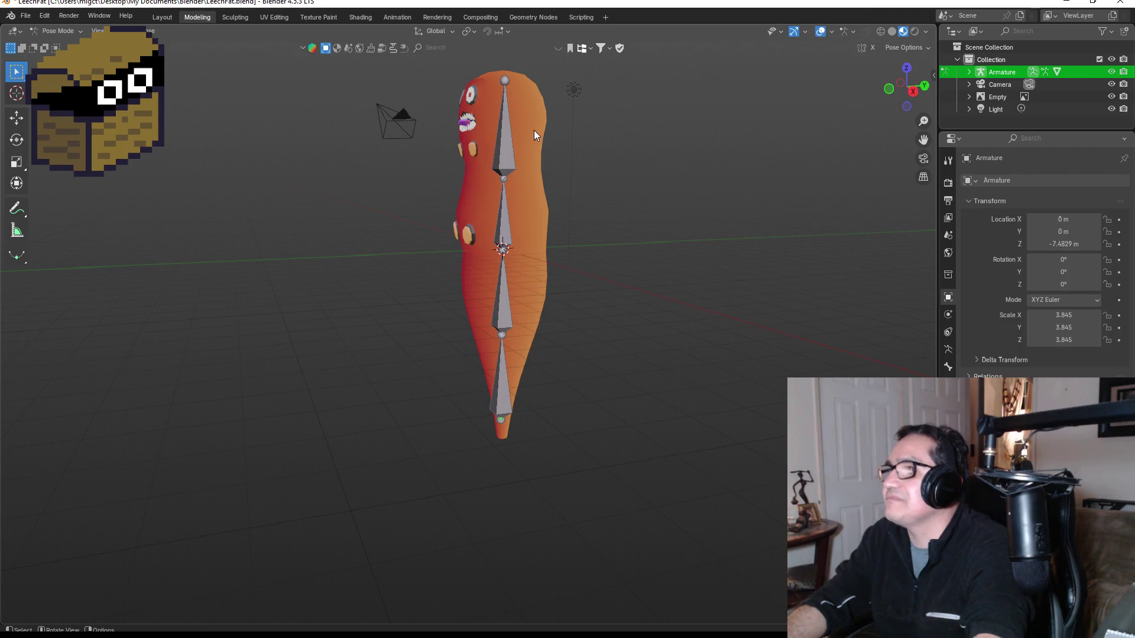
# Select the Body mesh in the Outliner and enter Edit Mode.
pyautogui.click(968, 72)
pyautogui.click(1001, 110)
pyautogui.press('Tab')
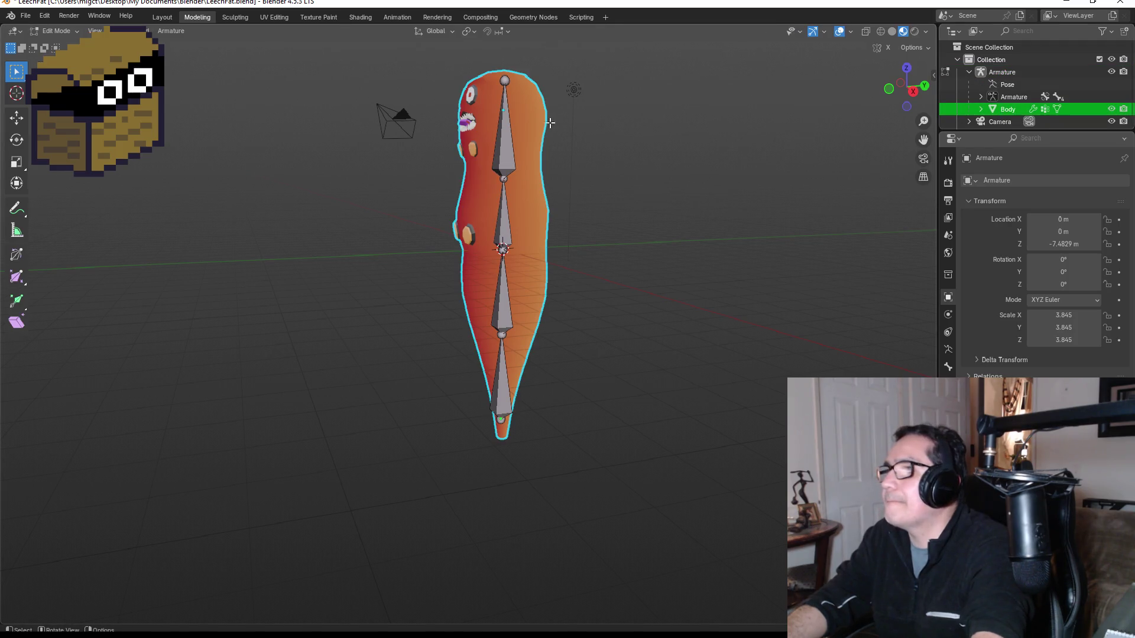
pyautogui.moveTo(582, 106)
pyautogui.mouseDown()
pyautogui.moveTo(583, 134)
pyautogui.moveTo(354, 134)
pyautogui.mouseUp()
pyautogui.click(57, 30)
pyautogui.click(60, 44)
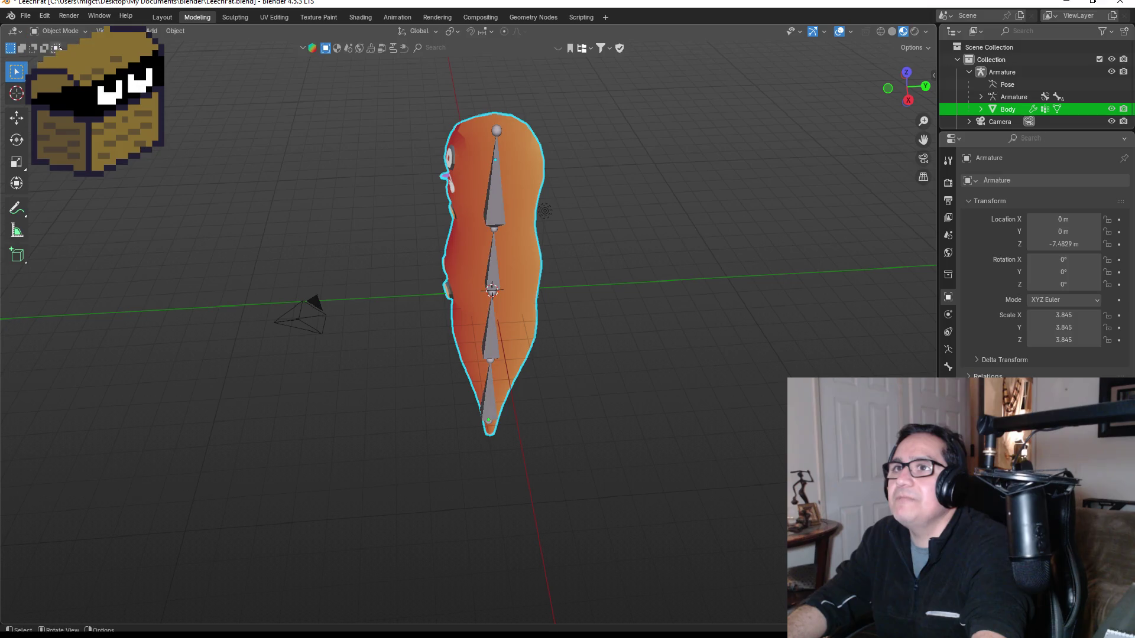
pyautogui.click(1008, 111)
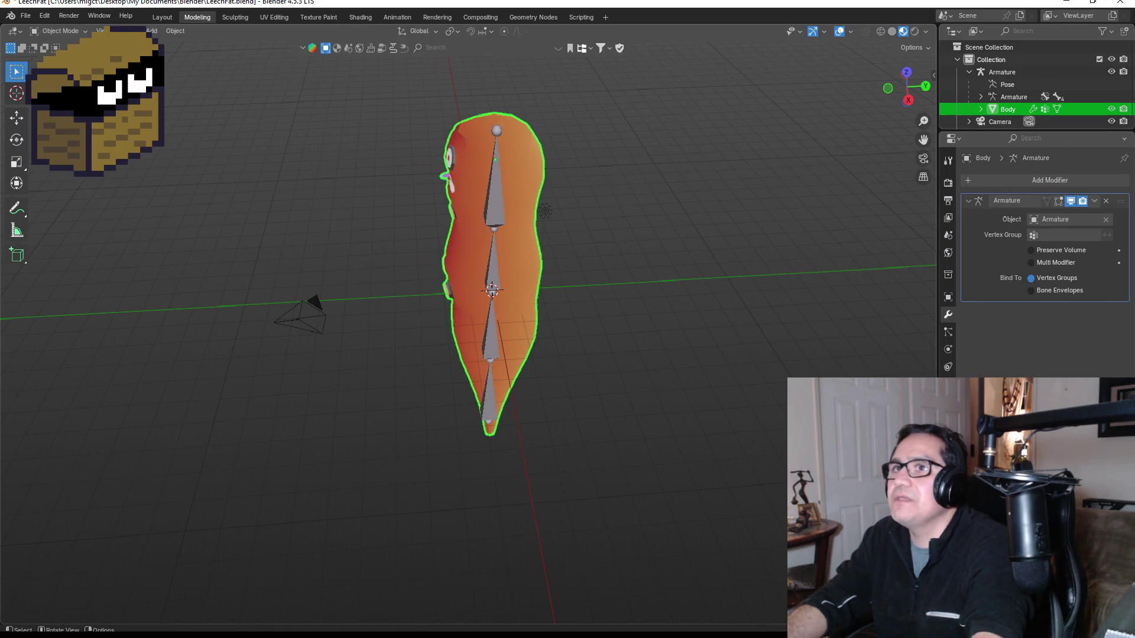
pyautogui.click(59, 31)
pyautogui.click(59, 57)
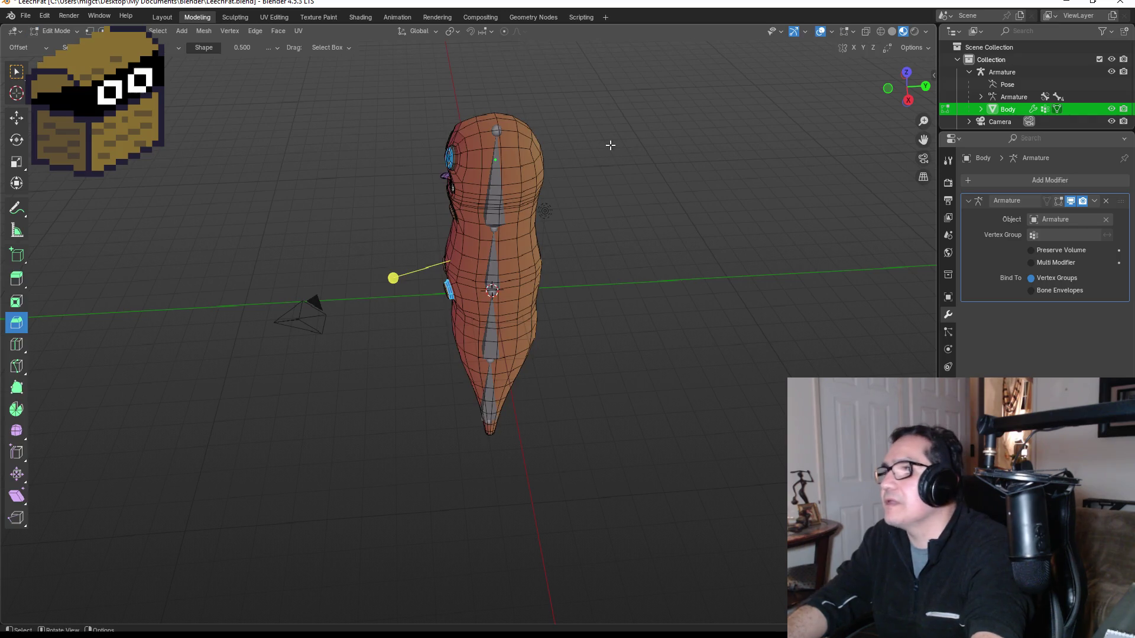
# Extrude a face near the top of the body outward, shrink it, and rotate the arm tip.
pyautogui.moveTo(571, 159); pyautogui.dragTo(603, 159)
pyautogui.click(529, 150)
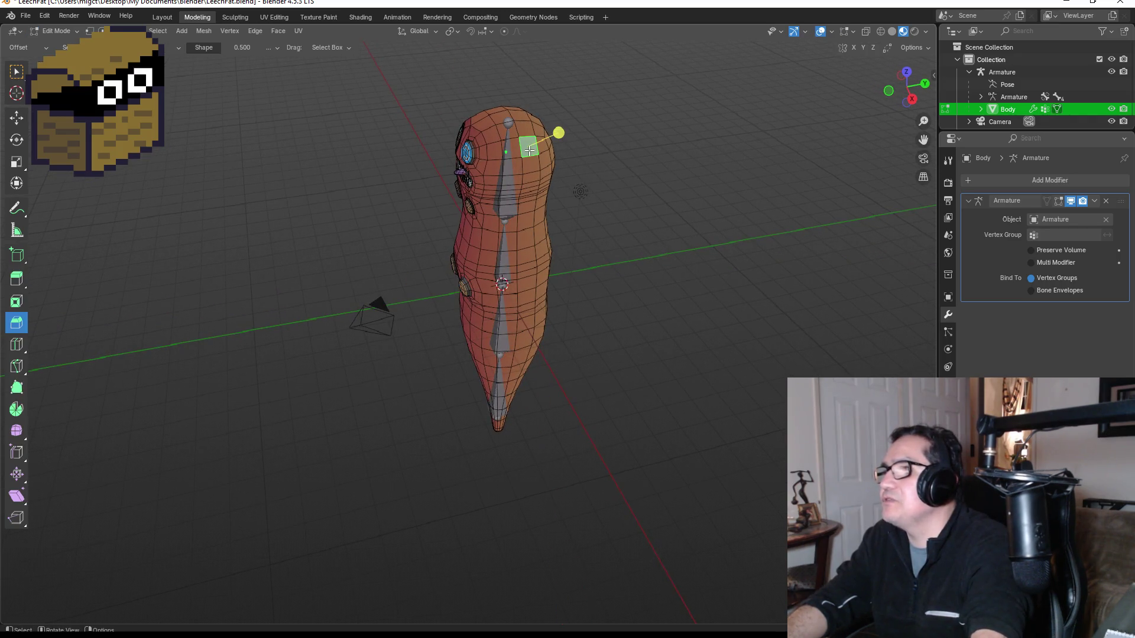
pyautogui.moveTo(531, 157); pyautogui.dragTo(539, 158)
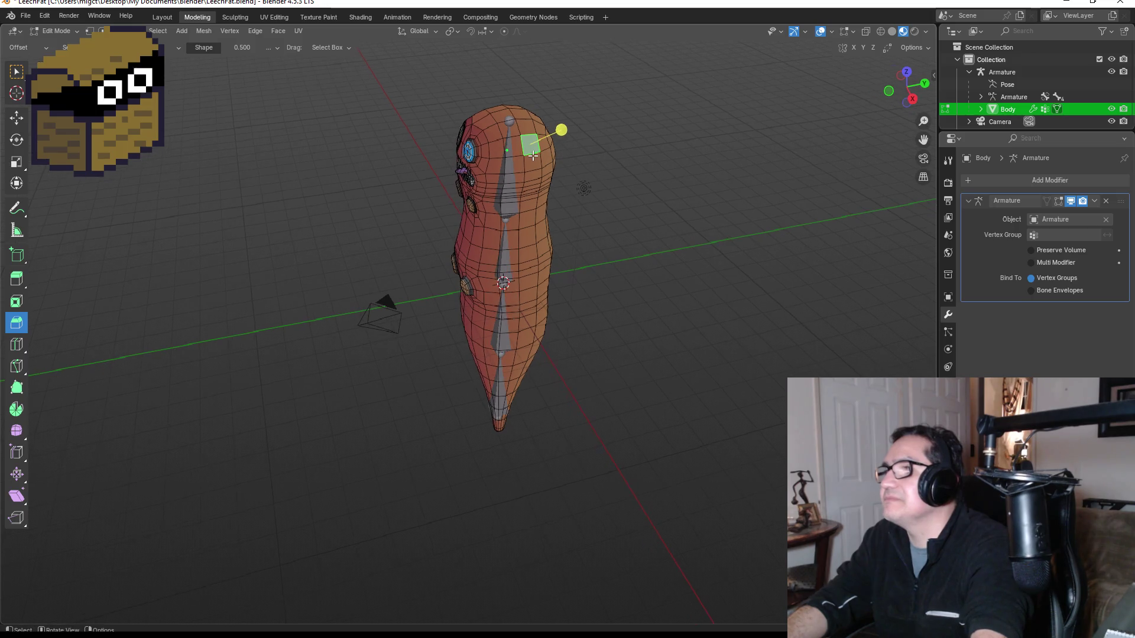
pyautogui.press('KP_1')
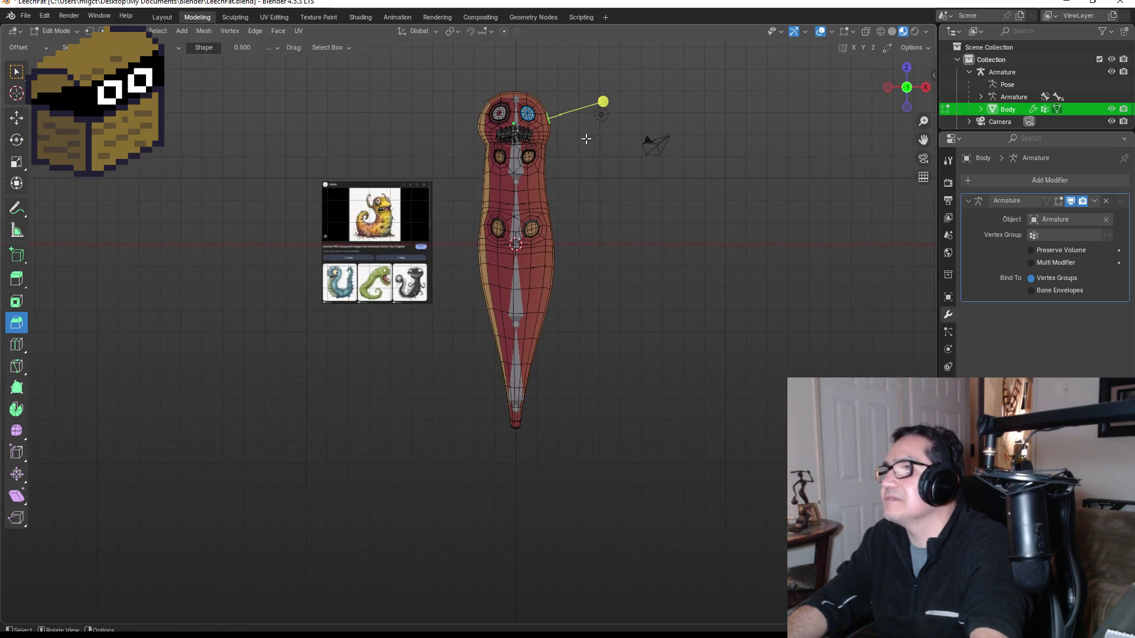
pyautogui.moveTo(600, 140); pyautogui.dragTo(616, 159)
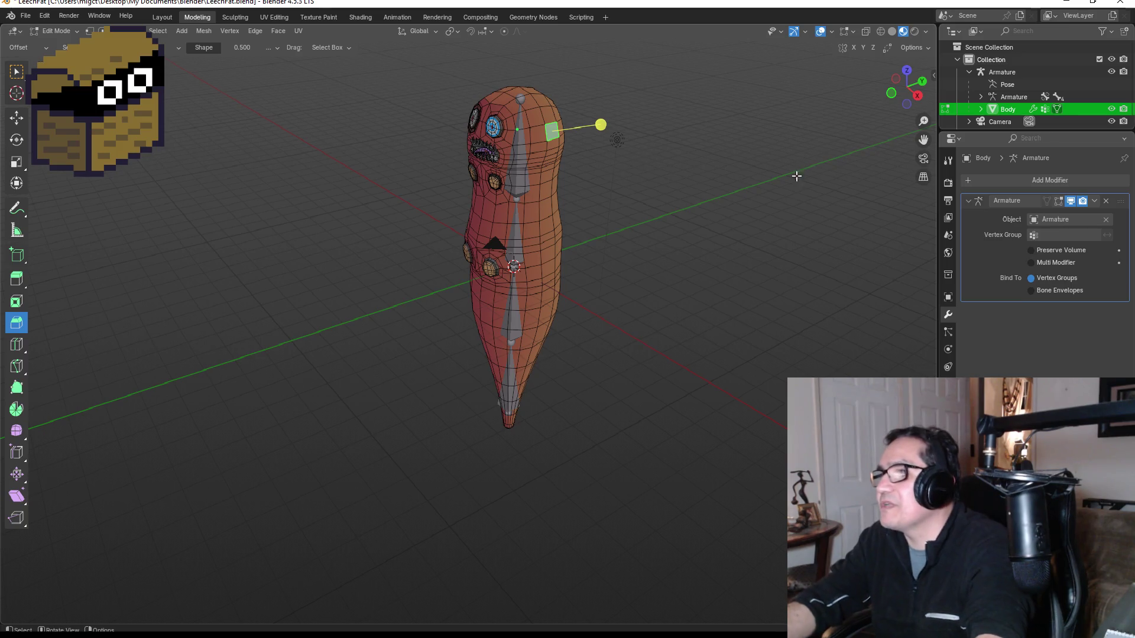
pyautogui.moveTo(617, 139); pyautogui.dragTo(657, 134)
pyautogui.press('s')
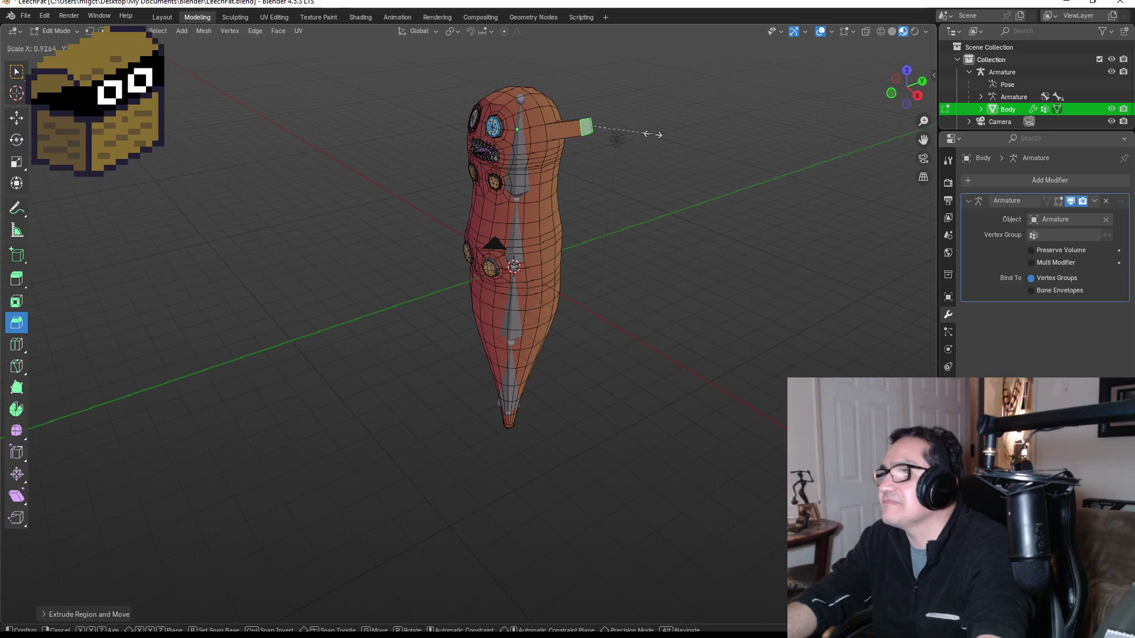
pyautogui.click(642, 133)
pyautogui.press('e')
pyautogui.click(647, 133)
pyautogui.press('r')
pyautogui.click(631, 102)
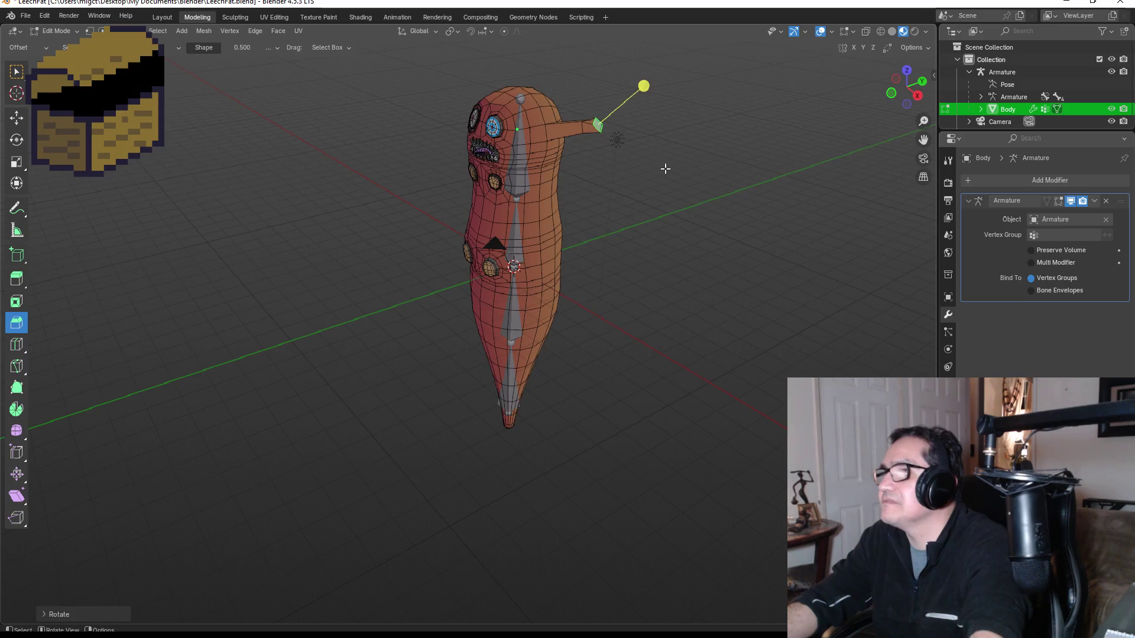
# Angle the arm tip further upward and extend it with another segment along Z.
pyautogui.press('KP_1')
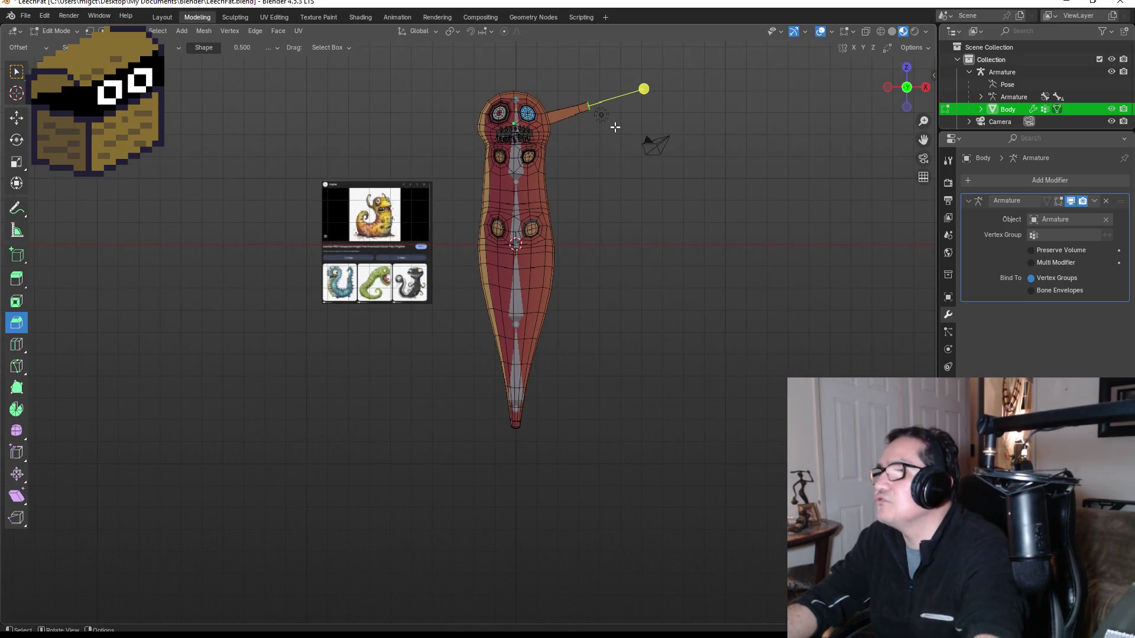
pyautogui.press('r')
pyautogui.click(614, 94)
pyautogui.press('r')
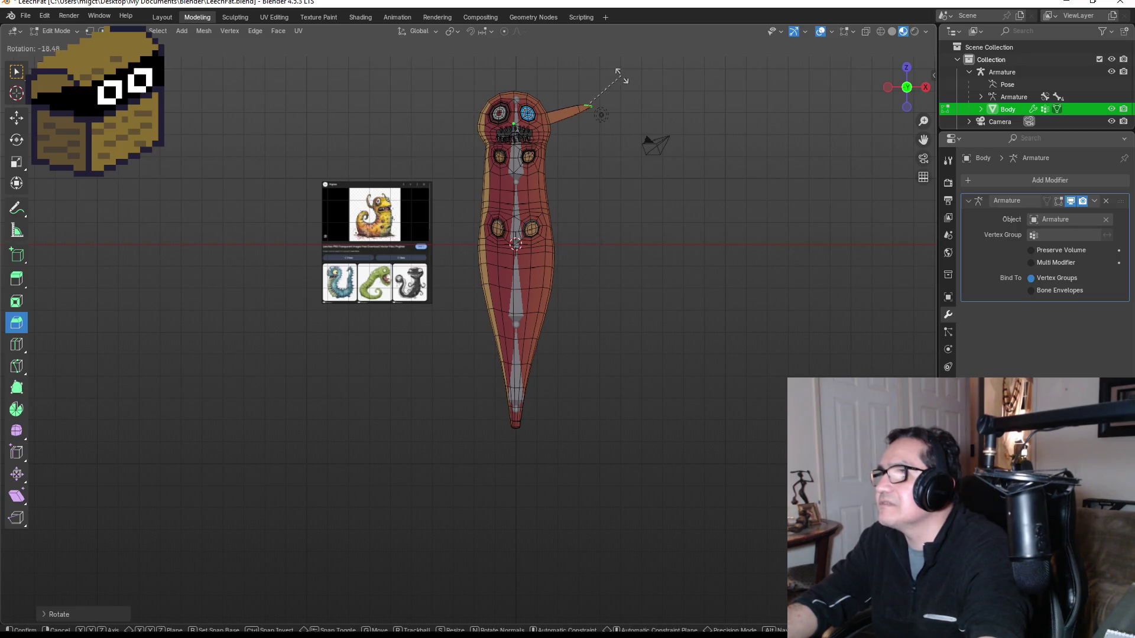
pyautogui.click(621, 81)
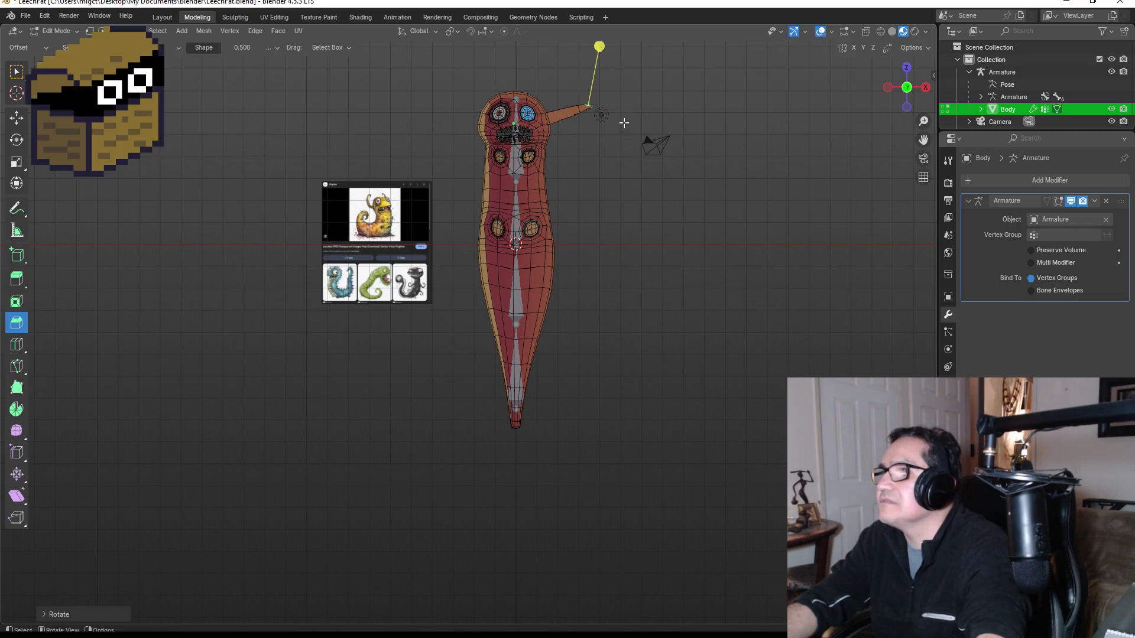
pyautogui.press('g')
pyautogui.press('z')
pyautogui.press('z')
pyautogui.click(631, 98)
# Narrow the arm tip, inspect the arms around the body, and return to Object Mode.
pyautogui.moveTo(659, 108)
pyautogui.mouseDown()
pyautogui.moveTo(577, 169)
pyautogui.moveTo(567, 164)
pyautogui.moveTo(650, 145)
pyautogui.mouseUp()
pyautogui.press('s')
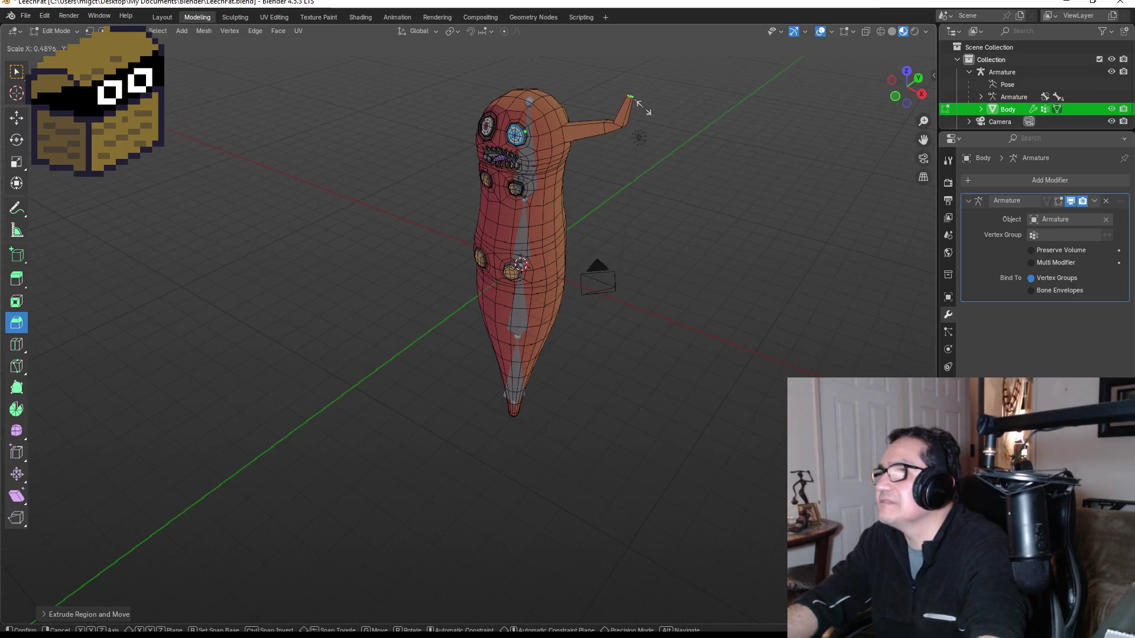
pyautogui.click(640, 103)
pyautogui.moveTo(662, 140)
pyautogui.mouseDown()
pyautogui.moveTo(727, 142)
pyautogui.moveTo(577, 133)
pyautogui.moveTo(631, 147)
pyautogui.moveTo(689, 104)
pyautogui.mouseUp()
pyautogui.moveTo(574, 112)
pyautogui.mouseDown()
pyautogui.moveTo(516, 104)
pyautogui.moveTo(475, 126)
pyautogui.mouseUp()
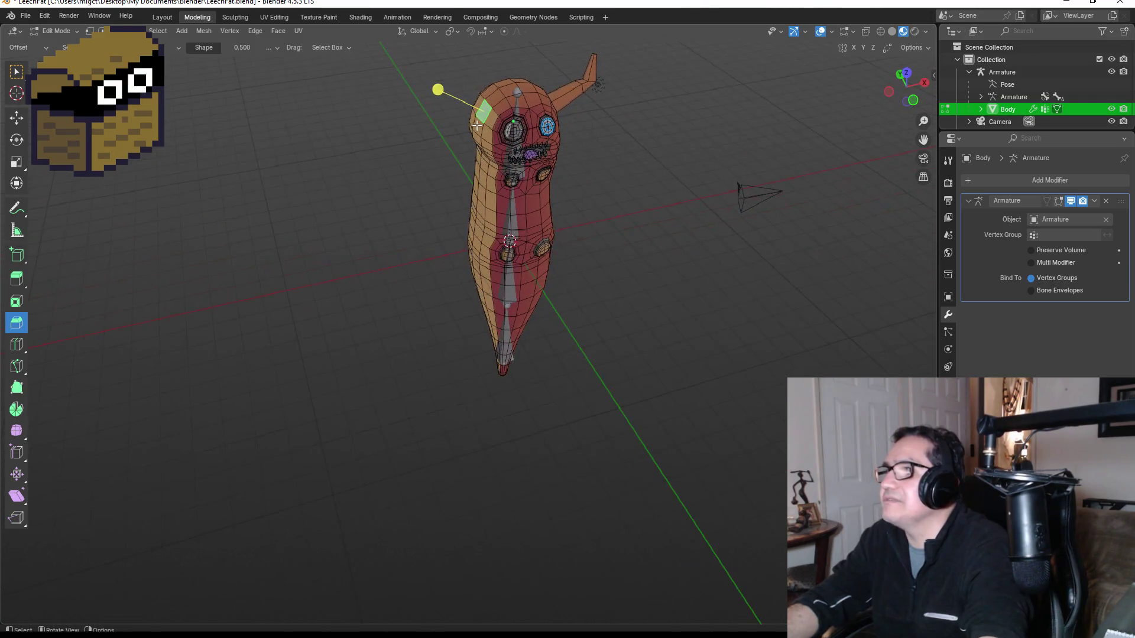
pyautogui.moveTo(572, 121)
pyautogui.mouseDown()
pyautogui.moveTo(738, 201)
pyautogui.moveTo(727, 206)
pyautogui.mouseUp()
pyautogui.press('Tab')
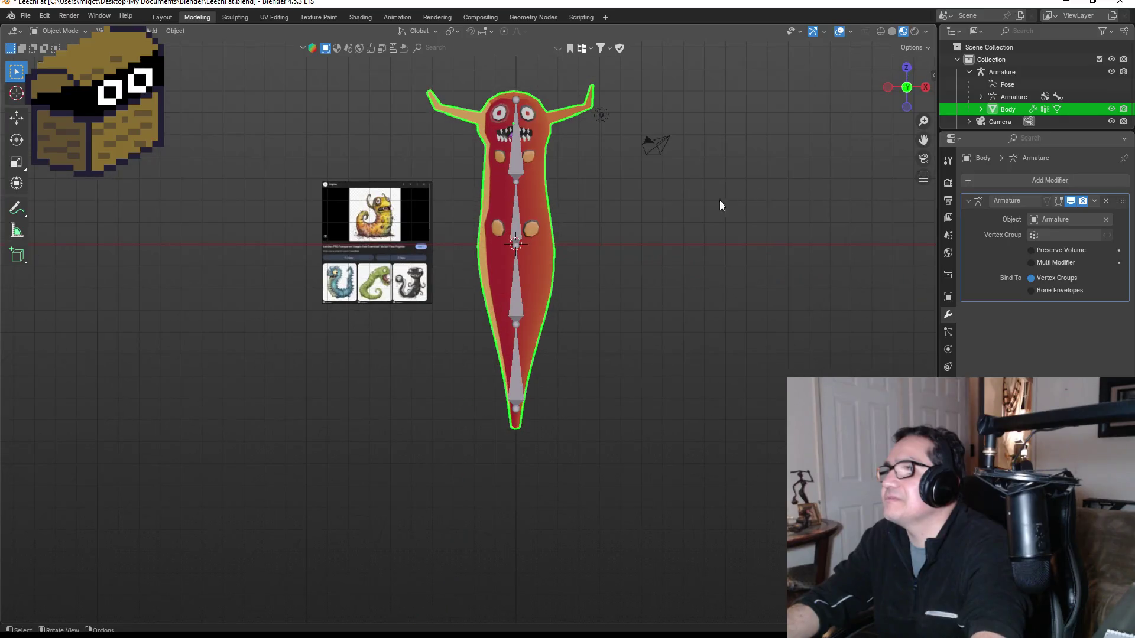
# Apply Shade Smooth to the leech body and check it from front and side views.
pyautogui.rightClick(541, 201)
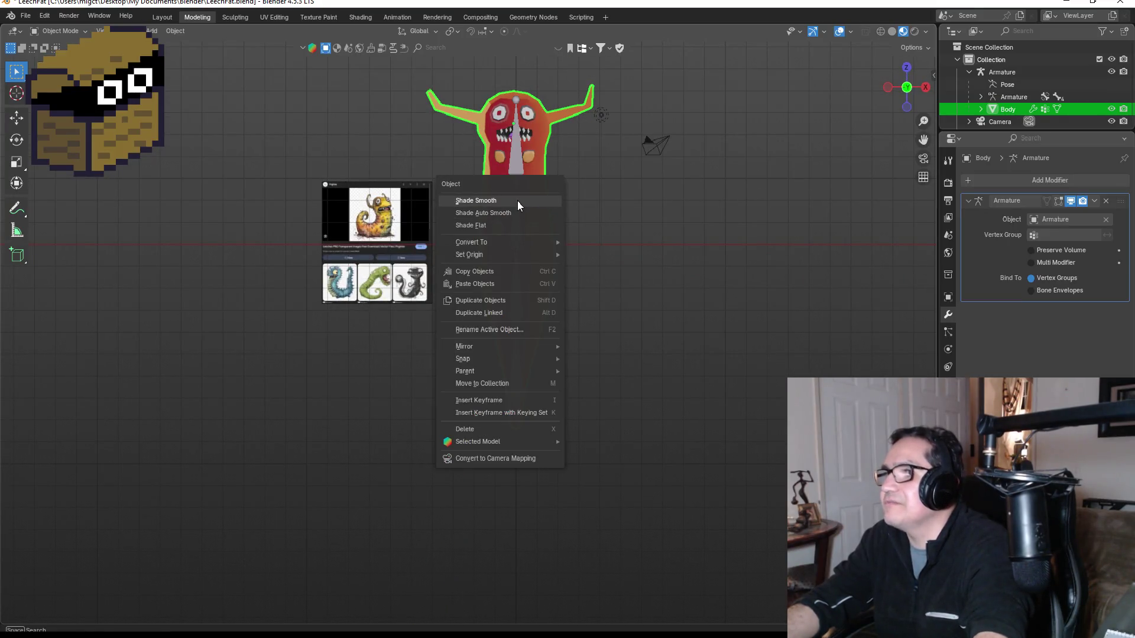
pyautogui.click(517, 200)
pyautogui.moveTo(615, 211)
pyautogui.mouseDown()
pyautogui.moveTo(569, 218)
pyautogui.moveTo(585, 231)
pyautogui.mouseUp()
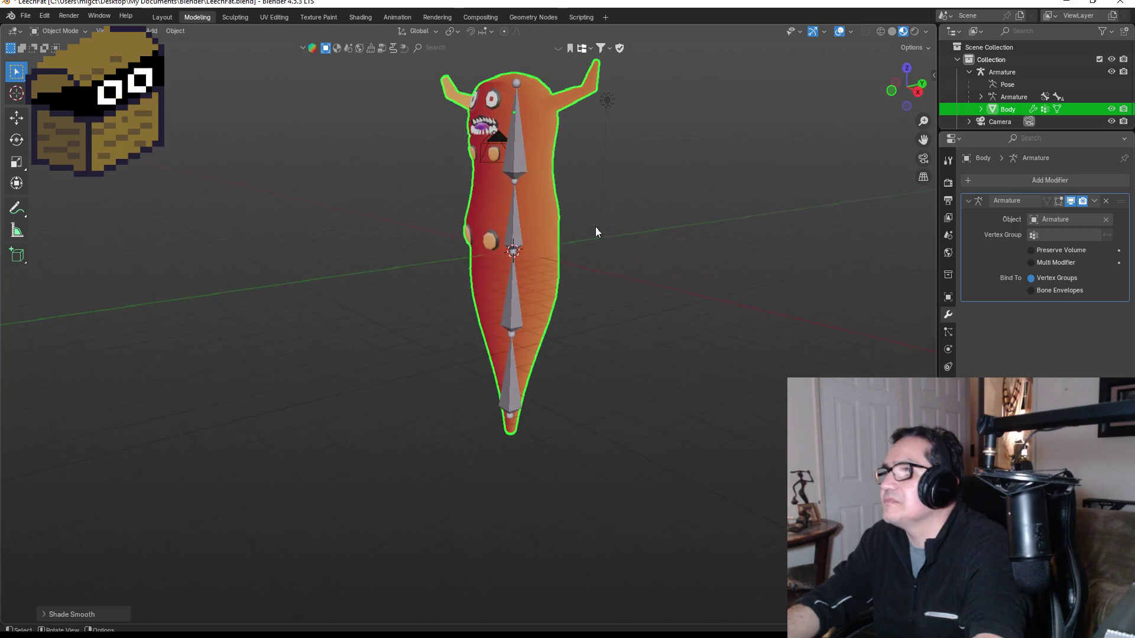
pyautogui.press('KP_1')
pyautogui.moveTo(604, 167); pyautogui.dragTo(469, 214)
pyautogui.press('KP_1')
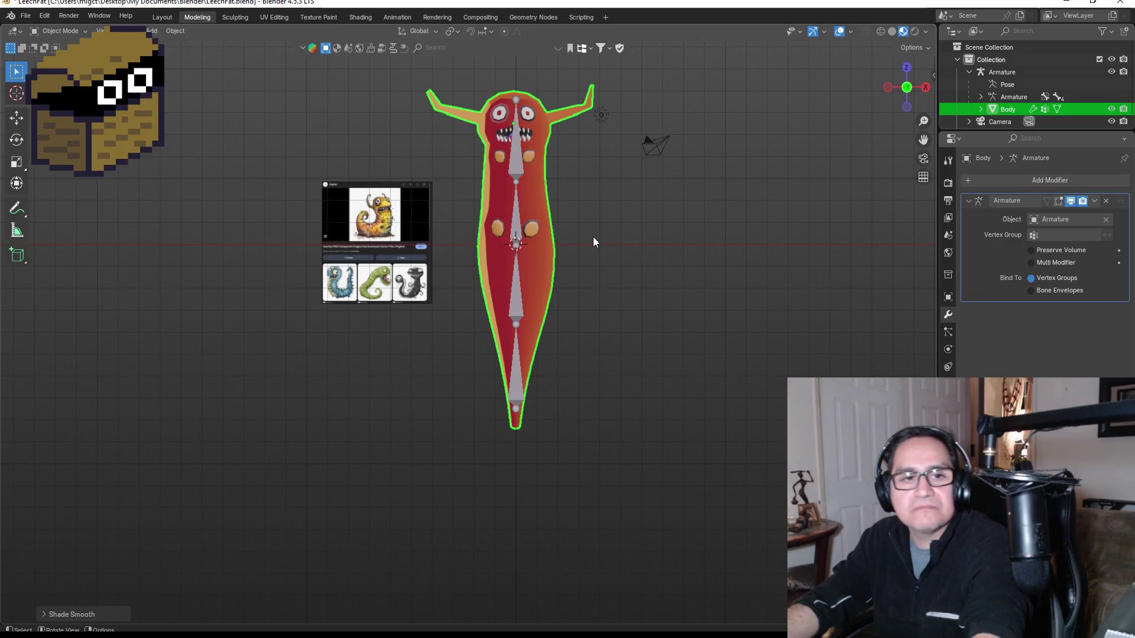
pyautogui.click(26, 16)
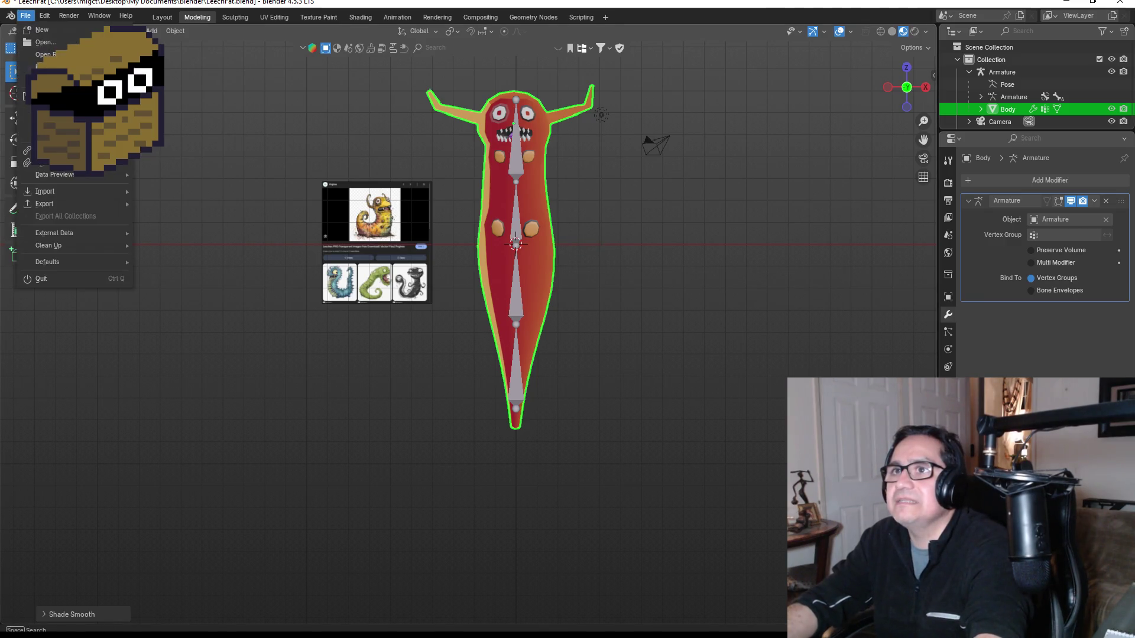
# Save the file as LeechFat.blend and check the body from side and front views.
pyautogui.click(47, 97)
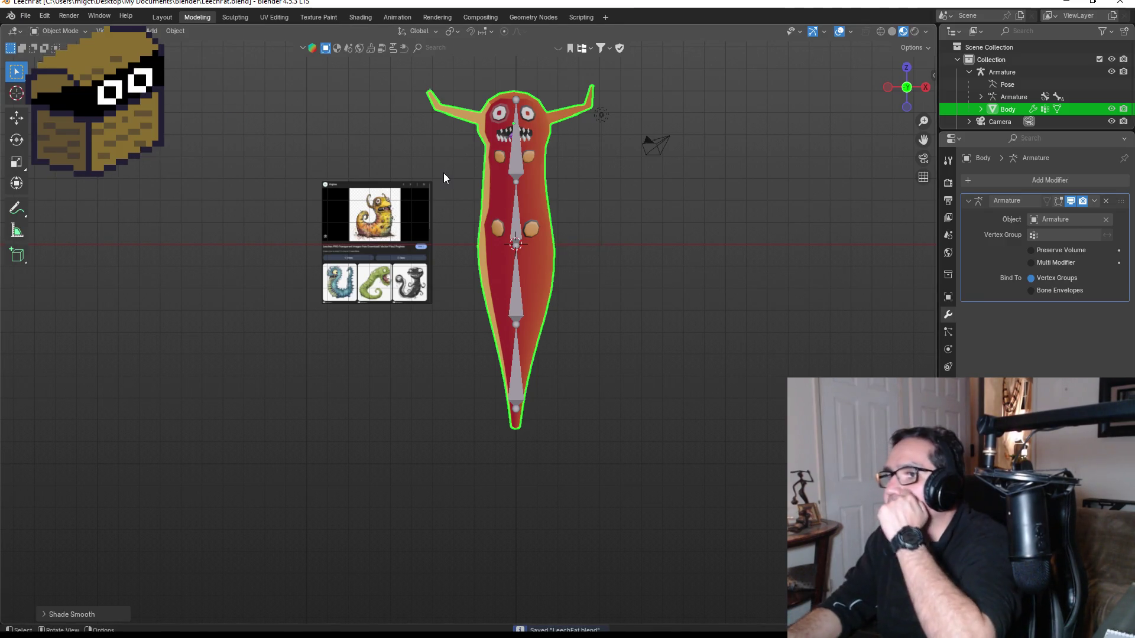
pyautogui.press('ctrl+KP_1')
pyautogui.press('KP_3')
pyautogui.press('KP_1')
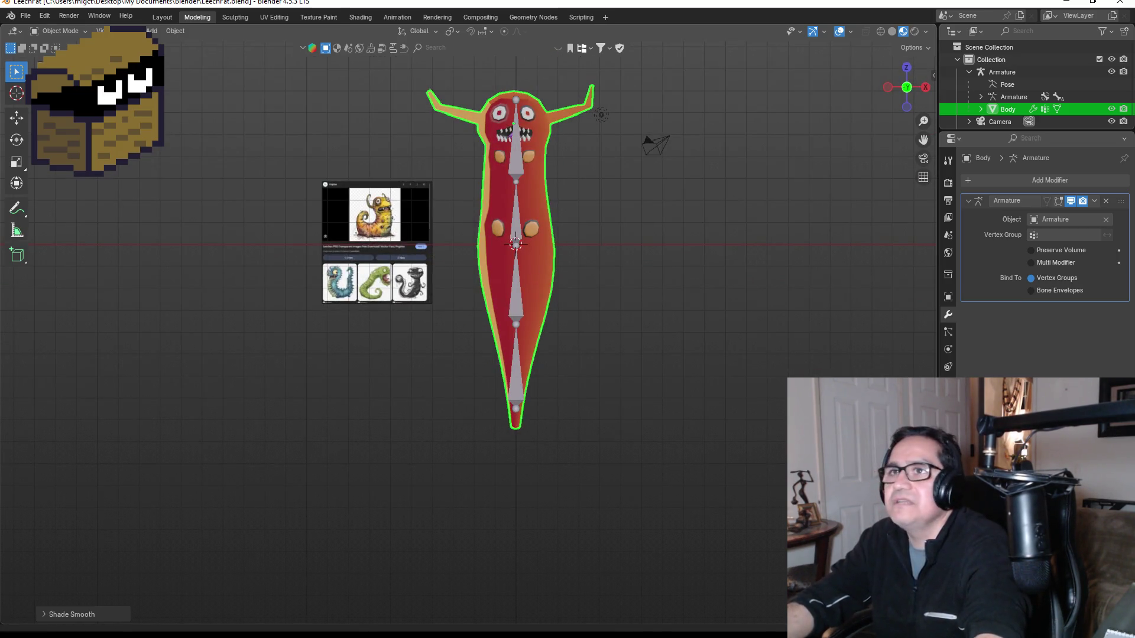
# Export LeechFat.fbx to Tech Recharge/Assets/3d Art with the armature, mesh, other preset.
pyautogui.click(25, 18)
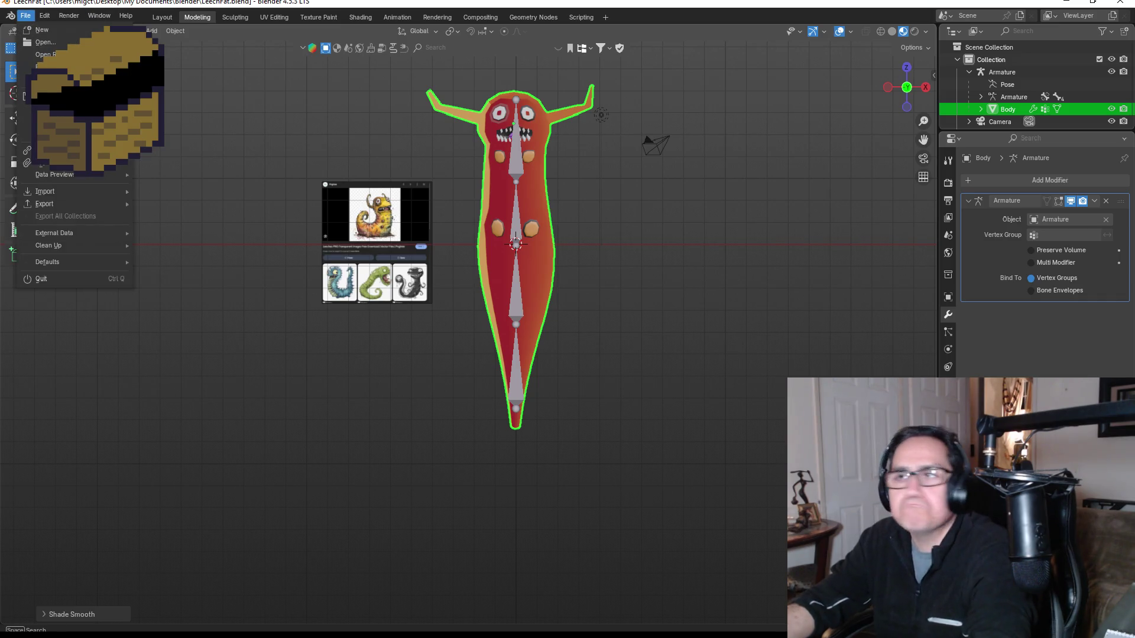
pyautogui.moveTo(77, 208)
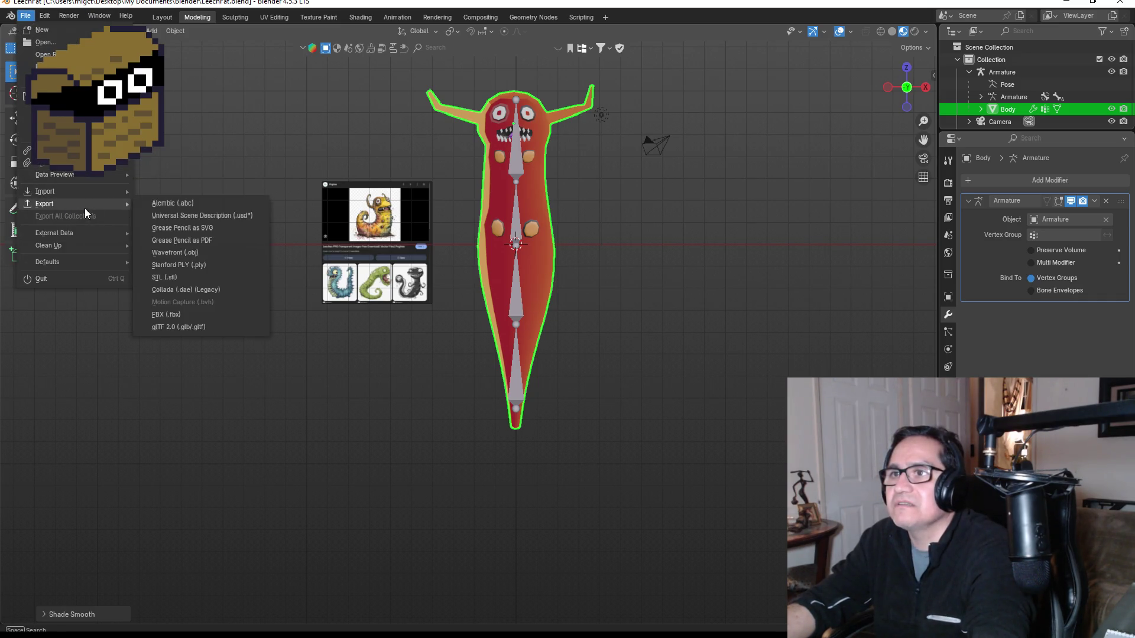
pyautogui.click(189, 312)
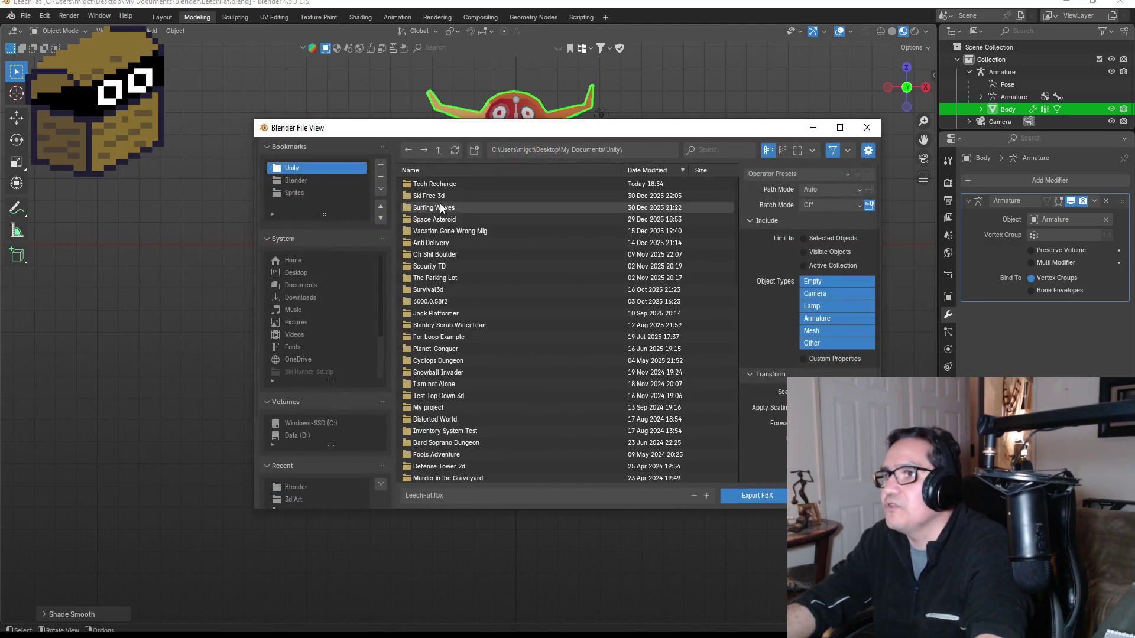
pyautogui.doubleClick(437, 184)
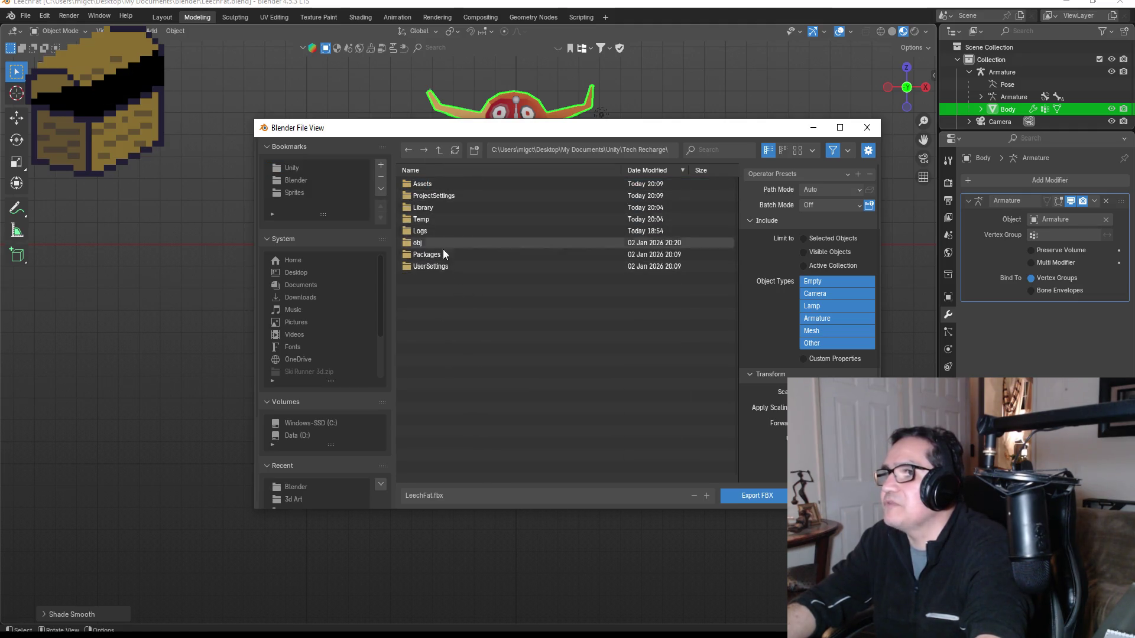
pyautogui.doubleClick(429, 208)
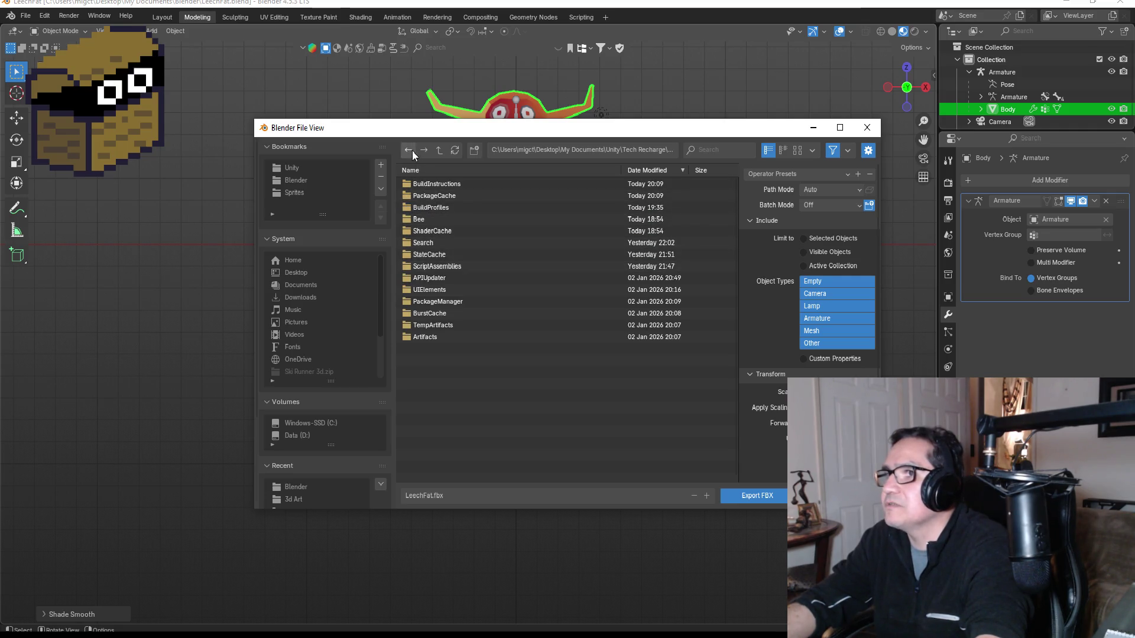
pyautogui.click(411, 150)
pyautogui.click(432, 183)
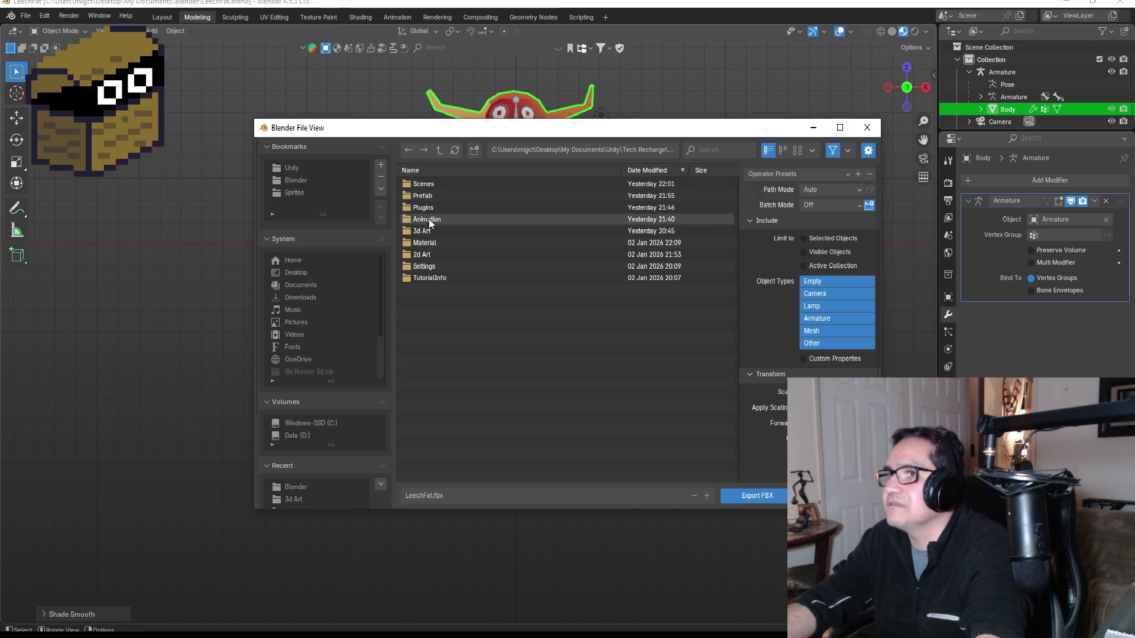
pyautogui.click(424, 231)
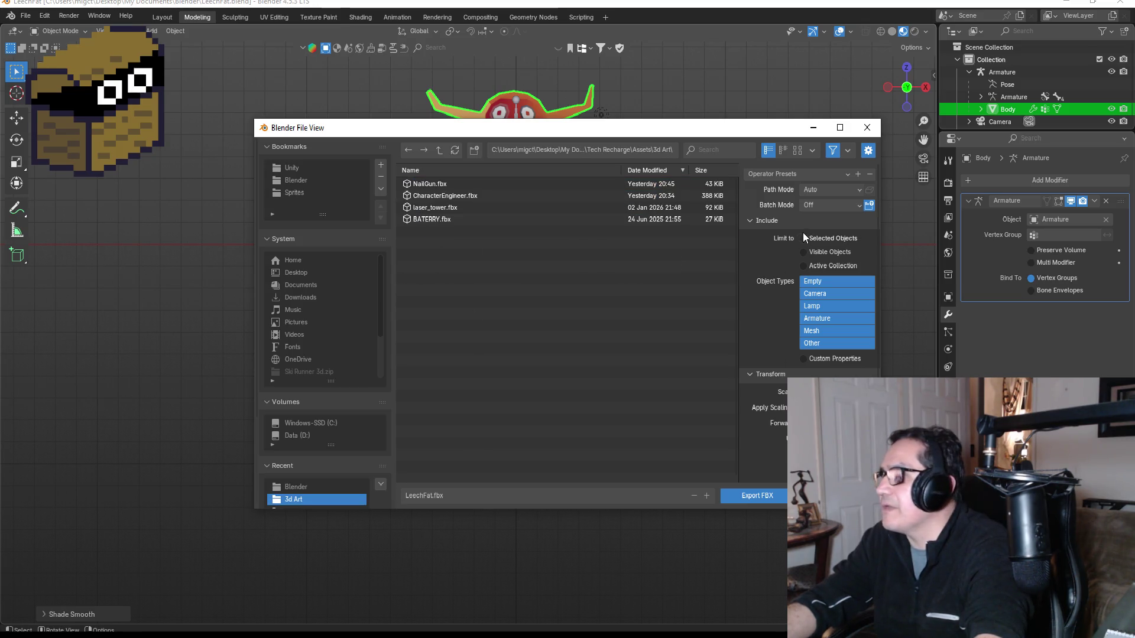
pyautogui.click(786, 176)
pyautogui.click(786, 214)
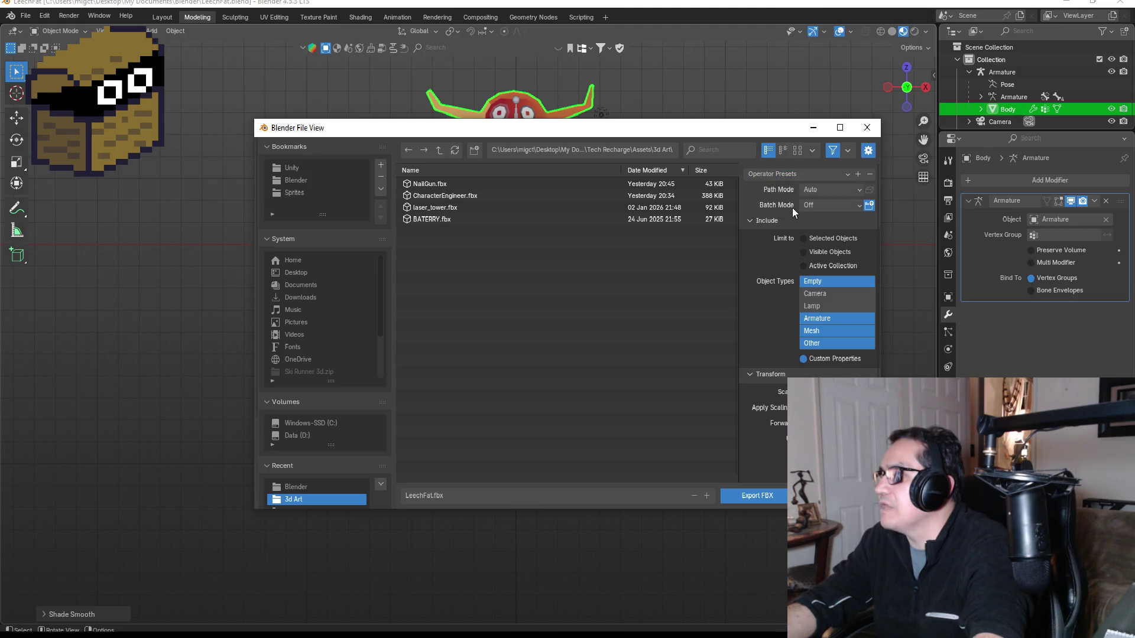
pyautogui.click(771, 501)
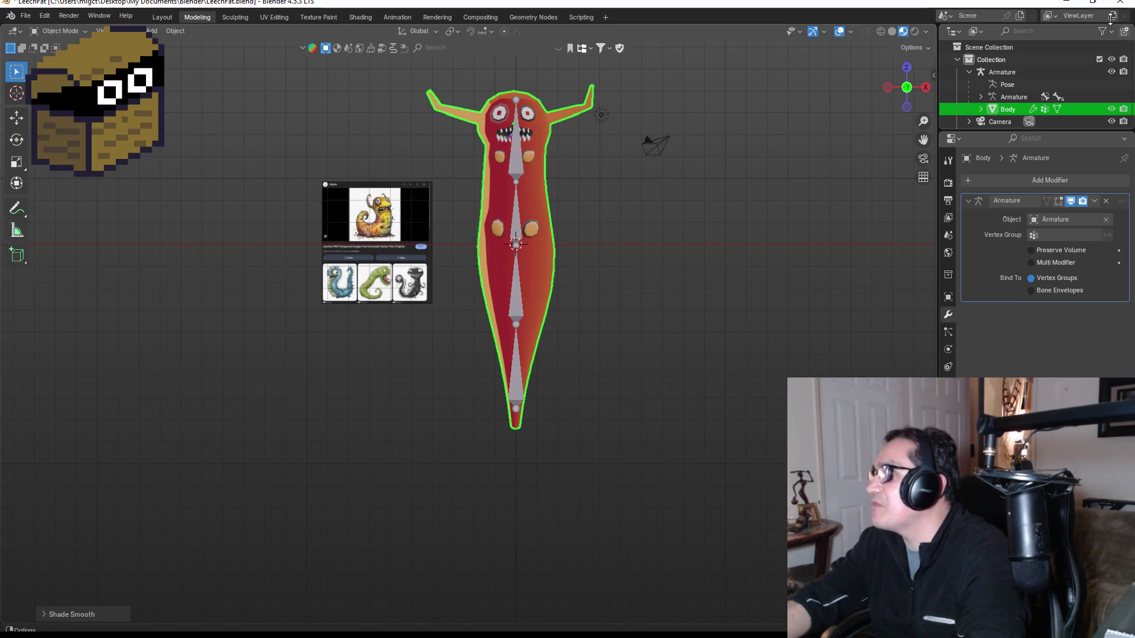
pyautogui.click(1059, 3)
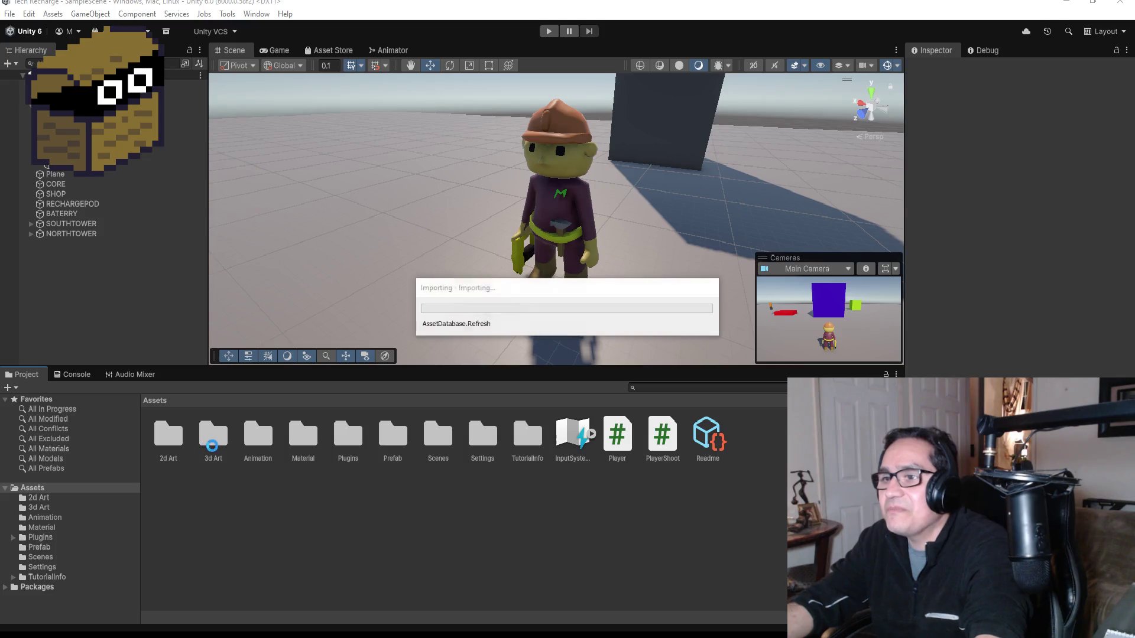
# Open the 3d Art folder, inspect the LeechFat asset, and drag it into the scene.
pyautogui.click(211, 452)
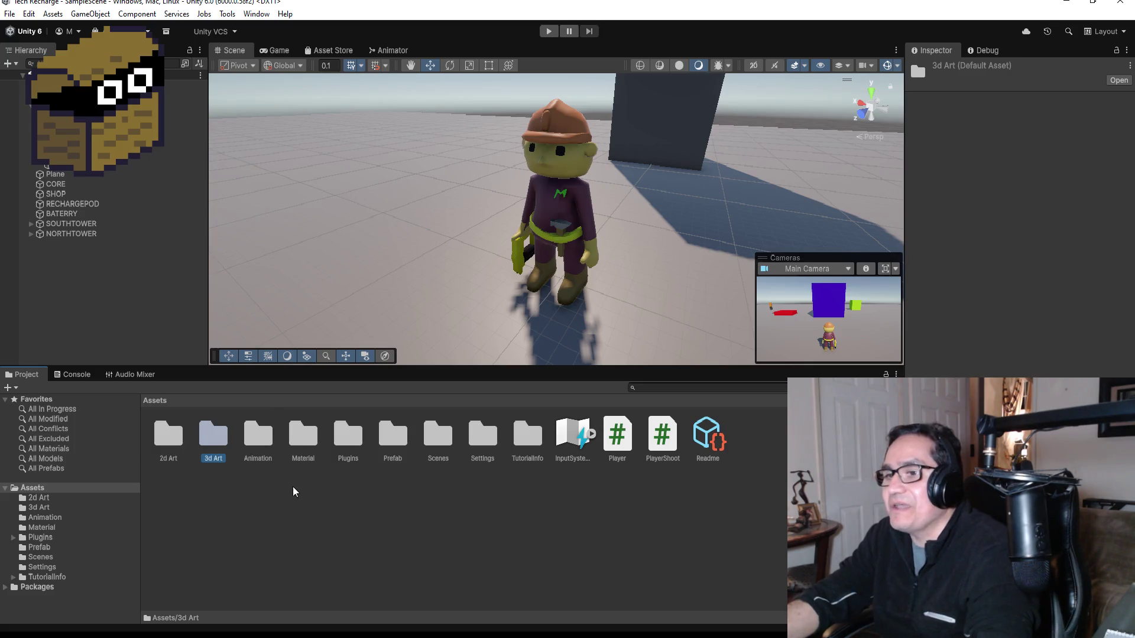
pyautogui.press('Return')
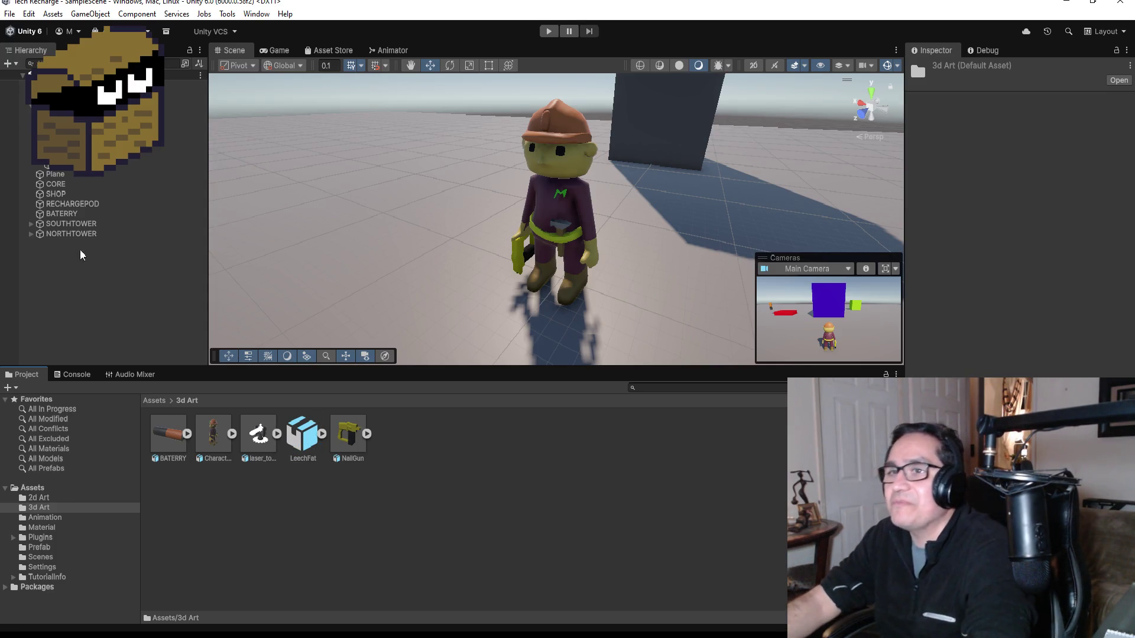
pyautogui.scroll(-2, 88, 107)
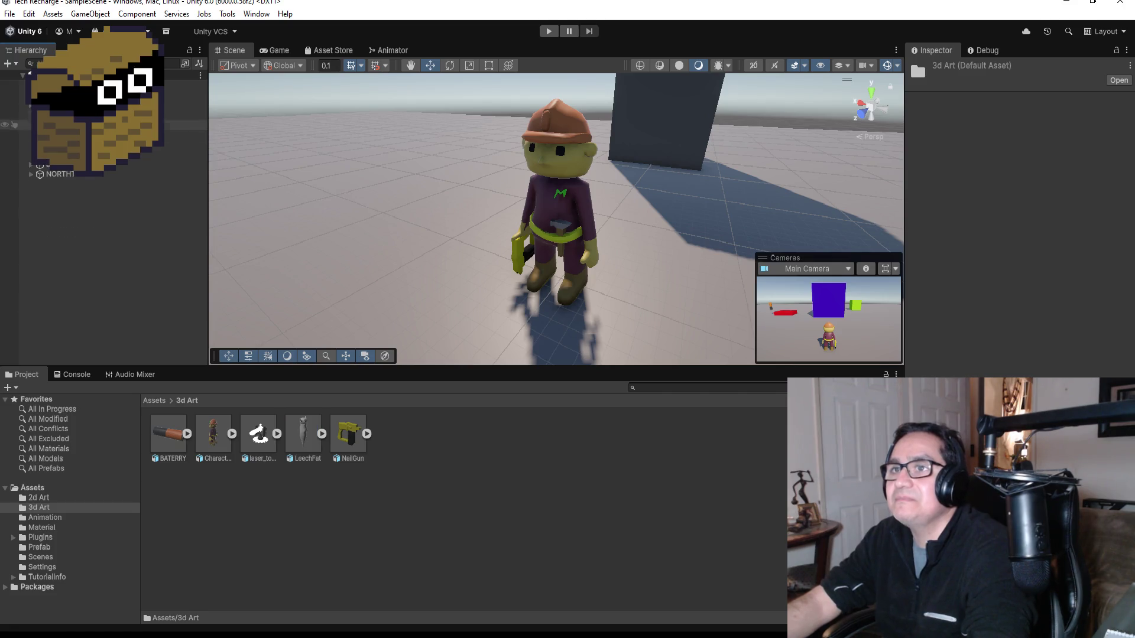
pyautogui.click(314, 437)
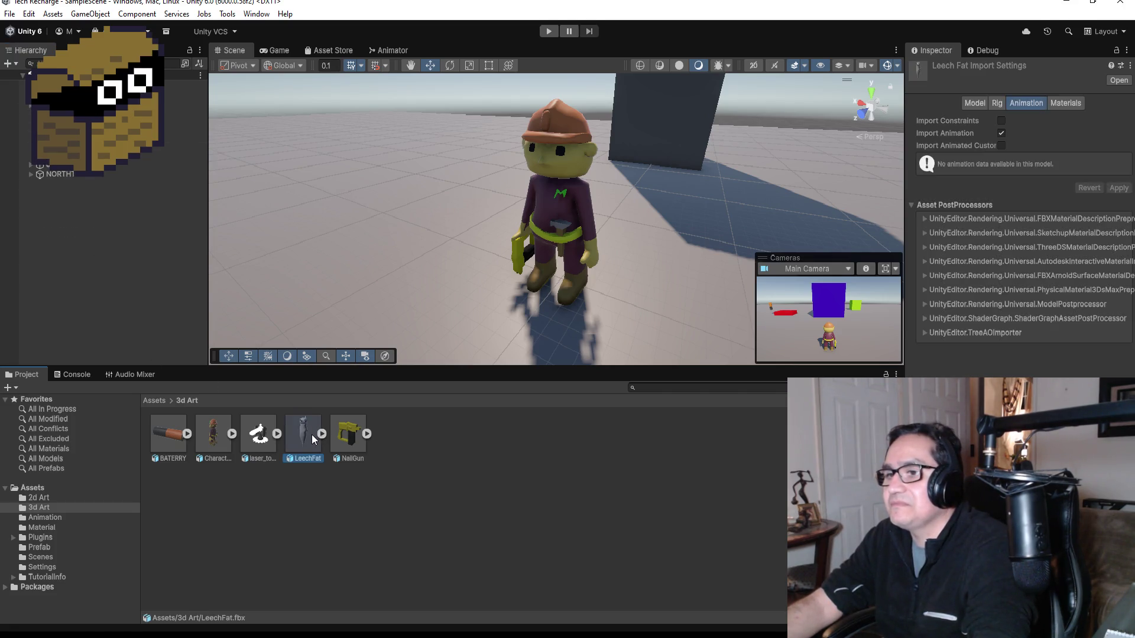
pyautogui.click(322, 434)
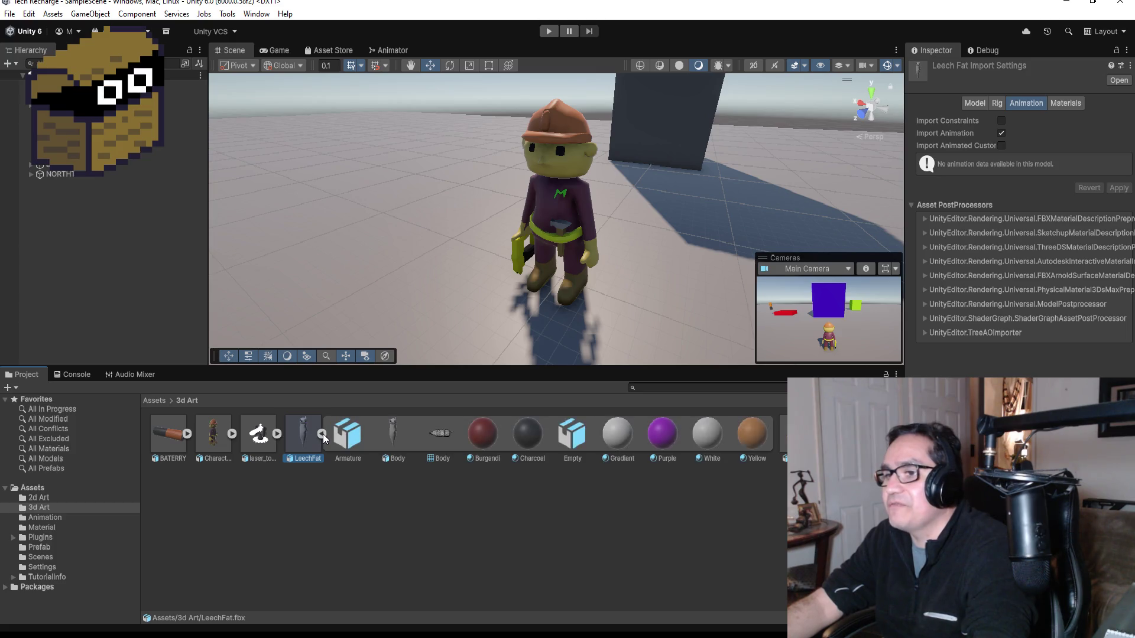
pyautogui.click(322, 434)
pyautogui.moveTo(307, 435); pyautogui.dragTo(79, 215)
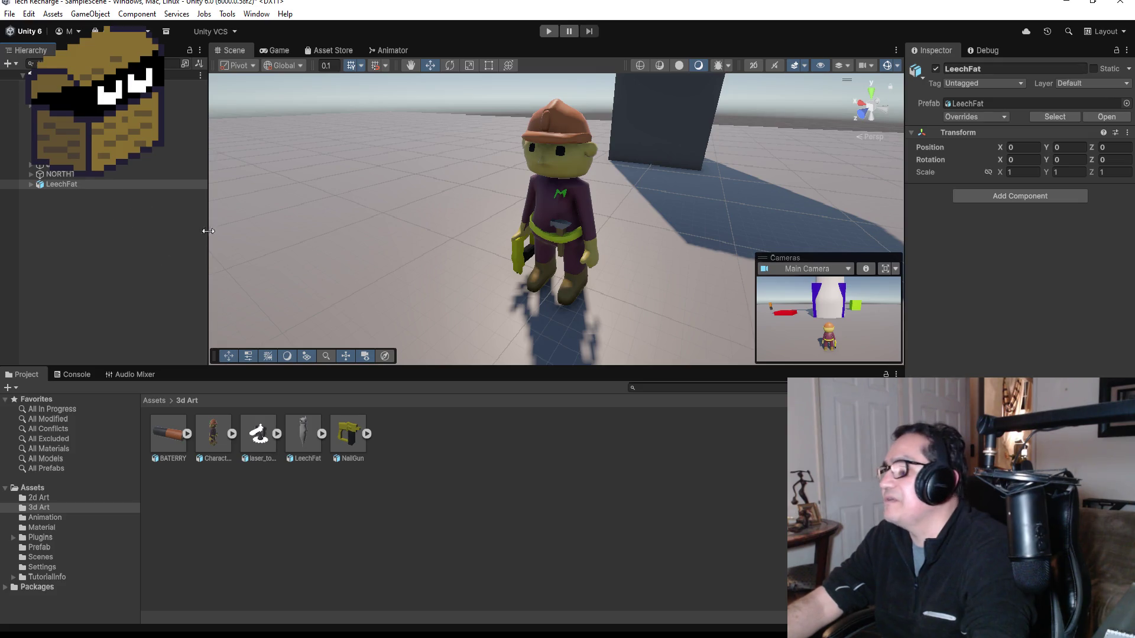
# Unpack the LeechFat prefab instance and focus the scene view on it.
pyautogui.click(83, 186)
pyautogui.rightClick(83, 187)
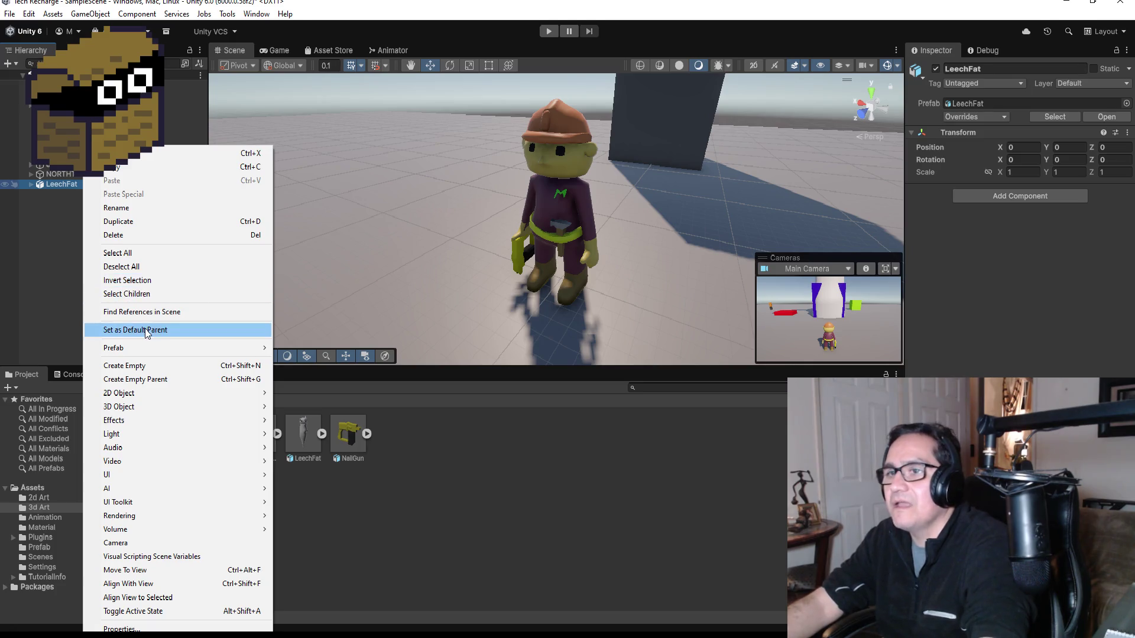
pyautogui.moveTo(158, 350)
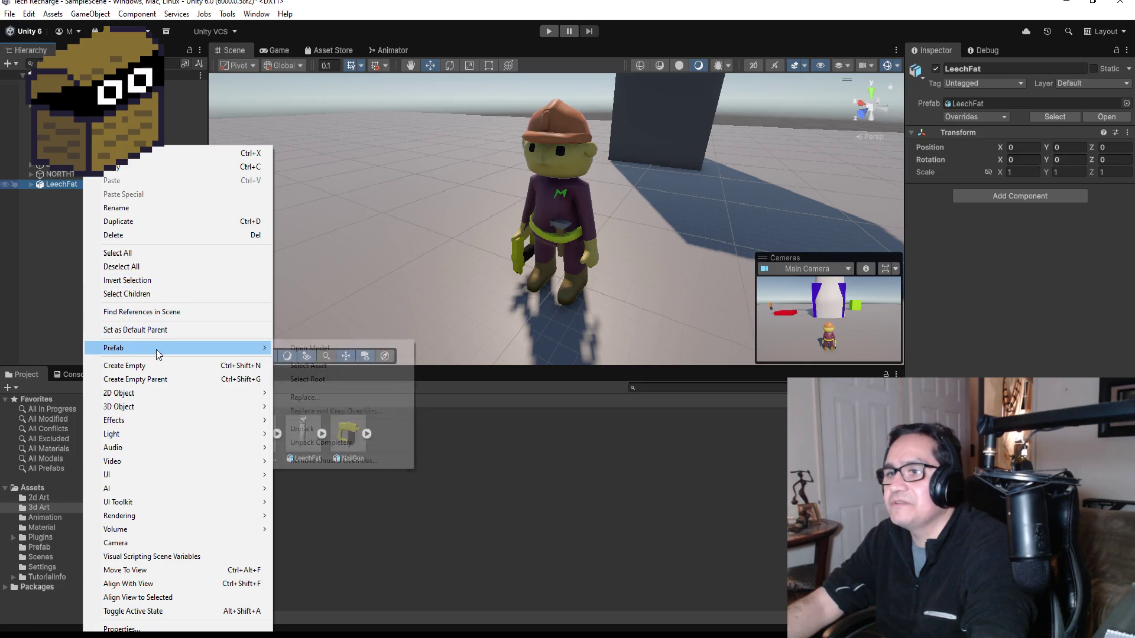
pyautogui.click(321, 442)
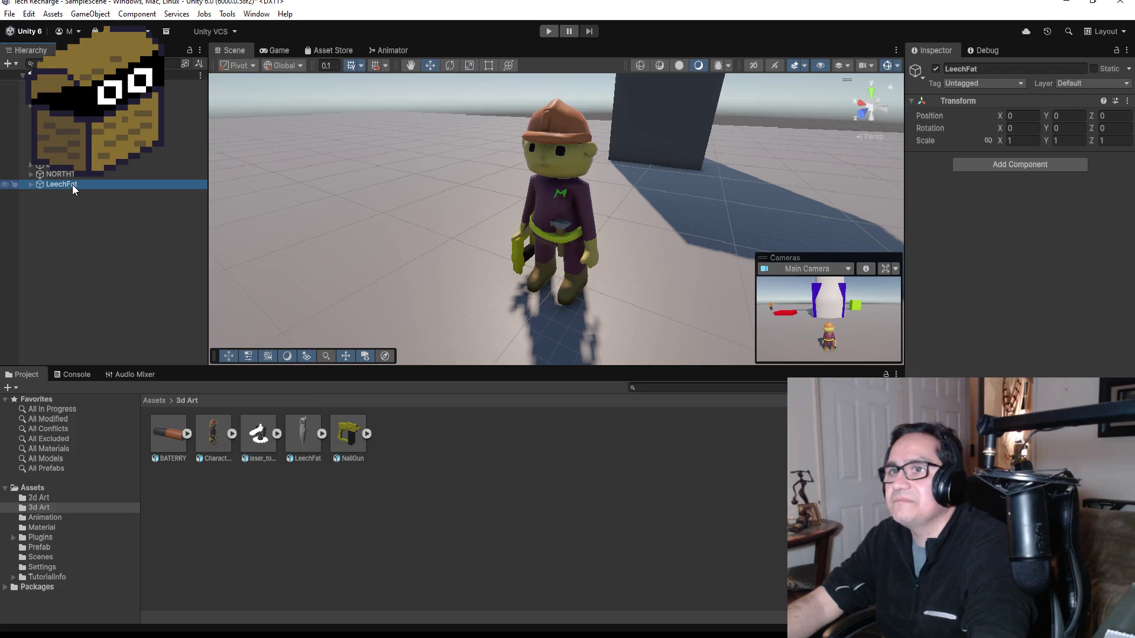
pyautogui.doubleClick(72, 184)
pyautogui.moveTo(709, 157); pyautogui.dragTo(427, 162)
pyautogui.scroll(2, 292, 170)
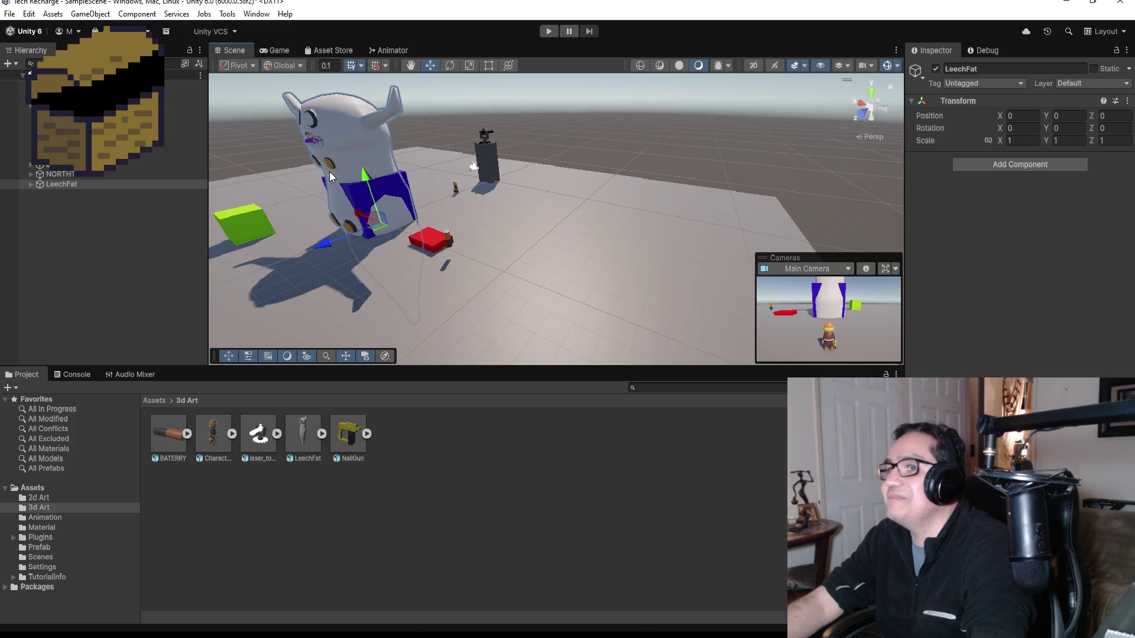
# Scale LeechFat to 0.1 on X, Y and Z and slide it along the Z axis.
pyautogui.click(1028, 144)
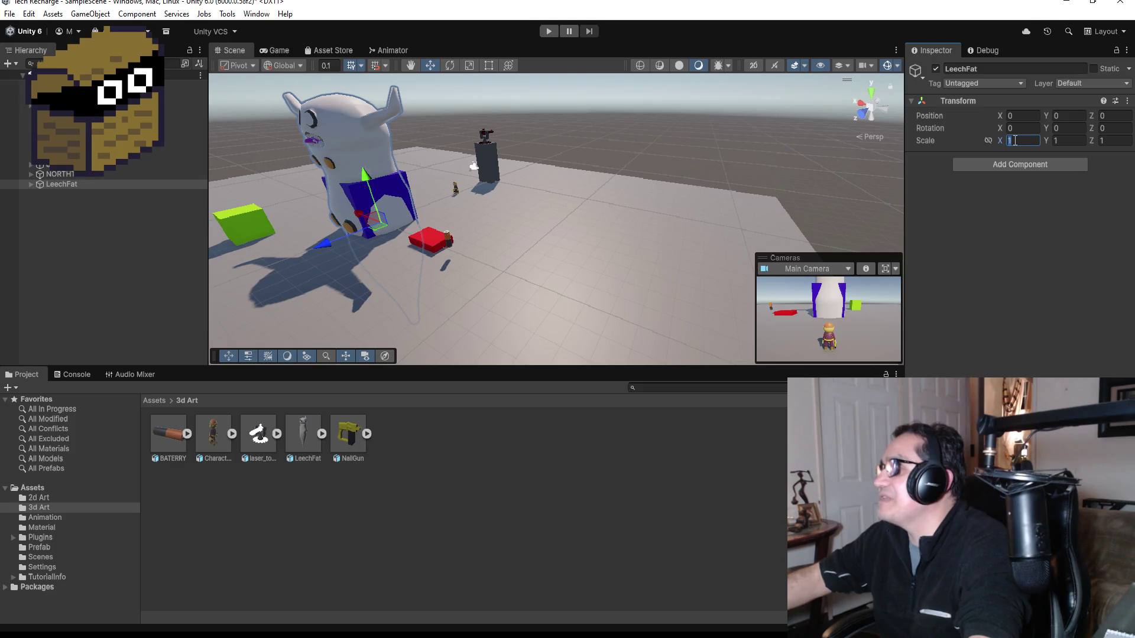
pyautogui.write('.1')
pyautogui.press('Tab')
pyautogui.write('.1')
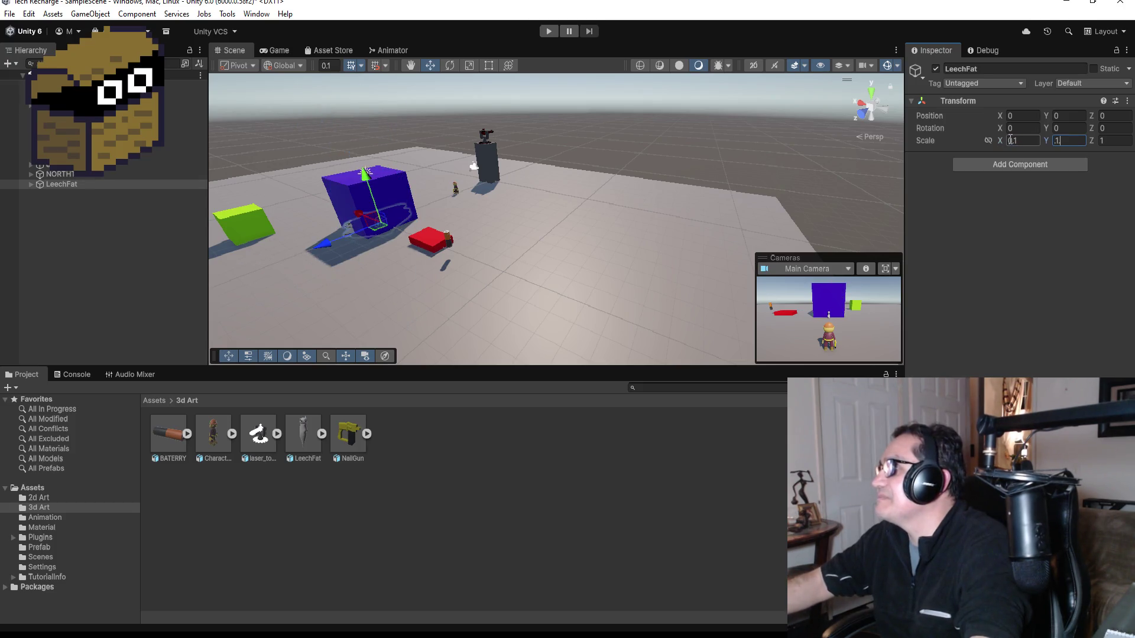
pyautogui.press('Tab')
pyautogui.write('.1')
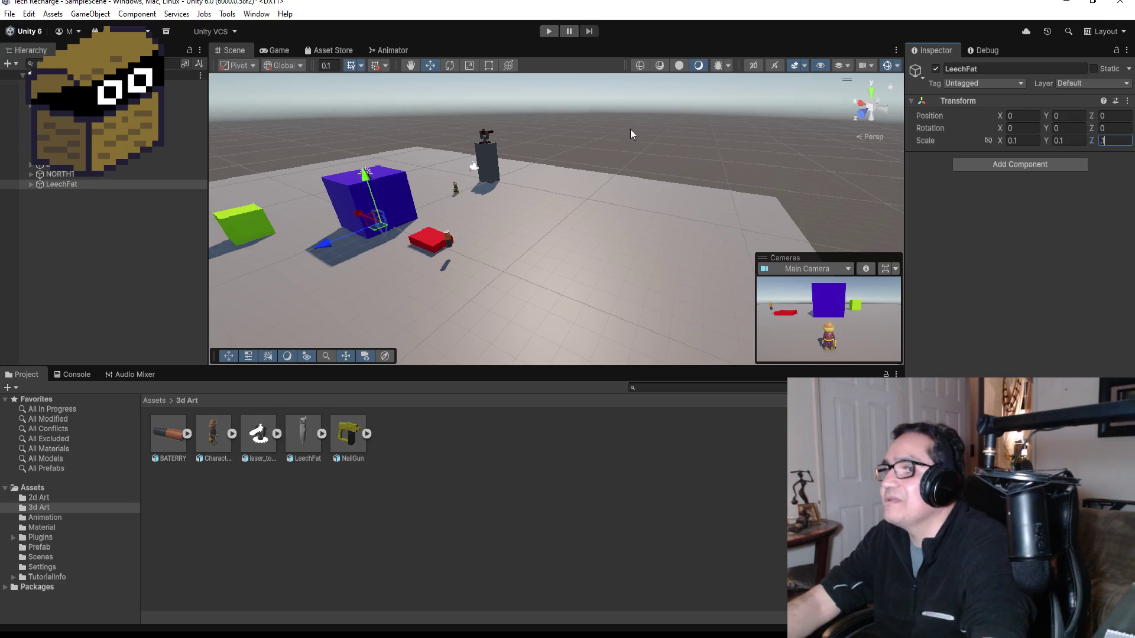
pyautogui.moveTo(321, 242)
pyautogui.mouseDown()
pyautogui.moveTo(463, 225)
pyautogui.moveTo(445, 236)
pyautogui.moveTo(437, 195)
pyautogui.moveTo(471, 194)
pyautogui.mouseUp()
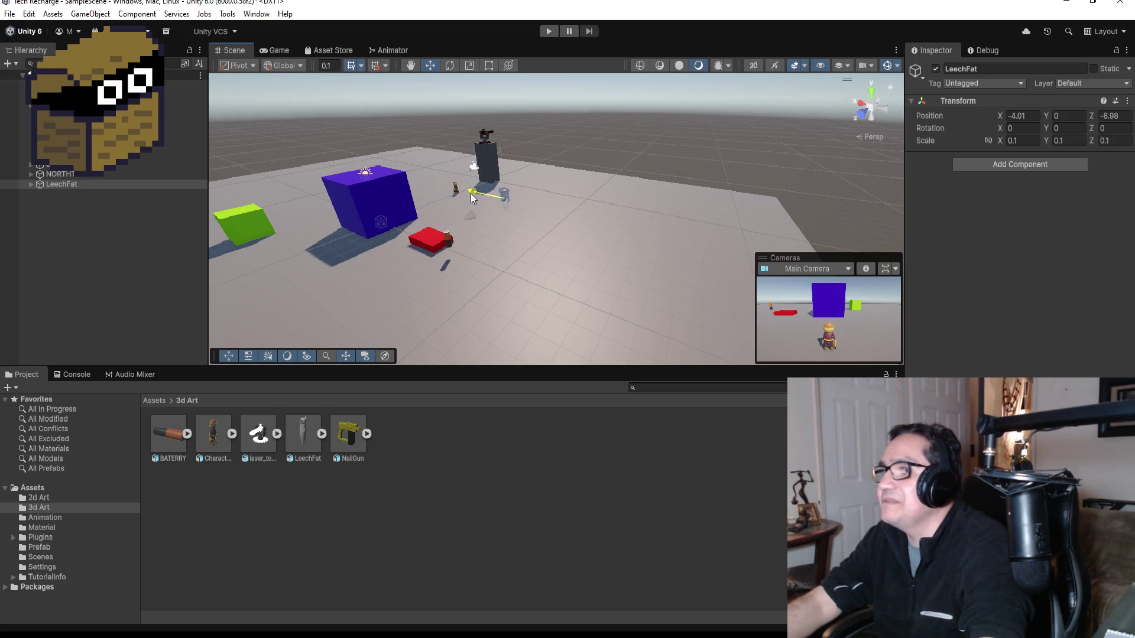
pyautogui.press('f')
pyautogui.moveTo(652, 196)
pyautogui.mouseDown()
pyautogui.moveTo(501, 176)
pyautogui.moveTo(669, 243)
pyautogui.mouseUp()
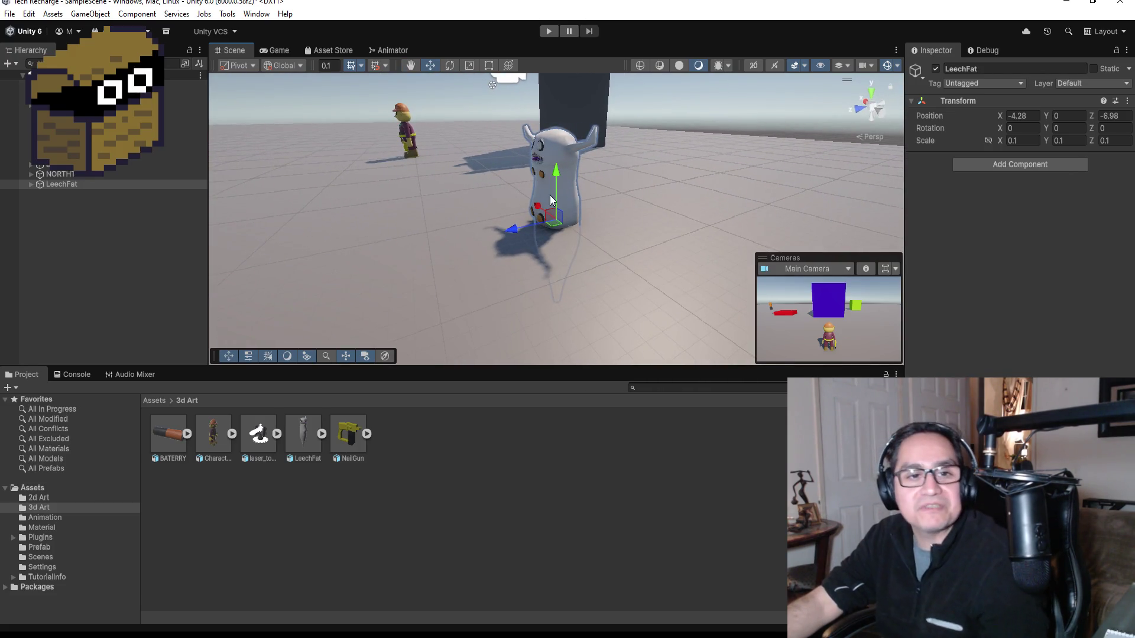
# Refine LeechFat's scale down to 0.06 on X, Y and Z.
pyautogui.click(1017, 141)
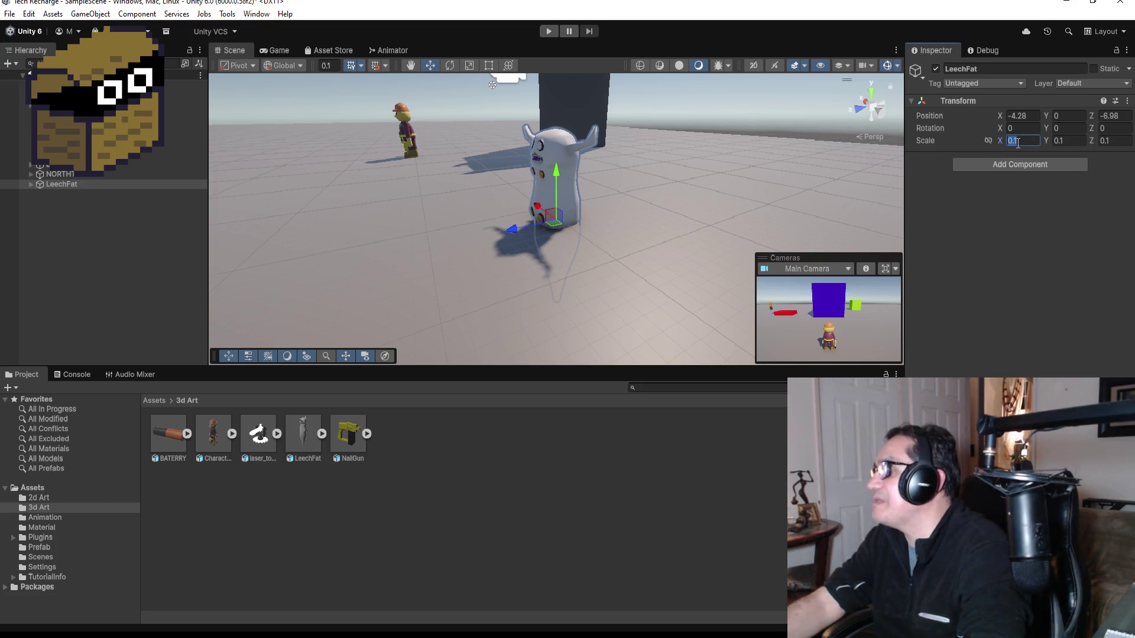
pyautogui.press('BackSpace')
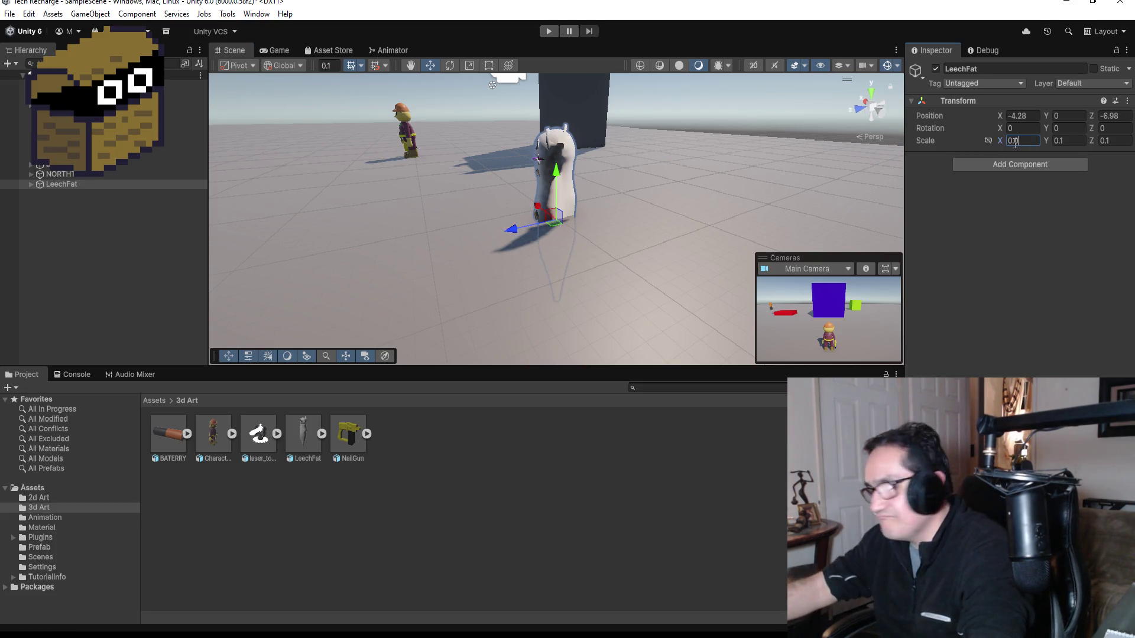
pyautogui.write('8')
pyautogui.press('Tab')
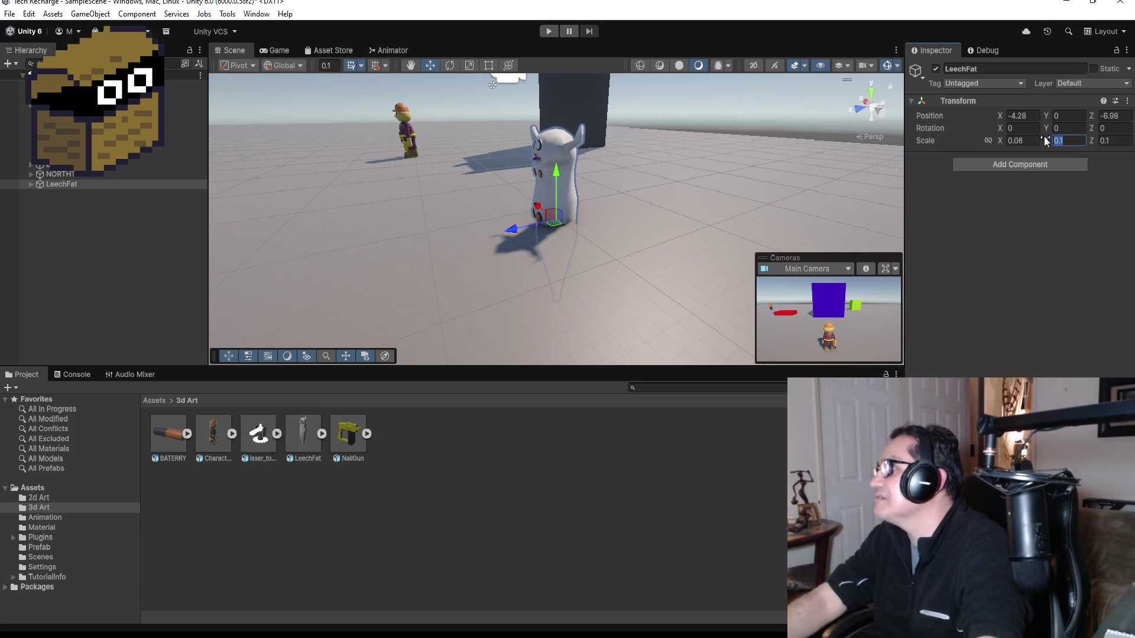
pyautogui.write('0.06')
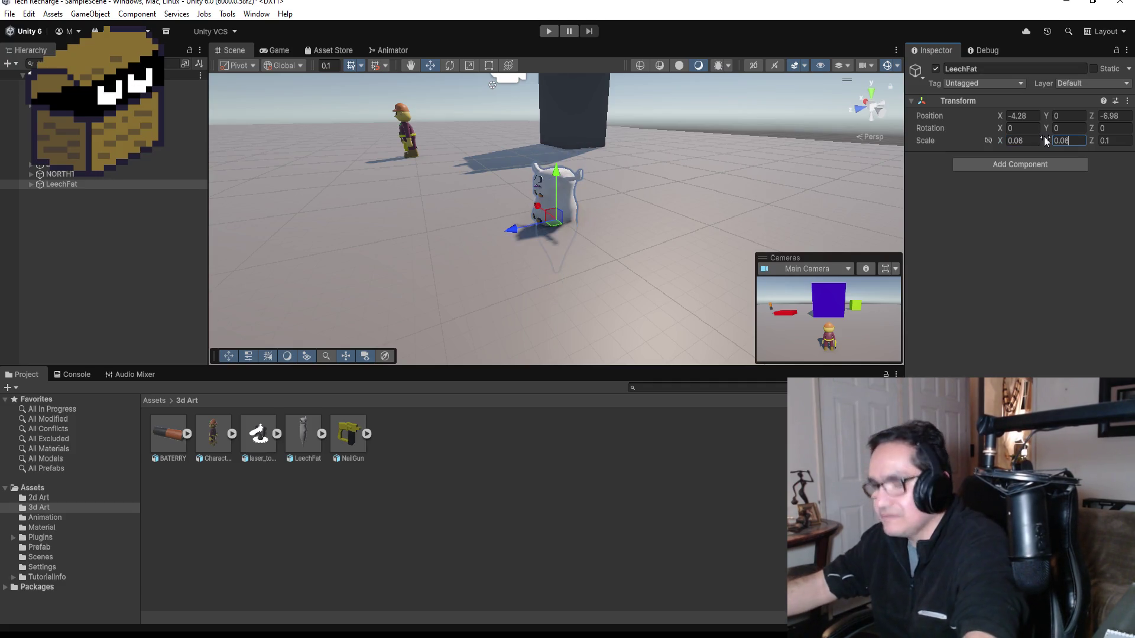
pyautogui.press('Tab')
pyautogui.write('0')
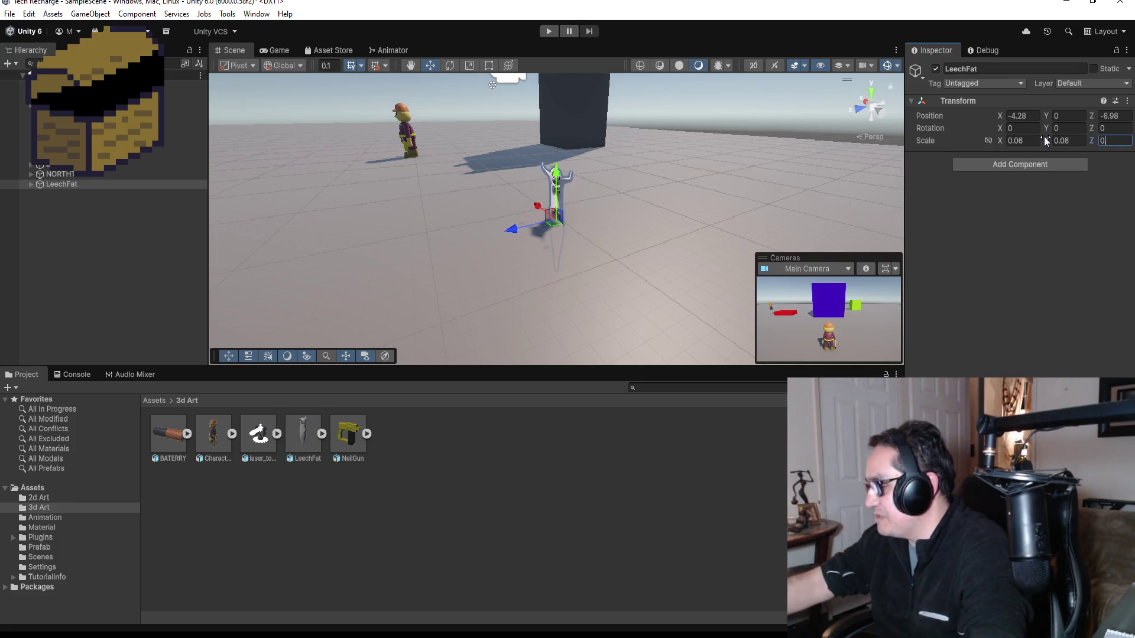
pyautogui.write('.06')
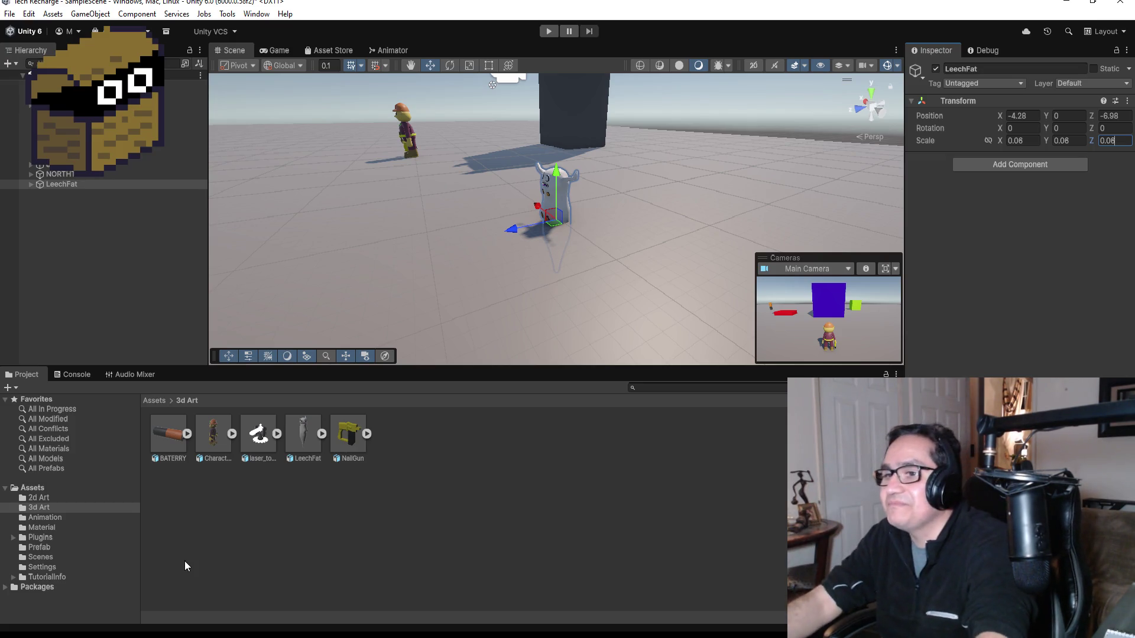
pyautogui.click(155, 400)
# Import LeechFatGradiant.png from the file explorer into the Assets/2d Art folder.
pyautogui.doubleClick(301, 453)
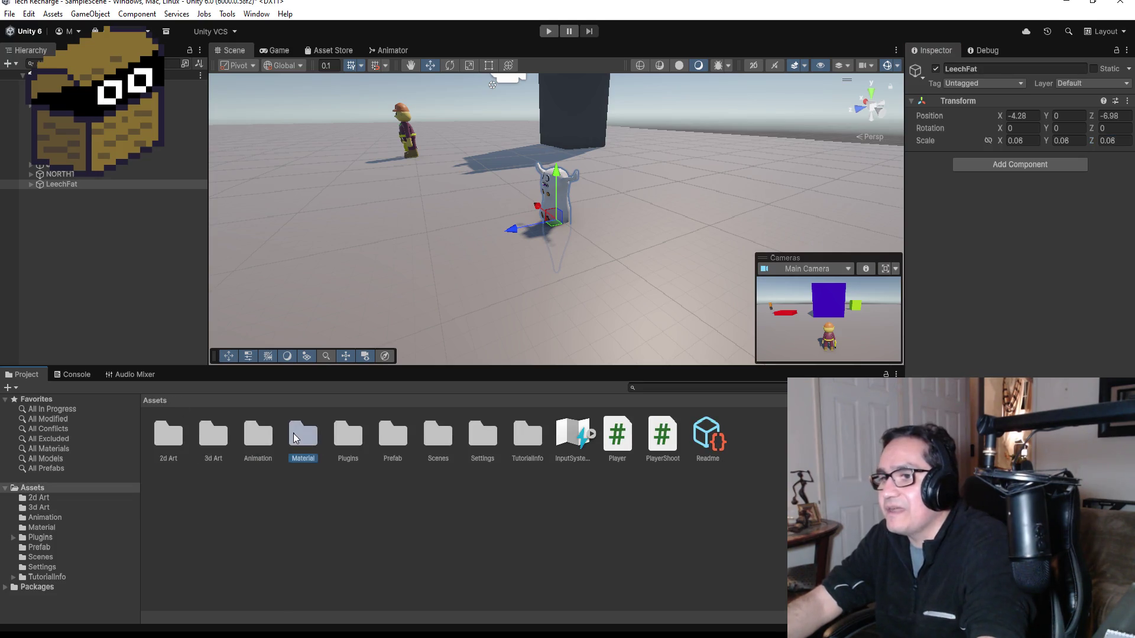
pyautogui.click(156, 400)
pyautogui.click(179, 439)
pyautogui.doubleClick(178, 438)
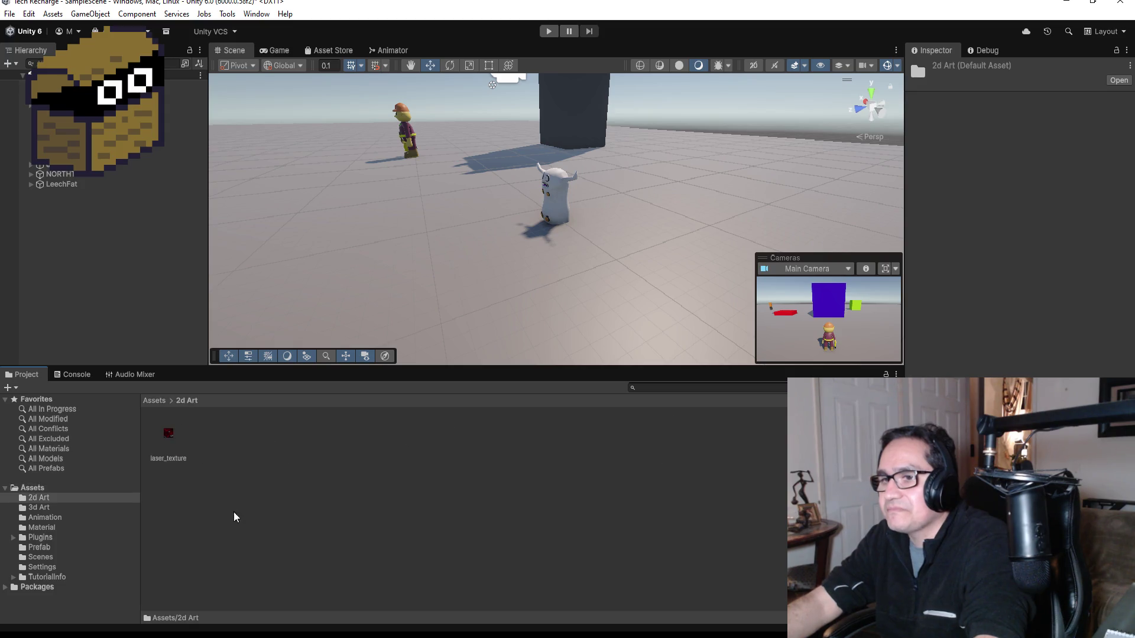
pyautogui.hotkey('alt', 'Tab')
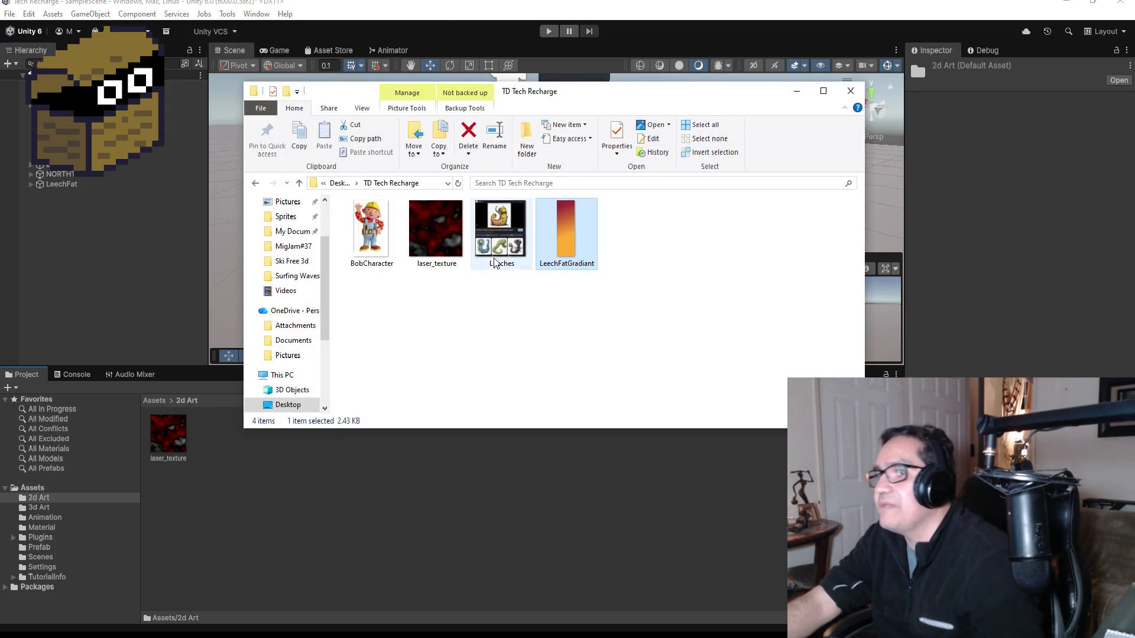
pyautogui.moveTo(569, 228)
pyautogui.mouseDown()
pyautogui.moveTo(476, 363)
pyautogui.moveTo(246, 471)
pyautogui.mouseUp()
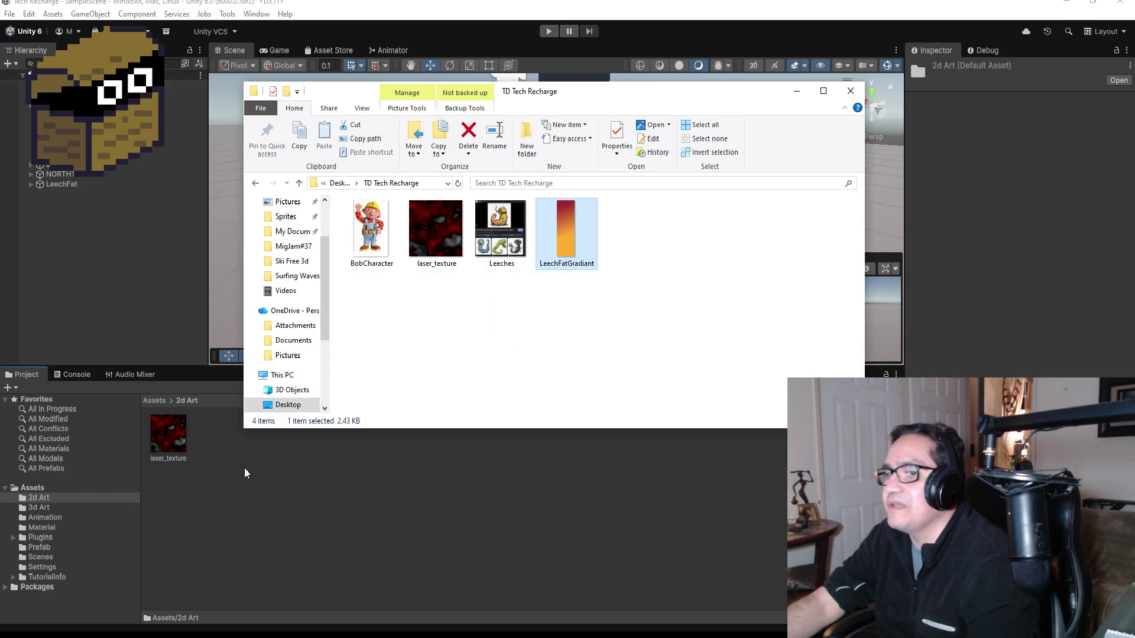
pyautogui.click(264, 523)
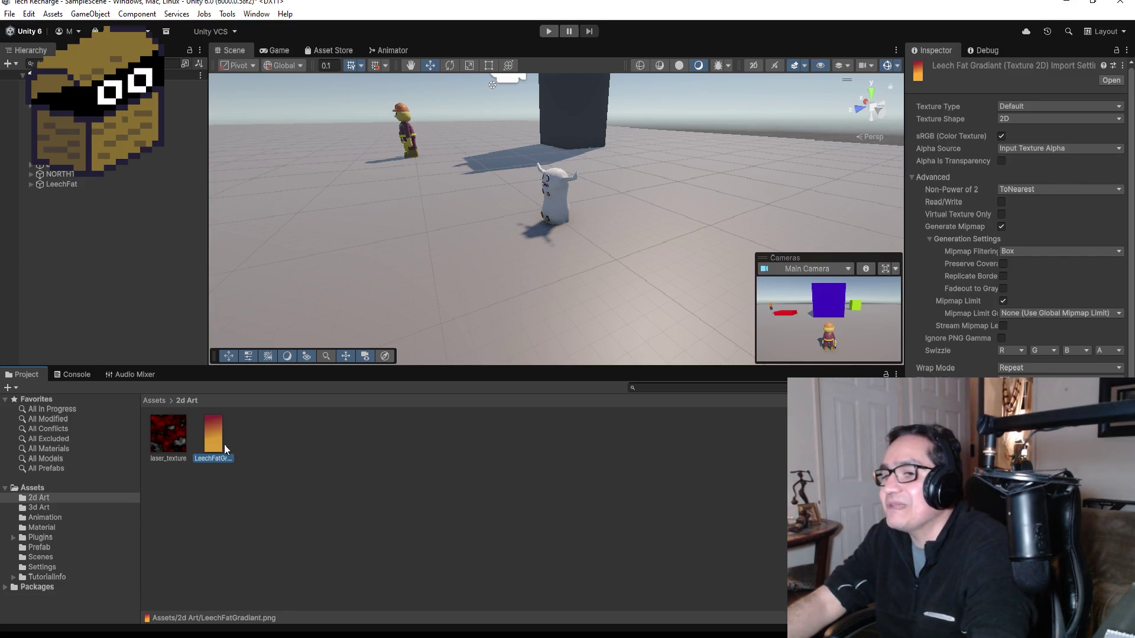
# Set the gradient to Sprite (2D and UI), Single mode, Point (no filter) filtering and apply.
pyautogui.click(1019, 102)
pyautogui.click(1043, 163)
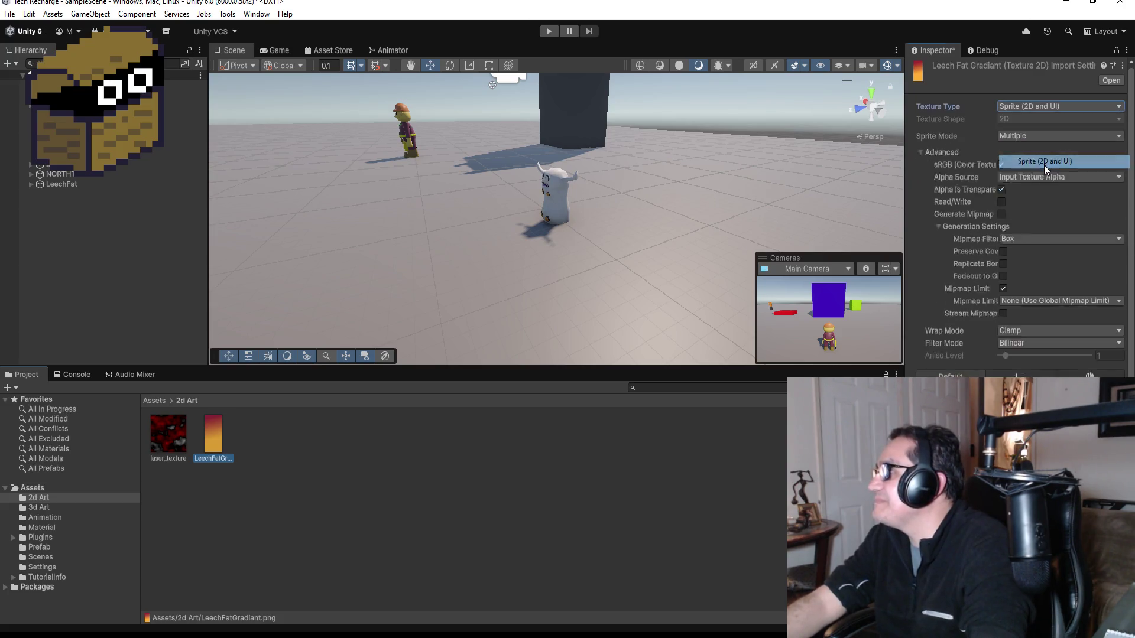
pyautogui.click(1029, 140)
pyautogui.click(1029, 155)
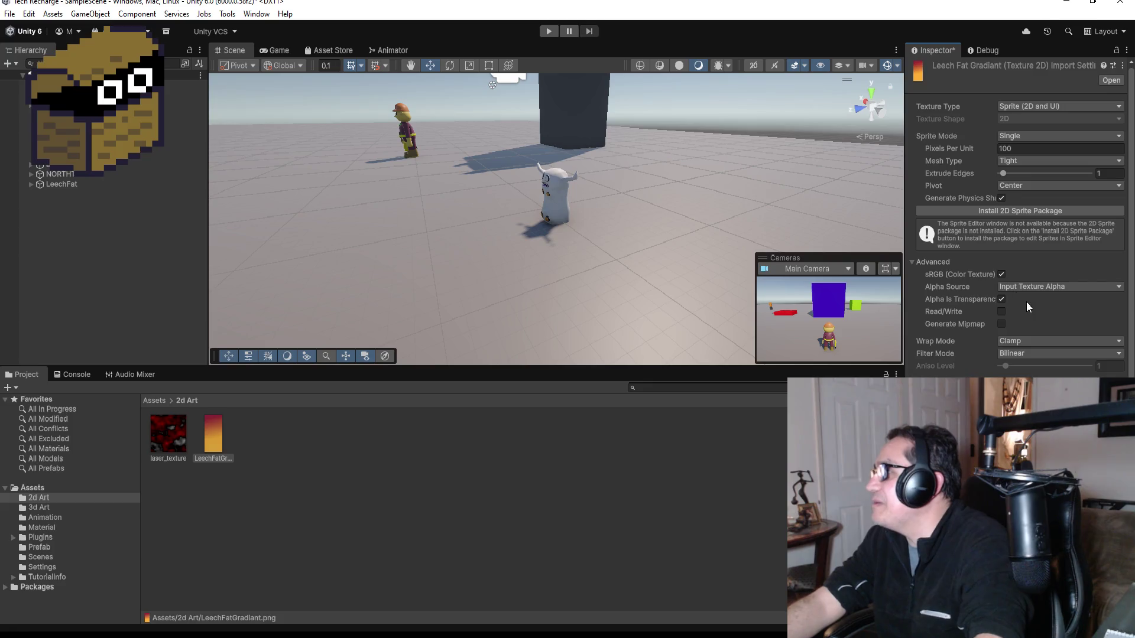
pyautogui.scroll(-2, 1026, 305)
pyautogui.click(1027, 324)
pyautogui.click(1028, 335)
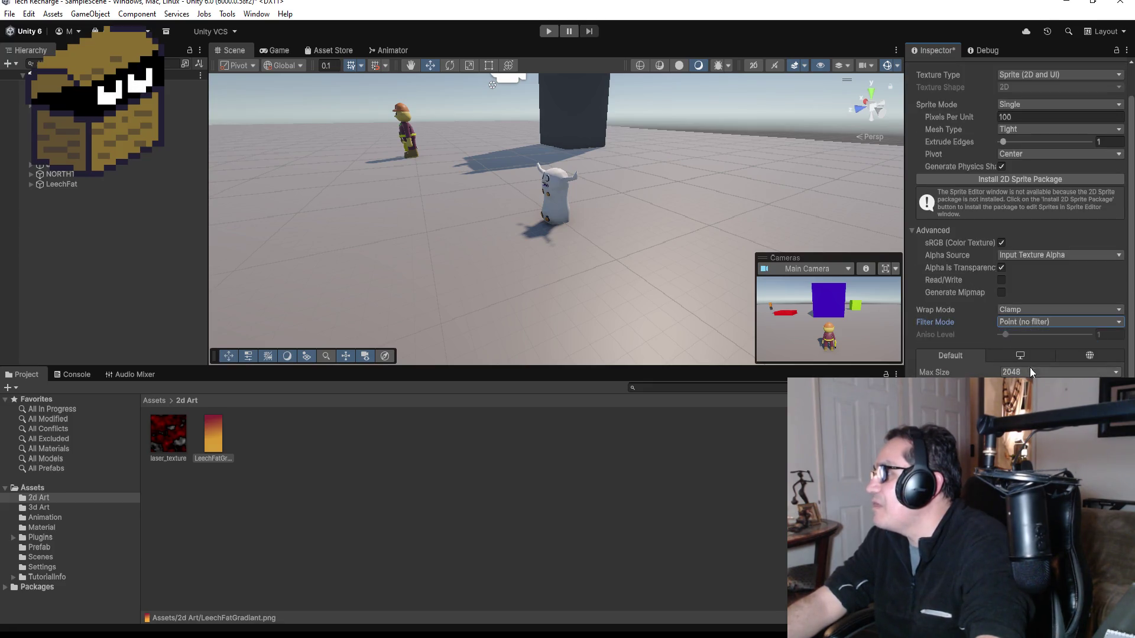
pyautogui.scroll(1, 1028, 334)
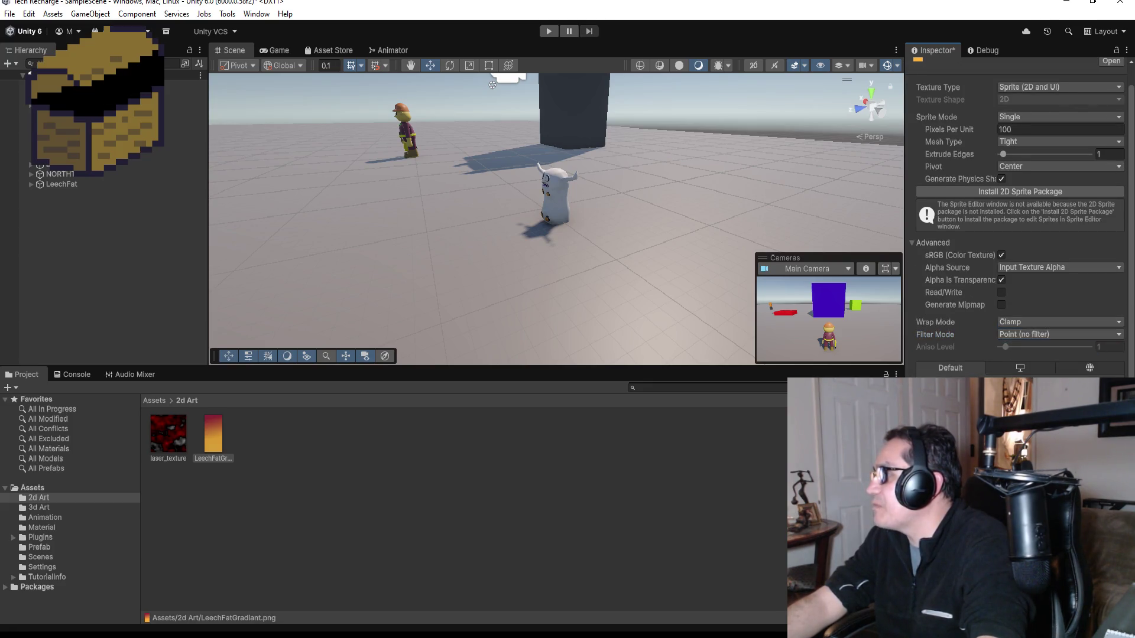
pyautogui.click(1111, 454)
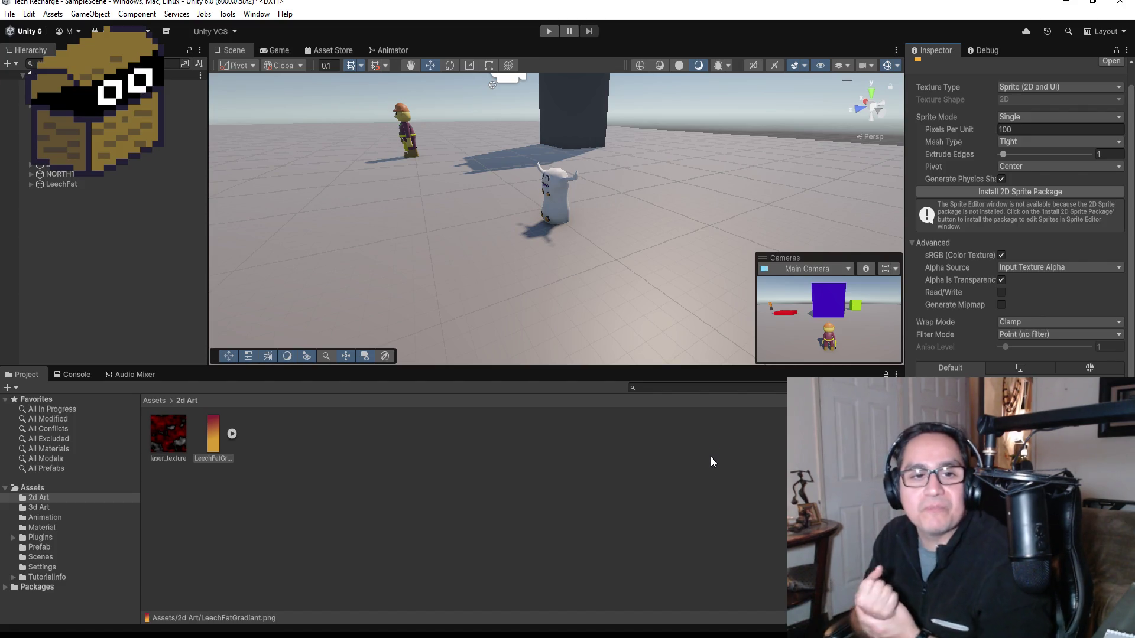
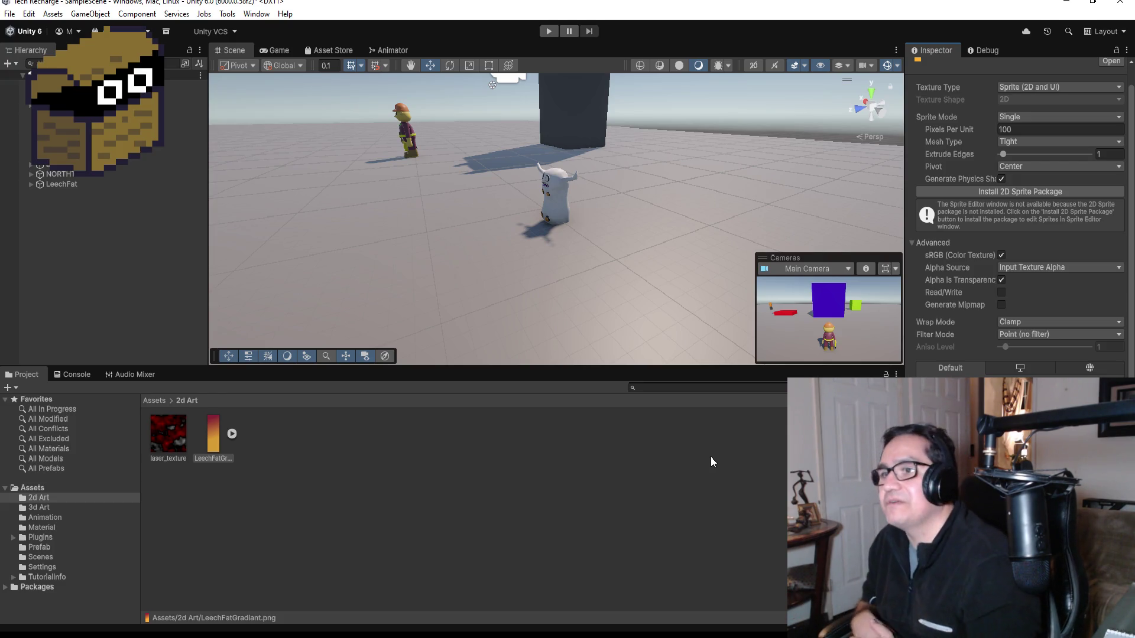
# Select LeechFat, browse from Assets into the Material folder, and bring up its asset context menu.
pyautogui.click(80, 184)
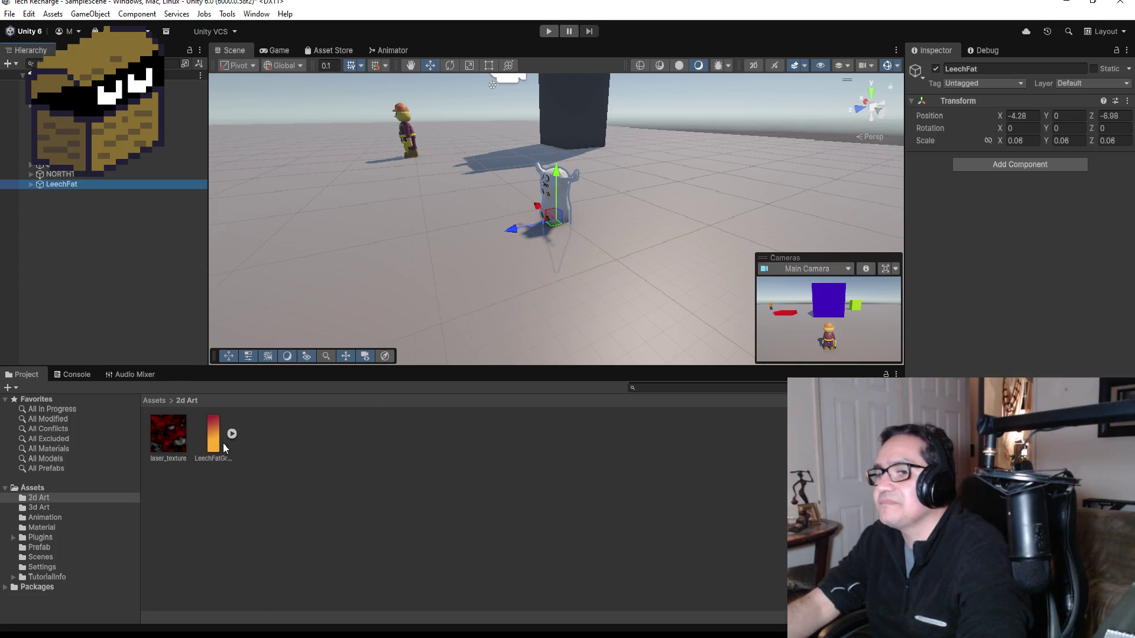
pyautogui.click(156, 400)
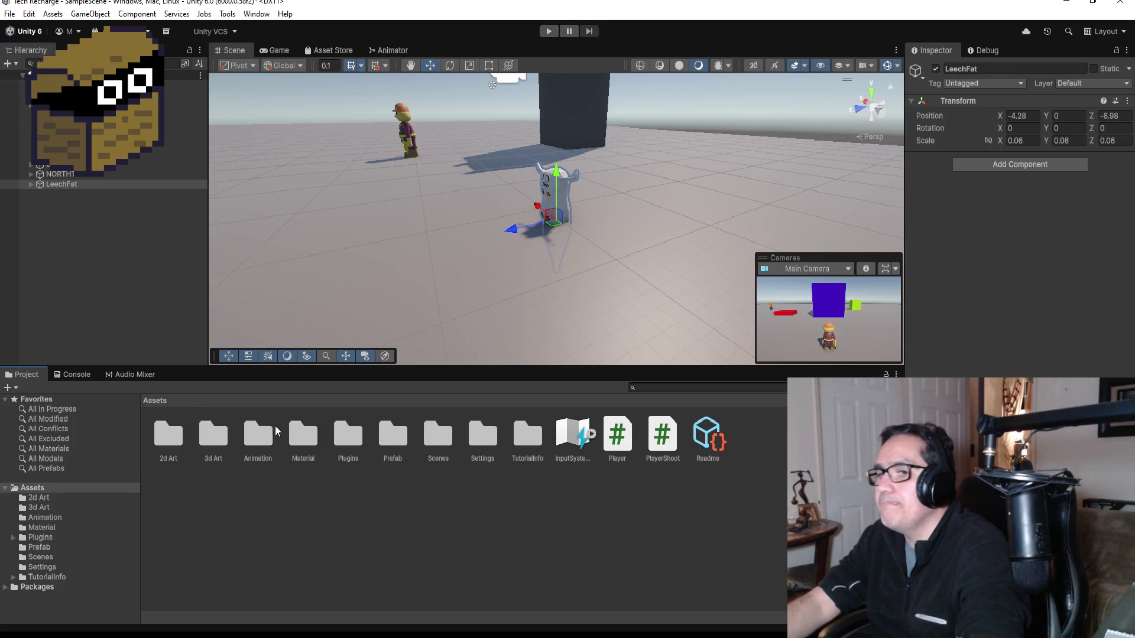
pyautogui.doubleClick(225, 434)
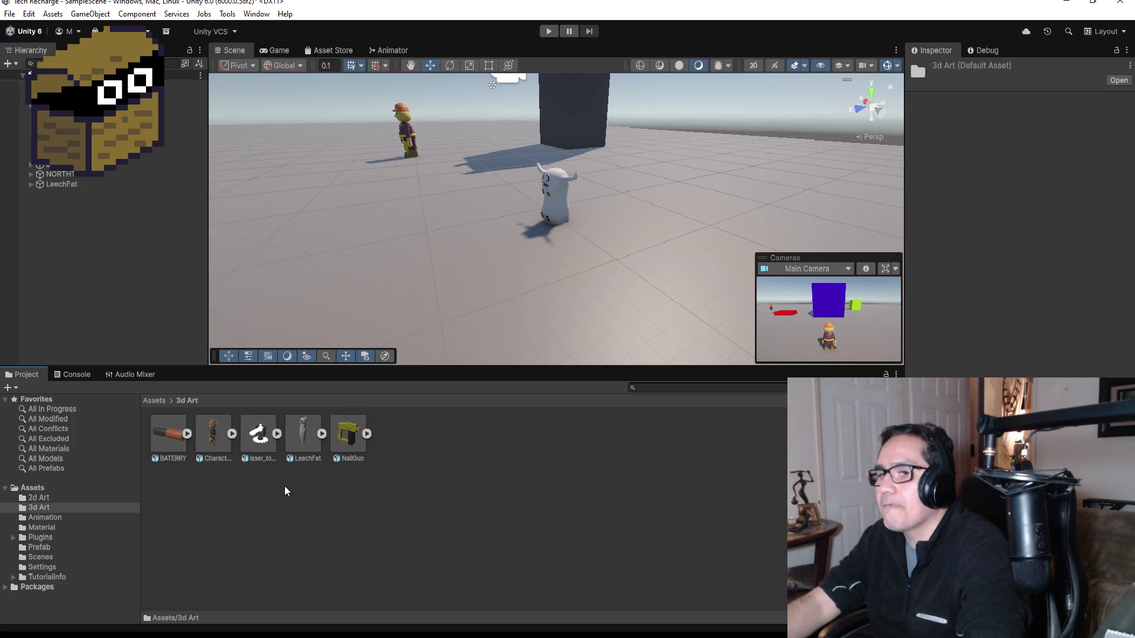
pyautogui.click(155, 401)
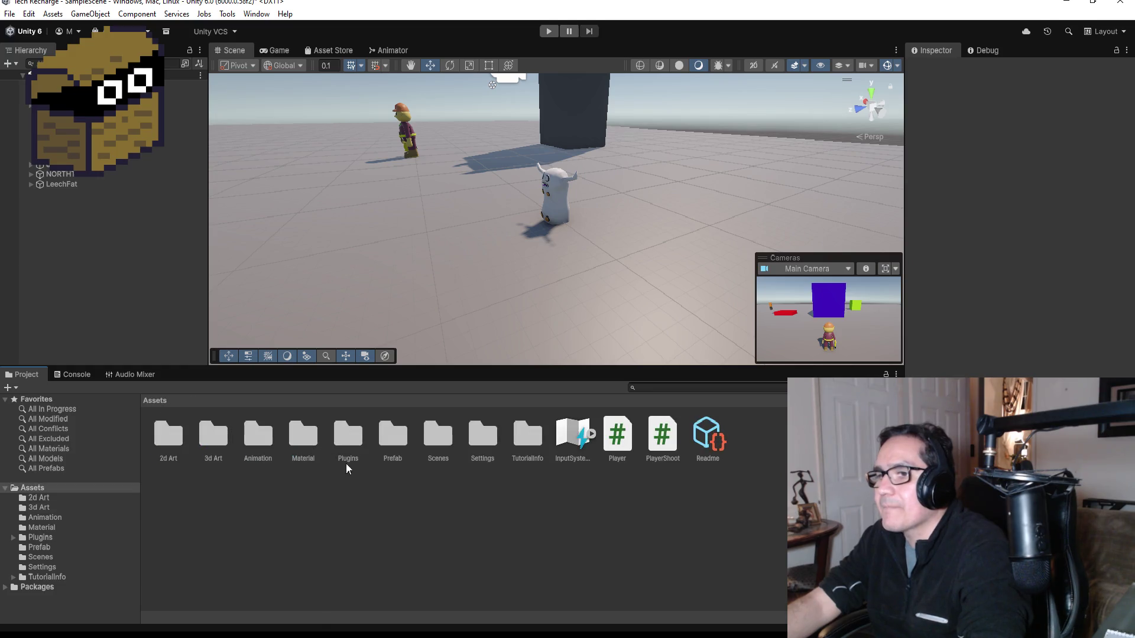
pyautogui.doubleClick(309, 440)
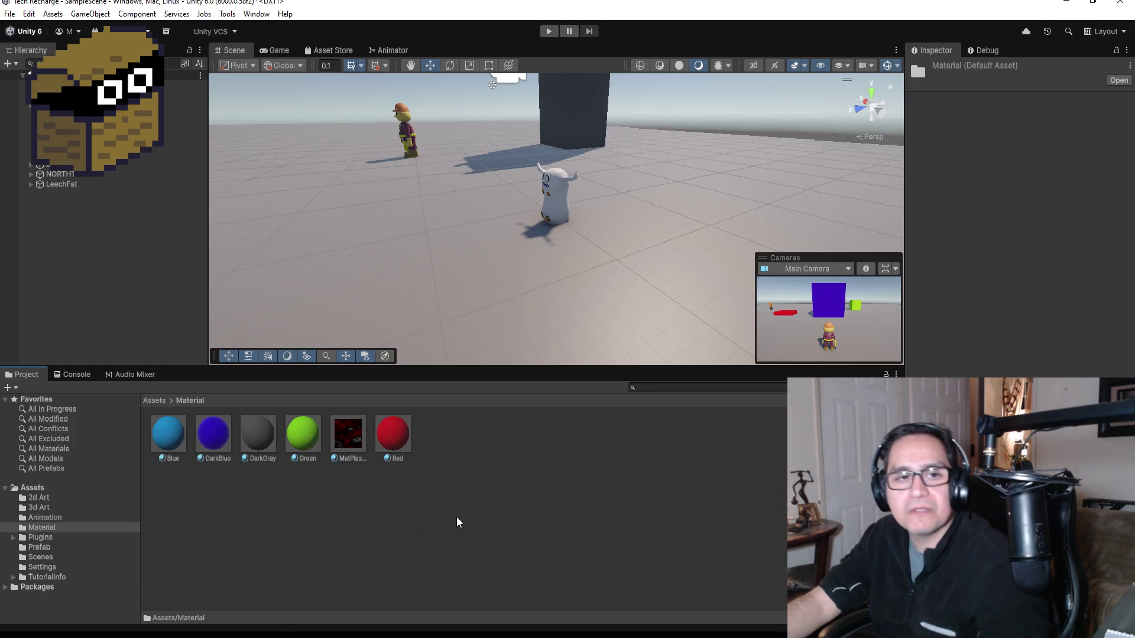
pyautogui.rightClick(465, 445)
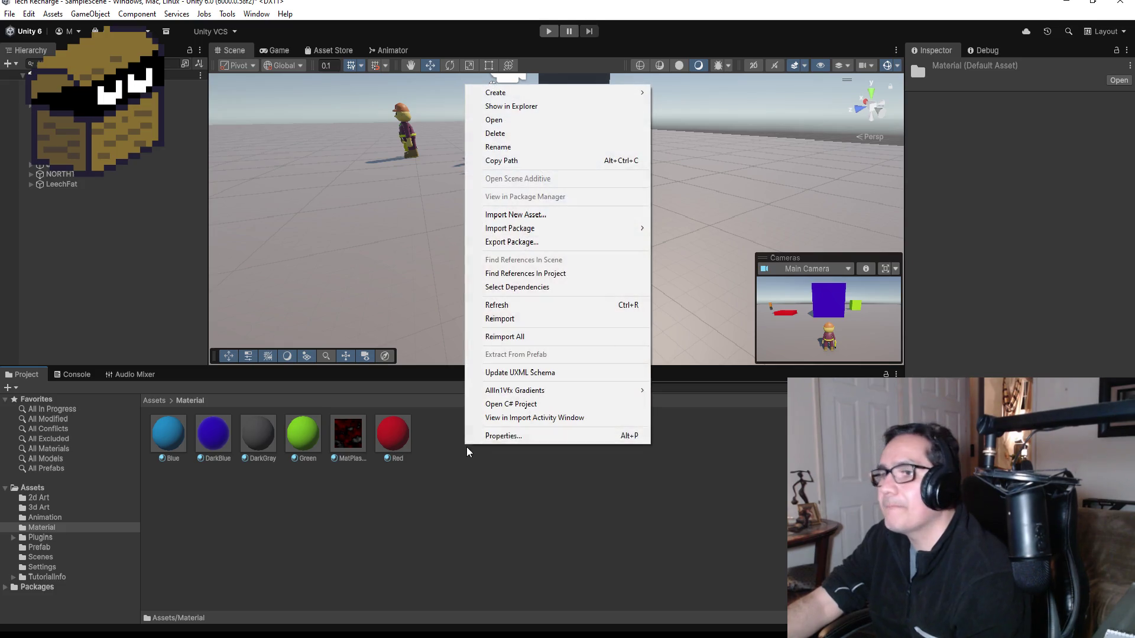
# Create a material via Create > Material and name it GradiantRedYellow.
pyautogui.moveTo(526, 93)
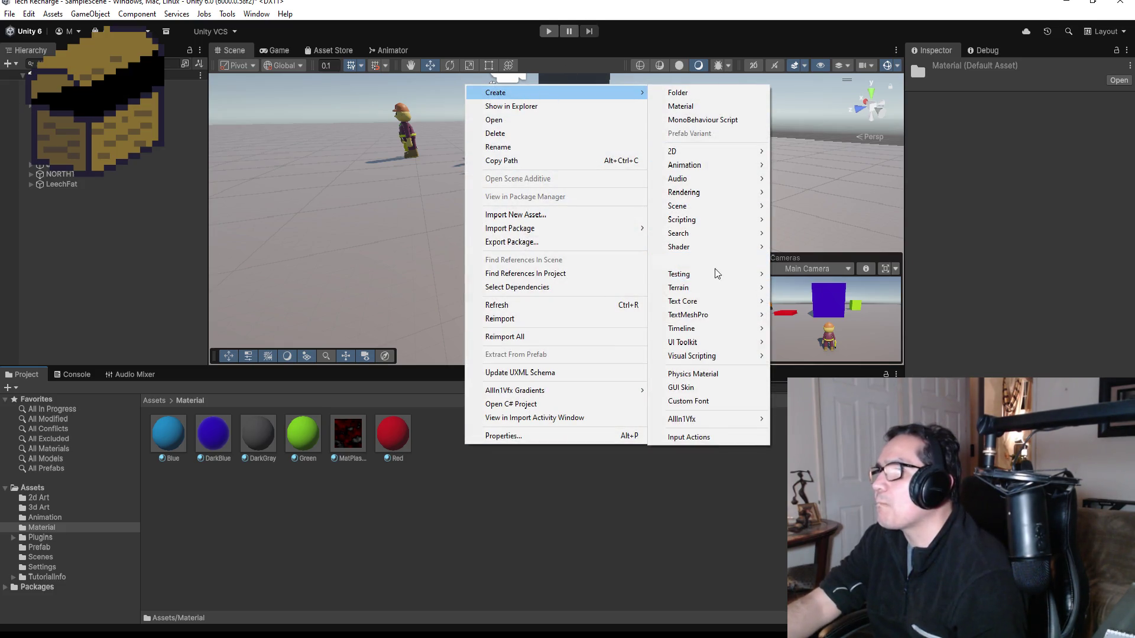
pyautogui.moveTo(696, 247)
pyautogui.moveTo(695, 170)
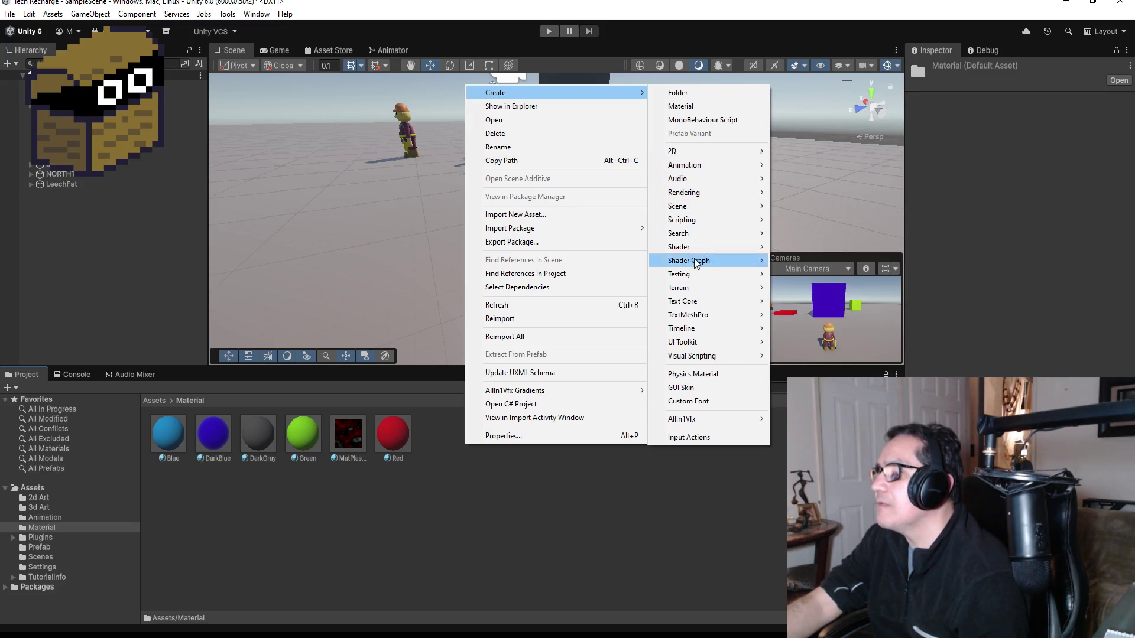
pyautogui.click(701, 107)
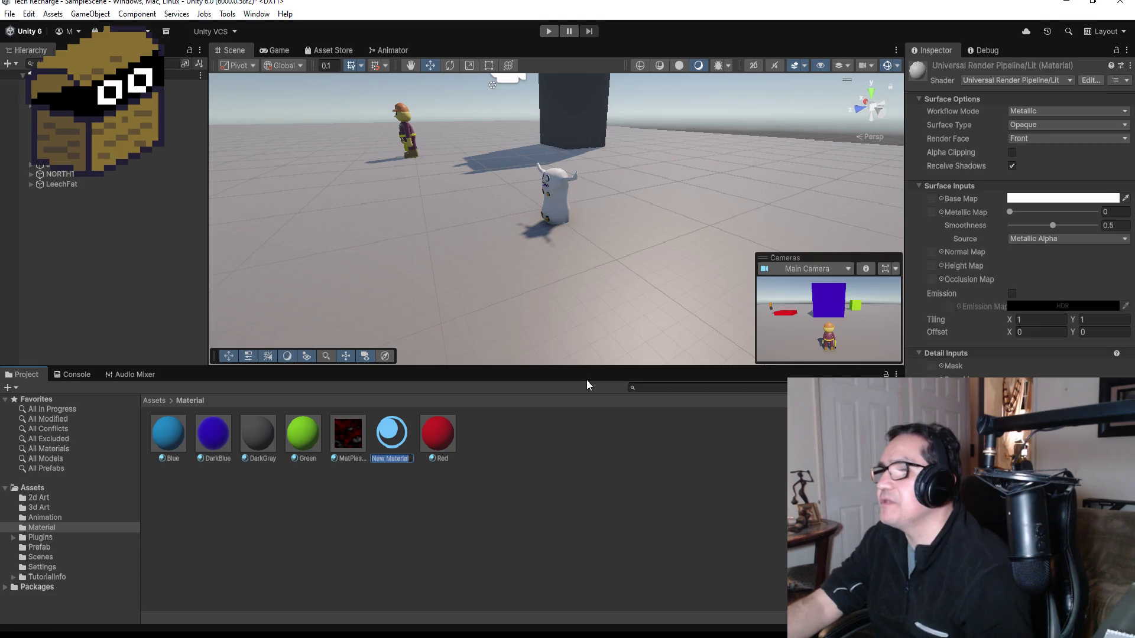
pyautogui.write('Mat')
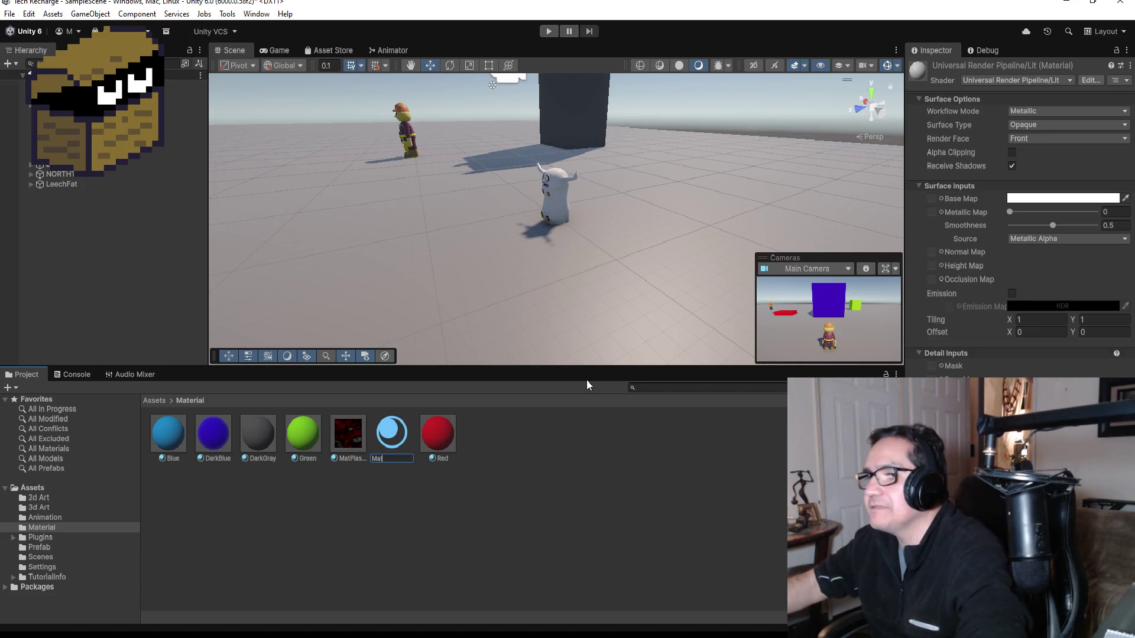
pyautogui.write('Fat')
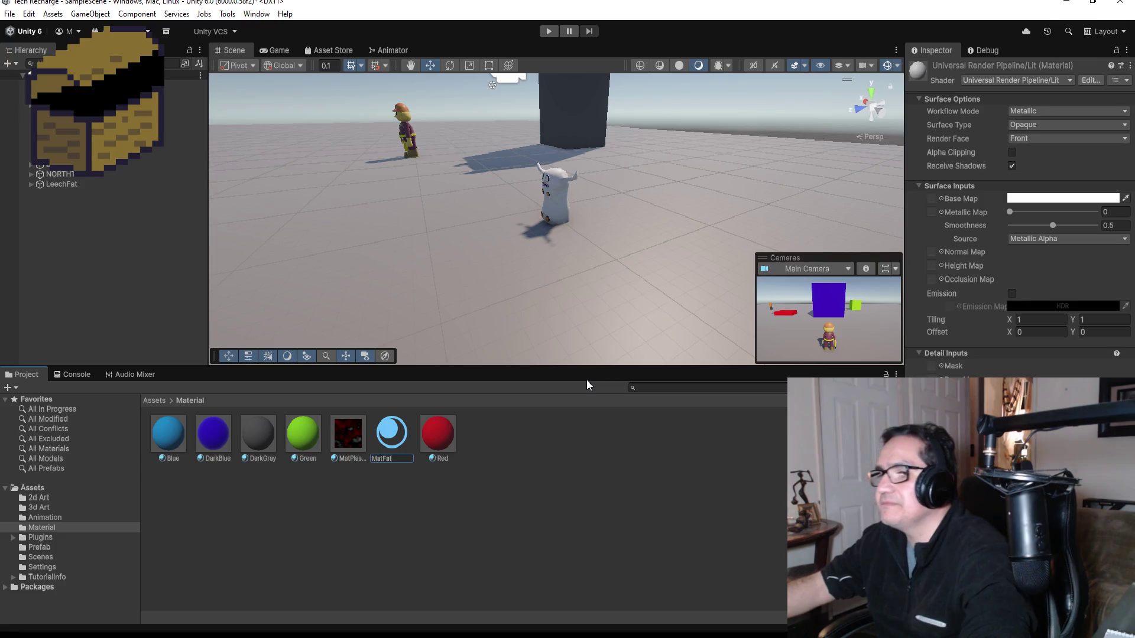
pyautogui.write('Gra')
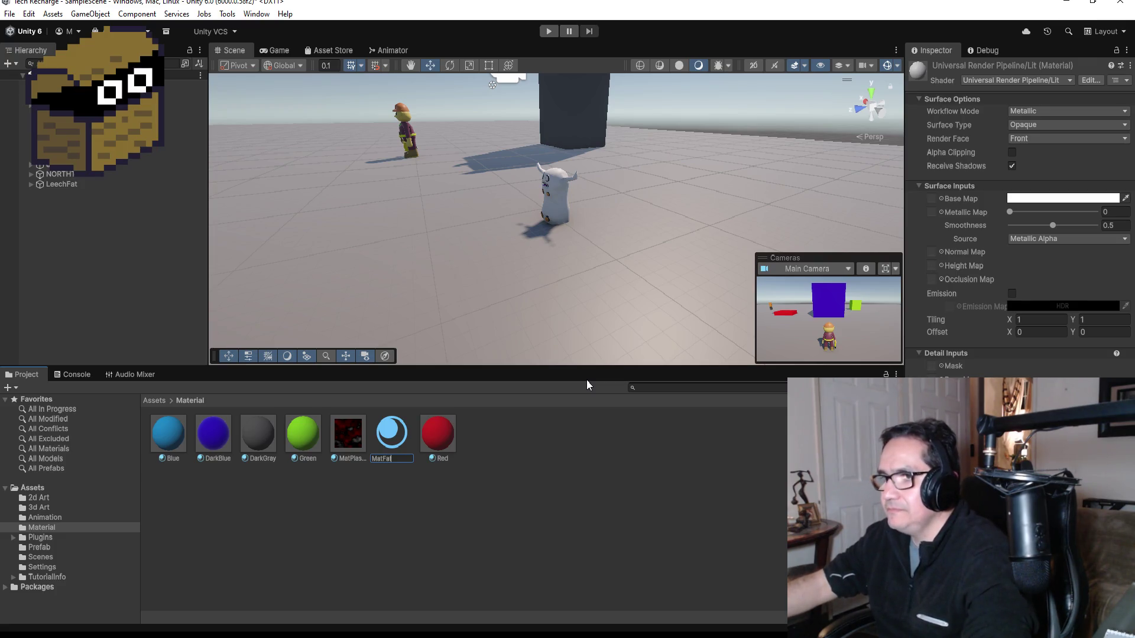
pyautogui.press('BackSpace')
pyautogui.press('BackSpace')
pyautogui.press('BackSpace')
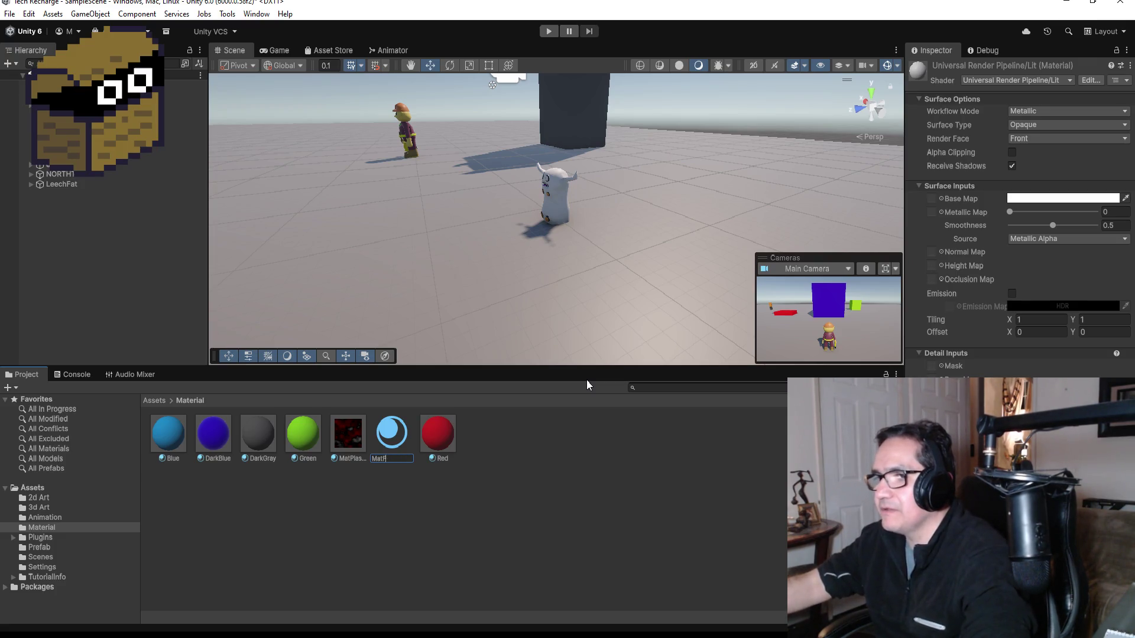
pyautogui.write('Yellow')
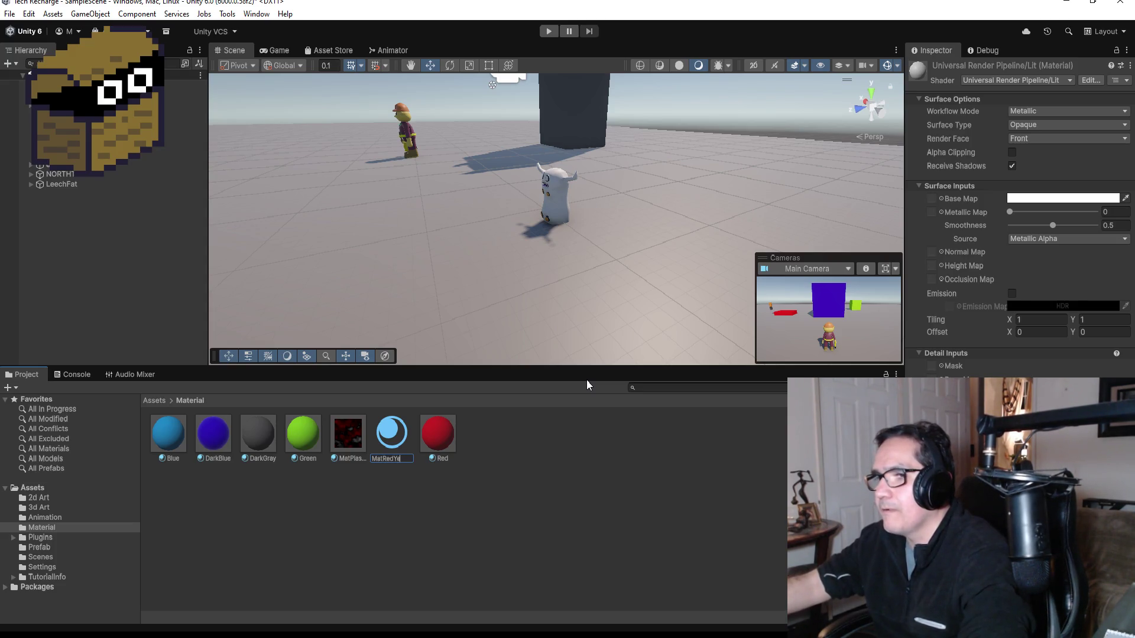
pyautogui.press('BackSpace')
pyautogui.write('Gr')
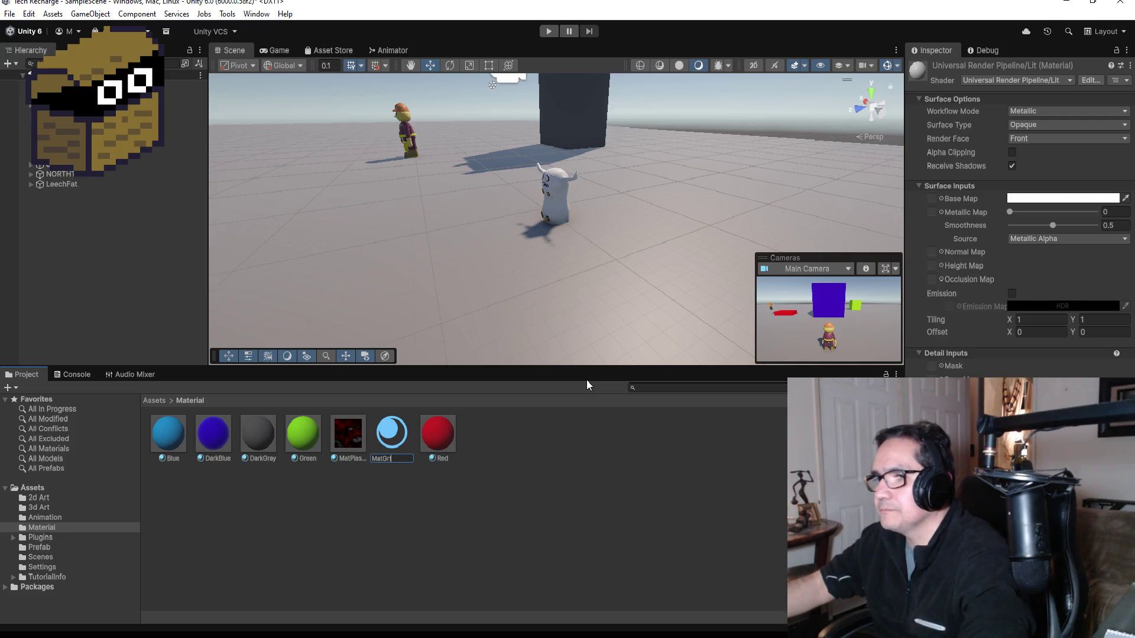
pyautogui.press('BackSpace')
pyautogui.press('BackSpace')
pyautogui.press('BackSpace')
pyautogui.write('Grad')
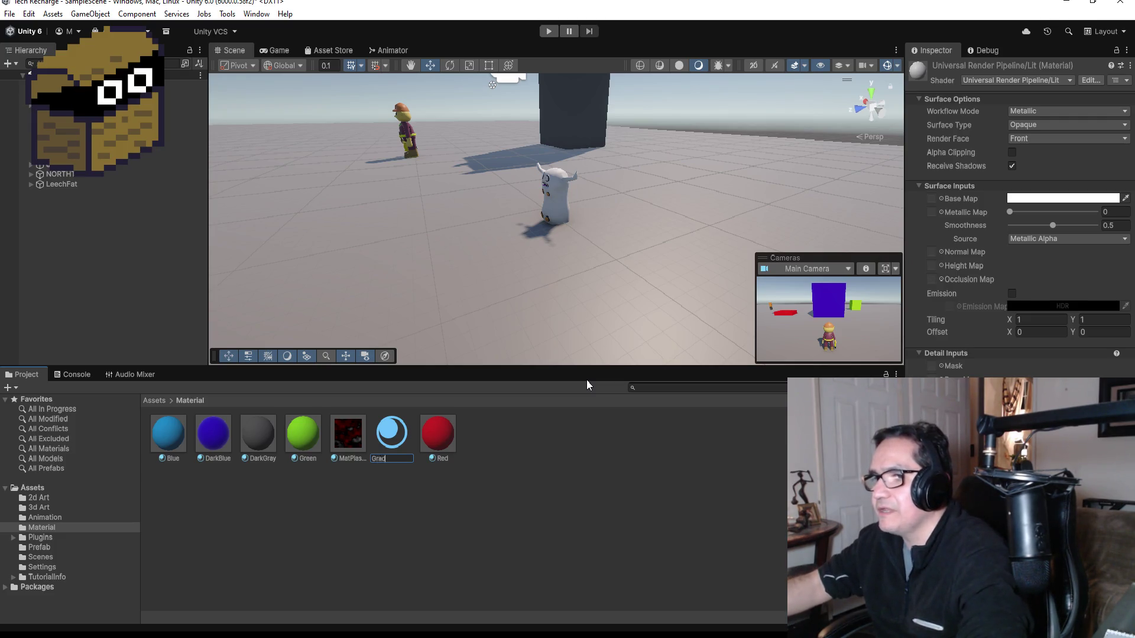
pyautogui.write('iantRedYe')
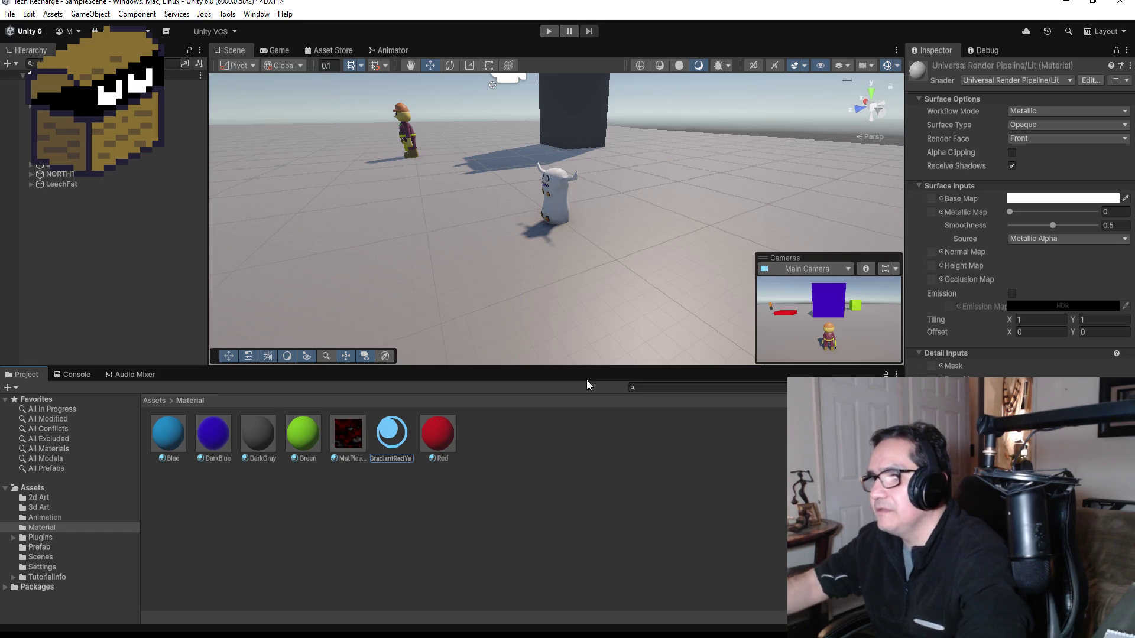
pyautogui.write('llow')
pyautogui.press('Return')
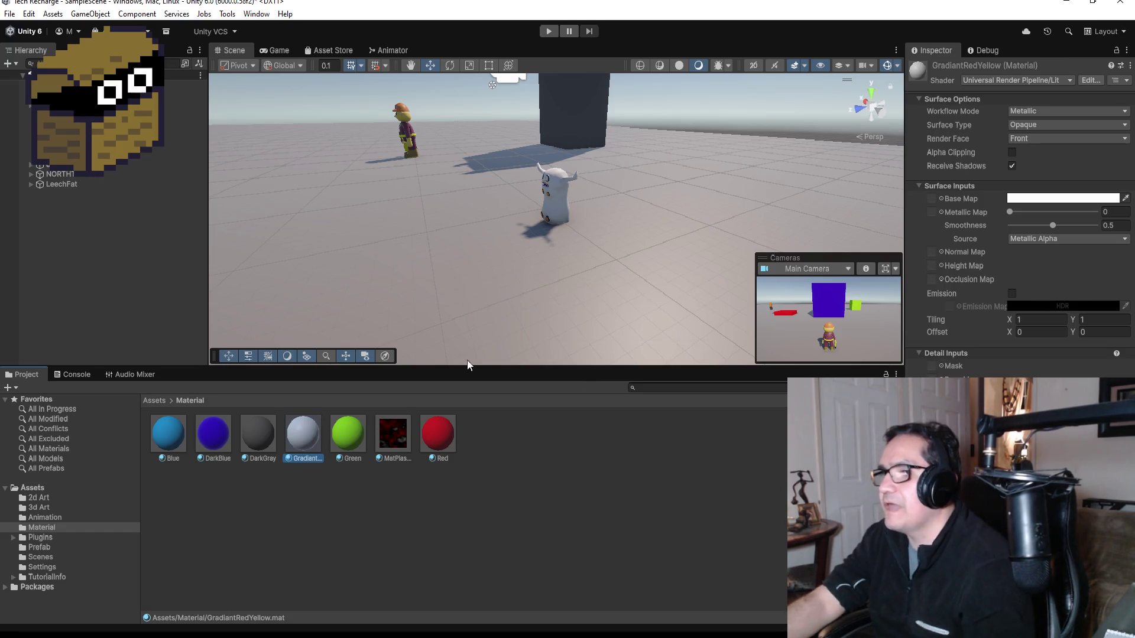
# Set the material's shader to Legacy Shaders/Particles/Alpha Blended.
pyautogui.click(1034, 81)
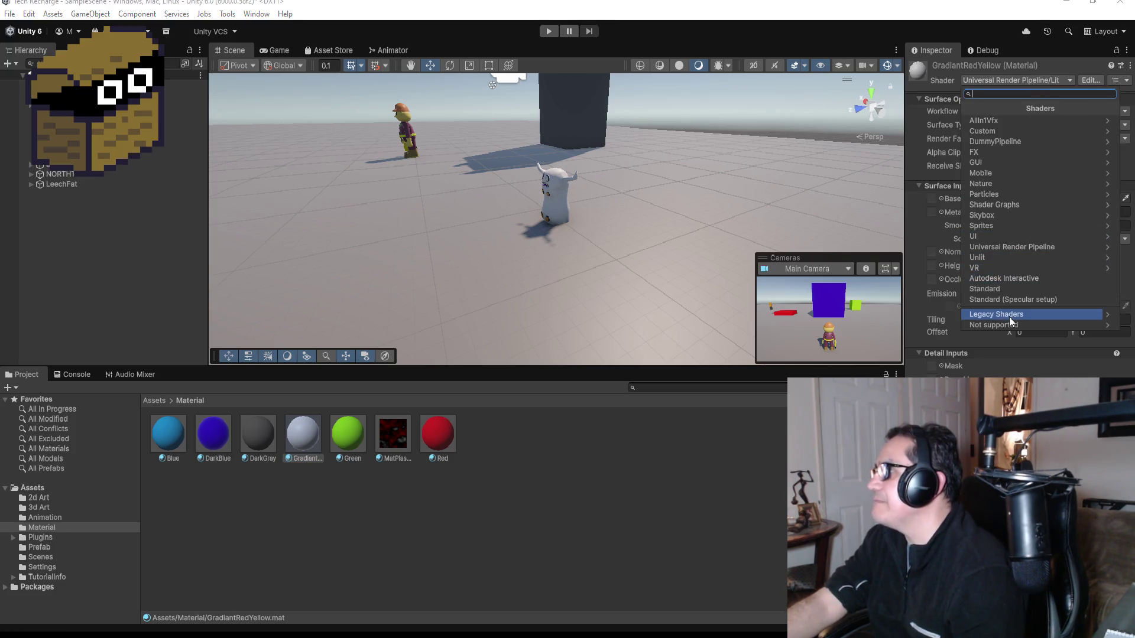
pyautogui.click(1008, 315)
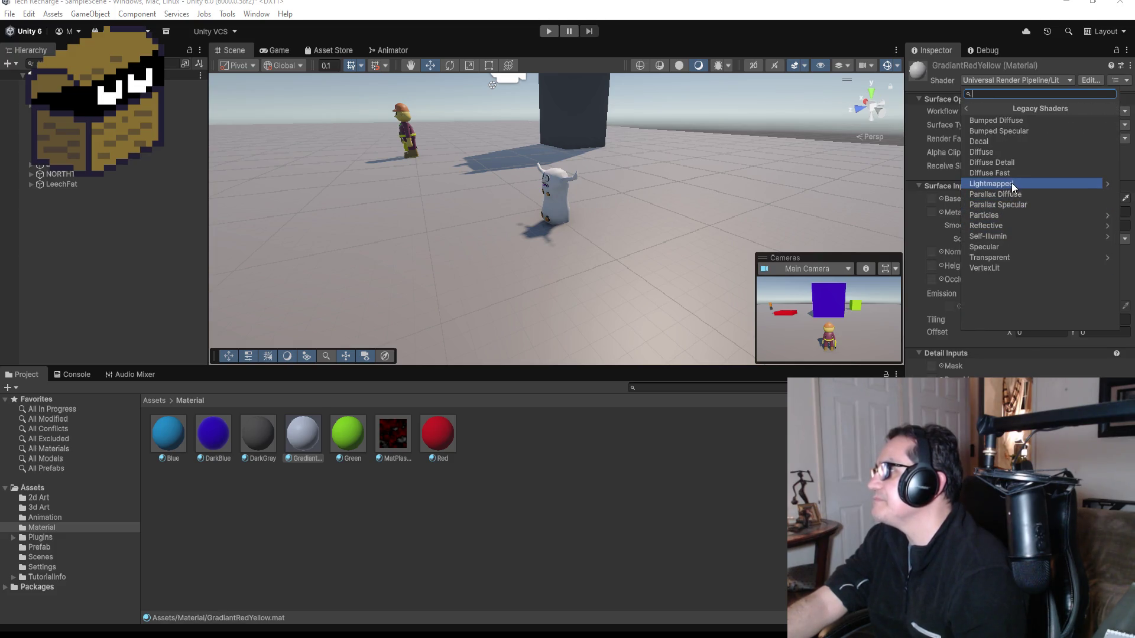
pyautogui.click(1006, 217)
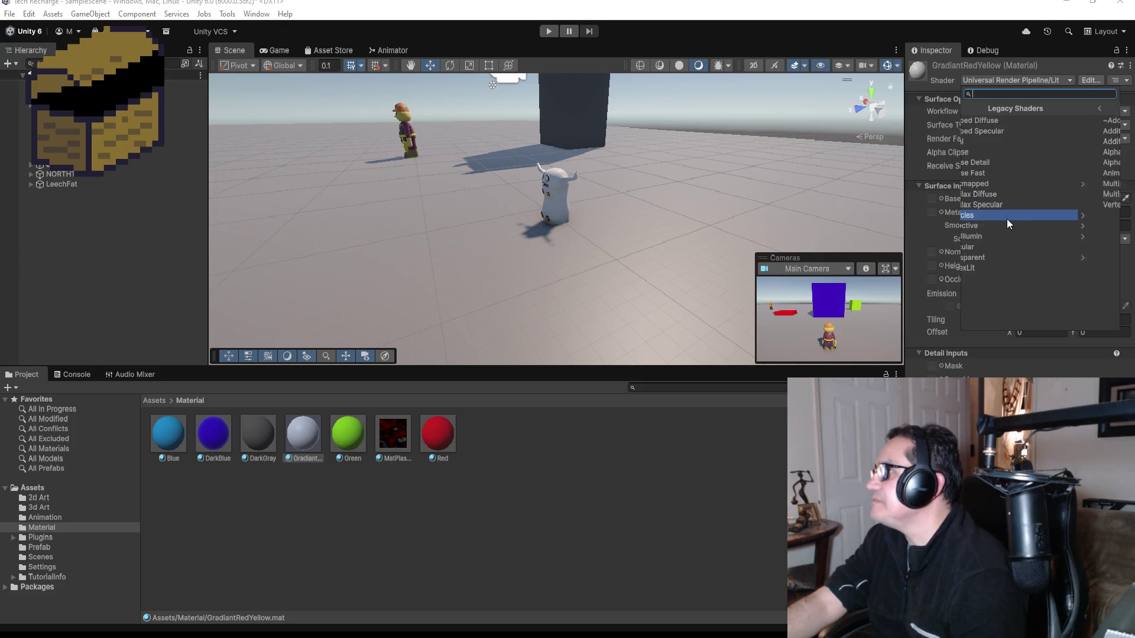
pyautogui.click(1009, 154)
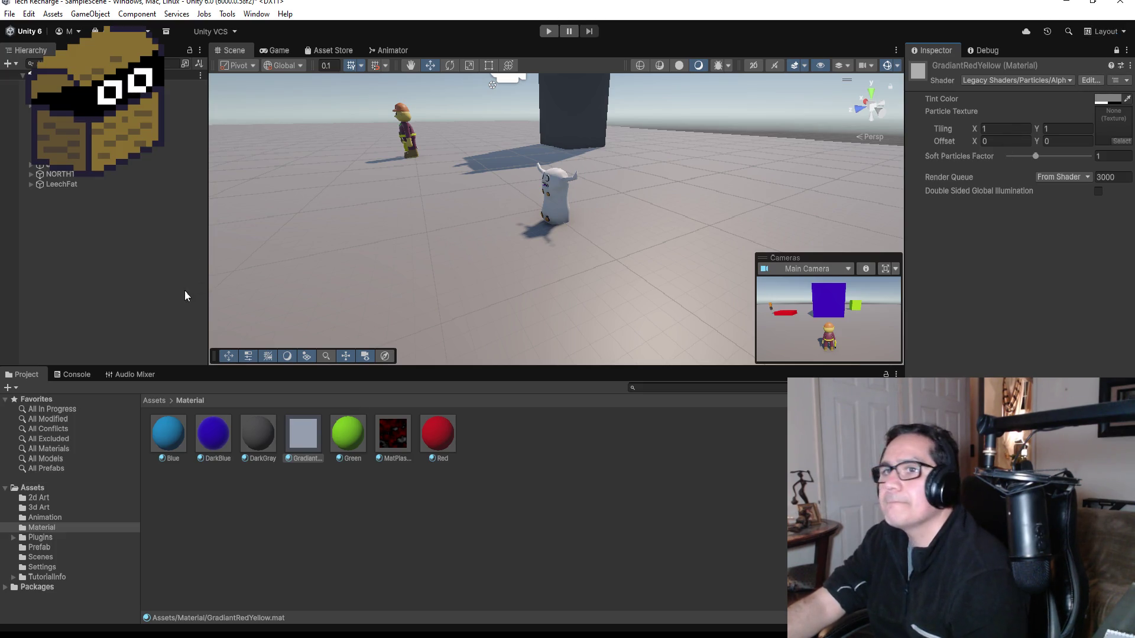
# Use the leech gradient image from 2d Art as the Particle Texture.
pyautogui.click(156, 401)
pyautogui.doubleClick(179, 436)
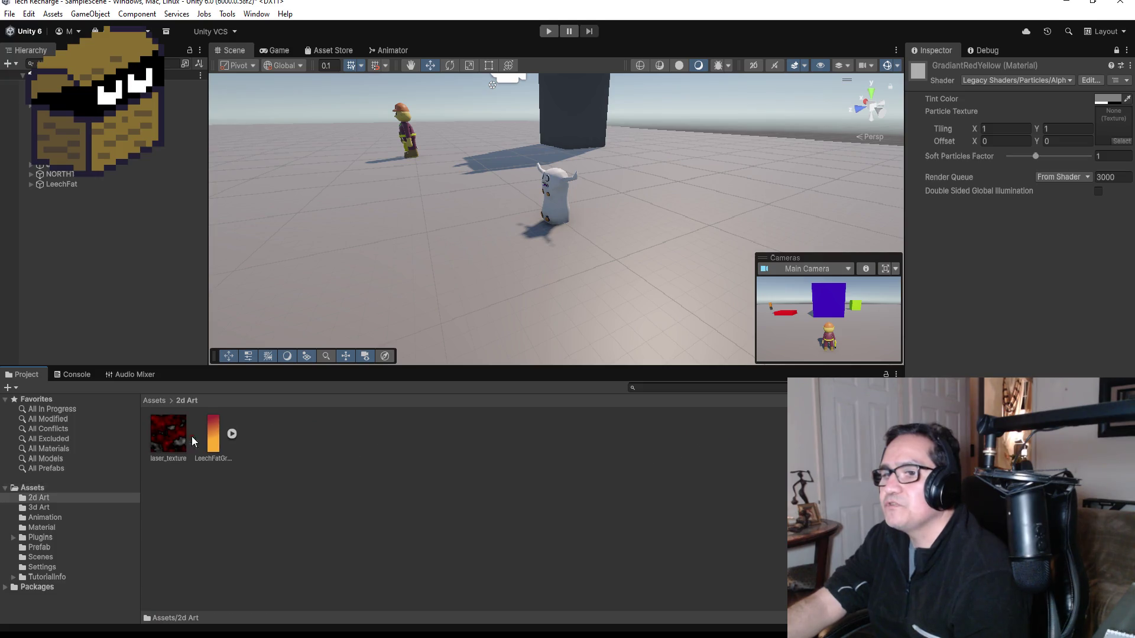
pyautogui.moveTo(222, 427)
pyautogui.mouseDown()
pyautogui.moveTo(1095, 201)
pyautogui.moveTo(1114, 124)
pyautogui.mouseUp()
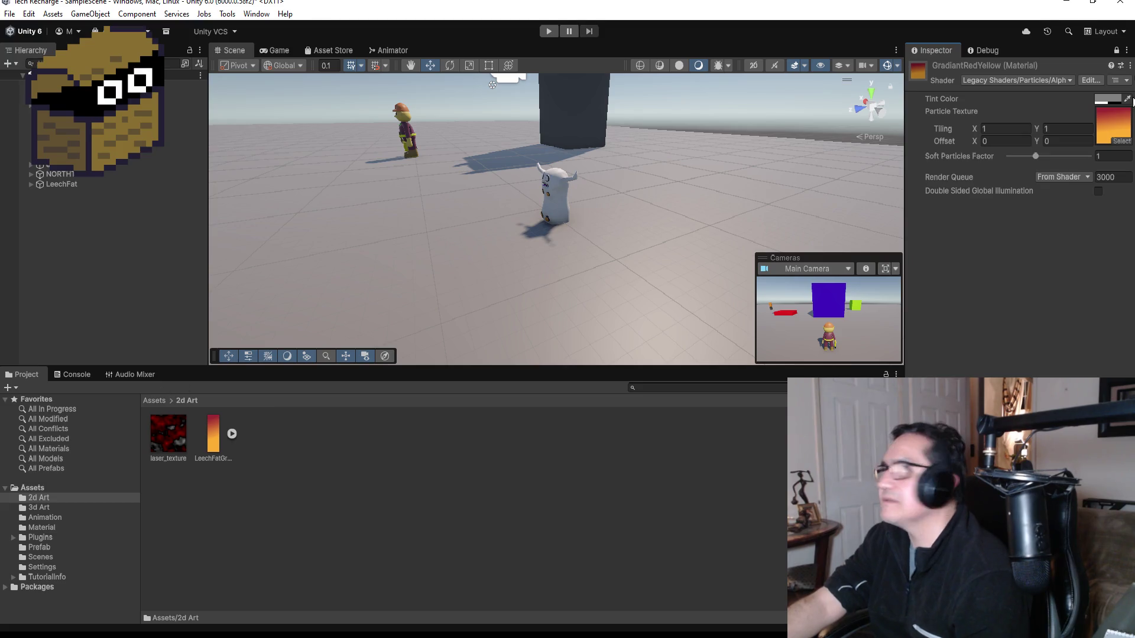
pyautogui.click(1116, 51)
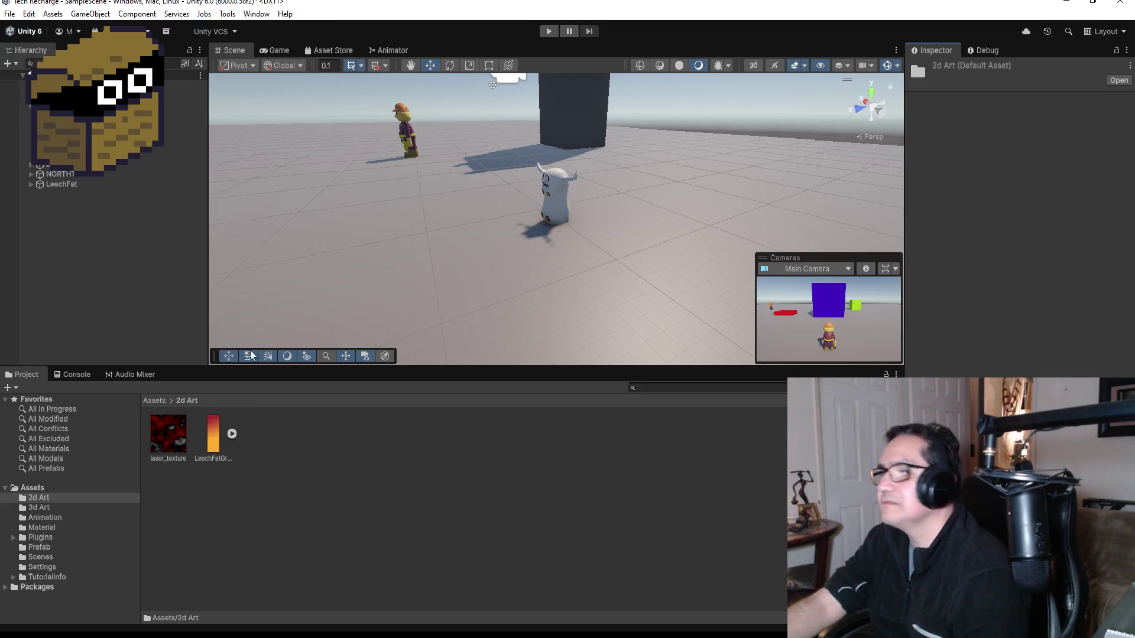
# Apply GradiantRedYellow to the leech model in the Scene.
pyautogui.click(155, 401)
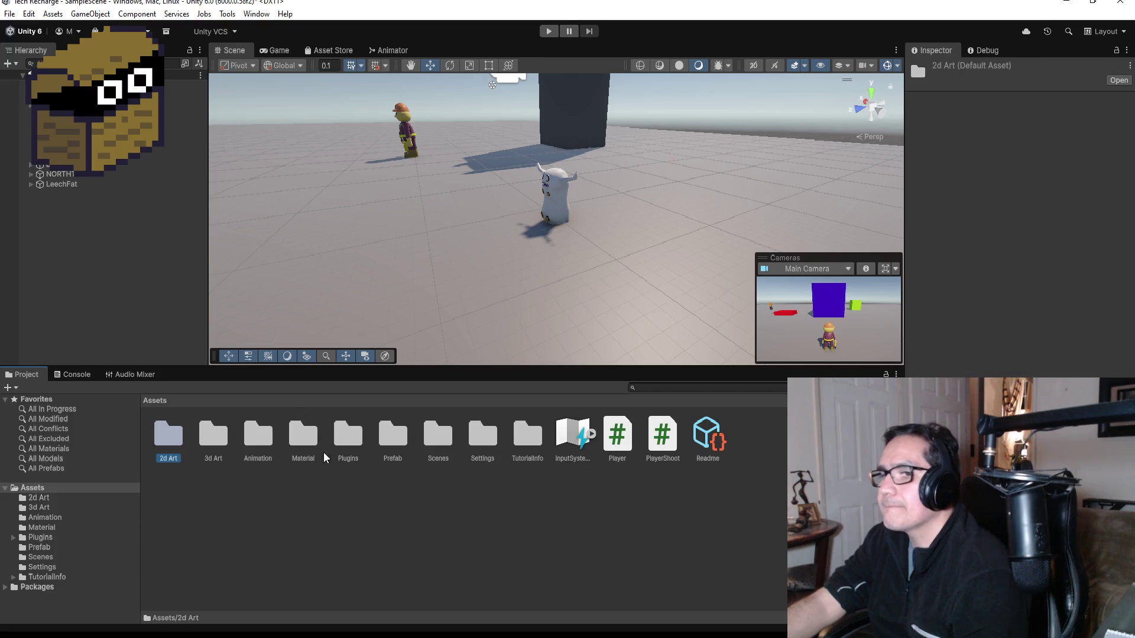
pyautogui.doubleClick(303, 436)
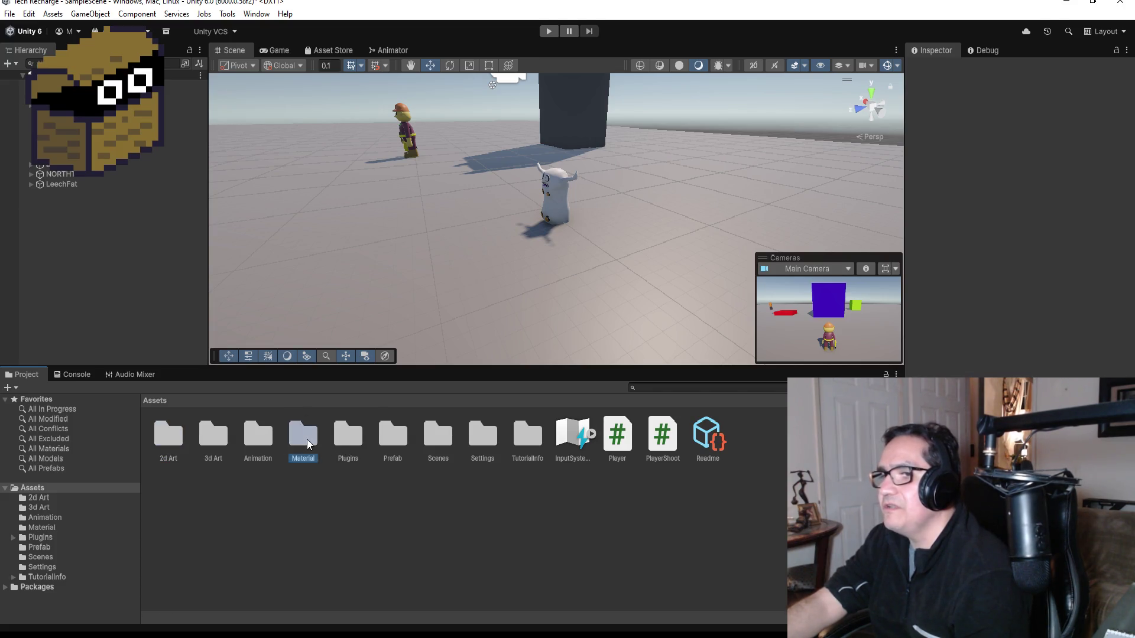
pyautogui.moveTo(307, 439)
pyautogui.mouseDown()
pyautogui.moveTo(378, 425)
pyautogui.moveTo(565, 205)
pyautogui.mouseUp()
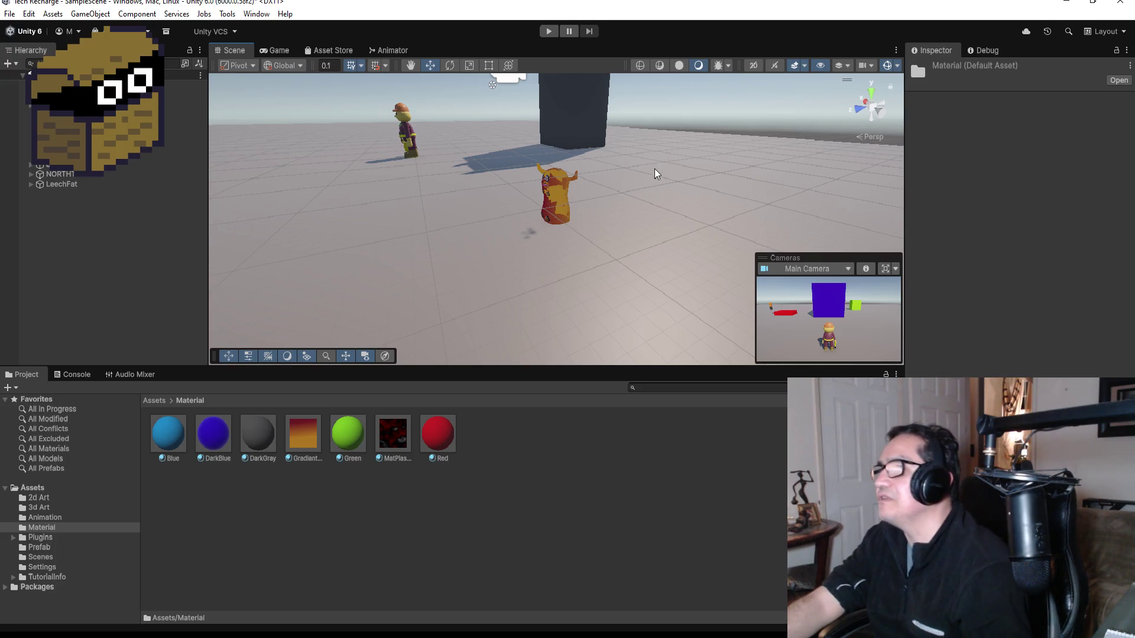
pyautogui.scroll(5, 656, 174)
pyautogui.moveTo(594, 192)
pyautogui.mouseDown()
pyautogui.moveTo(704, 183)
pyautogui.moveTo(648, 159)
pyautogui.moveTo(827, 168)
pyautogui.moveTo(243, 167)
pyautogui.moveTo(711, 175)
pyautogui.moveTo(680, 177)
pyautogui.mouseUp()
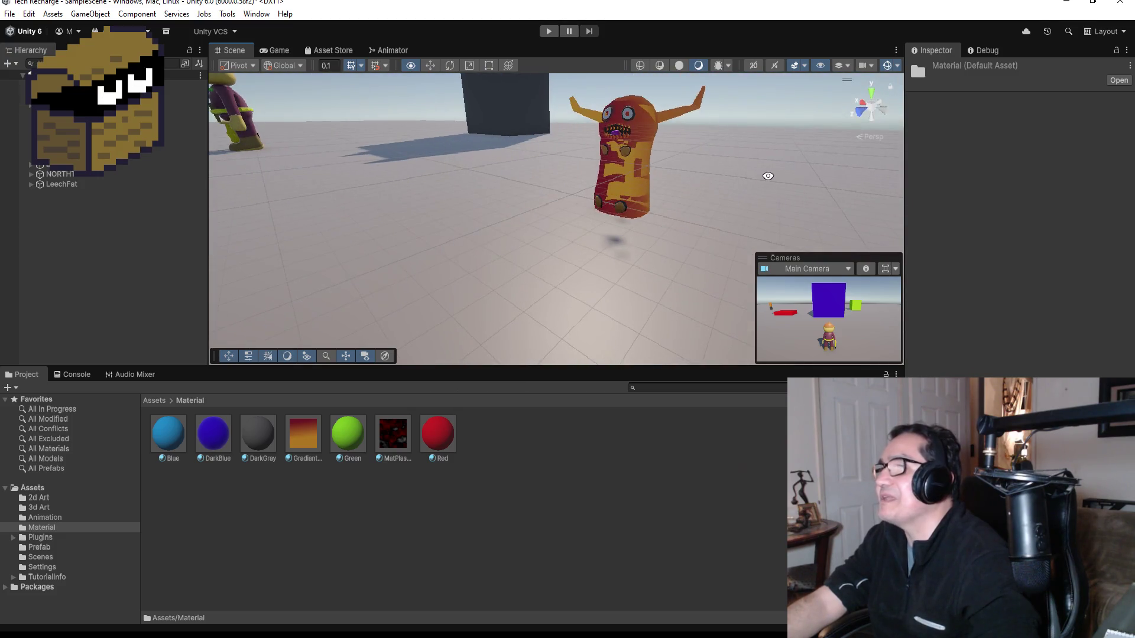
# Try the URP Lit shader on GradiantRedYellow, then switch it to Standard.
pyautogui.click(303, 434)
pyautogui.click(1028, 80)
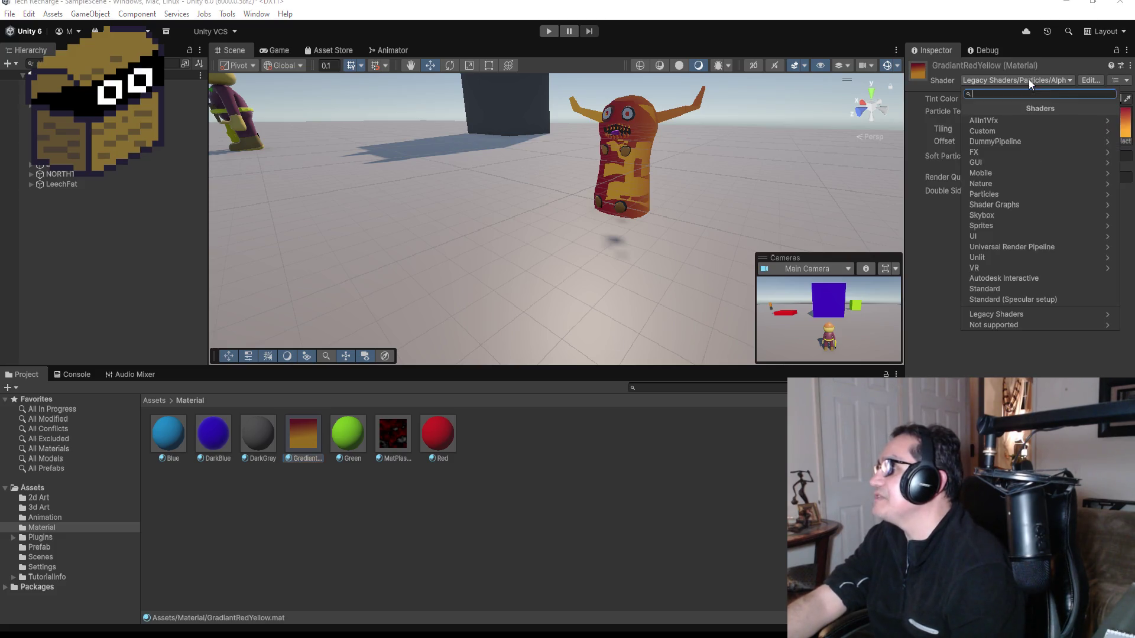
pyautogui.click(1009, 246)
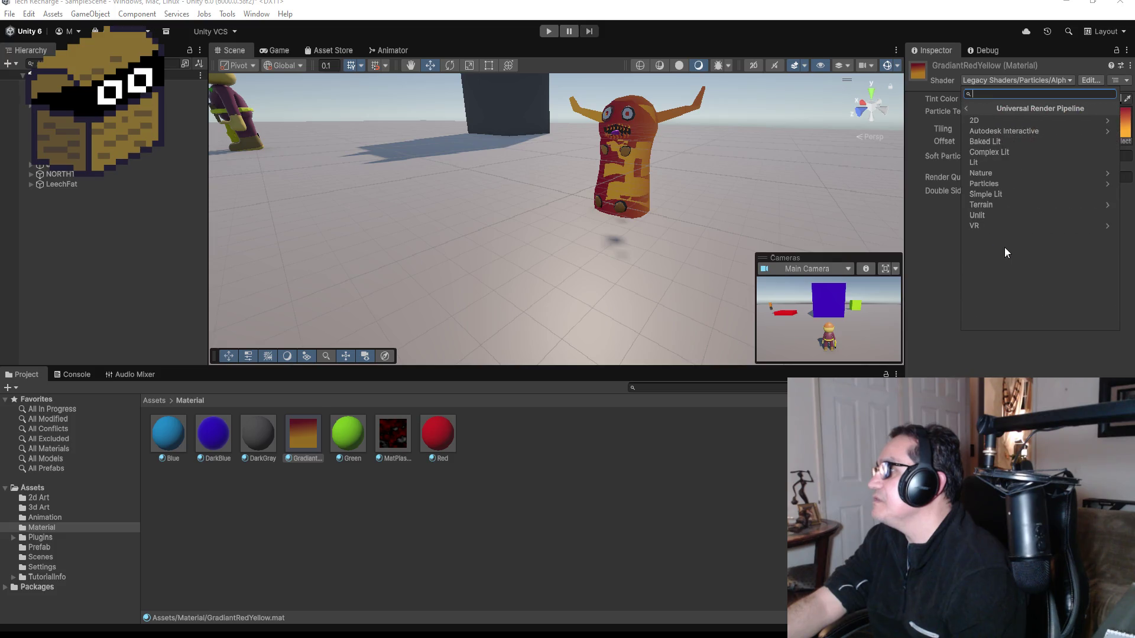
pyautogui.click(988, 159)
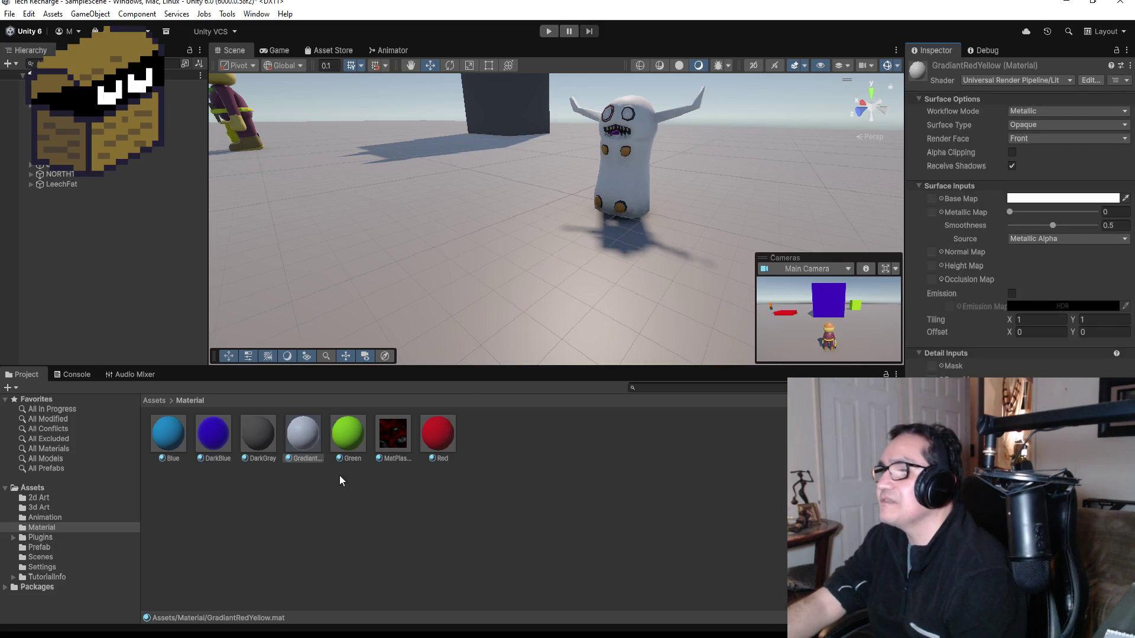
pyautogui.click(1033, 83)
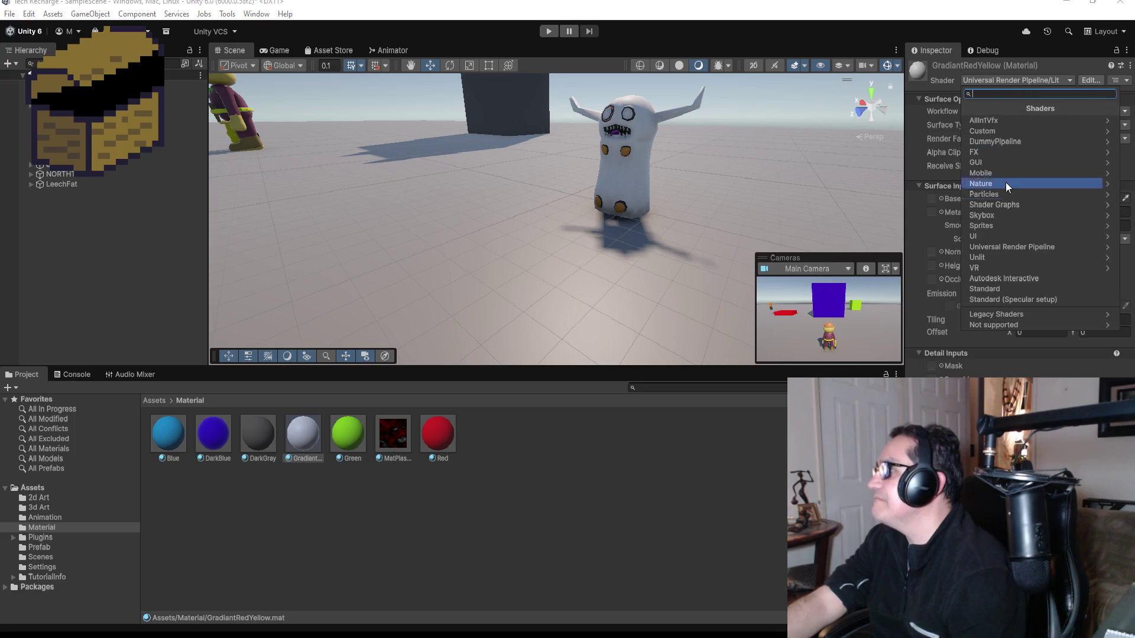
pyautogui.click(1019, 289)
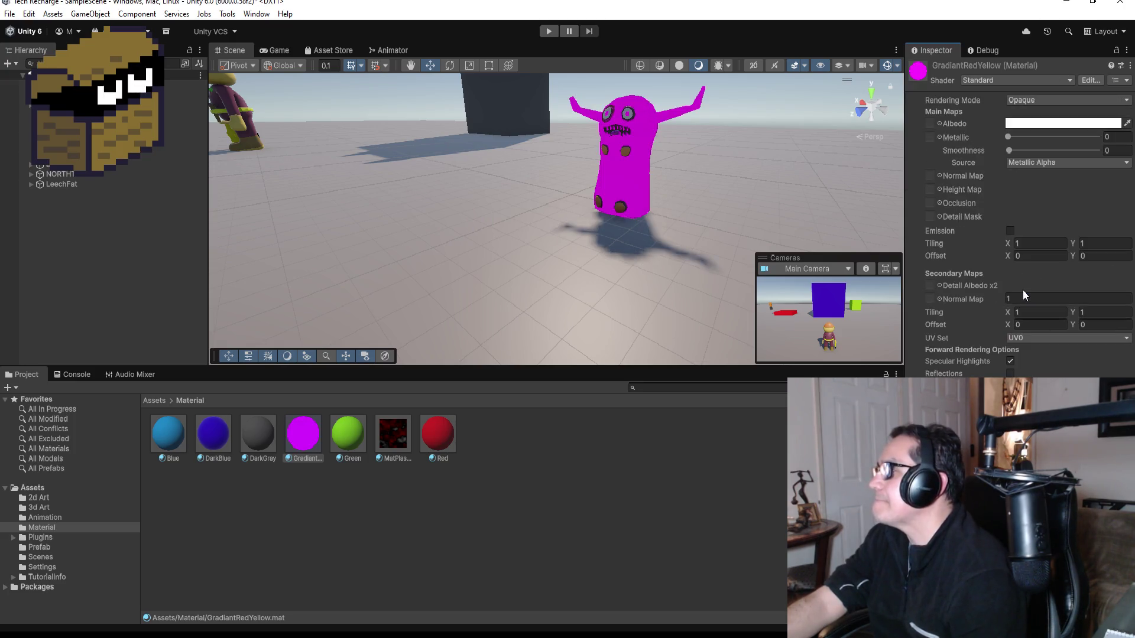
pyautogui.click(1006, 79)
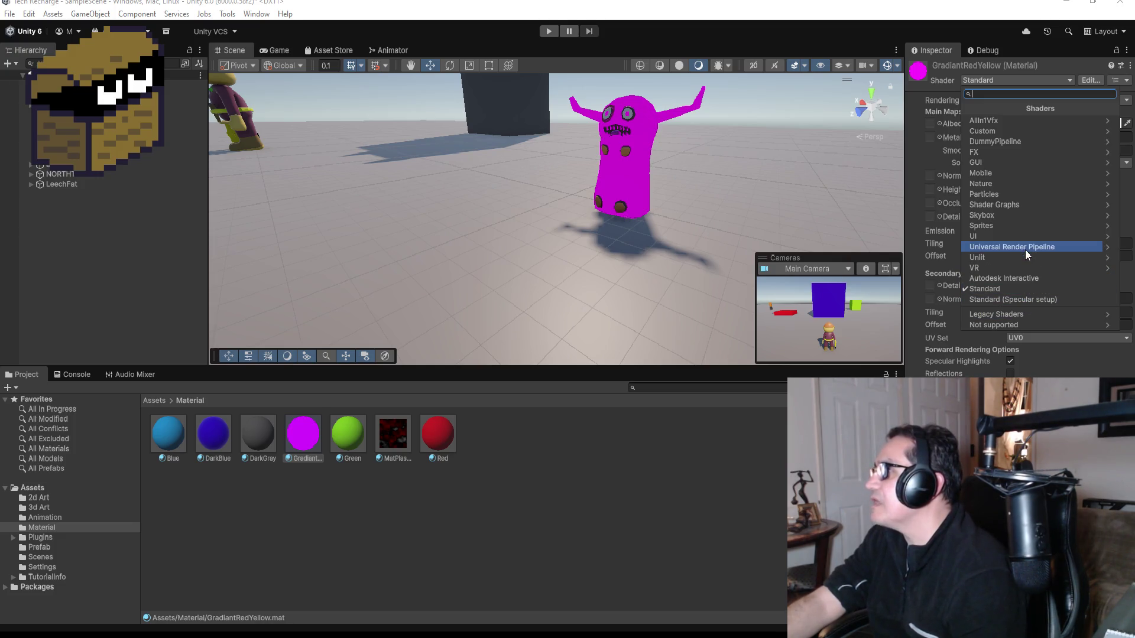
# Switch GradiantRedYellow to the AllIn1Vfx > AllIn1Vfx shader.
pyautogui.click(1000, 120)
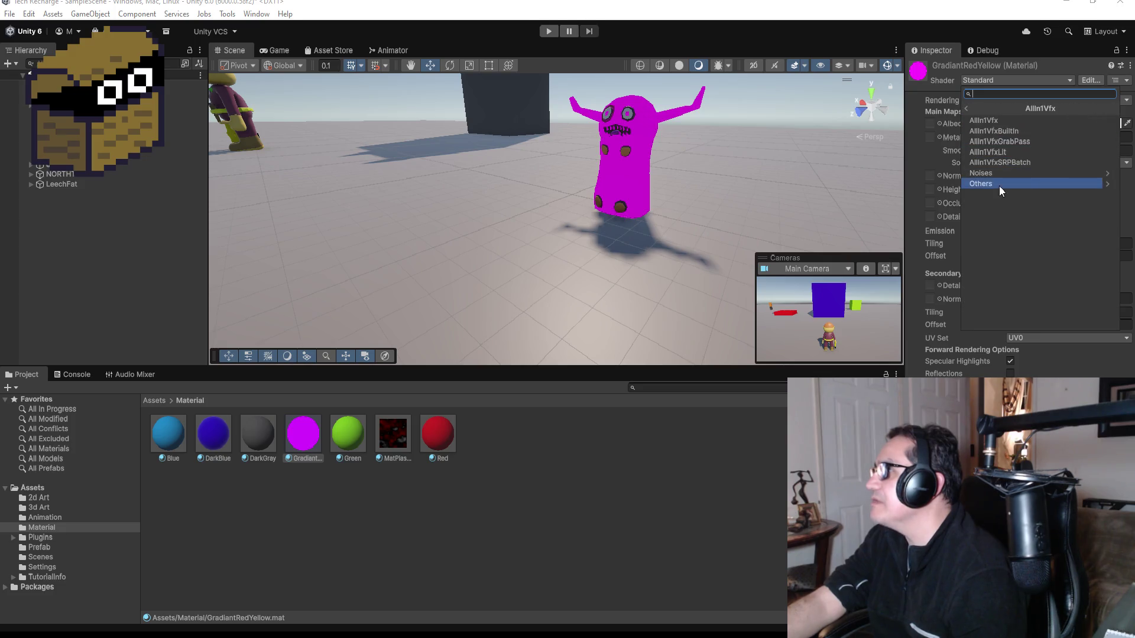
pyautogui.click(1008, 122)
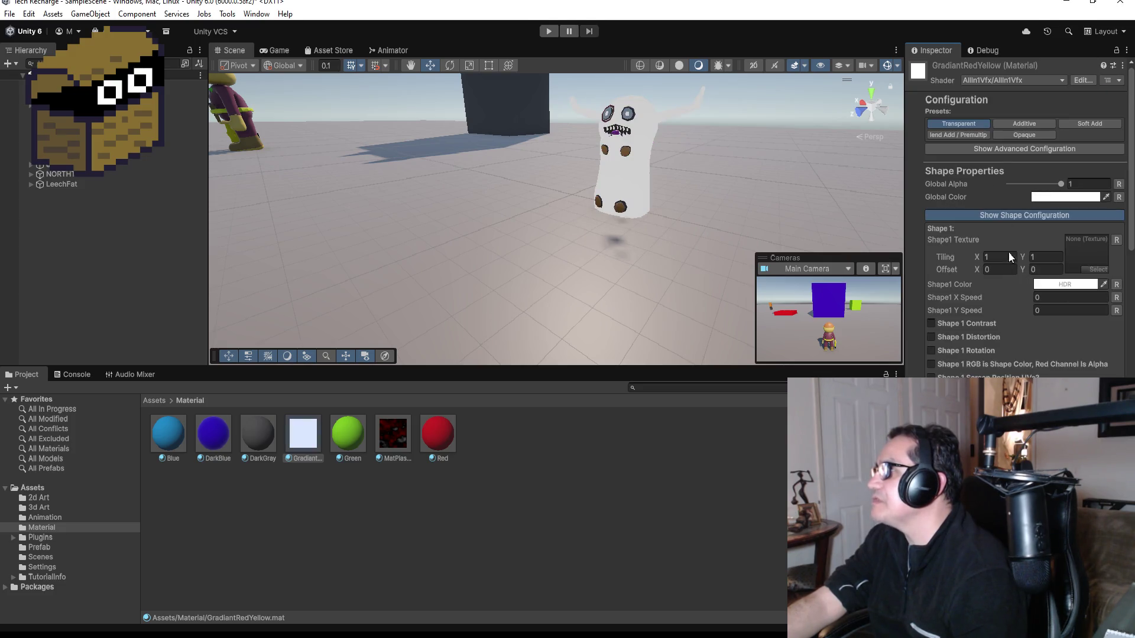
pyautogui.scroll(-5, 1049, 325)
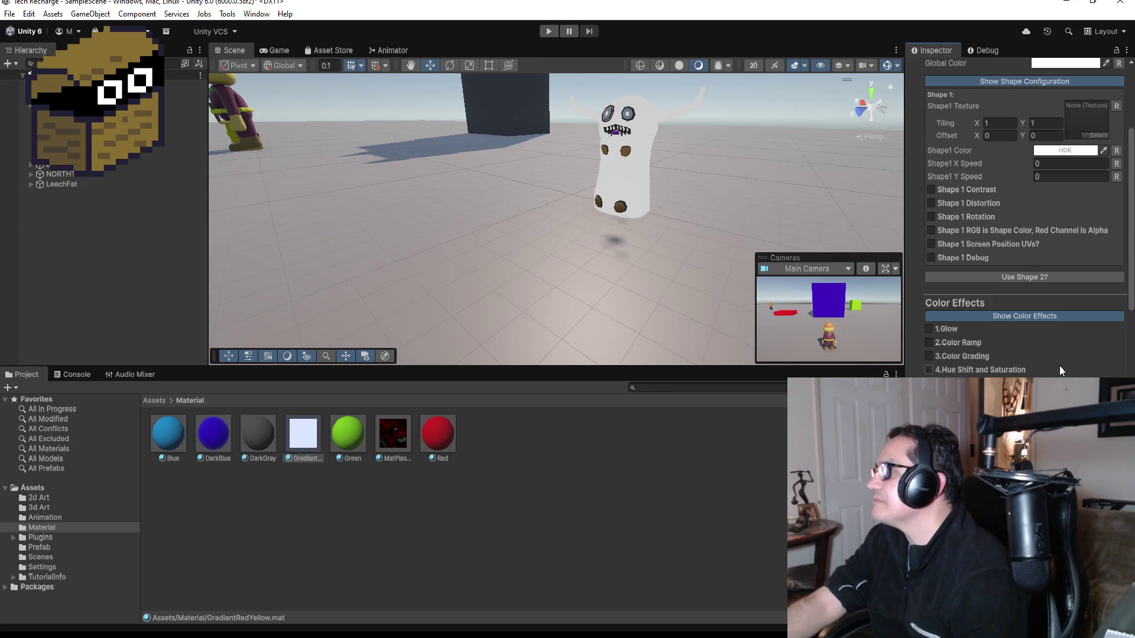
pyautogui.scroll(3, 1059, 365)
pyautogui.scroll(2, 1064, 349)
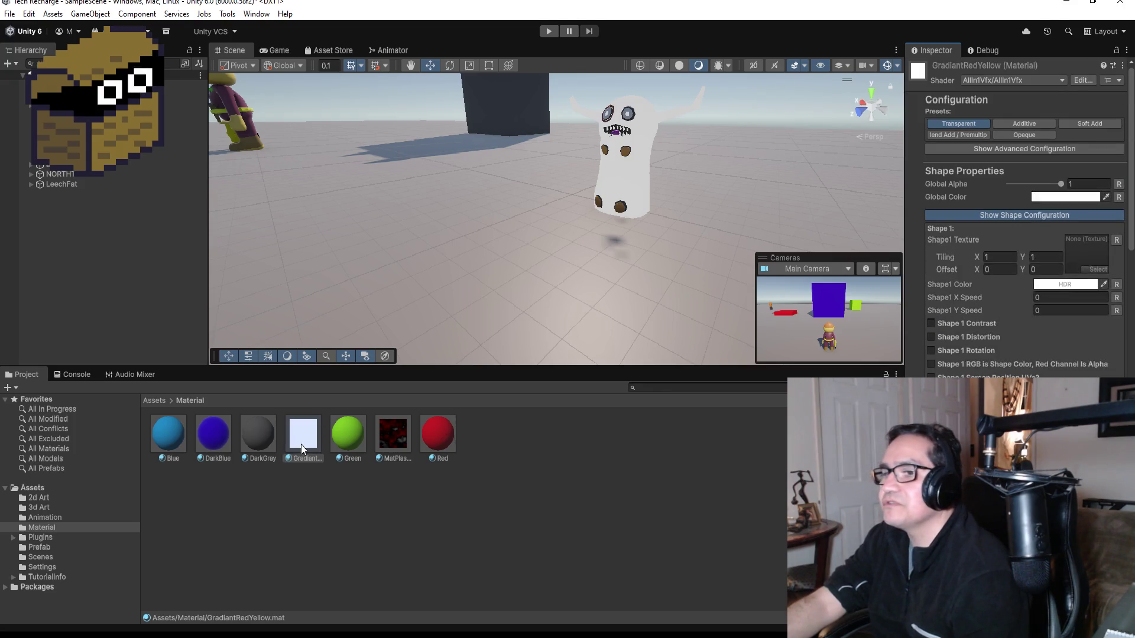
# Use the leech gradient texture from 2d Art as the Shape1 Texture.
pyautogui.click(160, 399)
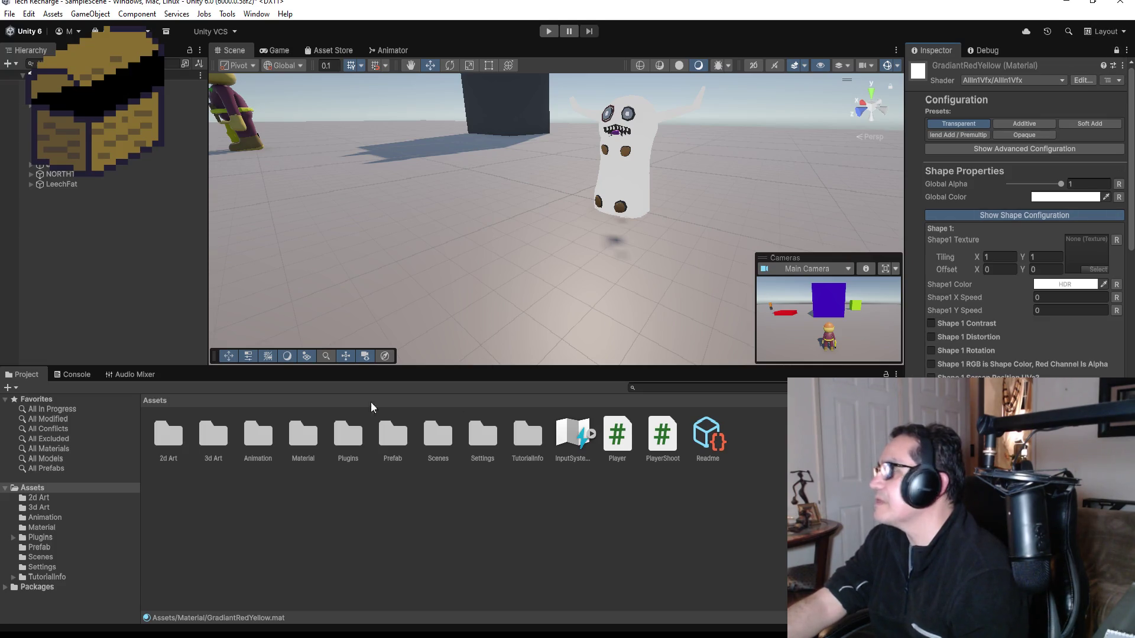
pyautogui.doubleClick(173, 436)
pyautogui.moveTo(213, 430)
pyautogui.mouseDown()
pyautogui.moveTo(1117, 254)
pyautogui.moveTo(1088, 257)
pyautogui.mouseUp()
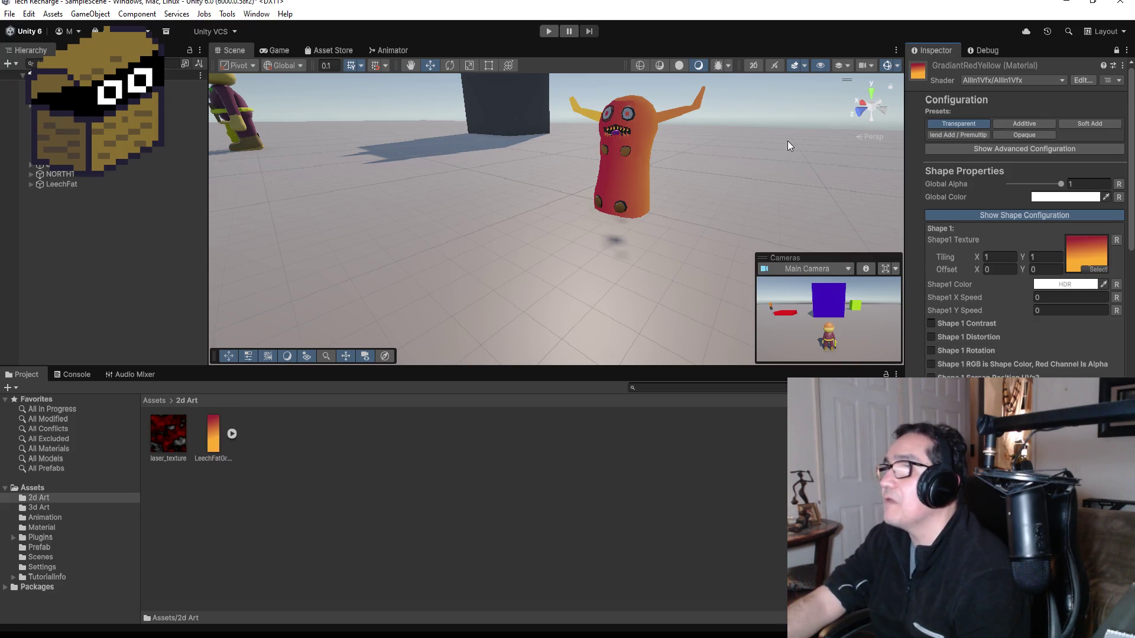
pyautogui.moveTo(751, 147)
pyautogui.mouseDown()
pyautogui.moveTo(694, 175)
pyautogui.moveTo(724, 183)
pyautogui.mouseUp()
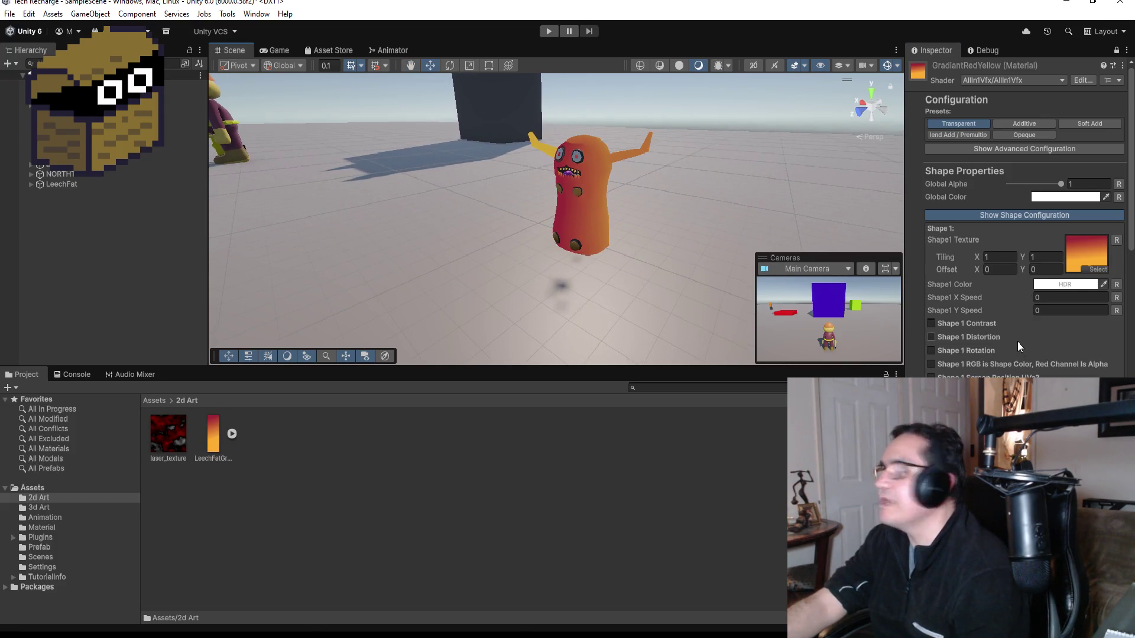
# Enable Shape 1 Distortion with X scroll speed 0 and amount 2.2.
pyautogui.scroll(-1, 1031, 342)
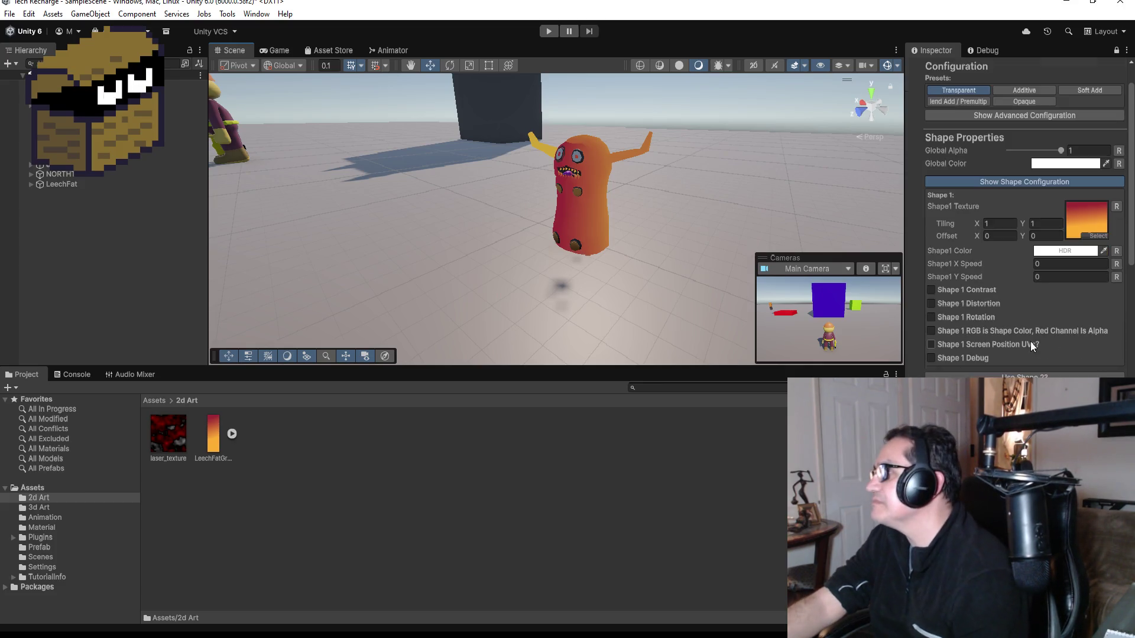
pyautogui.click(974, 305)
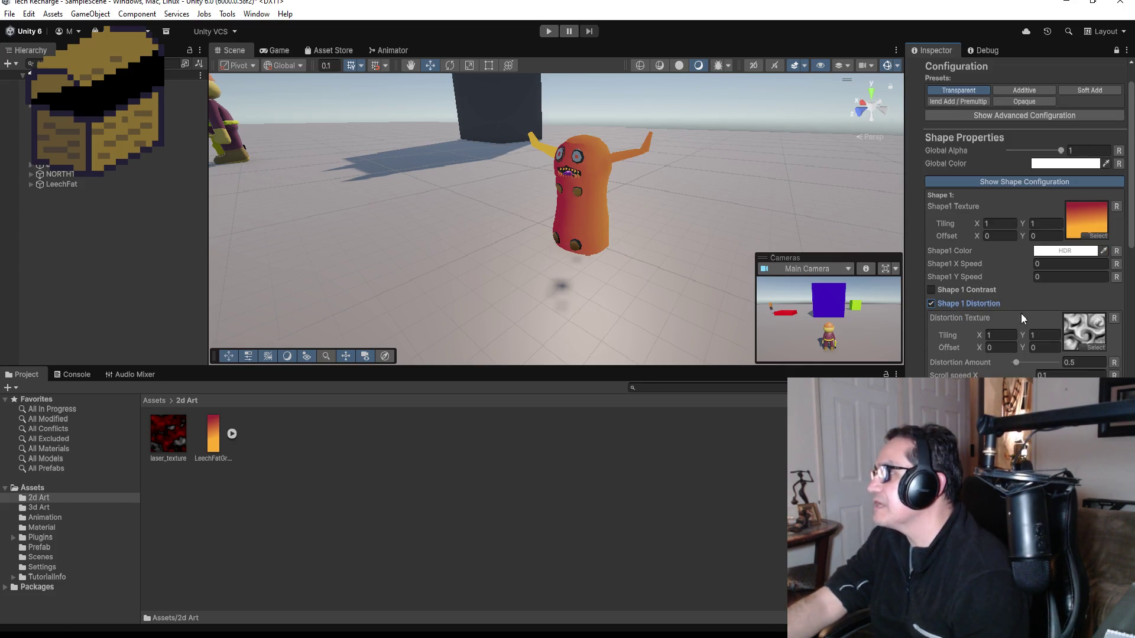
pyautogui.press('Tab')
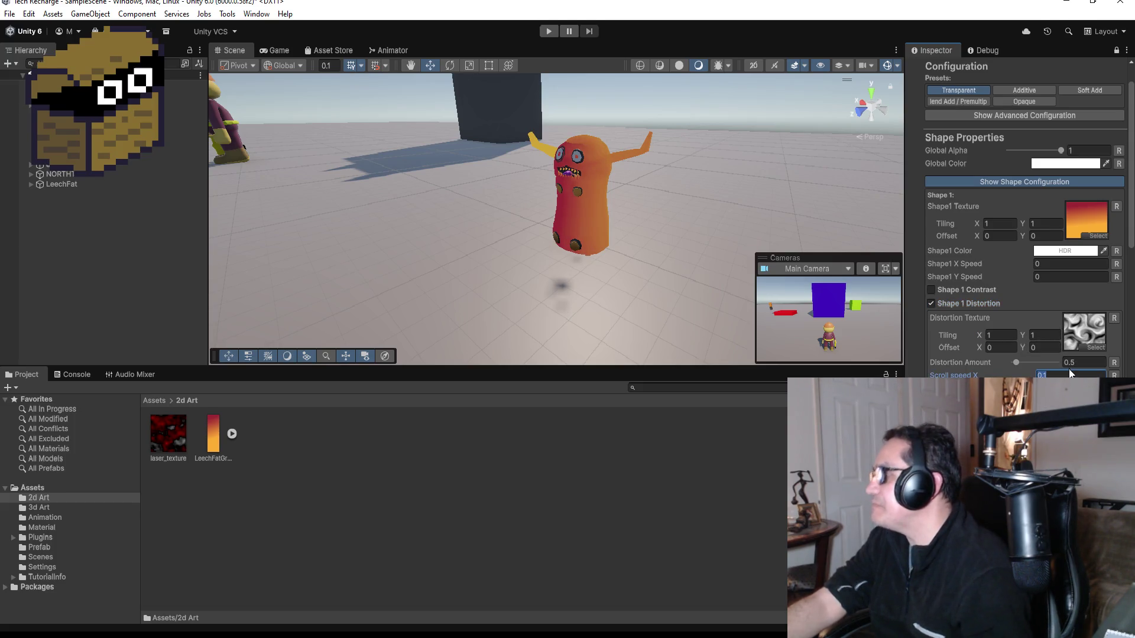
pyautogui.write('0')
pyautogui.press('Return')
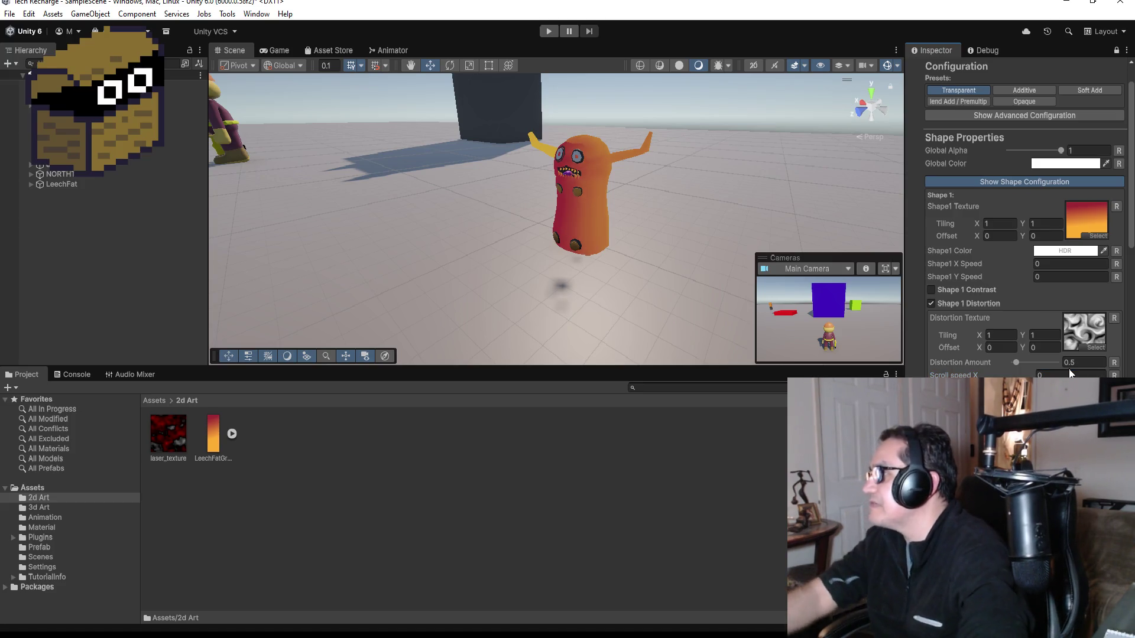
pyautogui.moveTo(1015, 359)
pyautogui.mouseDown()
pyautogui.moveTo(1034, 362)
pyautogui.moveTo(1023, 361)
pyautogui.mouseUp()
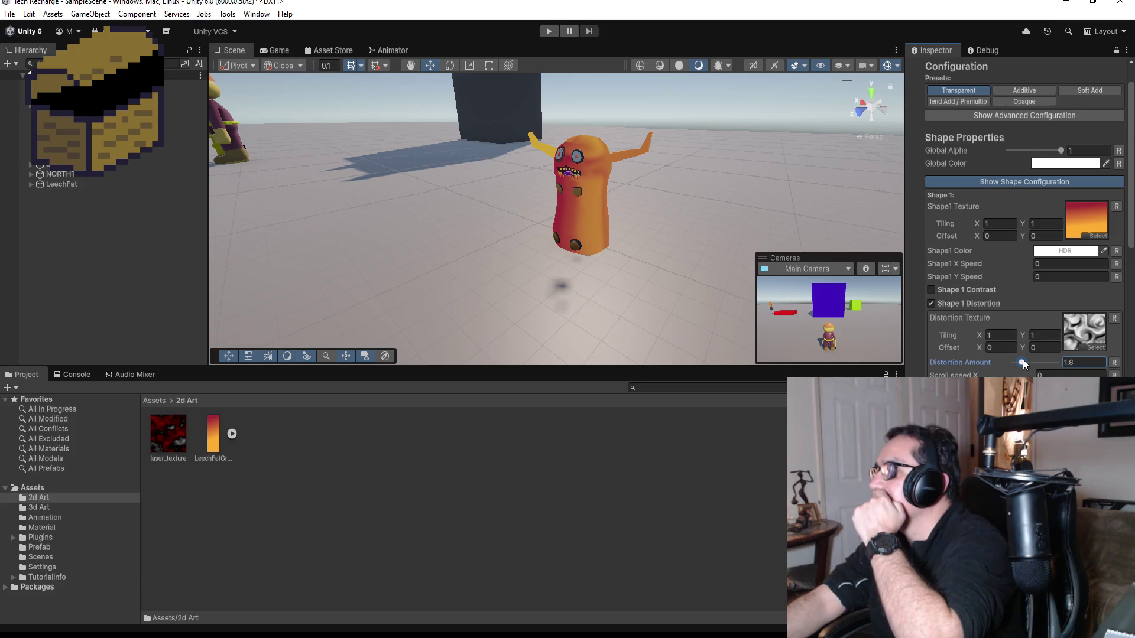
# Pick a noise distortion texture and raise Distortion Amount to 3.2.
pyautogui.click(1100, 347)
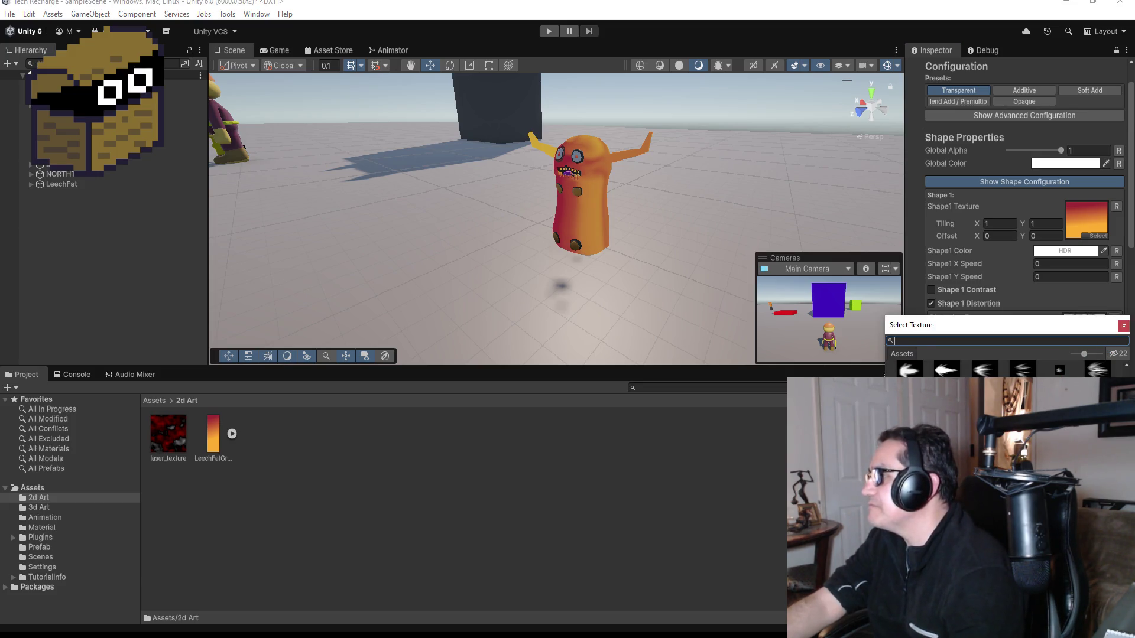
pyautogui.press('Down')
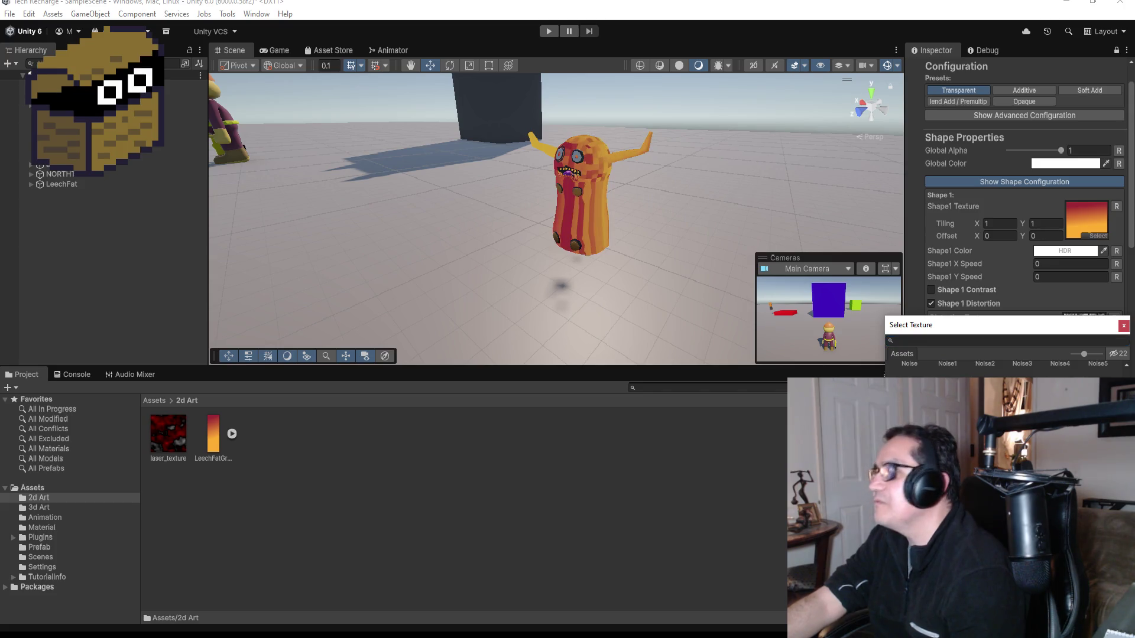
pyautogui.press('Right')
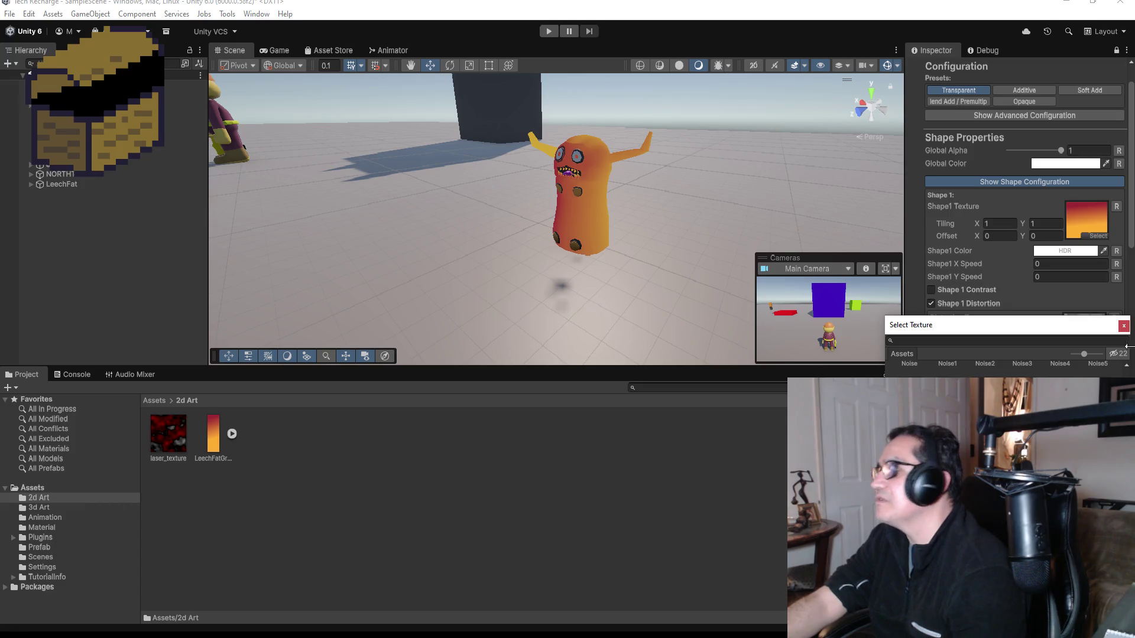
pyautogui.click(1123, 325)
pyautogui.moveTo(1024, 362); pyautogui.dragTo(1027, 361)
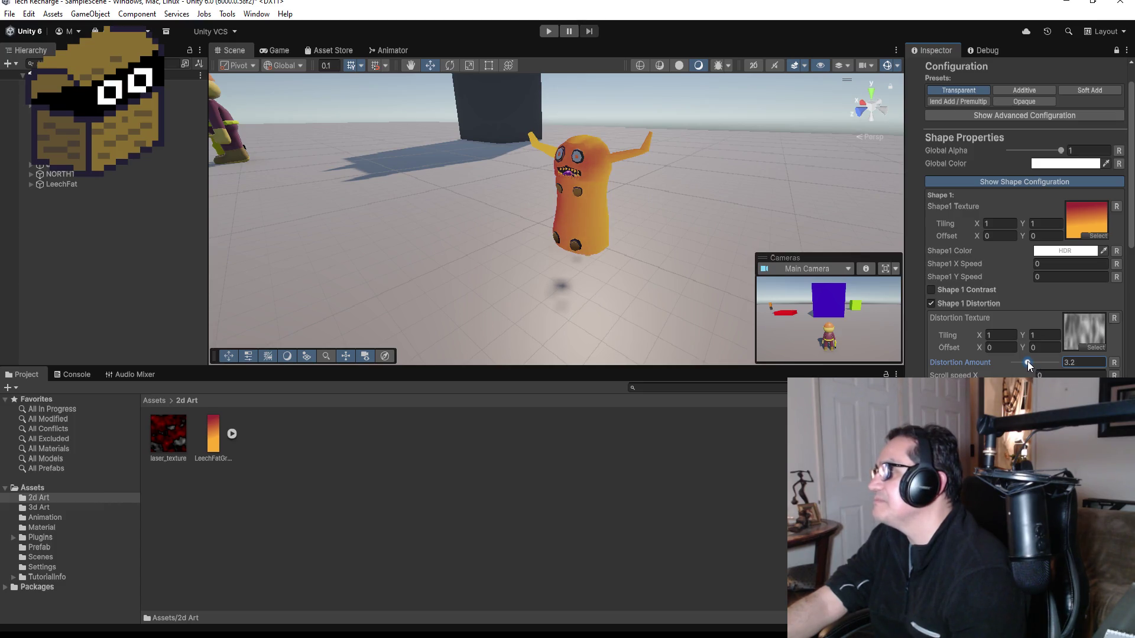
pyautogui.click(931, 289)
pyautogui.click(931, 289)
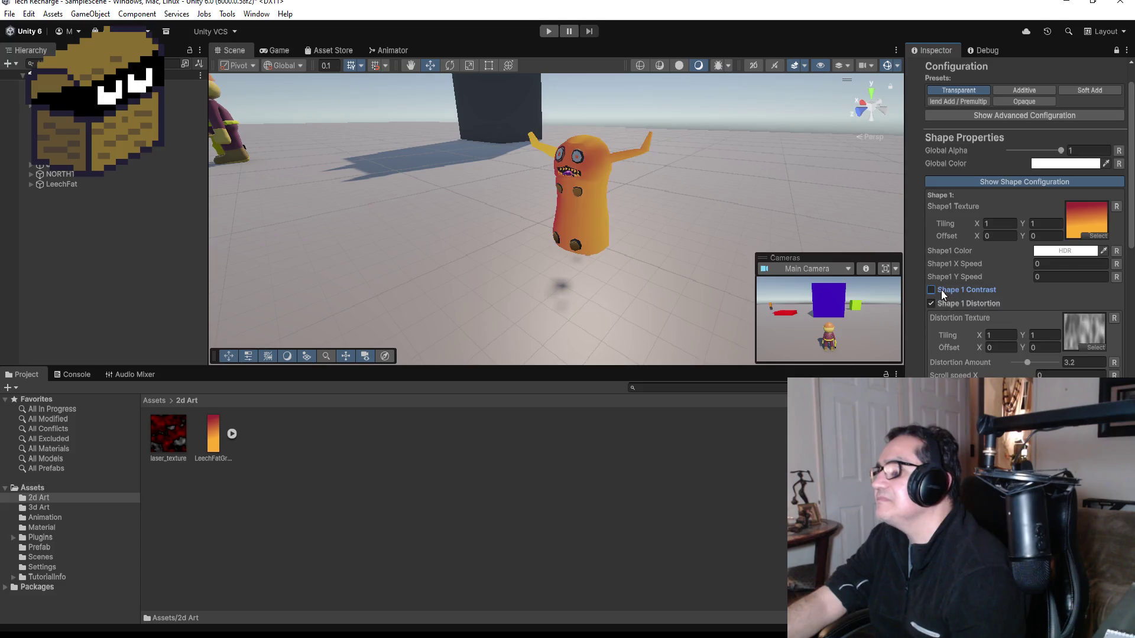
# Try Shape 1 contrast at 0.9 and screen-position UVs, then turn both off.
pyautogui.click(940, 290)
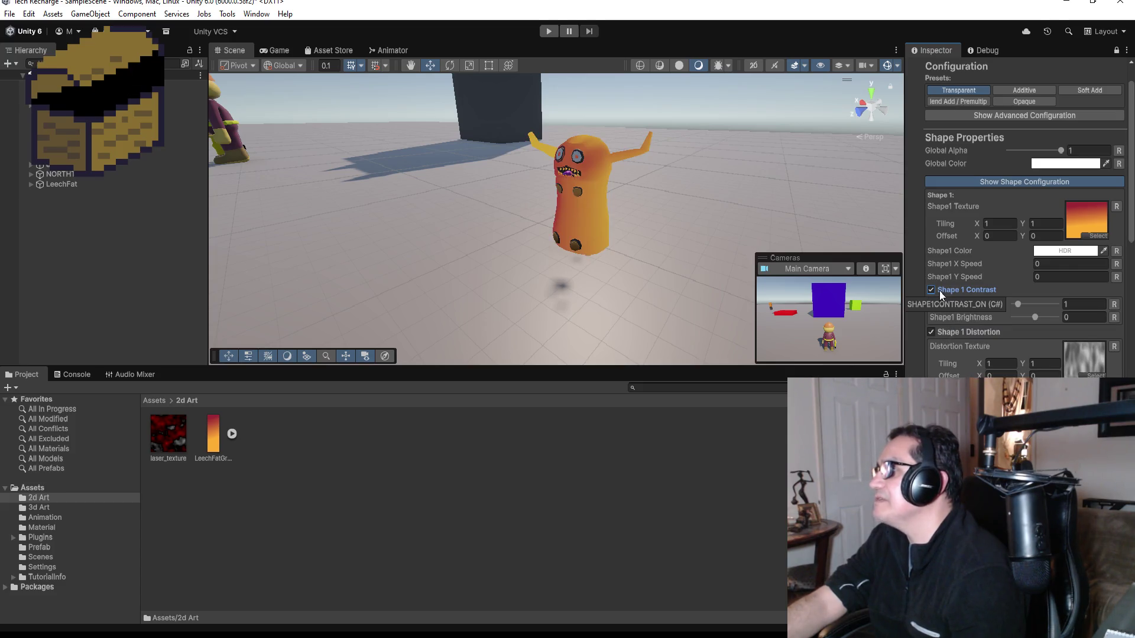
pyautogui.moveTo(1019, 304)
pyautogui.mouseDown()
pyautogui.moveTo(1032, 304)
pyautogui.moveTo(1018, 306)
pyautogui.mouseUp()
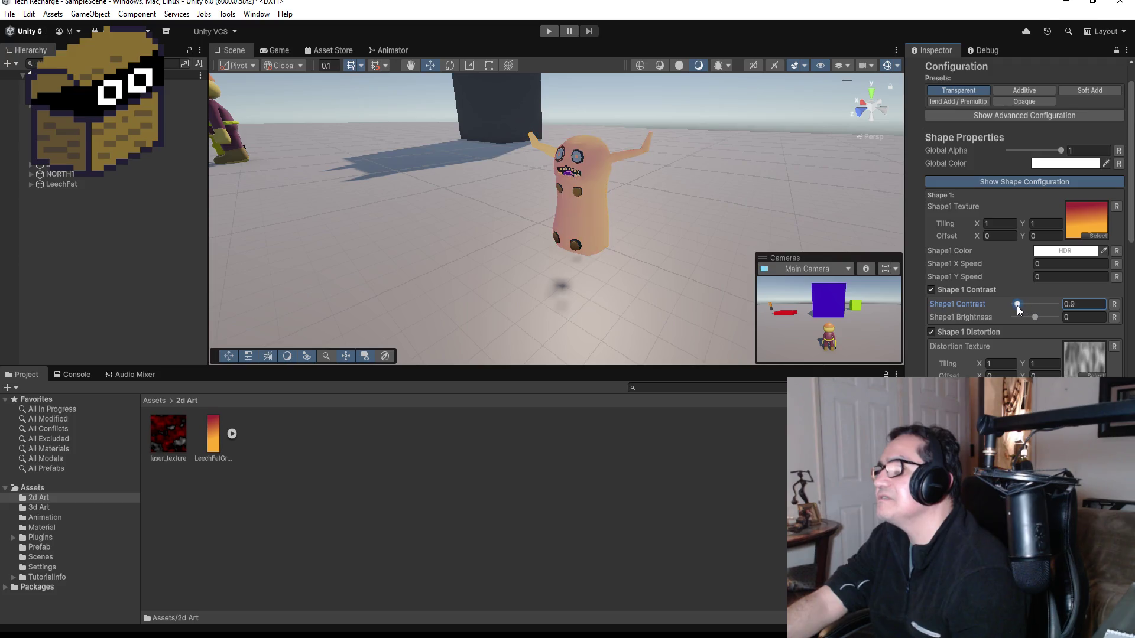
pyautogui.click(936, 290)
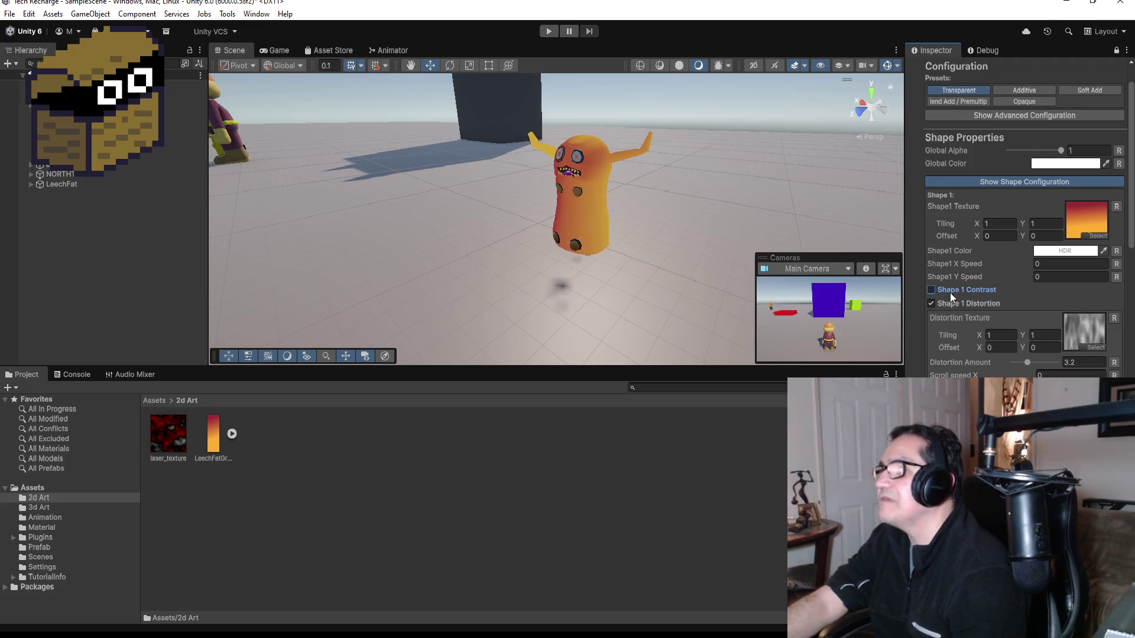
pyautogui.scroll(-2, 998, 360)
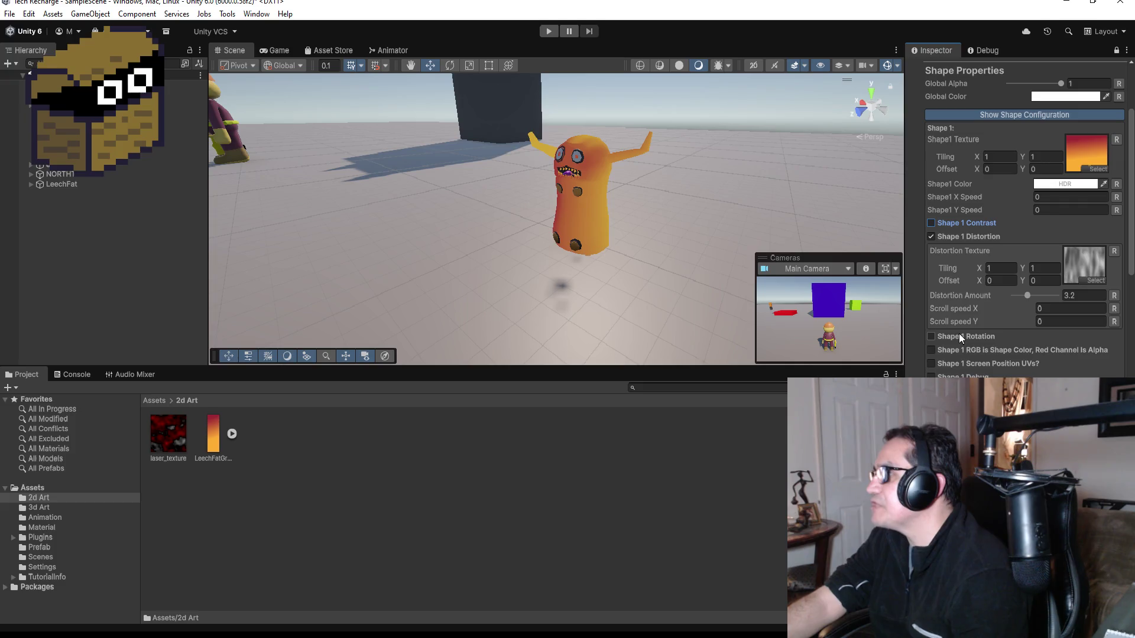
pyautogui.scroll(-2, 966, 371)
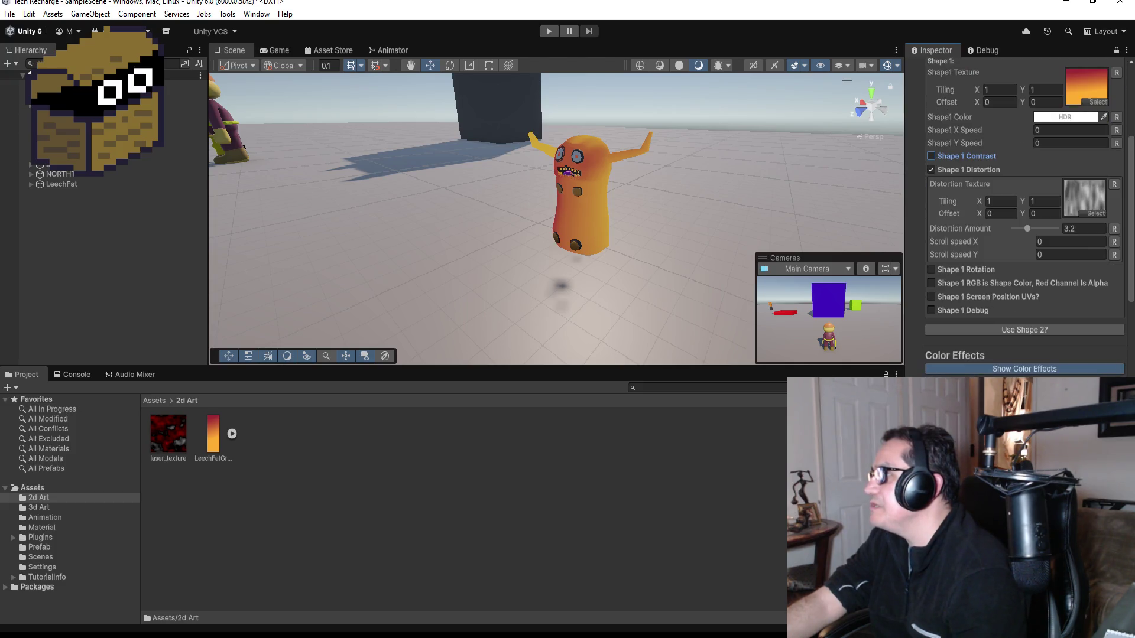
pyautogui.click(984, 296)
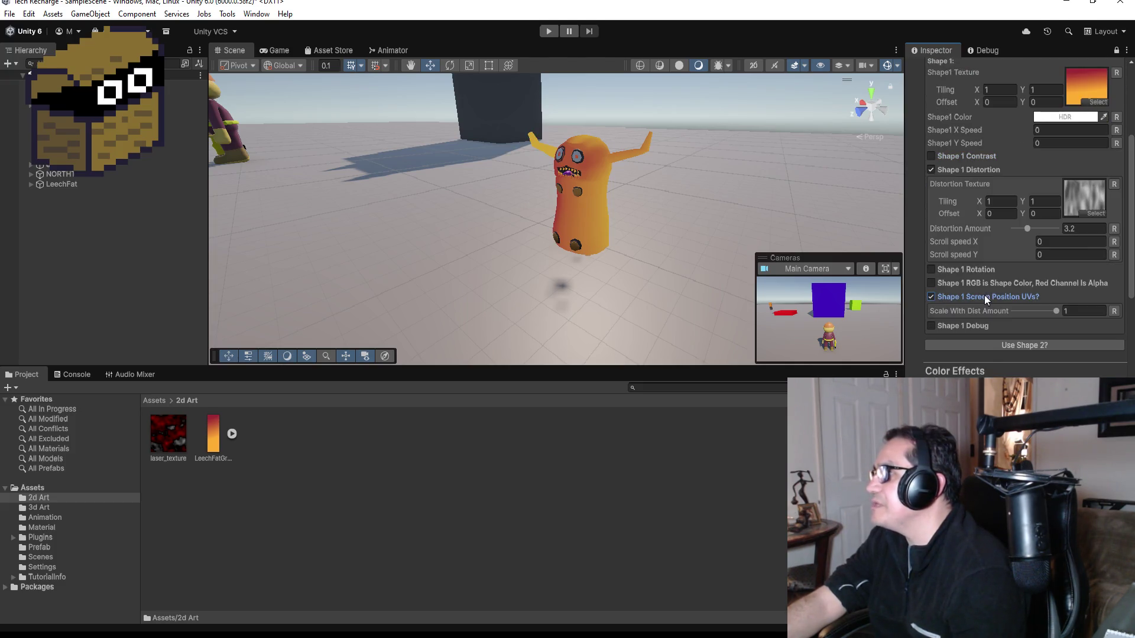
pyautogui.moveTo(1041, 312)
pyautogui.mouseDown()
pyautogui.moveTo(1024, 309)
pyautogui.moveTo(1047, 308)
pyautogui.mouseUp()
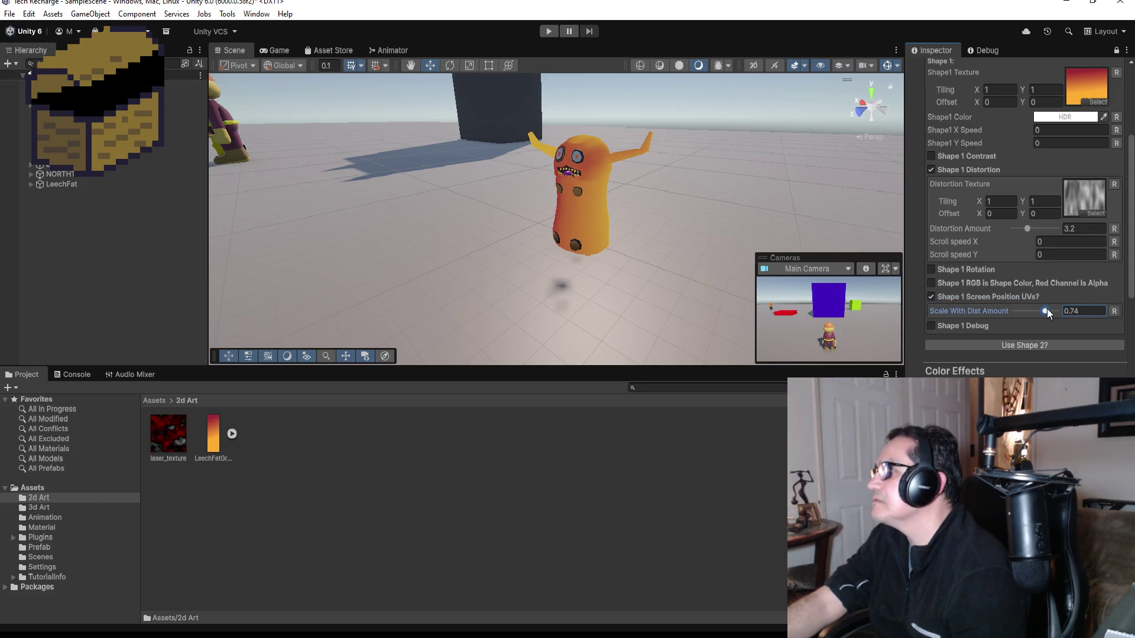
pyautogui.click(949, 295)
# Try the Glow effect with Global Glow Intensity -0.32, then turn Glow off.
pyautogui.scroll(-2, 968, 361)
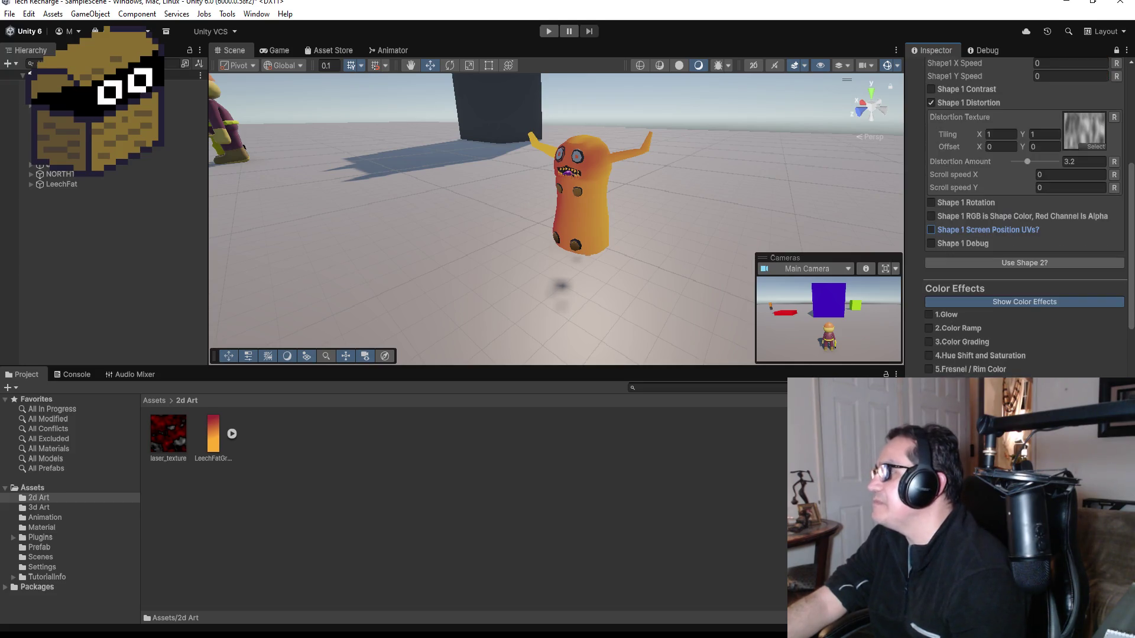
pyautogui.click(944, 314)
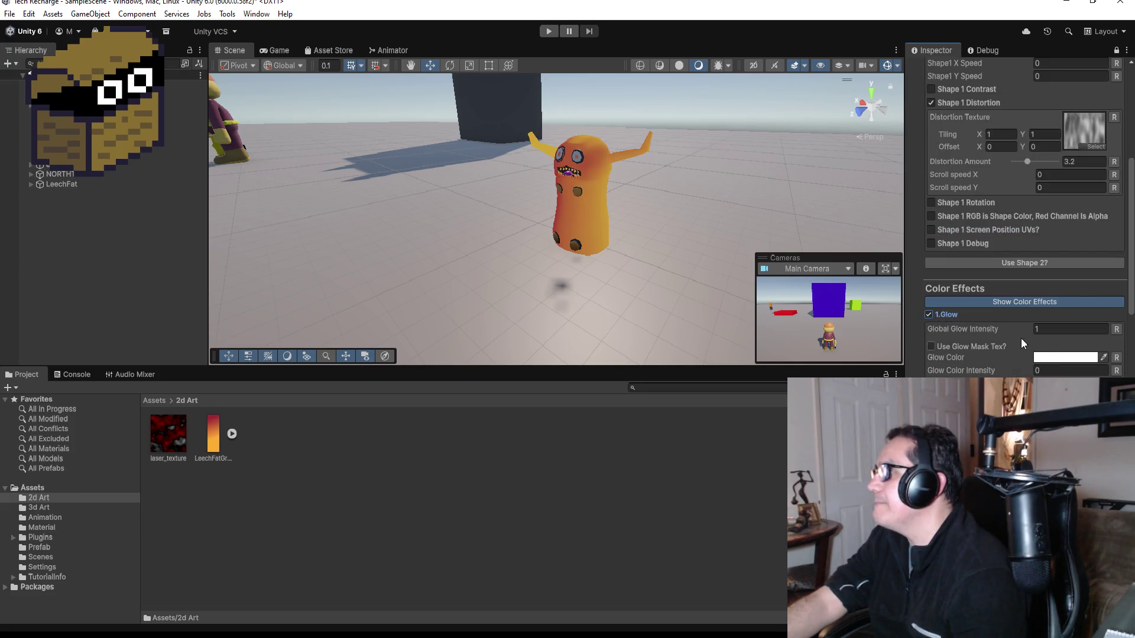
pyautogui.click(1037, 328)
pyautogui.write('2.44')
pyautogui.press('BackSpace')
pyautogui.press('BackSpace')
pyautogui.press('BackSpace')
pyautogui.write('-0.32')
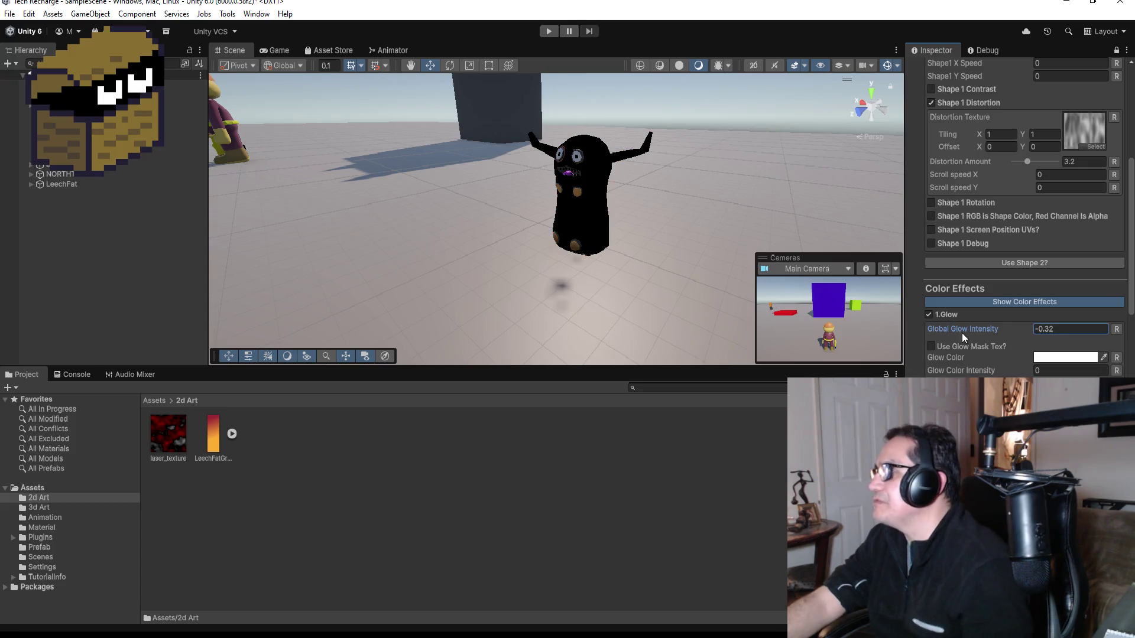
pyautogui.click(927, 314)
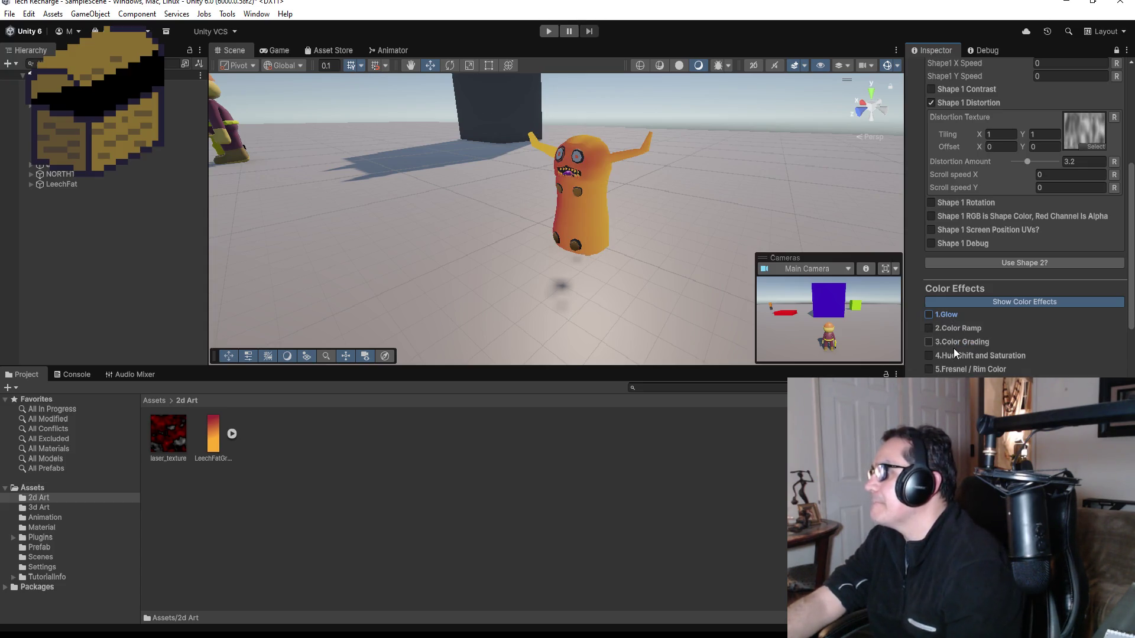
# Briefly toggle Color Ramp and Color Grading on and leave both off.
pyautogui.click(937, 328)
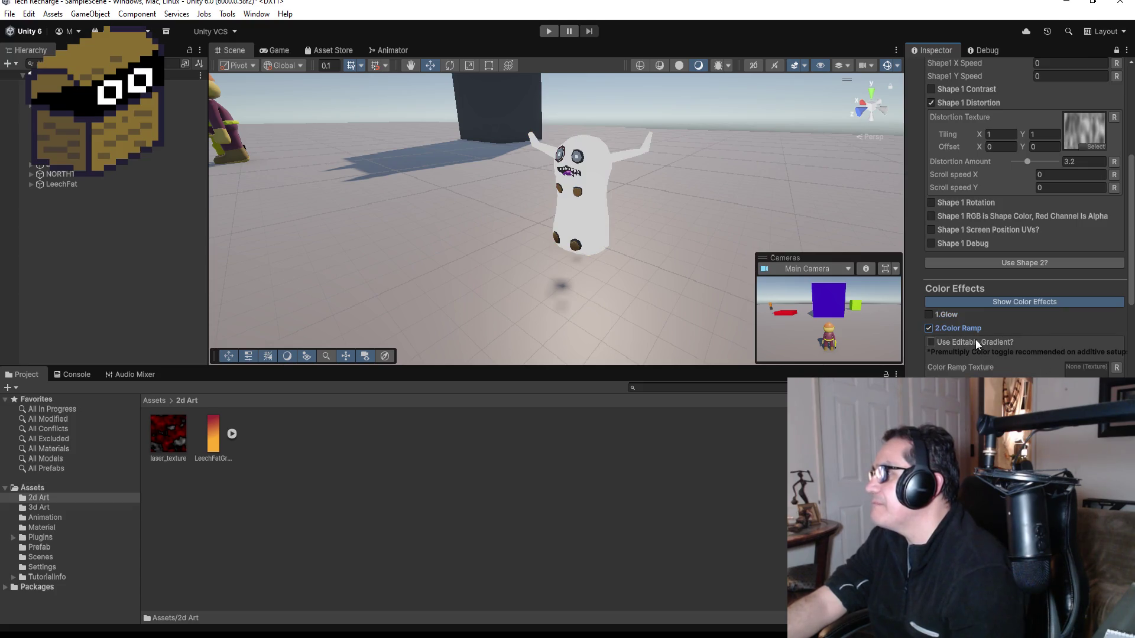
pyautogui.click(955, 328)
pyautogui.click(949, 342)
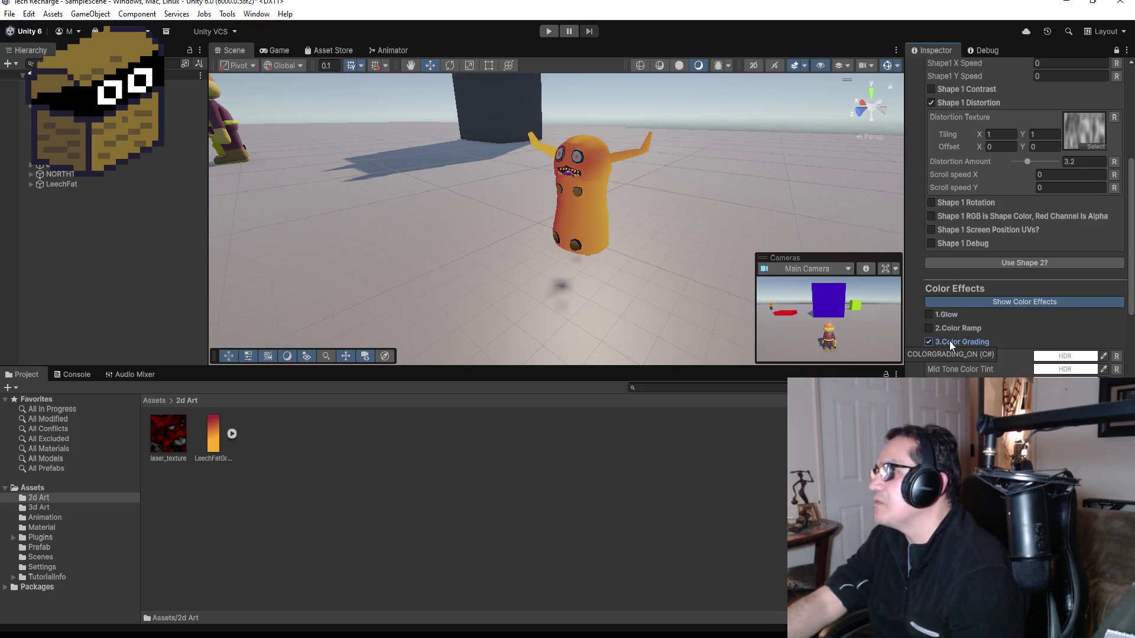
pyautogui.click(949, 341)
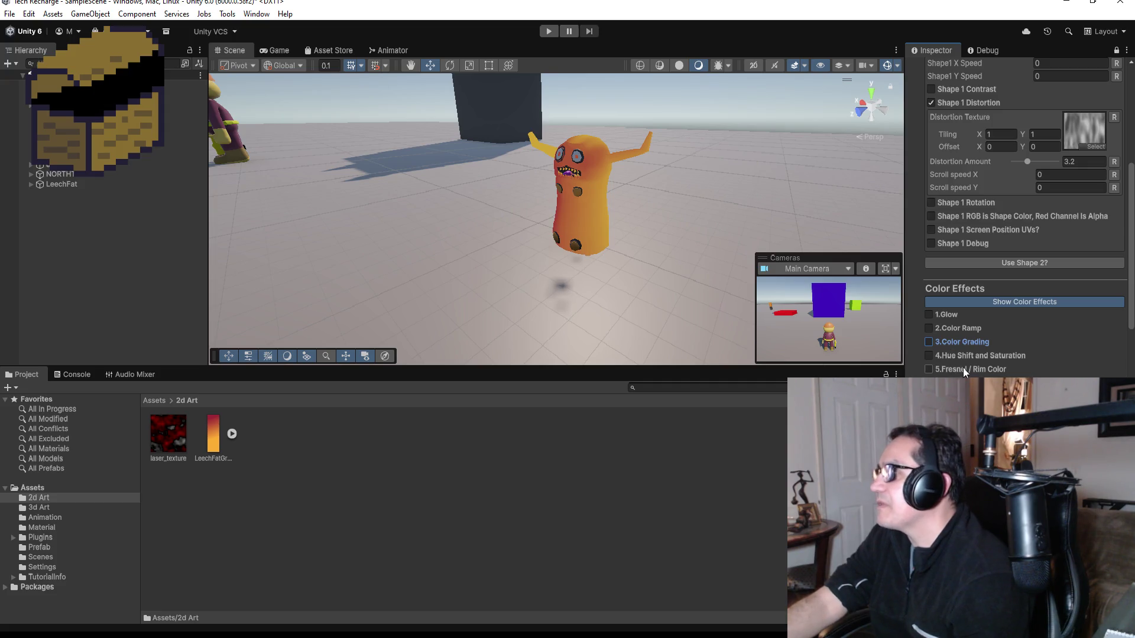
pyautogui.moveTo(662, 182)
pyautogui.mouseDown()
pyautogui.moveTo(718, 190)
pyautogui.moveTo(499, 208)
pyautogui.moveTo(611, 203)
pyautogui.mouseUp()
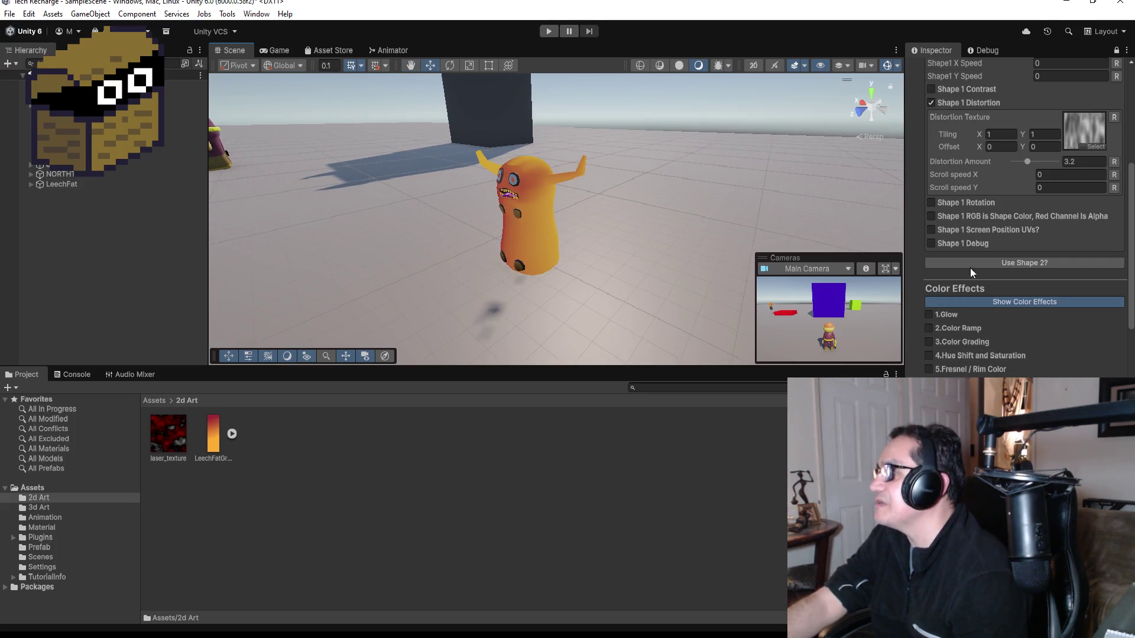
# Set distortion texture offset X to 1 and, after trying 2 and 3, tiling X to 1.
pyautogui.scroll(3, 977, 214)
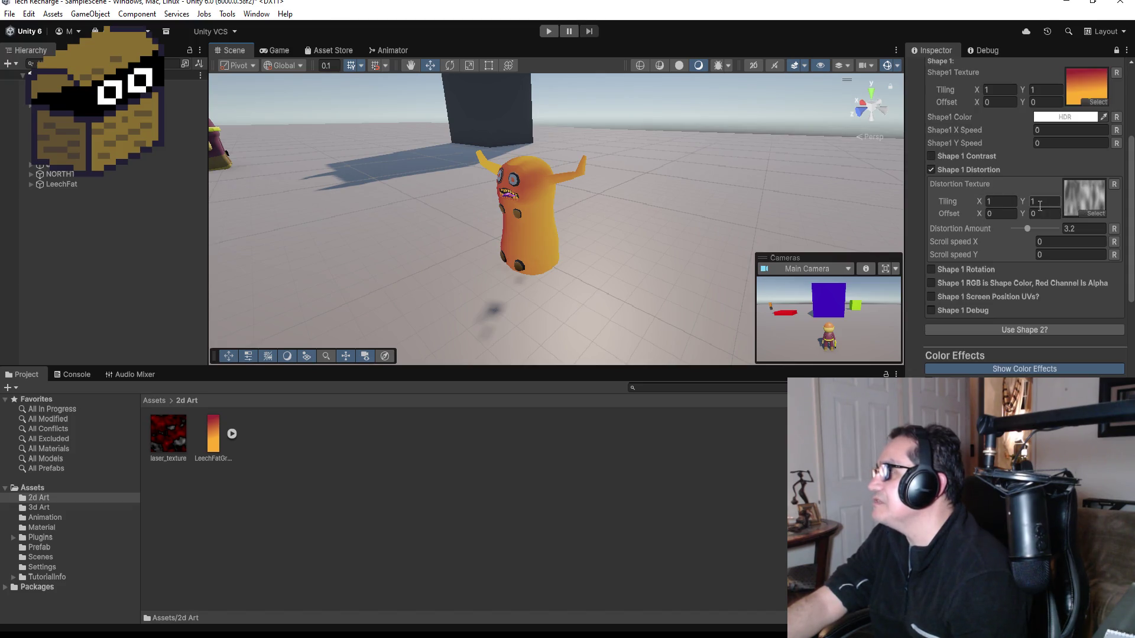
pyautogui.click(1004, 214)
pyautogui.write('1')
pyautogui.click(1001, 202)
pyautogui.write('2')
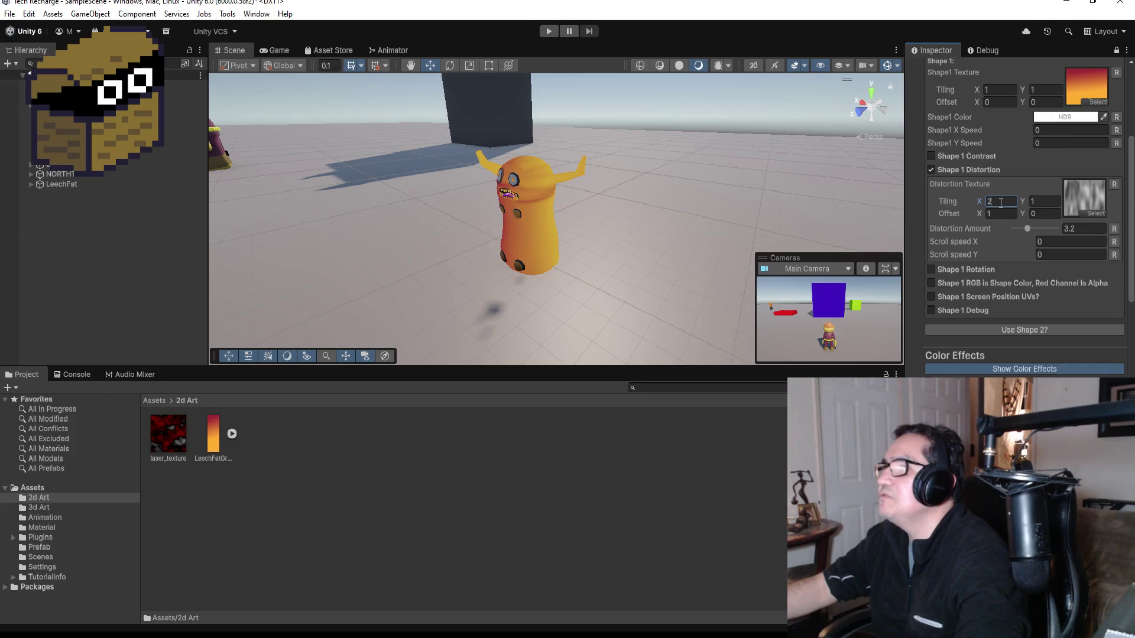
pyautogui.press('BackSpace')
pyautogui.write('3')
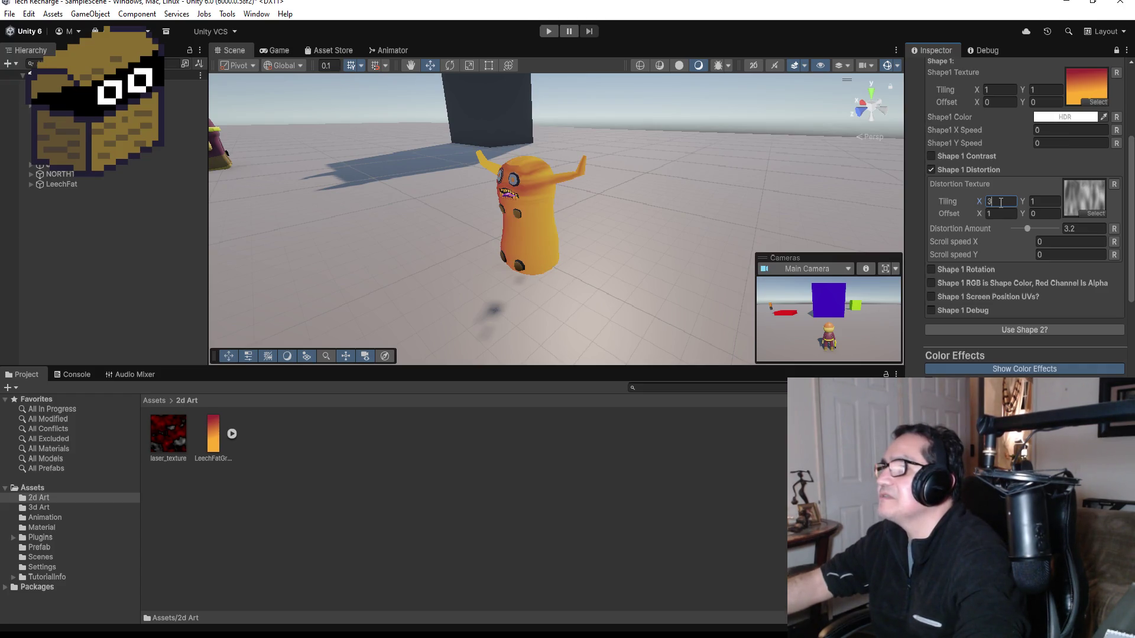
pyautogui.press('BackSpace')
pyautogui.write('1')
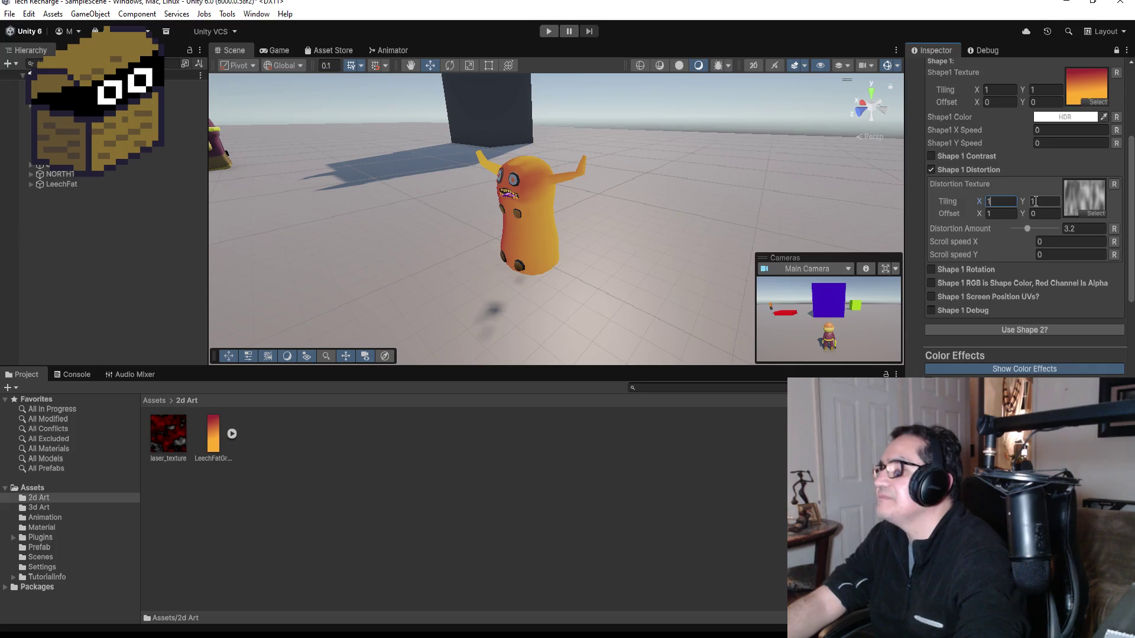
# Lower Distortion Amount to 1.7 and bring the view closer to the leech's face.
pyautogui.moveTo(1027, 231); pyautogui.dragTo(1027, 233)
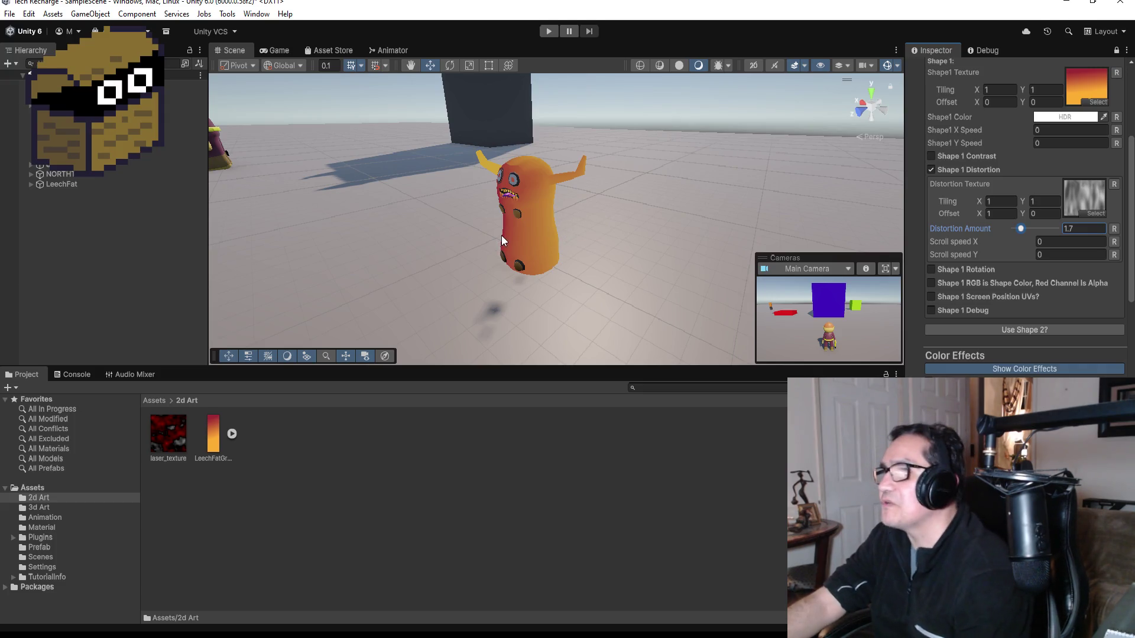
pyautogui.scroll(2, 502, 234)
pyautogui.moveTo(531, 237); pyautogui.dragTo(669, 237)
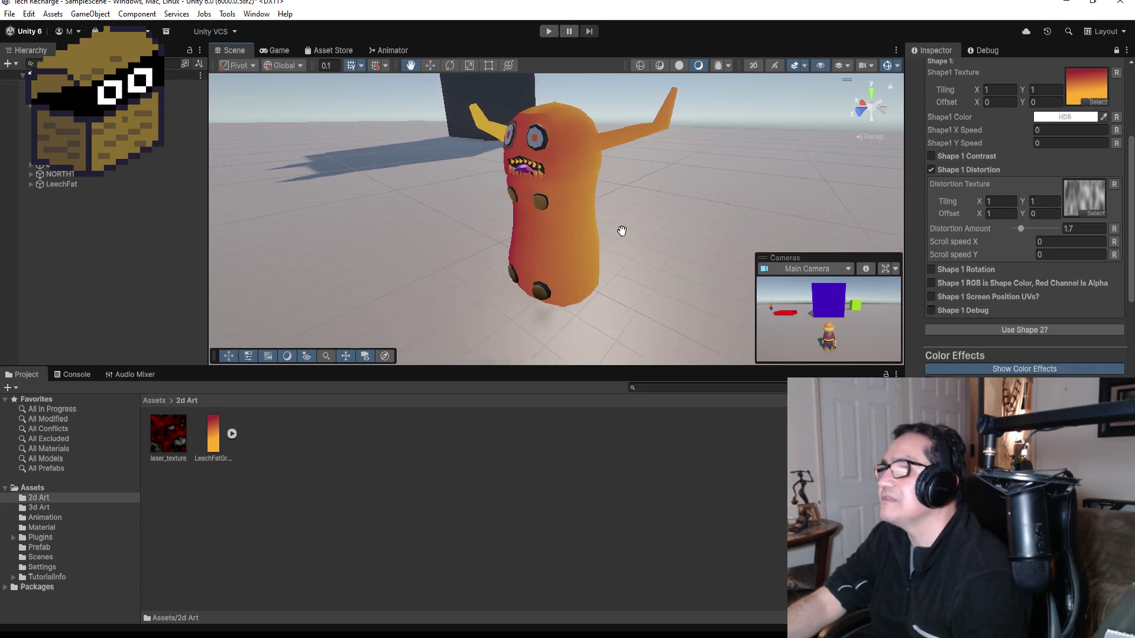
pyautogui.scroll(5, 607, 182)
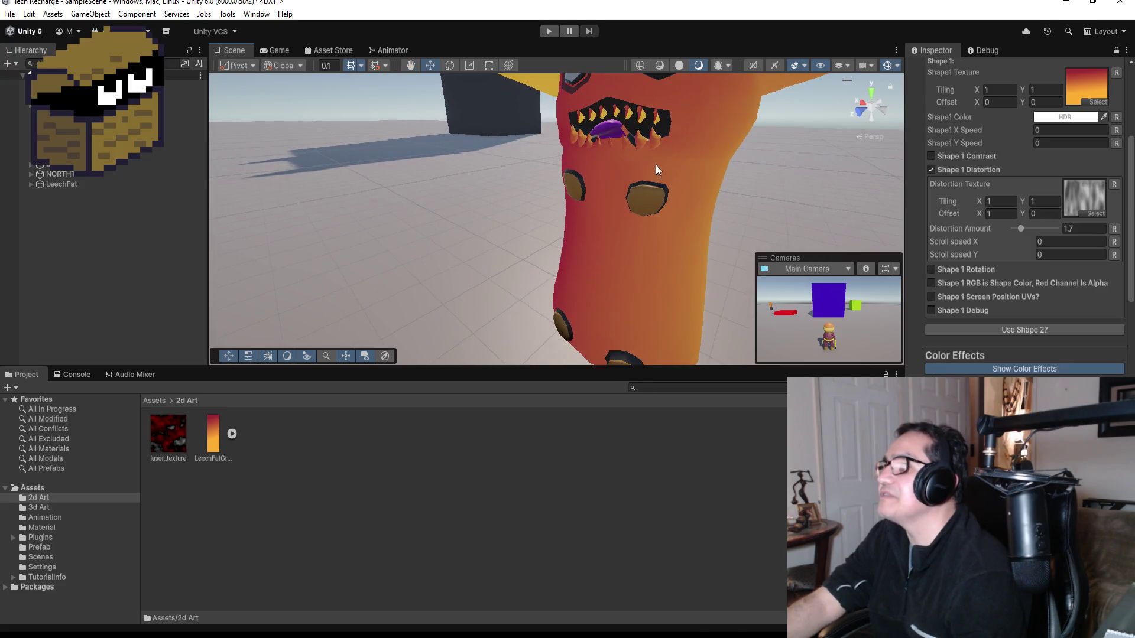
pyautogui.scroll(-2, 659, 148)
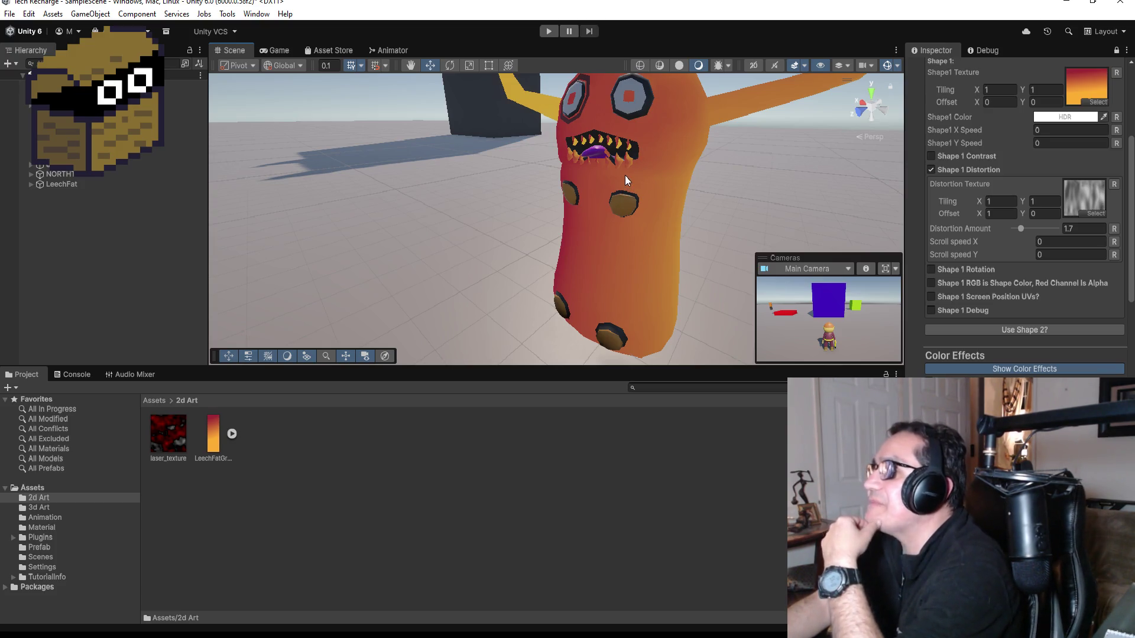
pyautogui.click(163, 400)
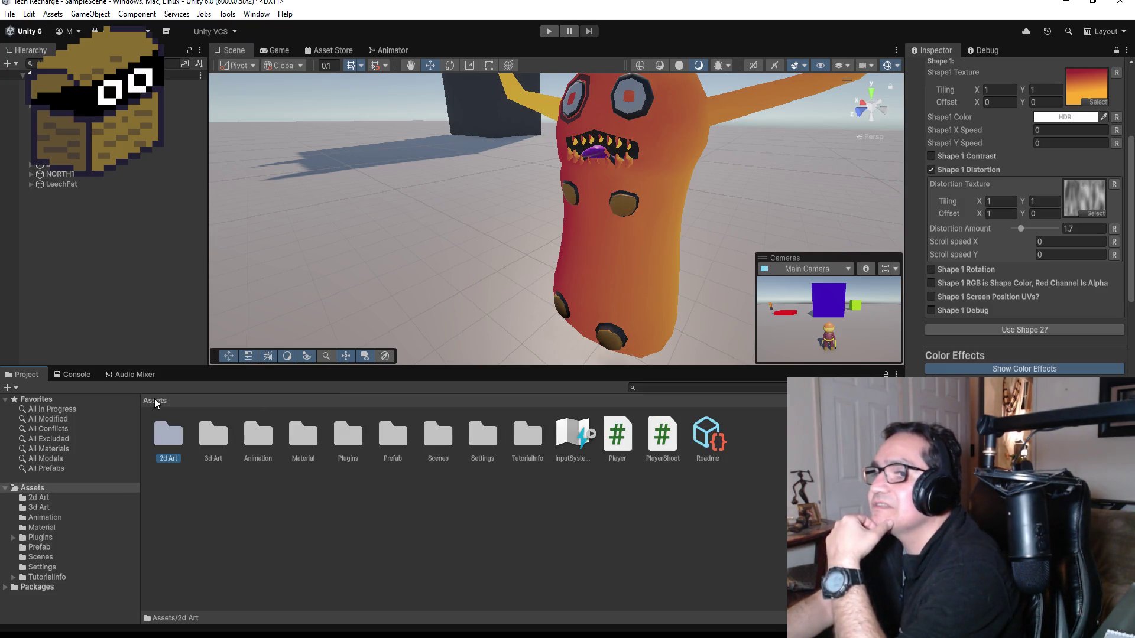
# Expand LeechFat, select its Body mesh and preview a different material on it.
pyautogui.click(70, 184)
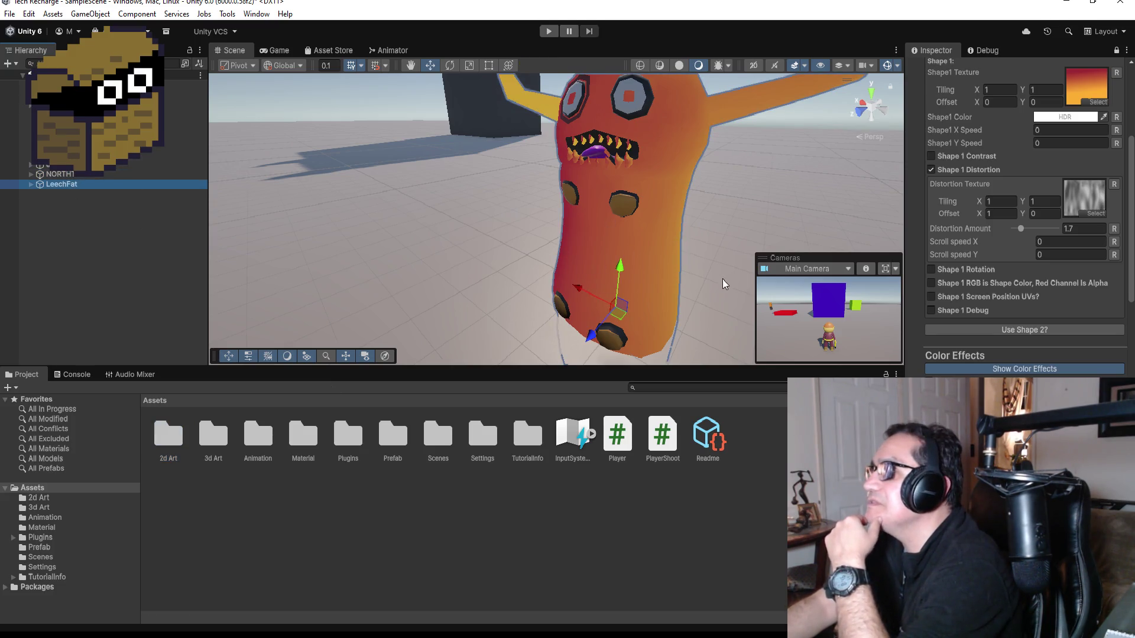
pyautogui.scroll(-3, 699, 282)
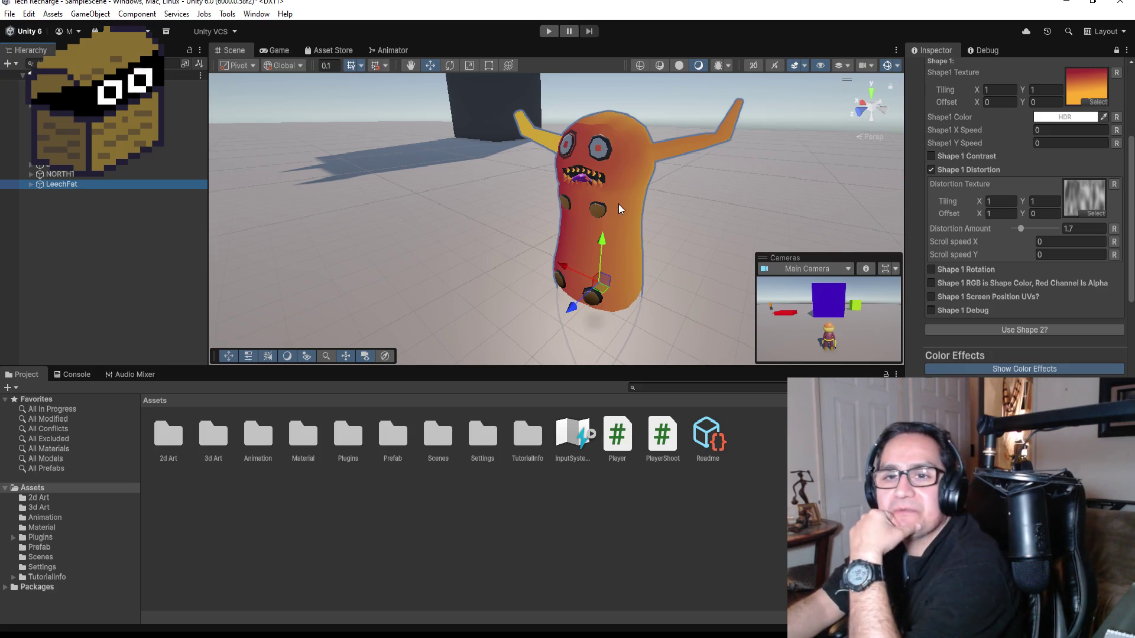
pyautogui.click(31, 184)
pyautogui.click(62, 193)
pyautogui.click(65, 214)
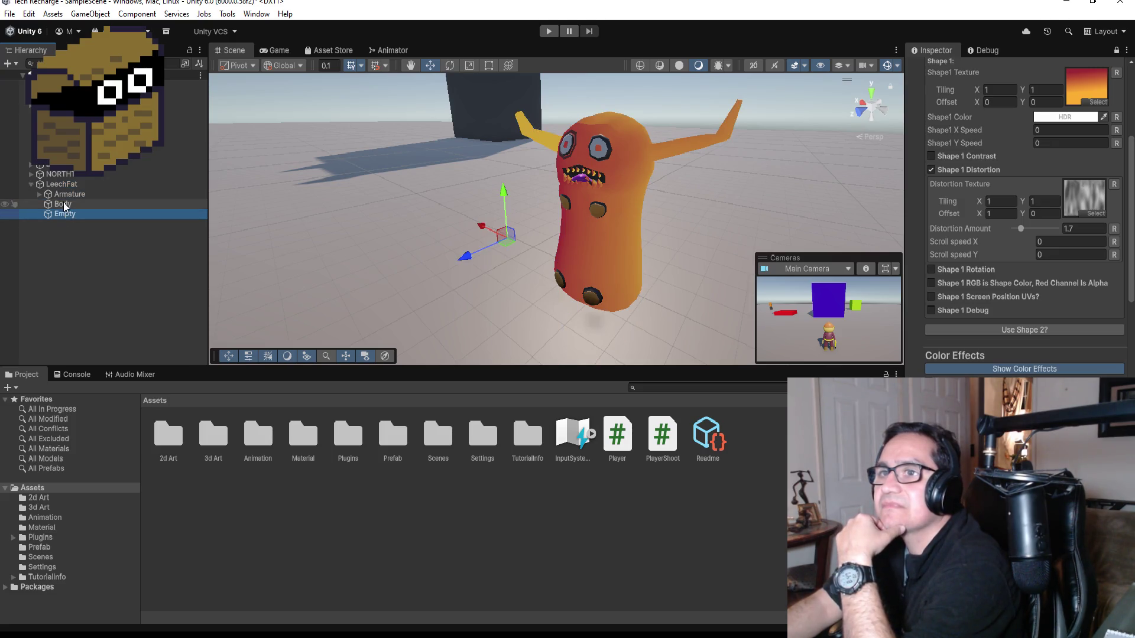
pyautogui.click(62, 204)
pyautogui.scroll(4, 1091, 301)
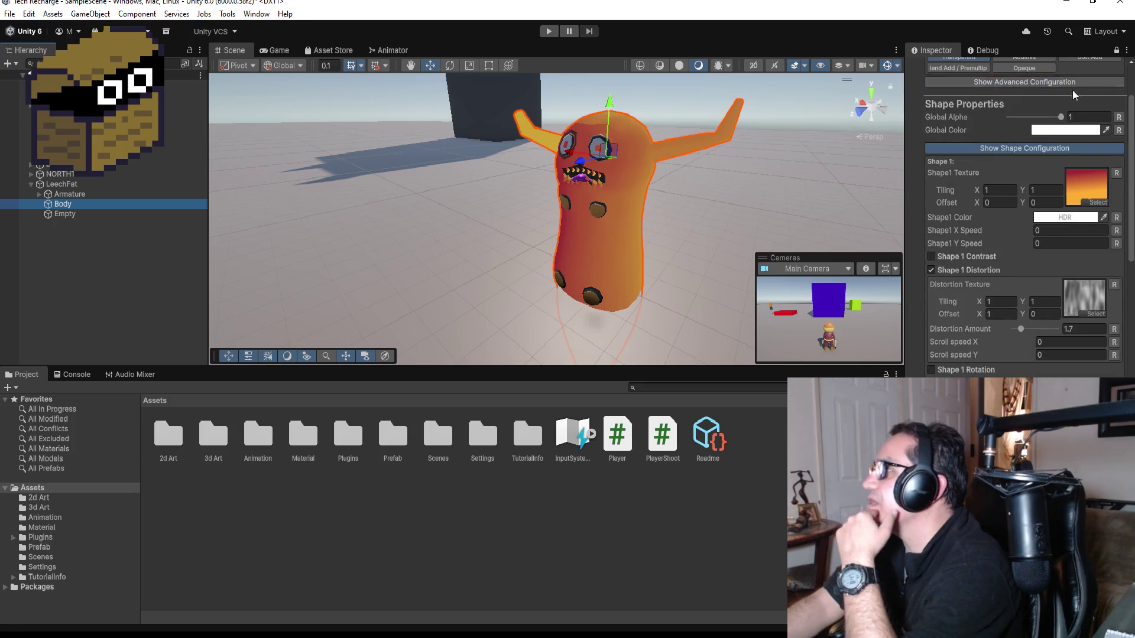
pyautogui.scroll(10, 1091, 266)
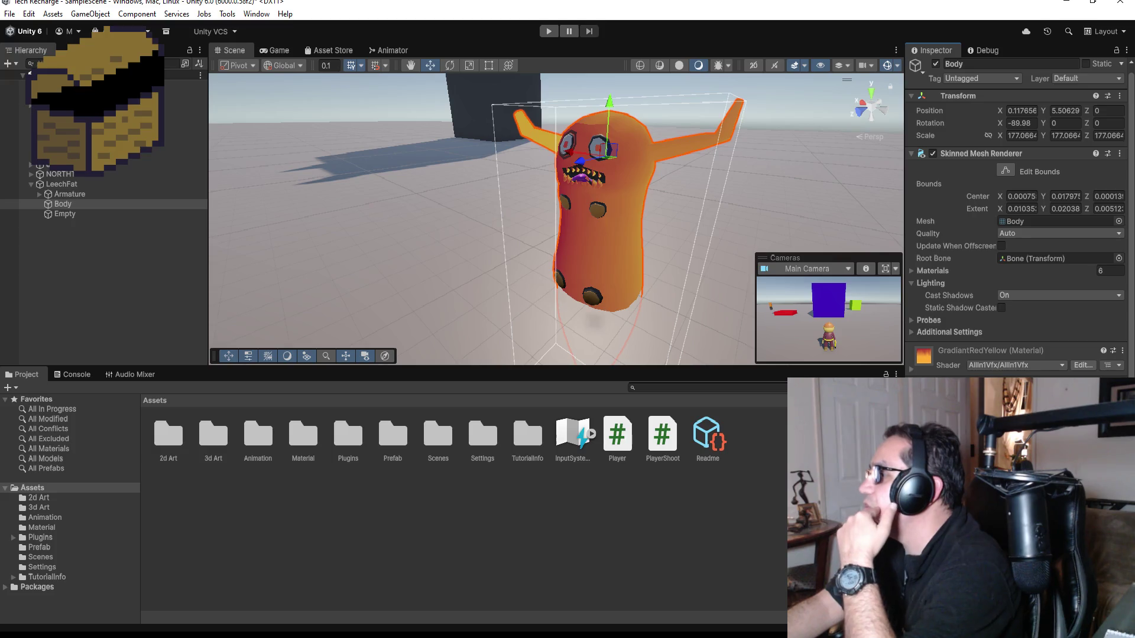
pyautogui.moveTo(644, 260); pyautogui.dragTo(597, 178)
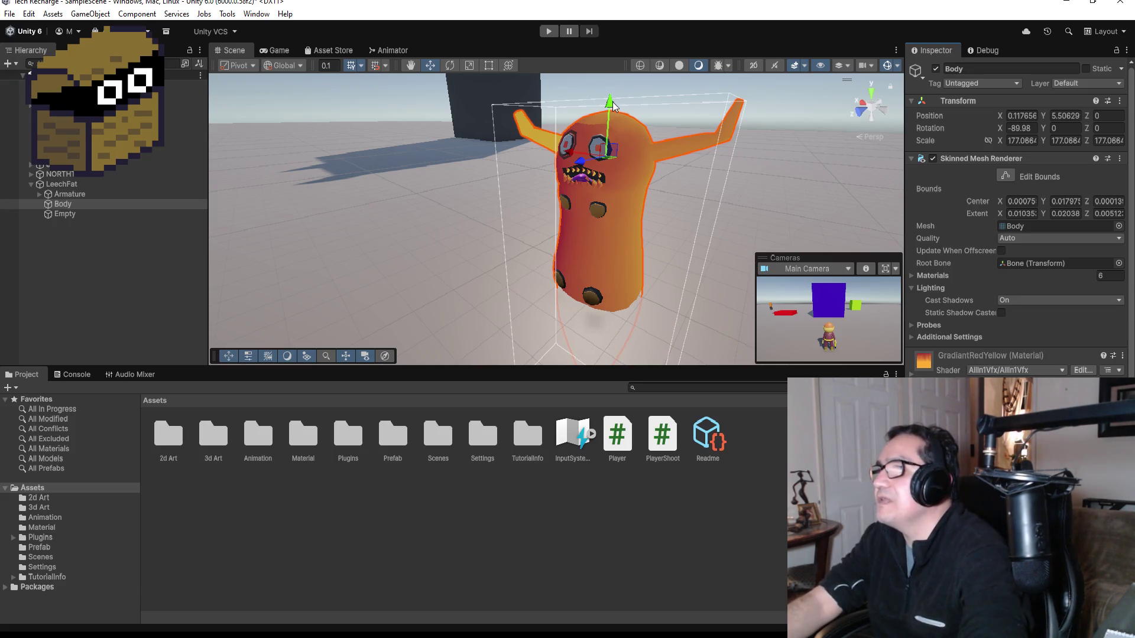
# Raise the whole LeechFat slightly along Y and open the Material folder.
pyautogui.click(62, 184)
pyautogui.moveTo(600, 246)
pyautogui.mouseDown()
pyautogui.moveTo(603, 214)
pyautogui.moveTo(598, 295)
pyautogui.moveTo(650, 188)
pyautogui.moveTo(644, 210)
pyautogui.mouseUp()
pyautogui.click(212, 441)
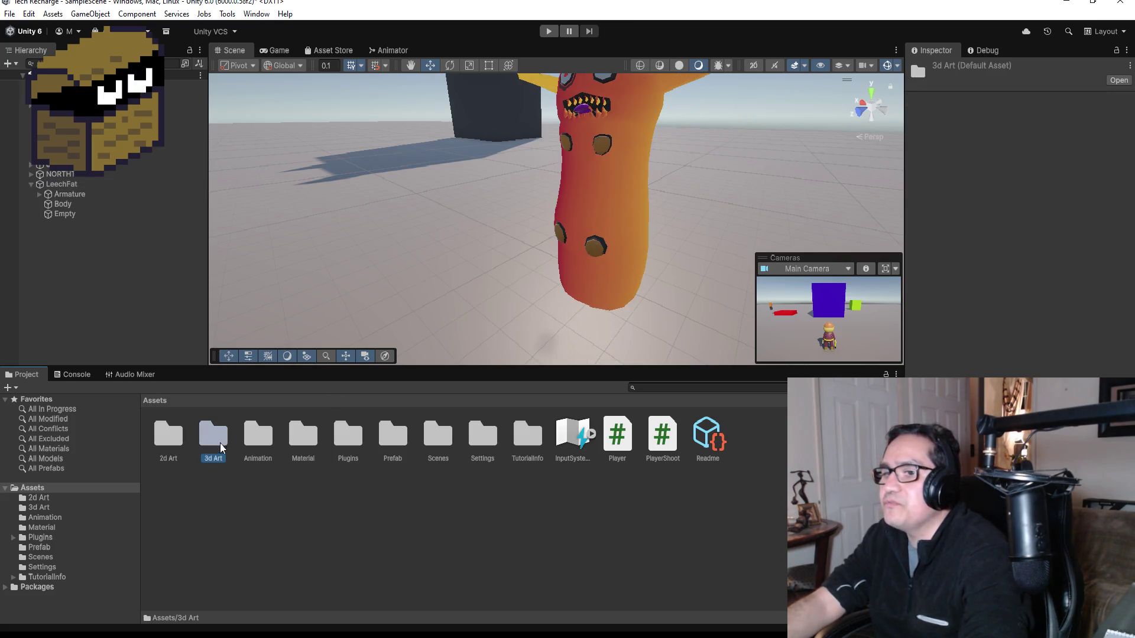
pyautogui.click(259, 439)
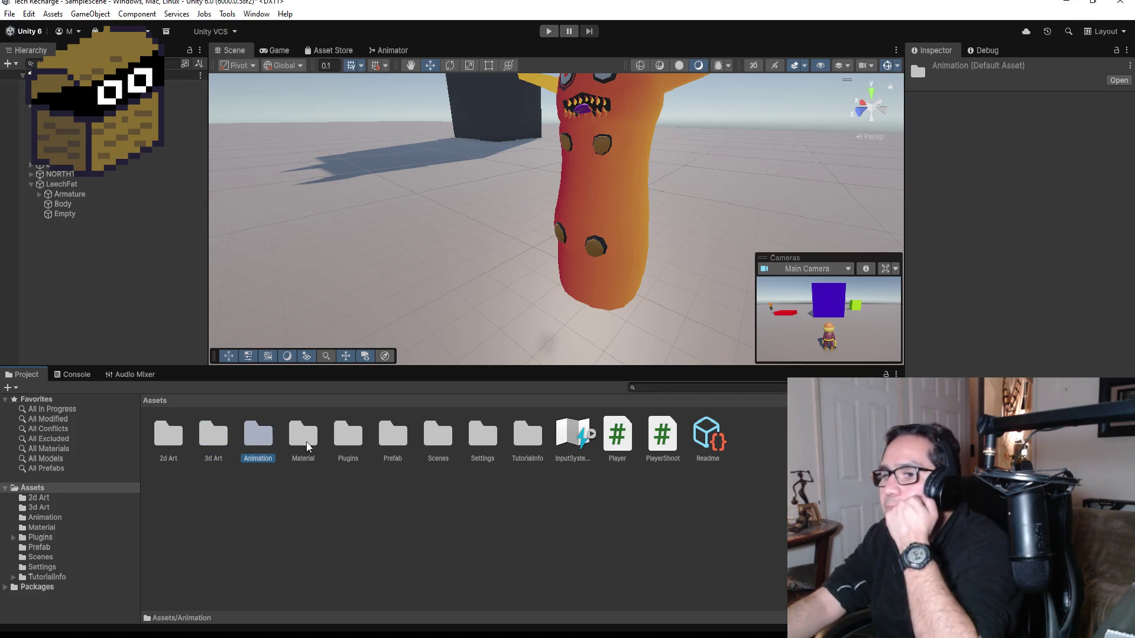
pyautogui.doubleClick(302, 439)
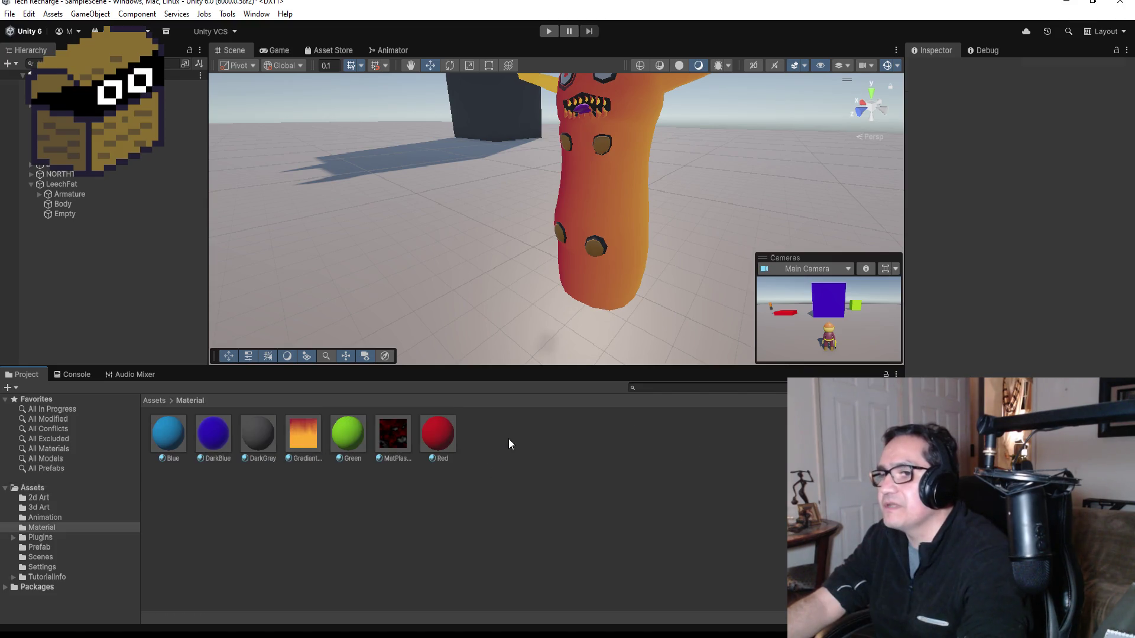
# Create a new material named GradiantWhiteYellow, then select the leech's body mesh.
pyautogui.rightClick(489, 442)
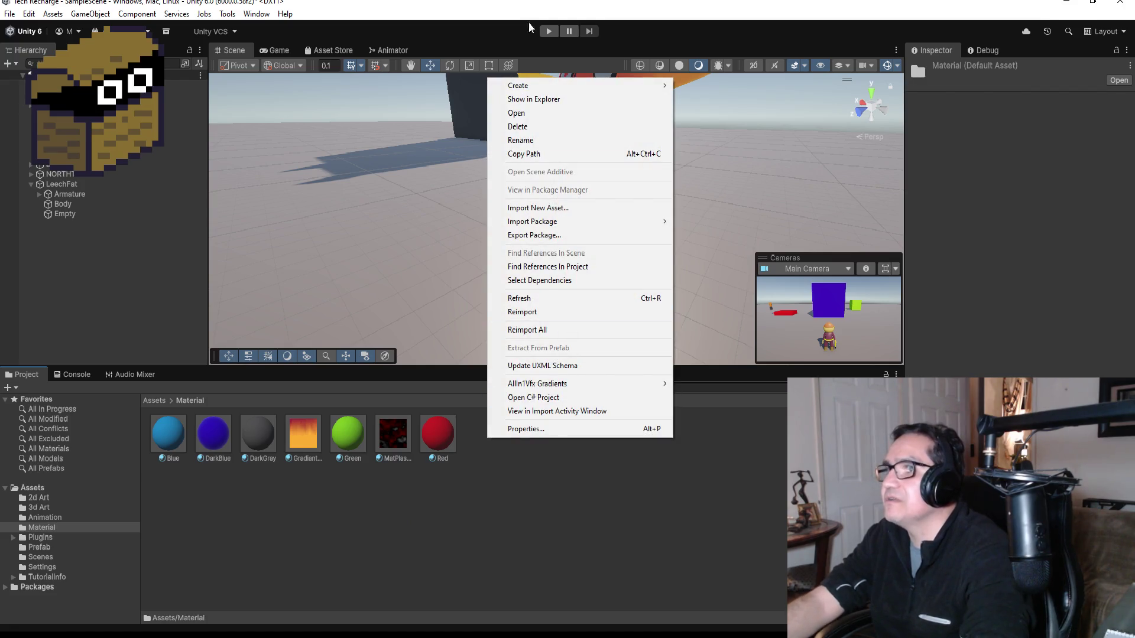
pyautogui.moveTo(577, 89)
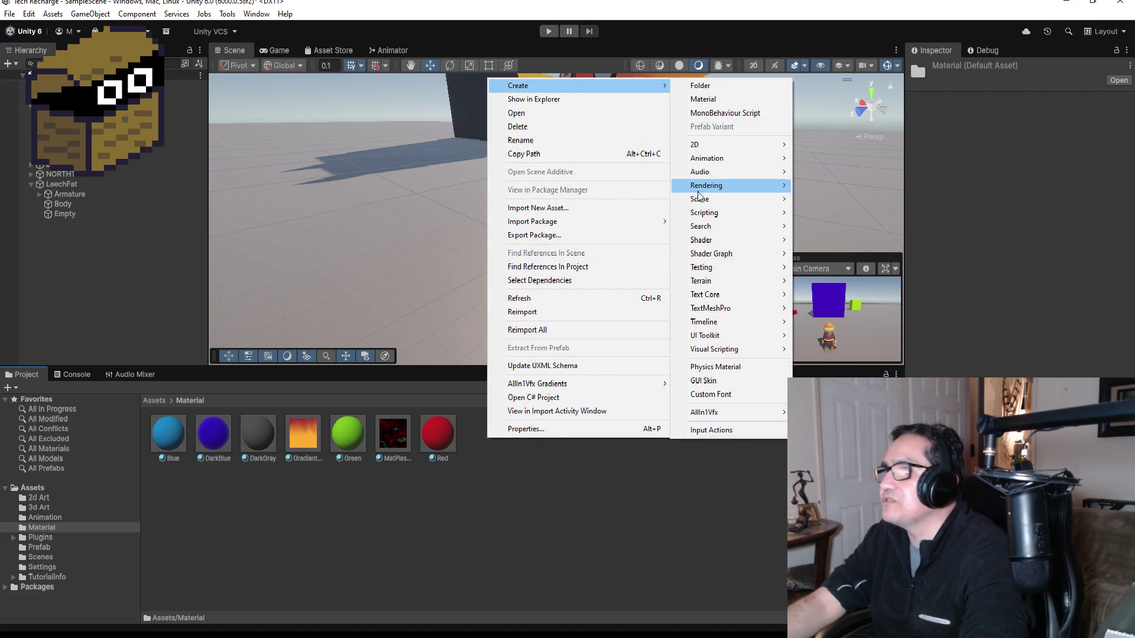
pyautogui.moveTo(723, 146)
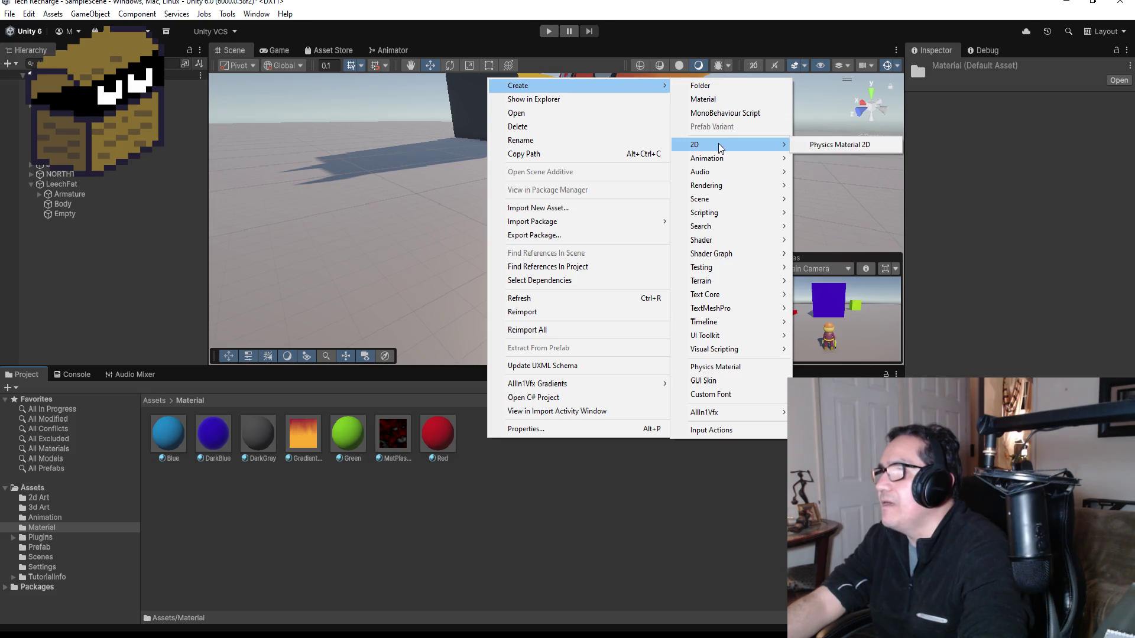
pyautogui.click(717, 99)
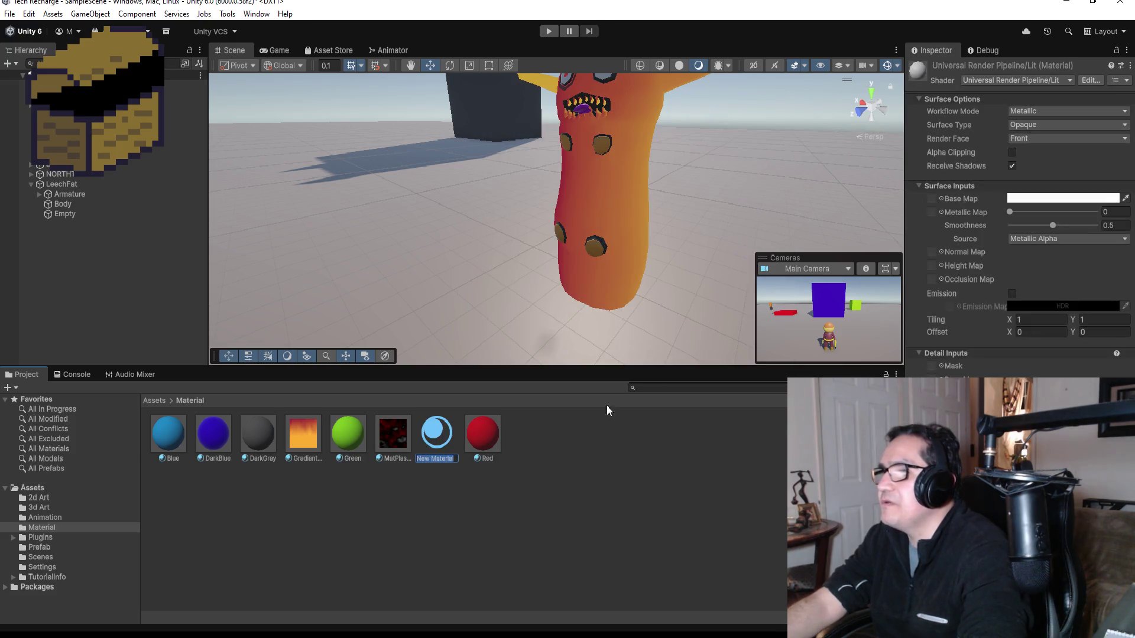
pyautogui.write('GradiantWhit')
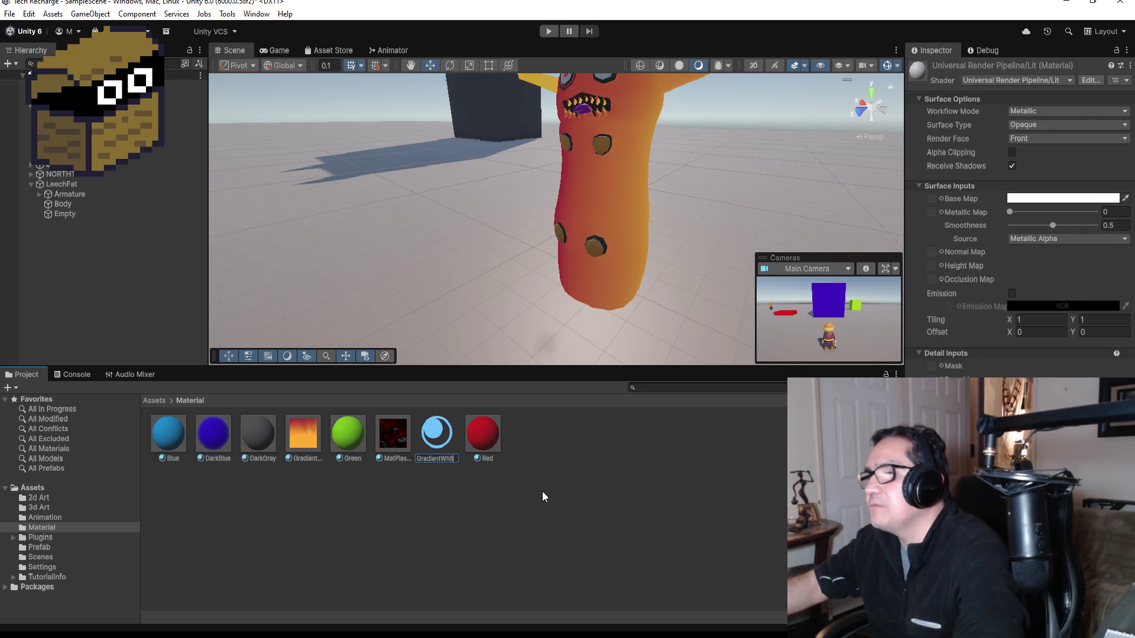
pyautogui.write('eYellow')
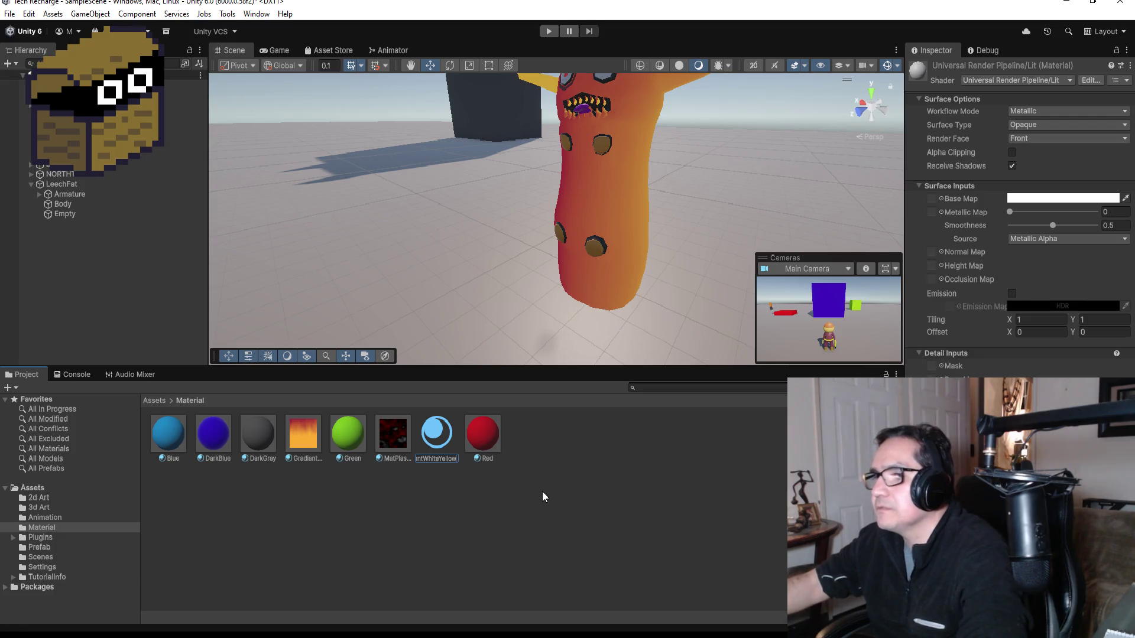
pyautogui.press('Return')
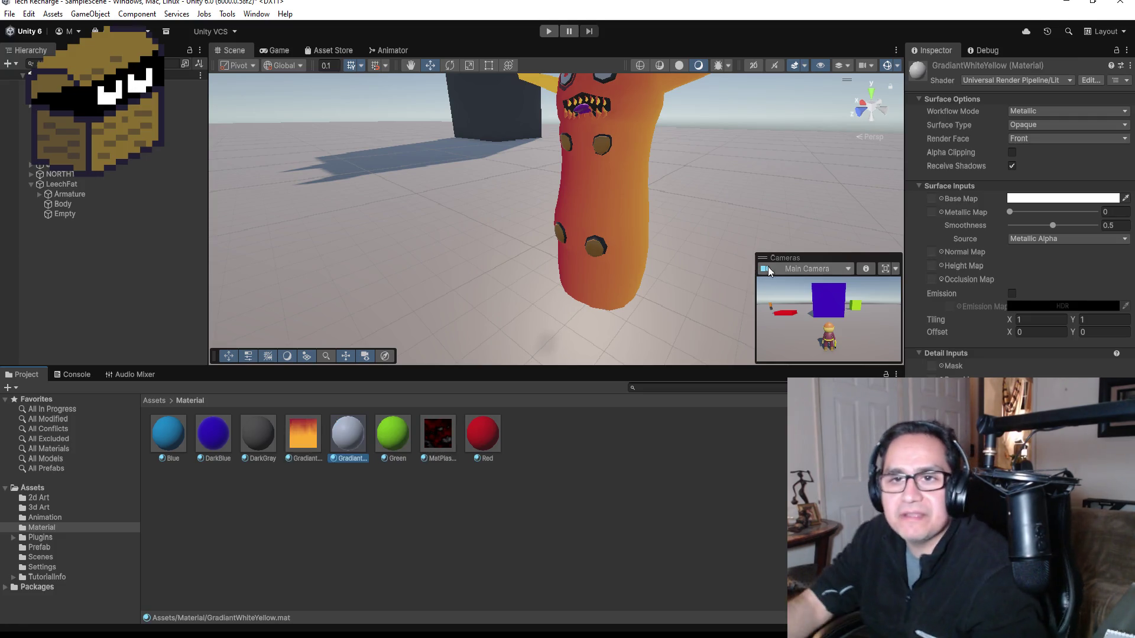
pyautogui.click(612, 143)
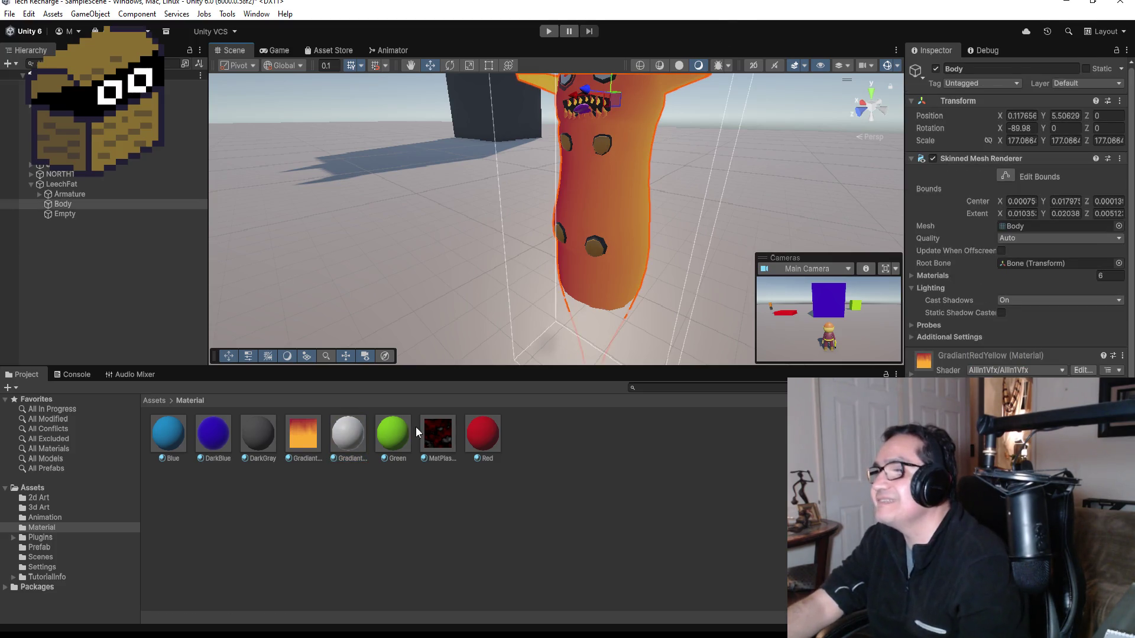
# Switch GradiantWhiteYellow to the AllIn1Vfx shader and drag it onto the leech's spots.
pyautogui.click(358, 441)
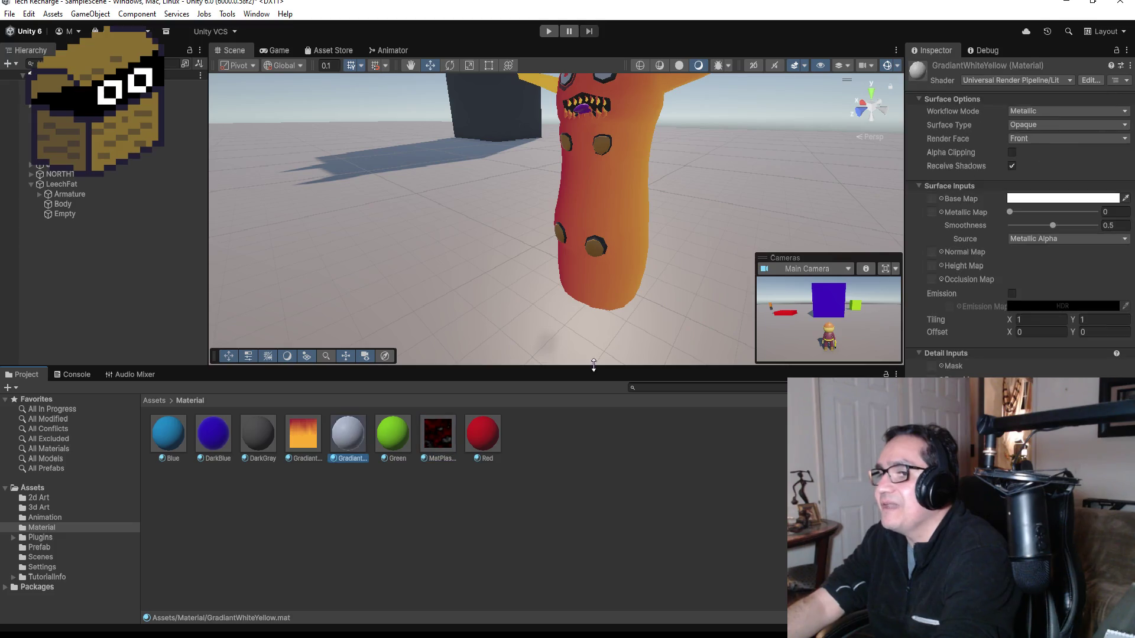
pyautogui.click(1030, 80)
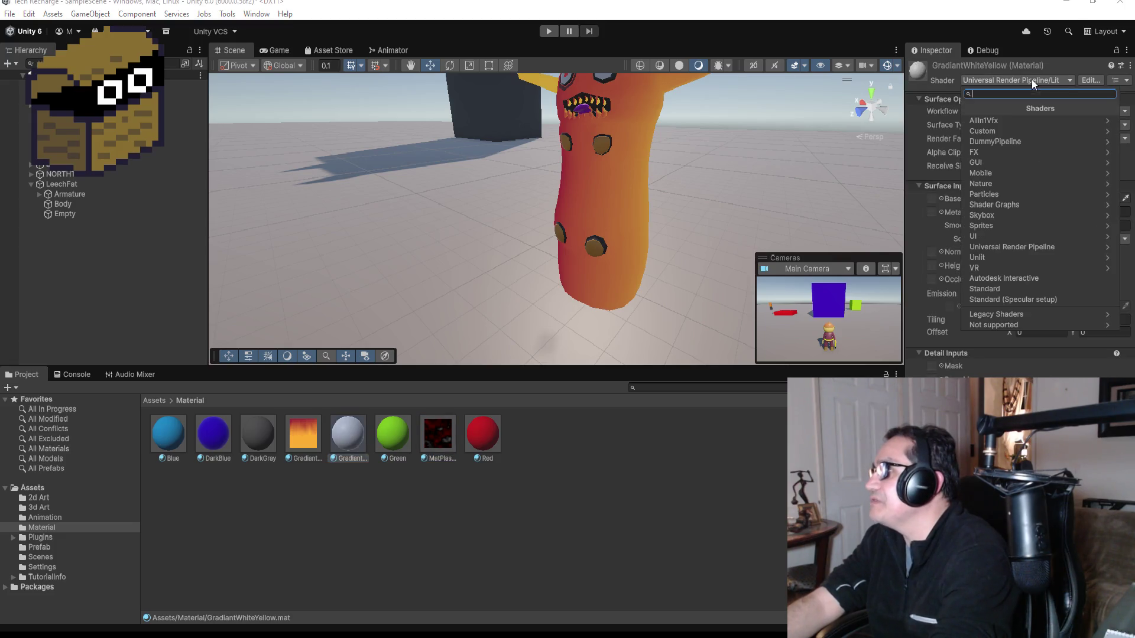
pyautogui.click(995, 120)
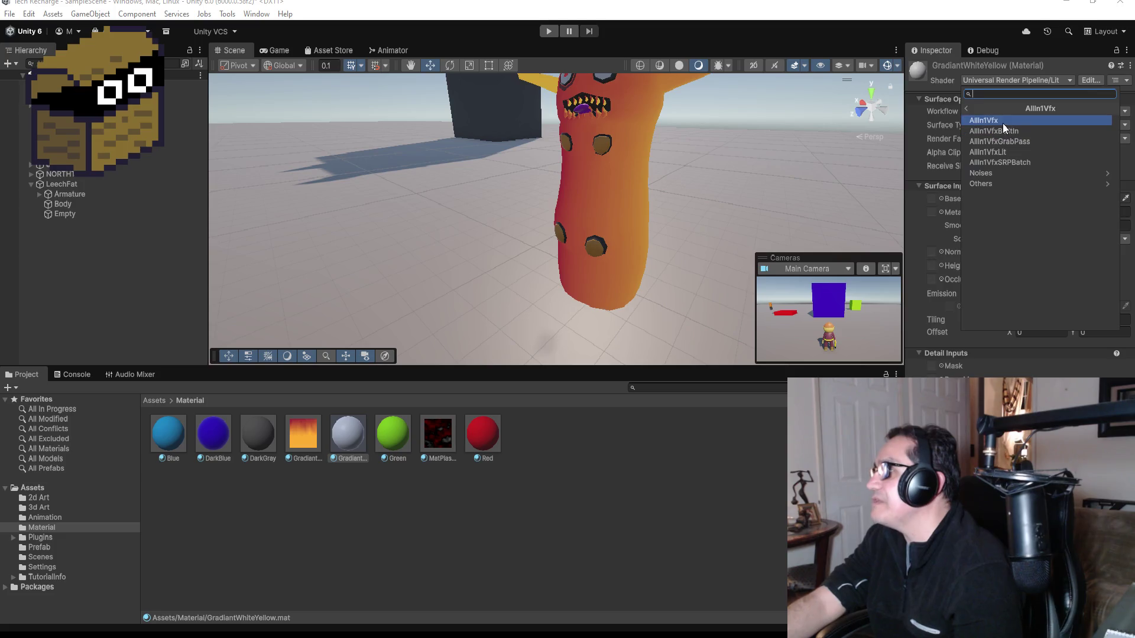
pyautogui.click(1002, 123)
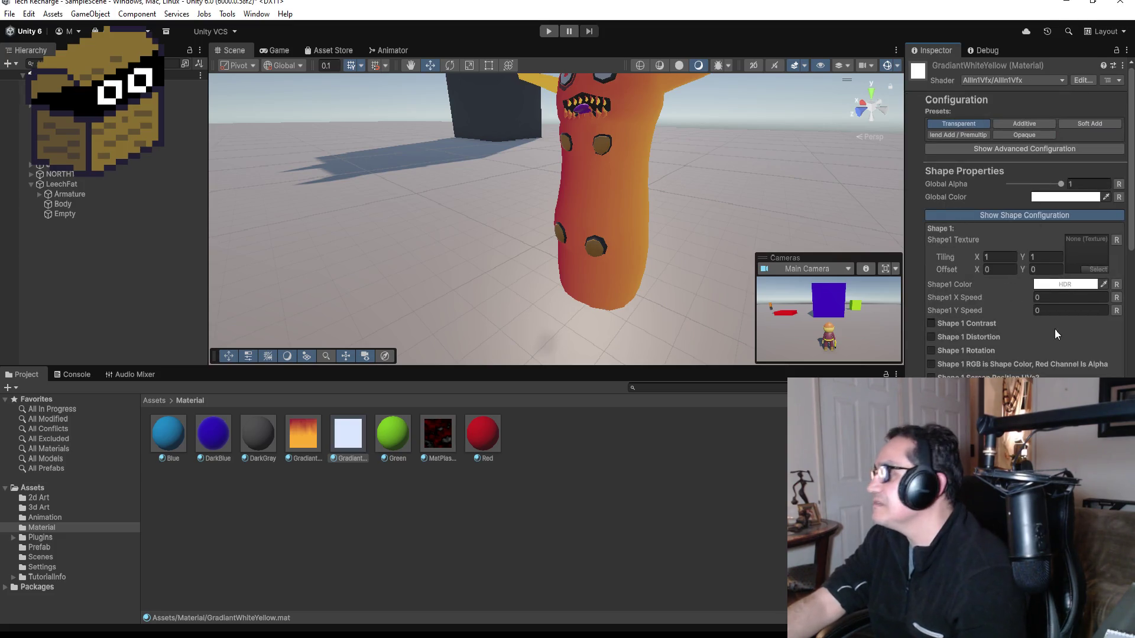
pyautogui.scroll(-3, 1054, 328)
pyautogui.moveTo(349, 435)
pyautogui.mouseDown()
pyautogui.moveTo(424, 400)
pyautogui.moveTo(591, 177)
pyautogui.moveTo(595, 248)
pyautogui.mouseUp()
# Enable the Color Grading effect on the leech's AllIn1Vfx material.
pyautogui.scroll(-4, 1054, 357)
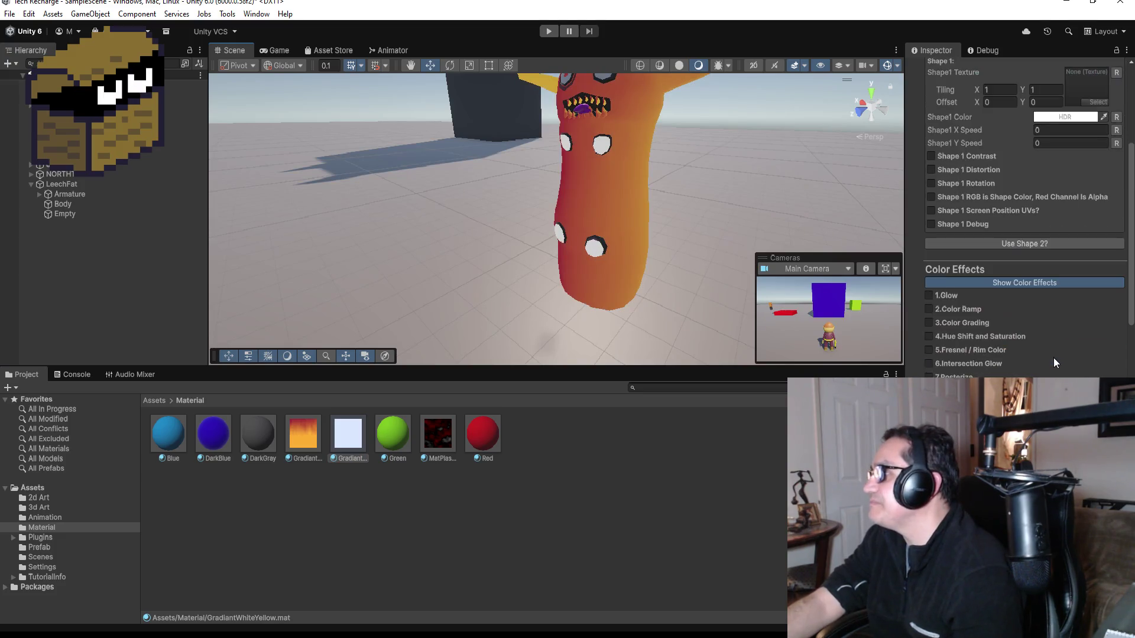
pyautogui.scroll(-3, 1033, 367)
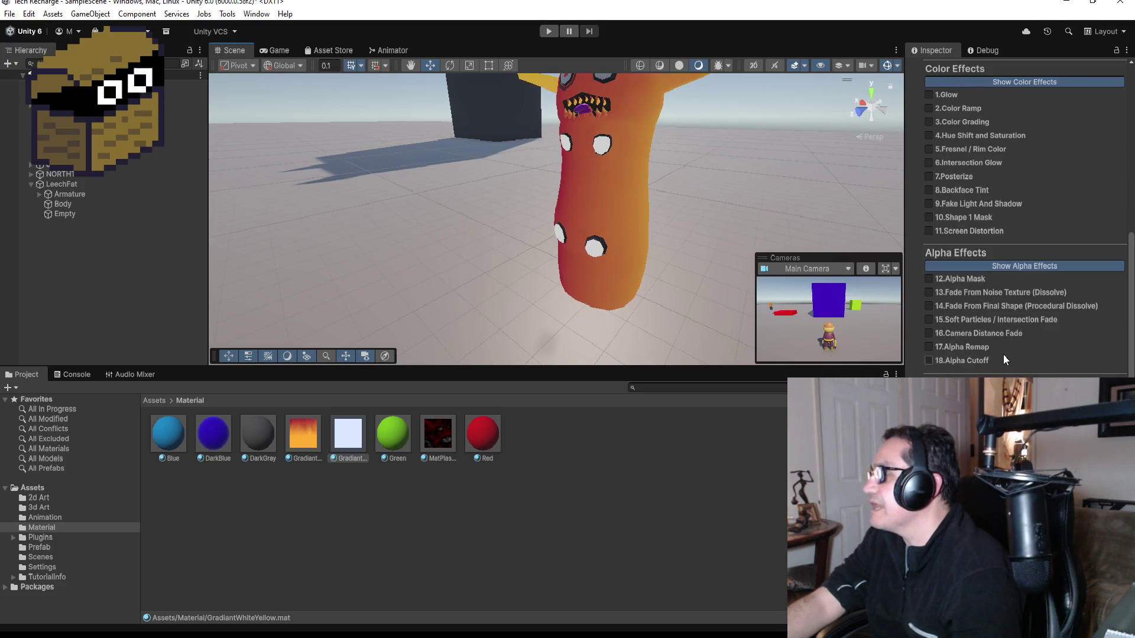
pyautogui.scroll(-3, 1004, 360)
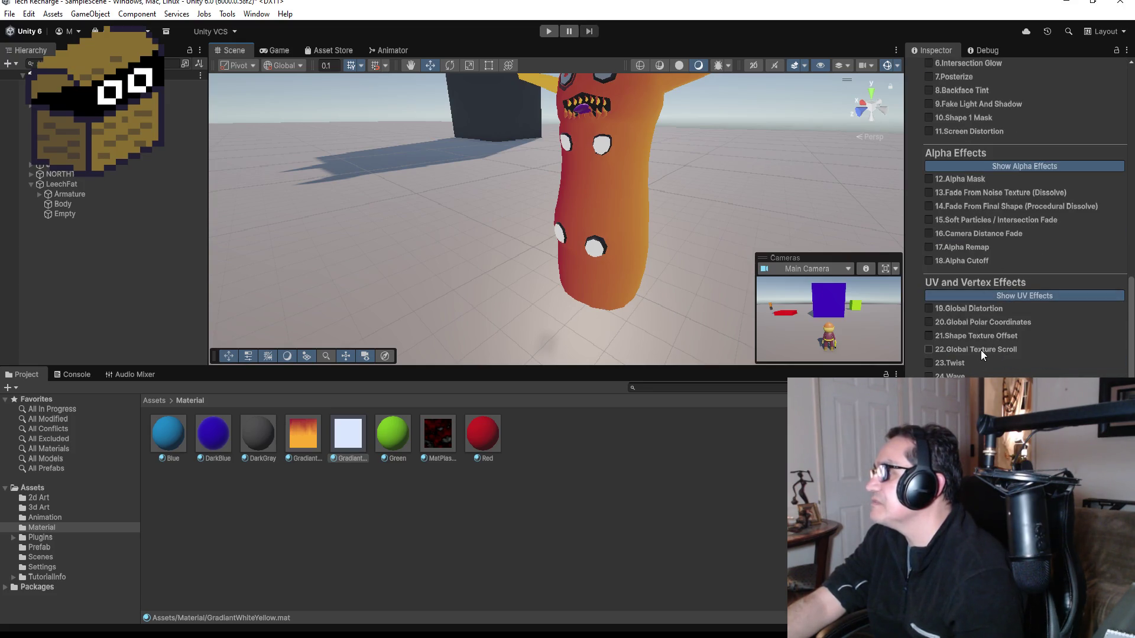
pyautogui.scroll(6, 980, 350)
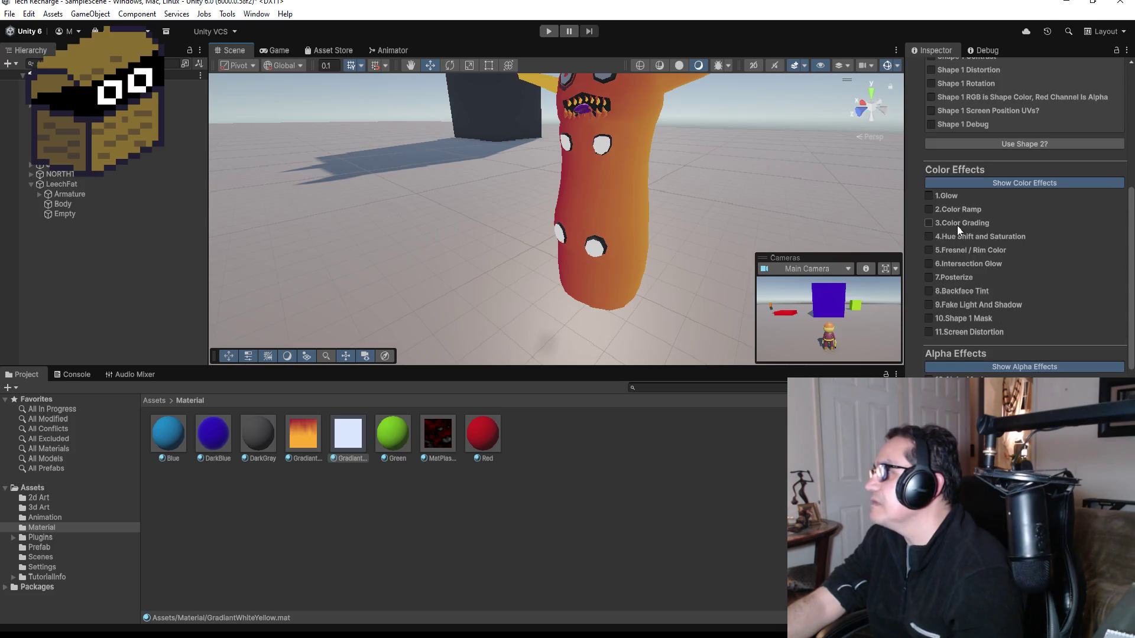
pyautogui.click(959, 225)
# Set the Mid Tone tint to saturated yellow and the Shadow tint to dark red.
pyautogui.click(1060, 242)
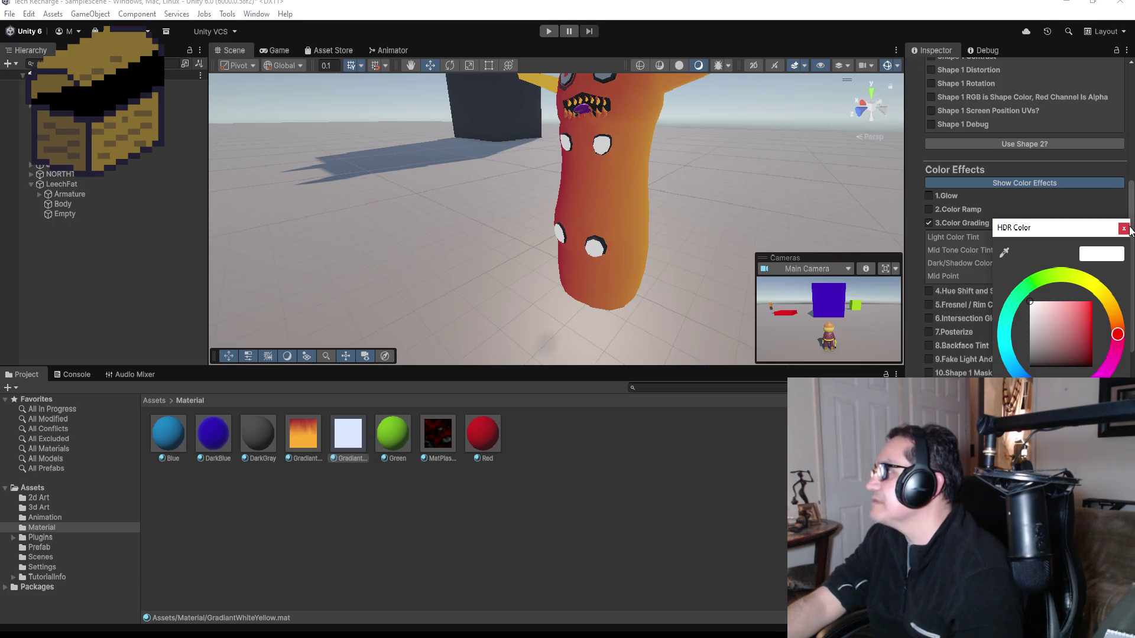
pyautogui.click(1064, 220)
pyautogui.click(1064, 251)
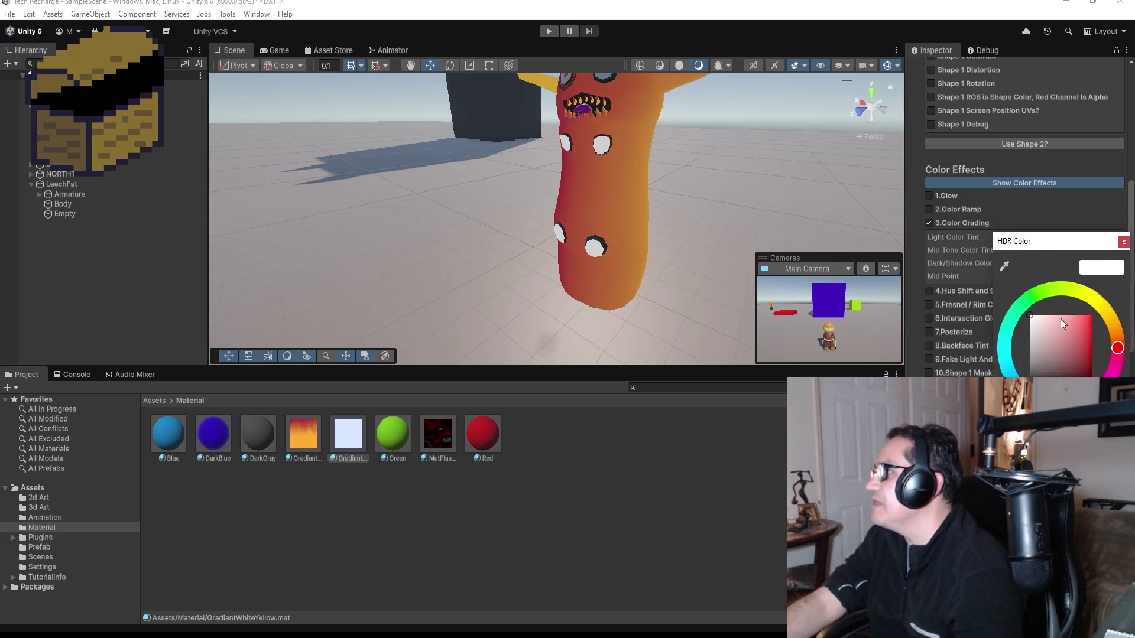
pyautogui.click(1104, 310)
pyautogui.moveTo(1084, 318); pyautogui.dragTo(1106, 319)
pyautogui.click(1123, 241)
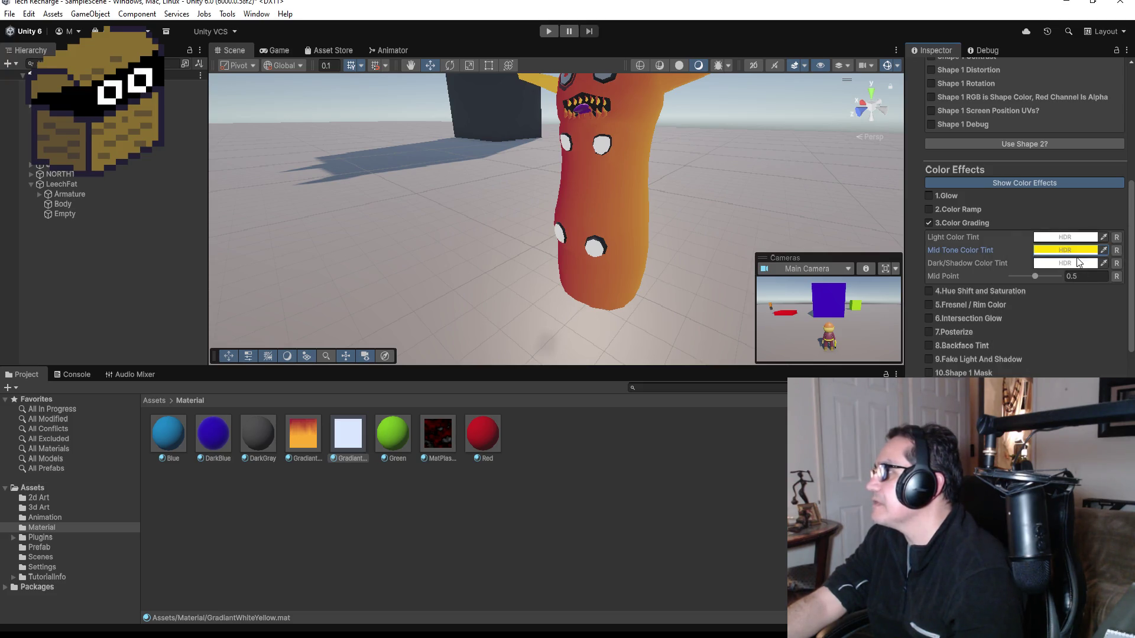
pyautogui.click(1067, 237)
pyautogui.moveTo(1066, 340)
pyautogui.mouseDown()
pyautogui.moveTo(1091, 342)
pyautogui.moveTo(1094, 364)
pyautogui.mouseUp()
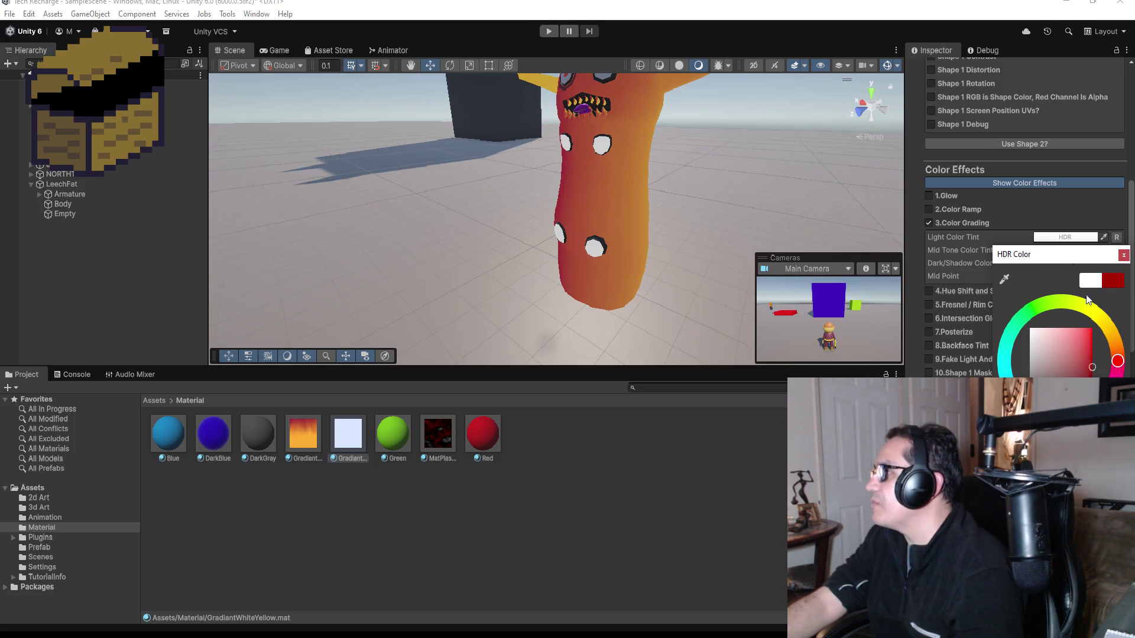
pyautogui.click(1122, 254)
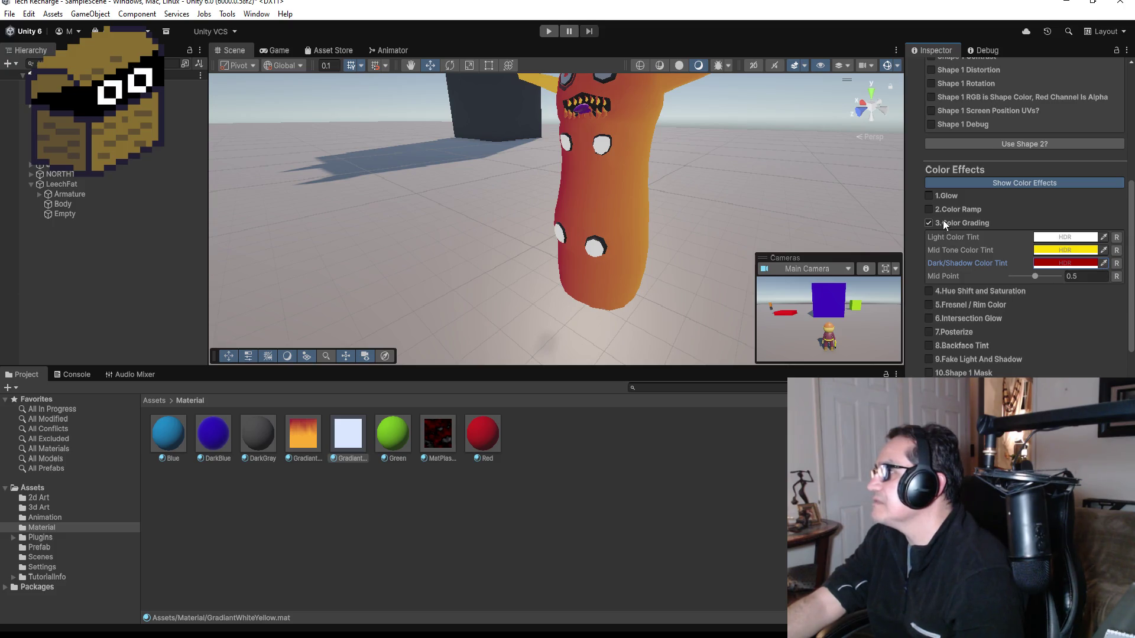
# Try Color Ramp and Glow, turn them back off, and check the shape and light tint colours.
pyautogui.click(929, 210)
pyautogui.click(929, 209)
pyautogui.click(929, 196)
pyautogui.click(930, 198)
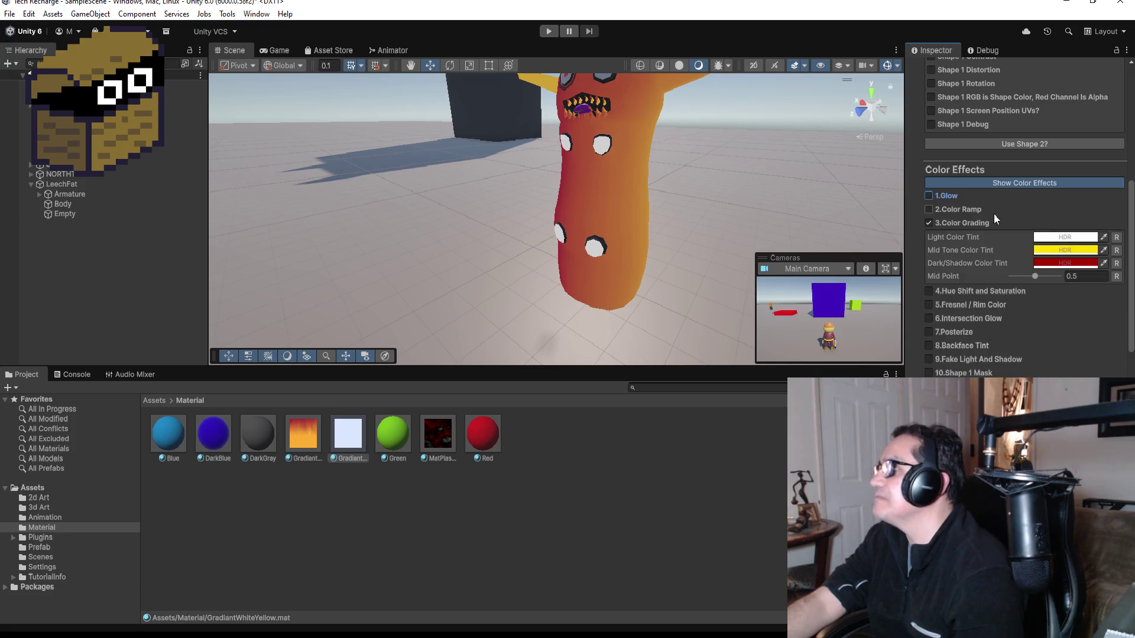
pyautogui.scroll(5, 988, 211)
pyautogui.click(1072, 220)
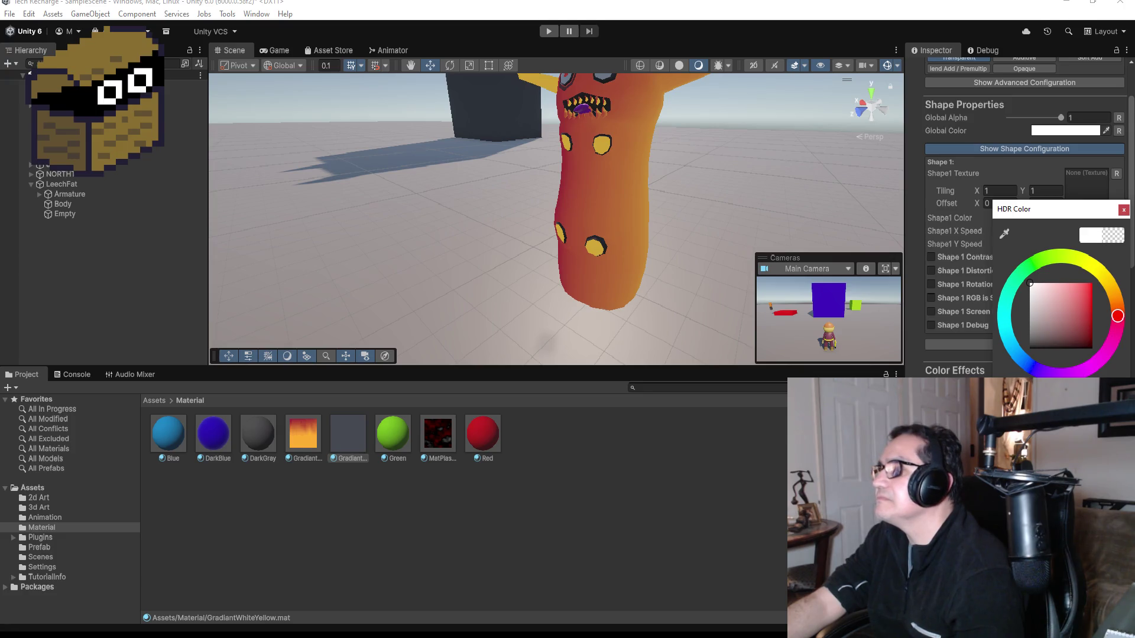
pyautogui.click(1123, 211)
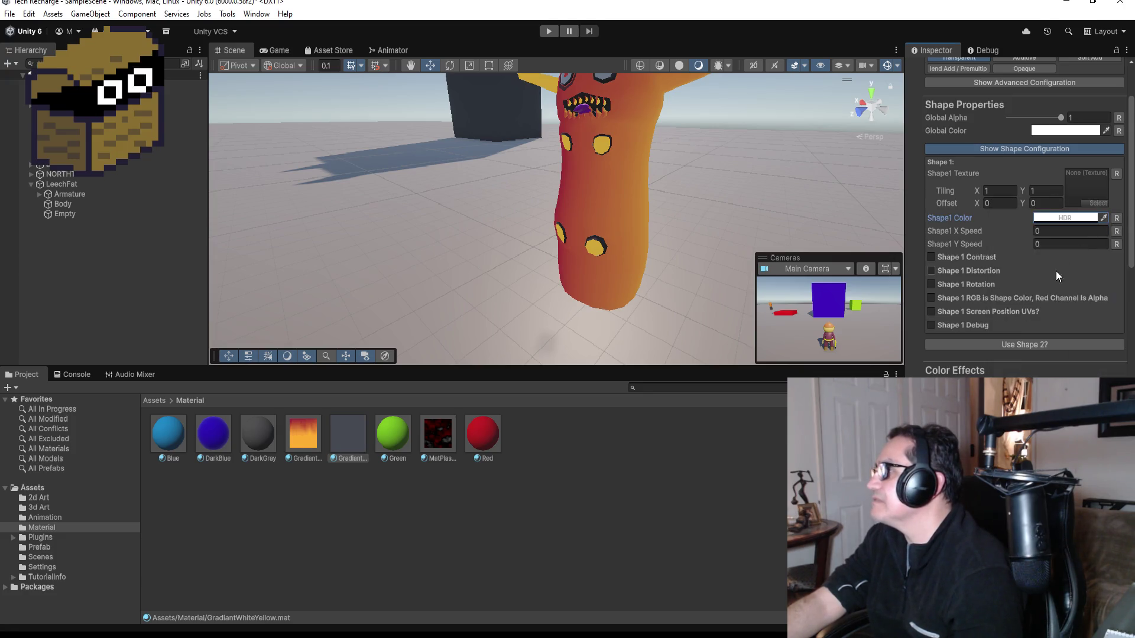
pyautogui.scroll(-5, 1058, 269)
pyautogui.click(1067, 305)
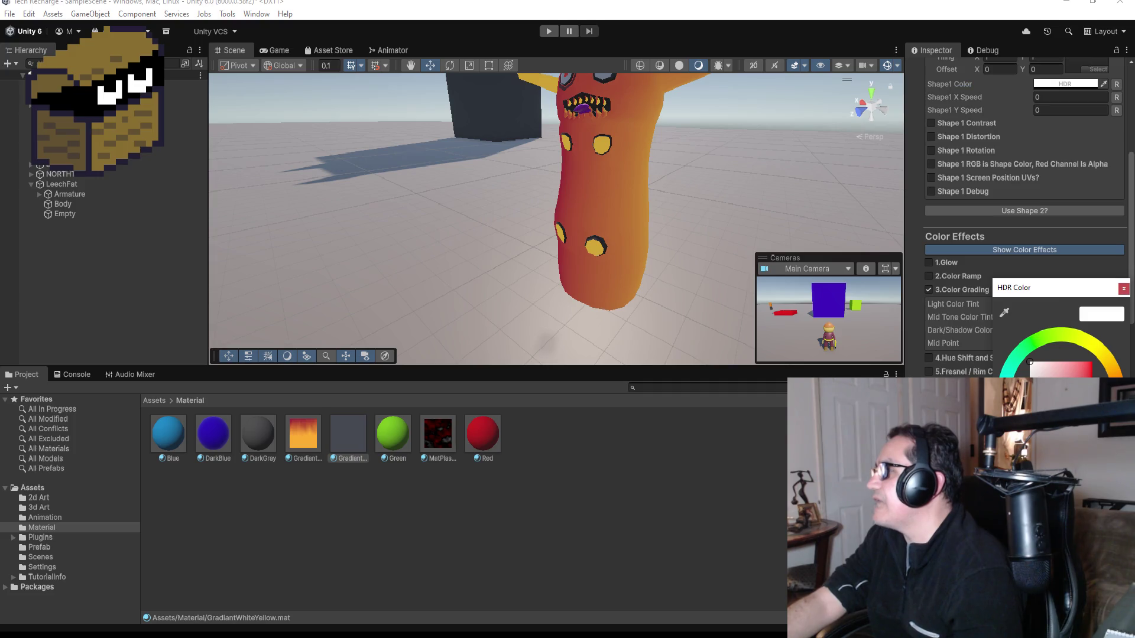
pyautogui.click(1123, 288)
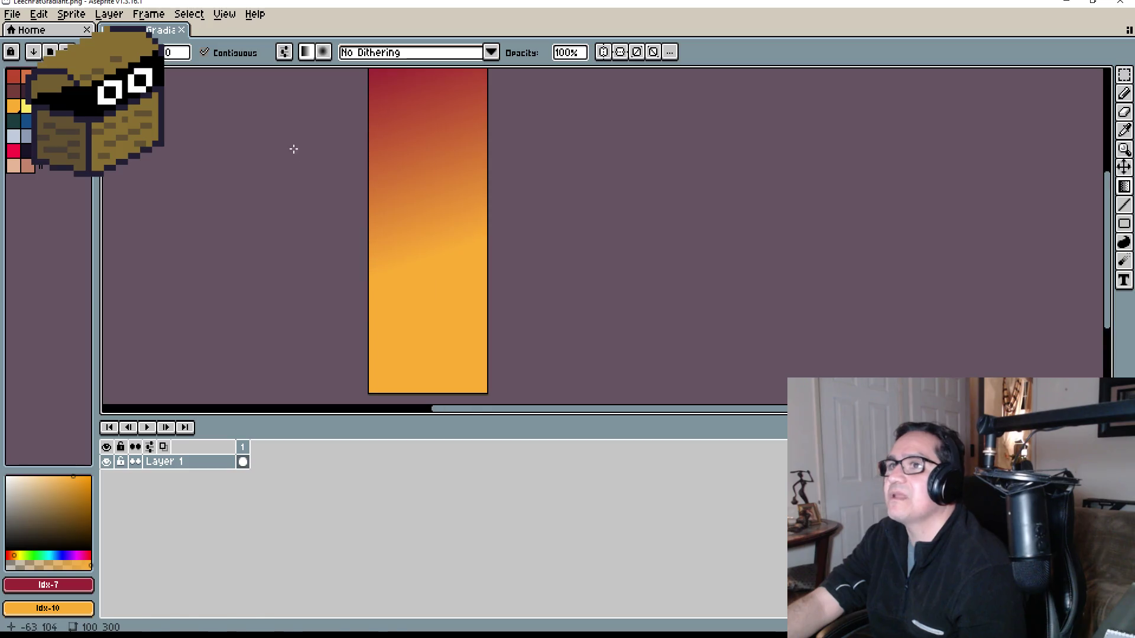
# Create a new 100x300 transparent sprite.
pyautogui.click(13, 14)
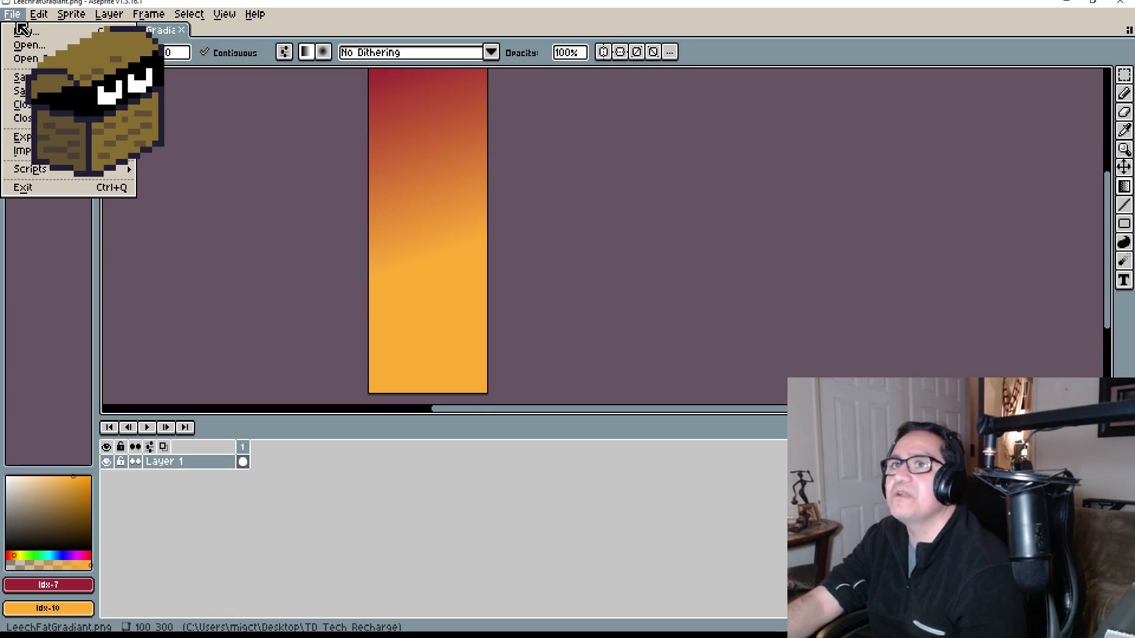
pyautogui.click(23, 30)
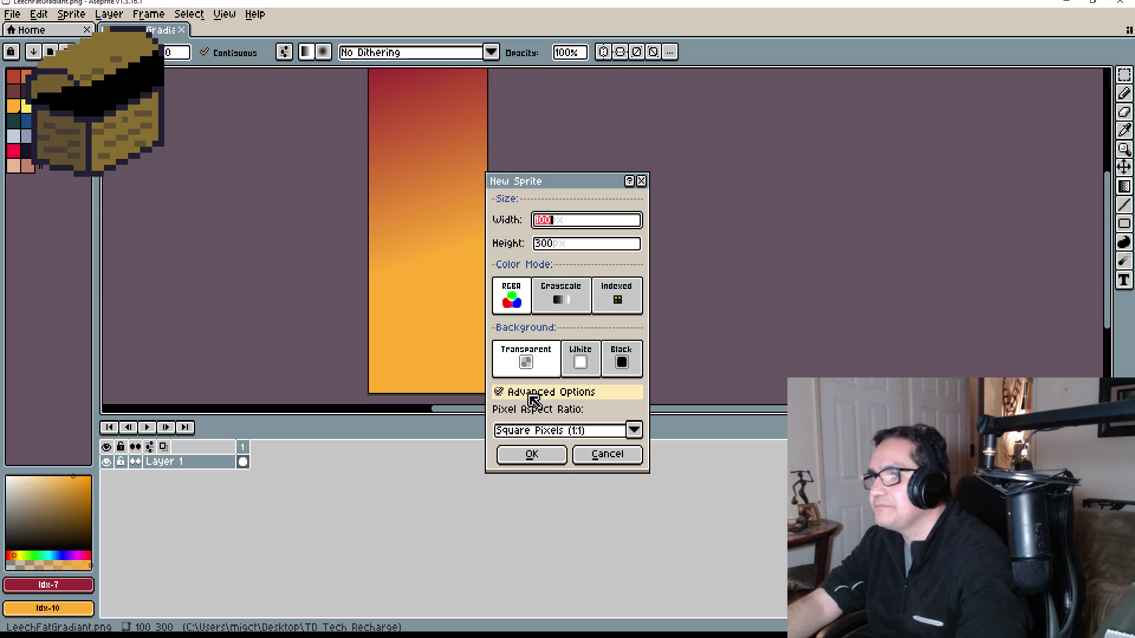
pyautogui.click(532, 454)
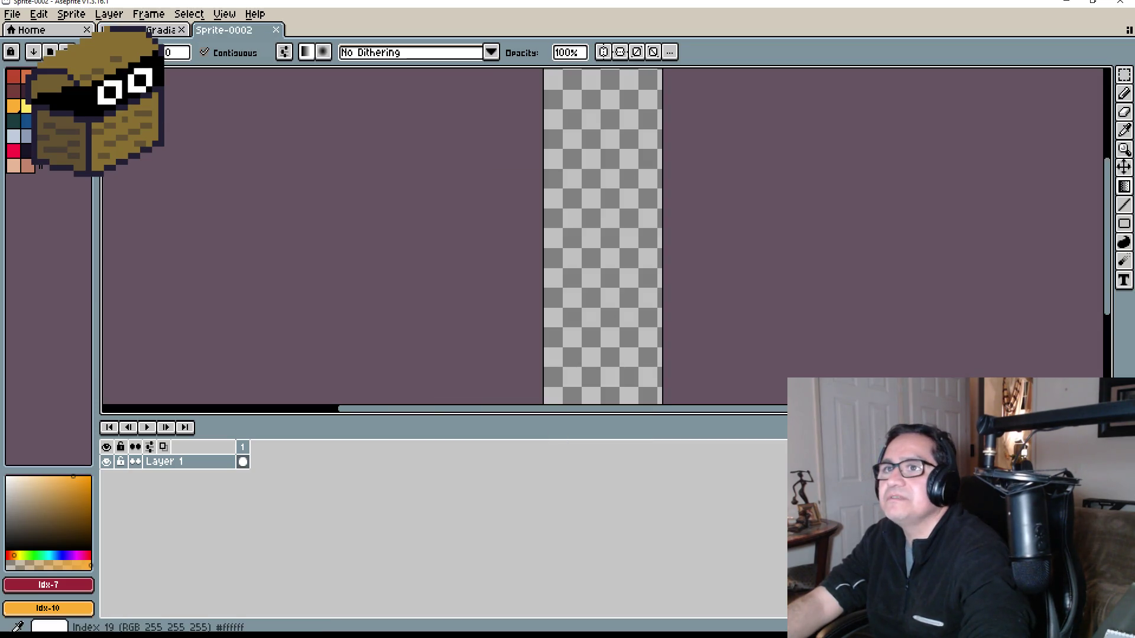
# Pick yellow and white colours, test a yellow-to-white gradient, then undo it.
pyautogui.click(26, 107)
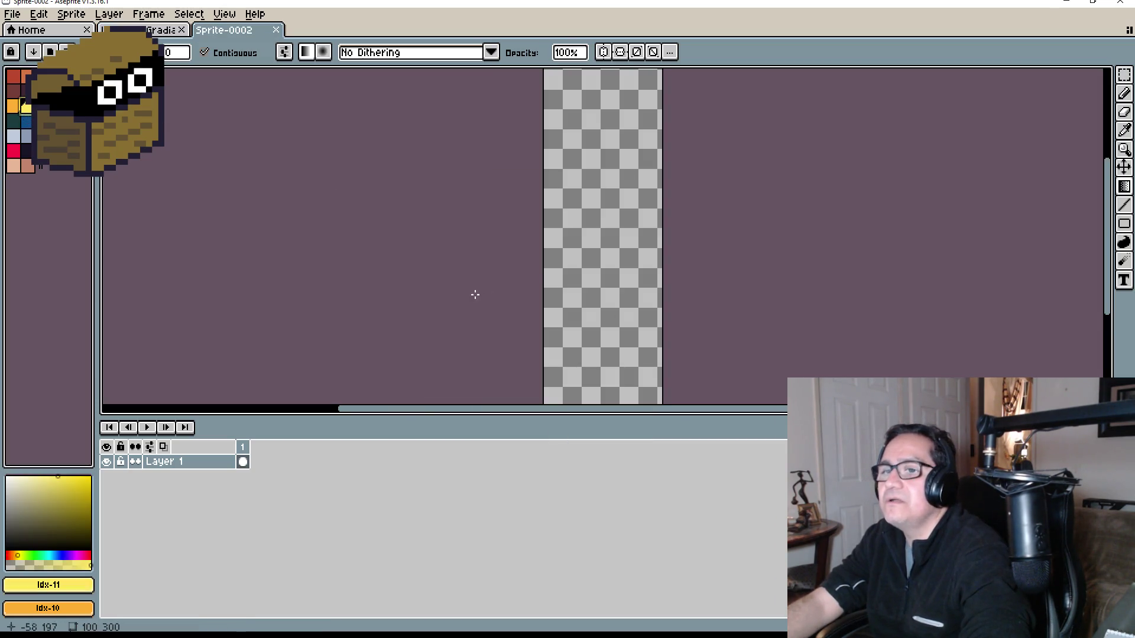
pyautogui.rightClick(65, 122)
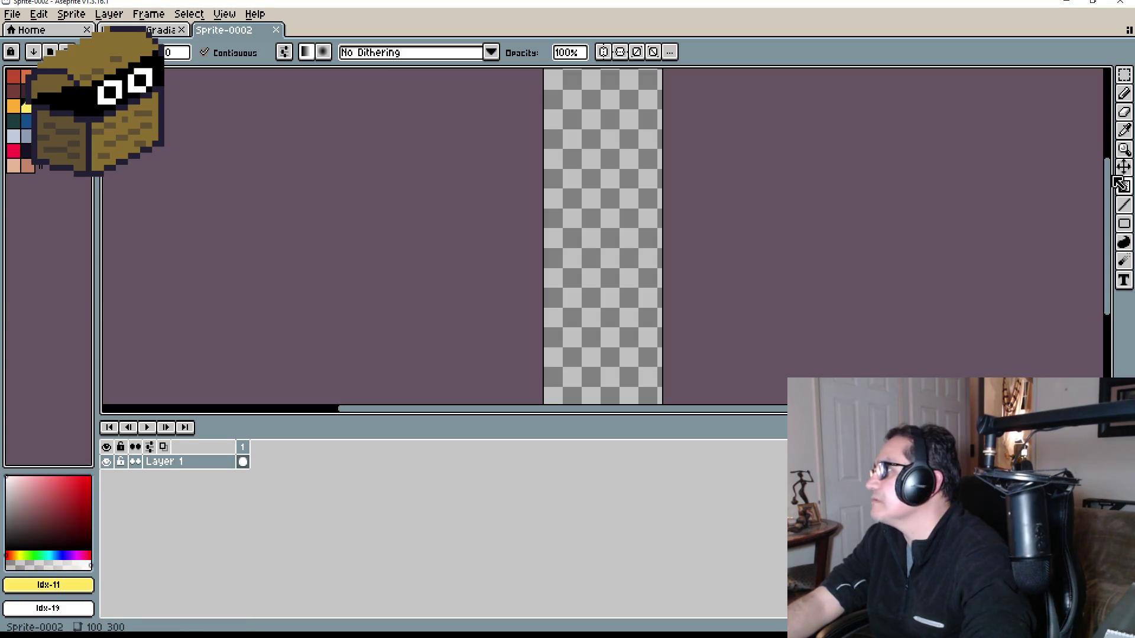
pyautogui.scroll(-4, 709, 188)
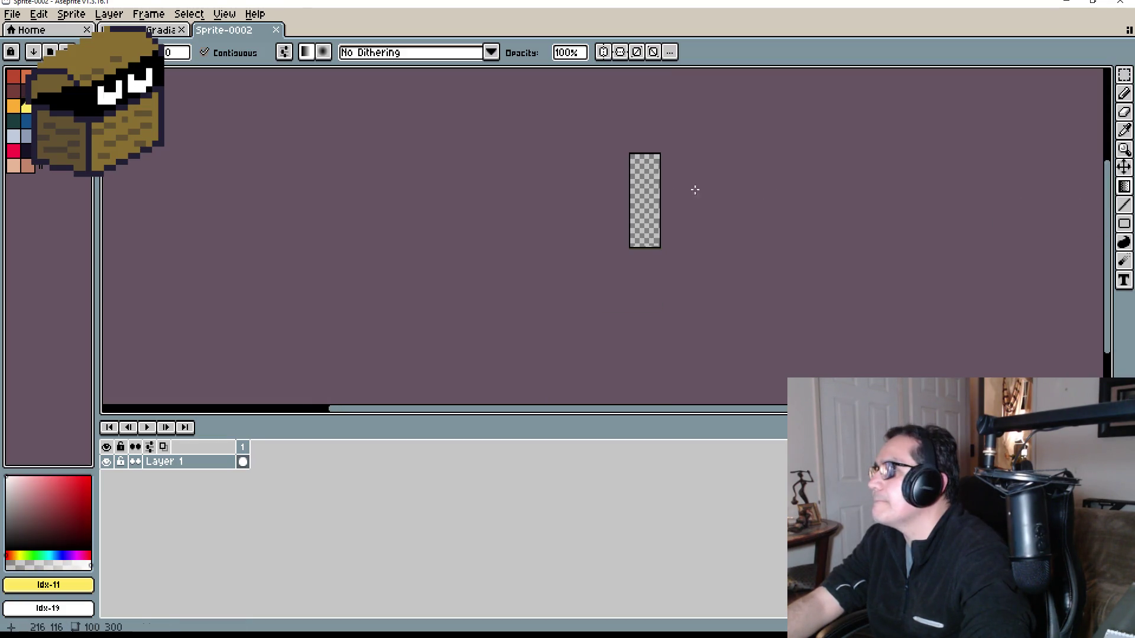
pyautogui.moveTo(633, 158); pyautogui.dragTo(658, 242)
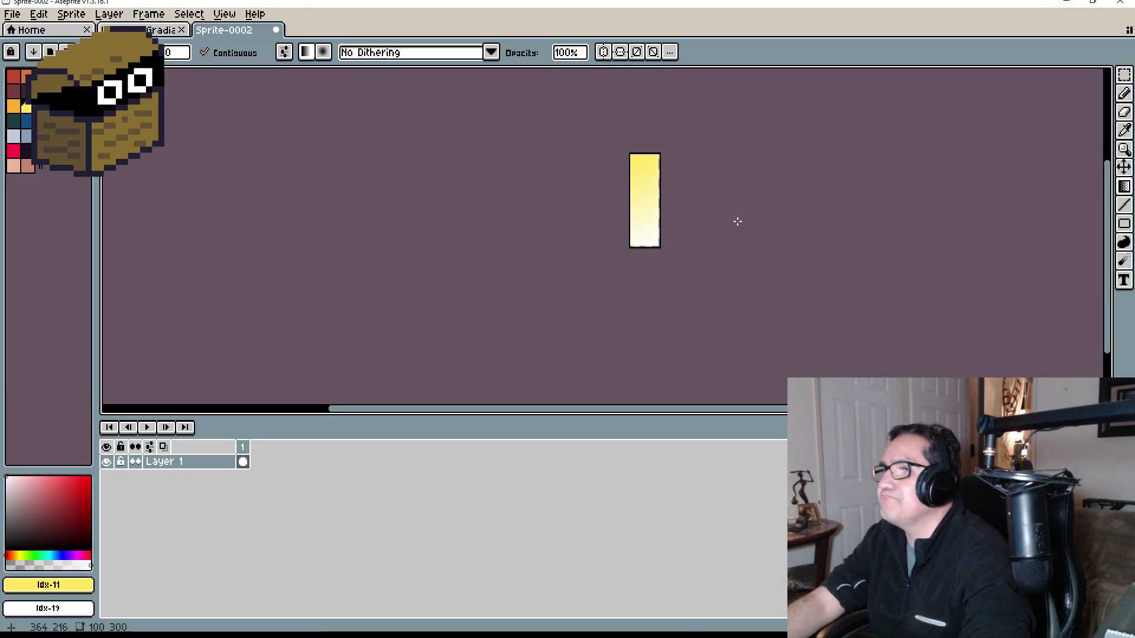
pyautogui.scroll(3, 738, 225)
pyautogui.scroll(2, 737, 223)
pyautogui.scroll(-4, 738, 224)
pyautogui.scroll(2, 739, 220)
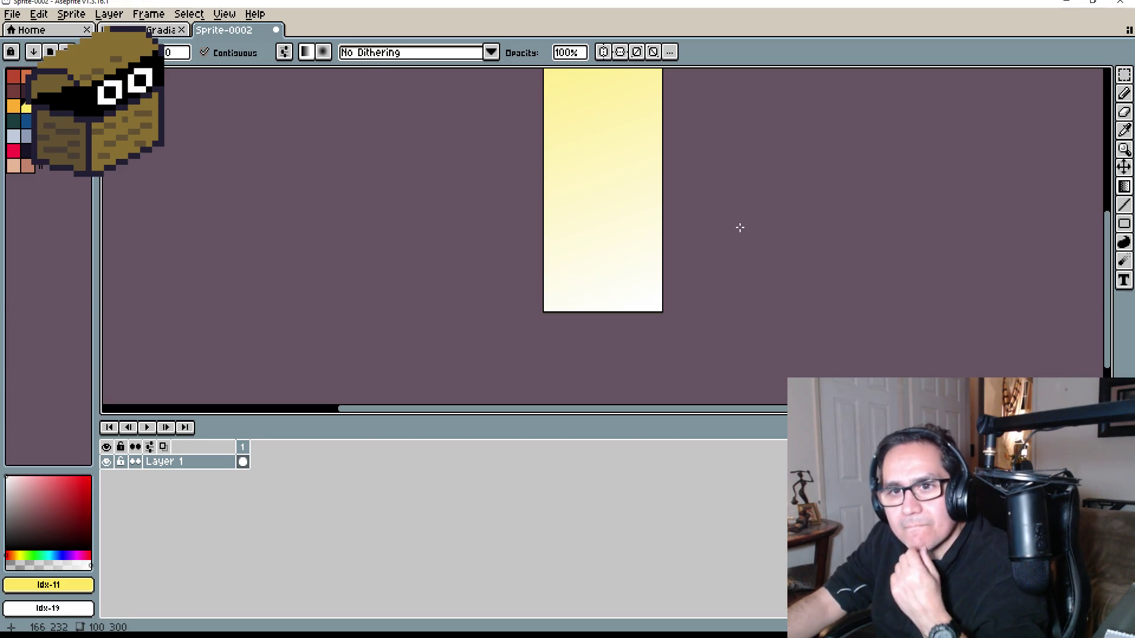
pyautogui.hotkey('ctrl', 'z')
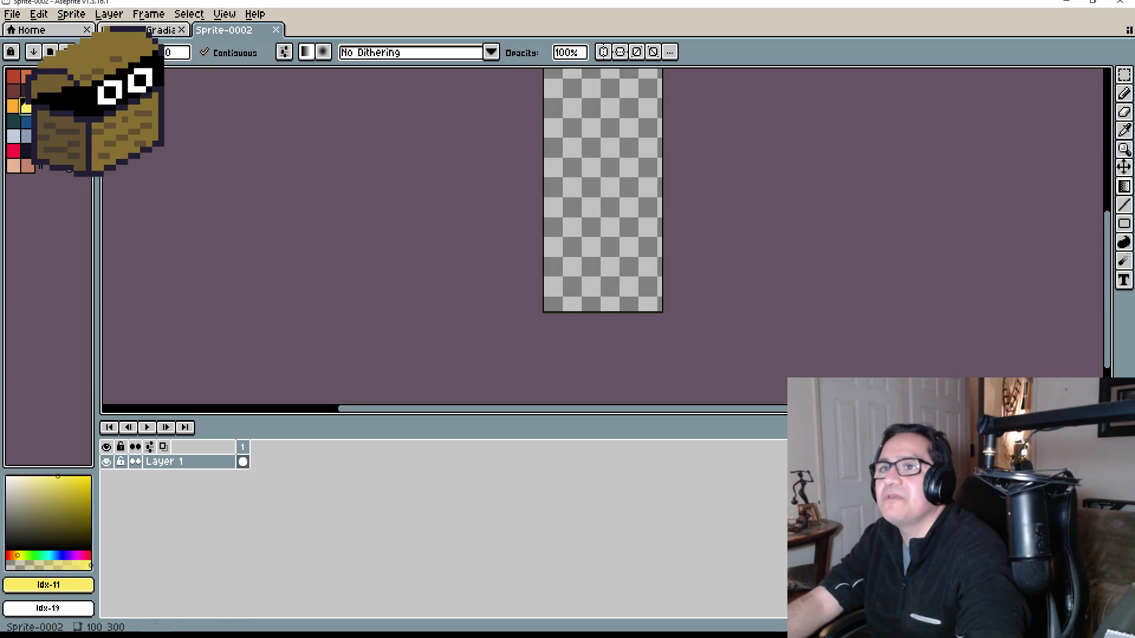
# Make pink the background colour and try a yellow-to-pink gradient, then undo it.
pyautogui.rightClick(85, 135)
pyautogui.moveTo(569, 69); pyautogui.dragTo(625, 250)
pyautogui.scroll(-3, 671, 212)
pyautogui.scroll(3, 674, 199)
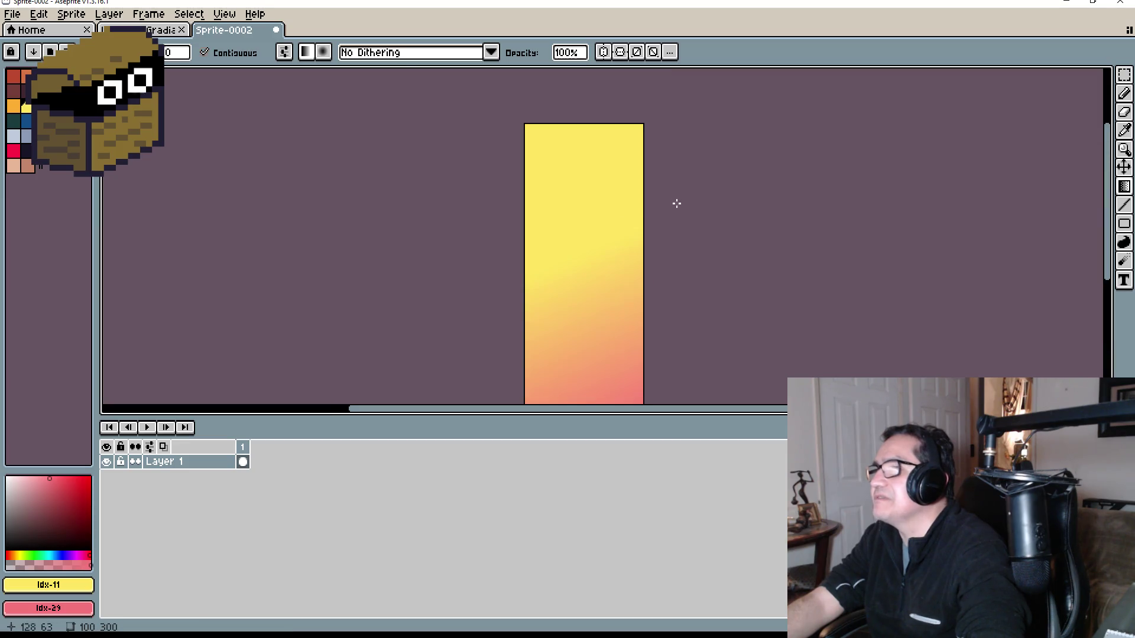
pyautogui.hotkey('ctrl', 'z')
# Redraw the yellow-to-pink gradient so it runs from the sprite's top to bottom.
pyautogui.moveTo(543, 133); pyautogui.dragTo(610, 370)
pyautogui.scroll(-2, 617, 355)
pyautogui.scroll(-3, 626, 349)
pyautogui.scroll(5, 626, 355)
pyautogui.scroll(-2, 620, 343)
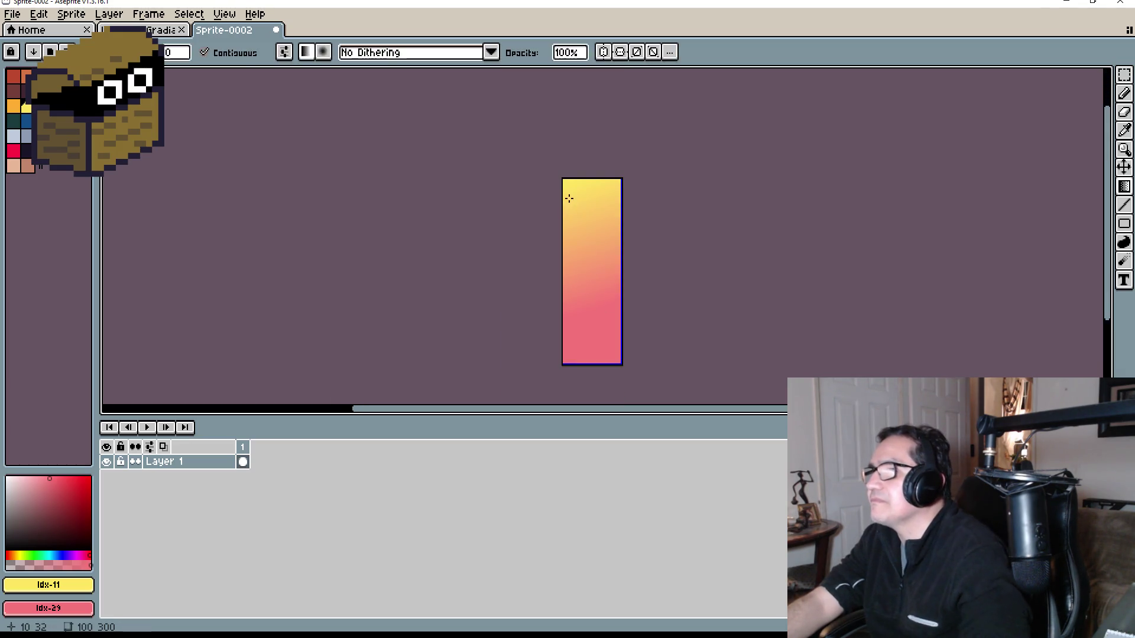
pyautogui.hotkey('ctrl', 'z')
pyautogui.moveTo(568, 187)
pyautogui.mouseDown()
pyautogui.moveTo(603, 254)
pyautogui.moveTo(611, 365)
pyautogui.mouseUp()
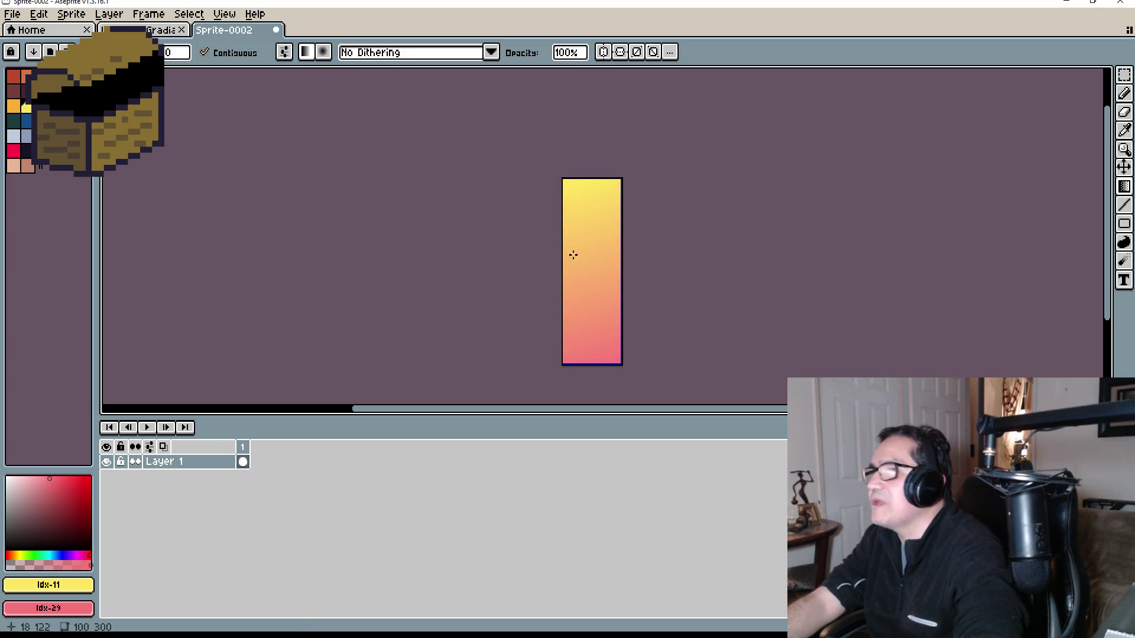
pyautogui.click(11, 15)
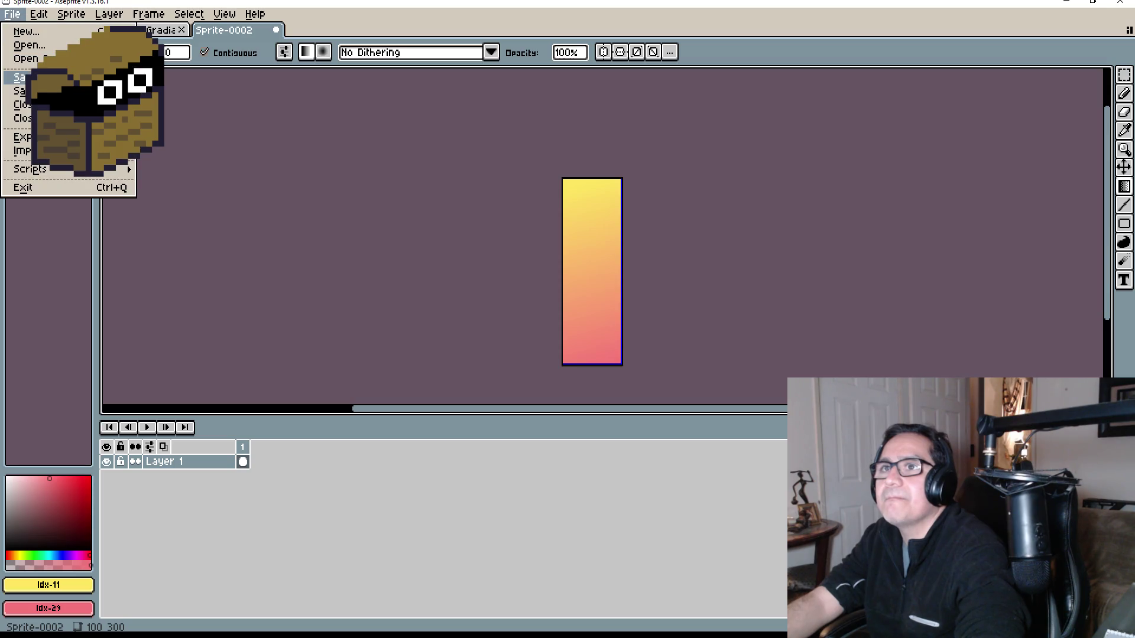
# Save the sprite as YellowWhite.png in TD Tech Recharge and minimize Aseprite.
pyautogui.click(24, 78)
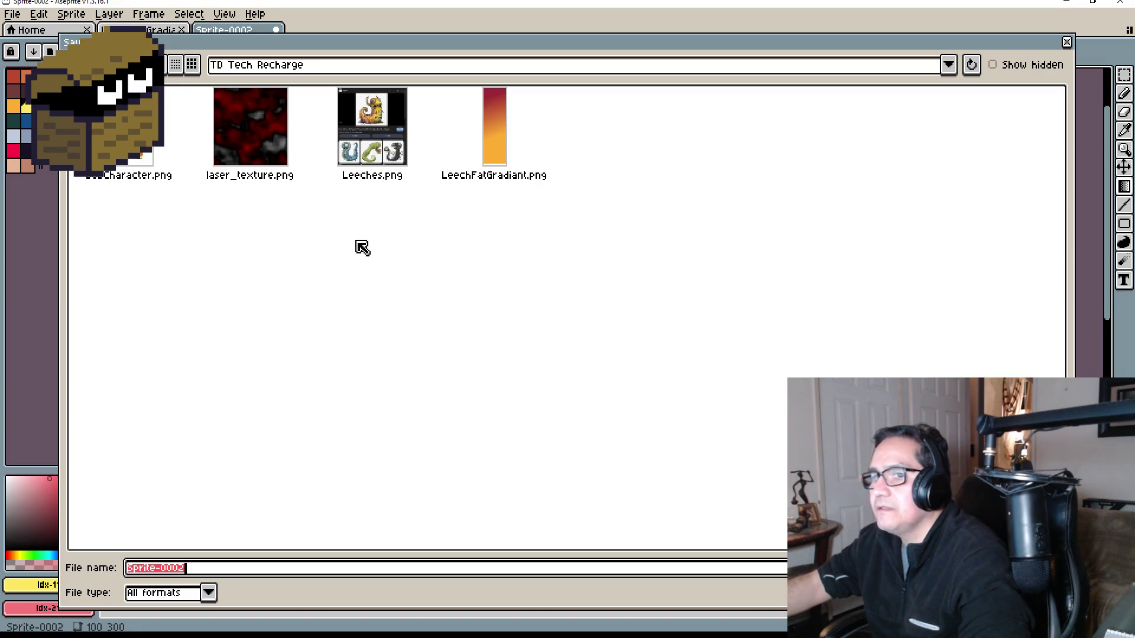
pyautogui.write('Yellow*')
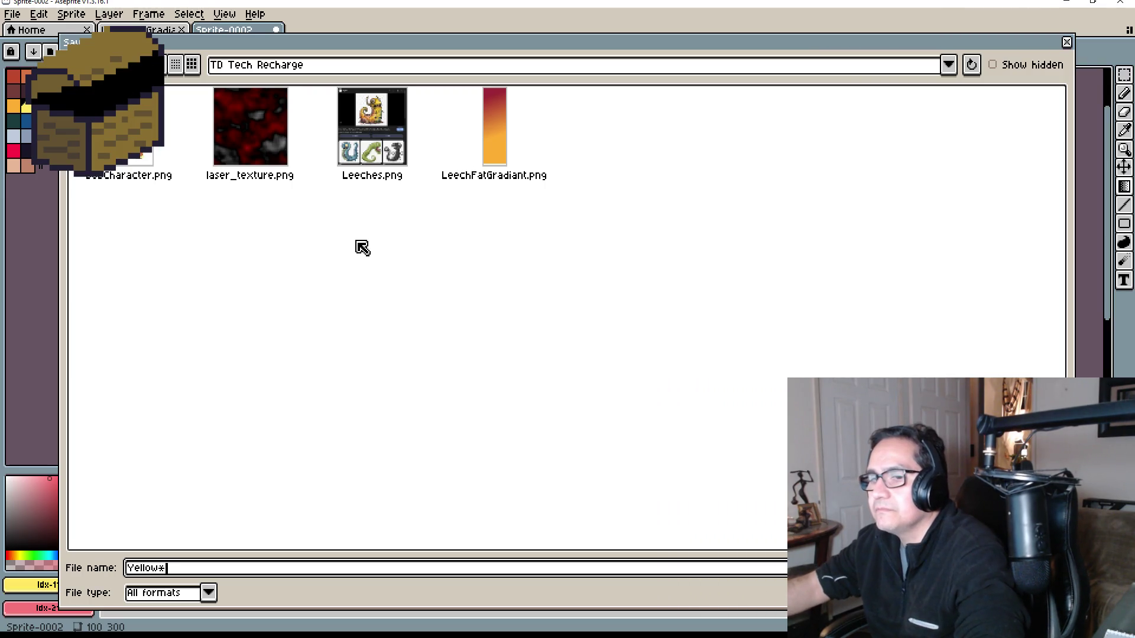
pyautogui.press('BackSpace')
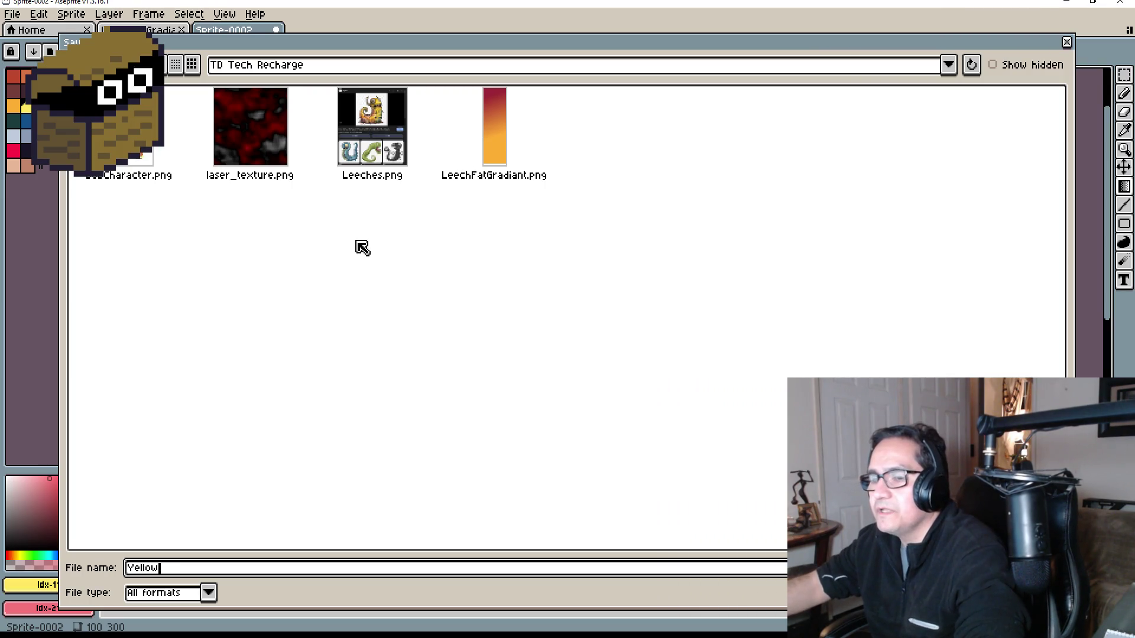
pyautogui.write('White.png')
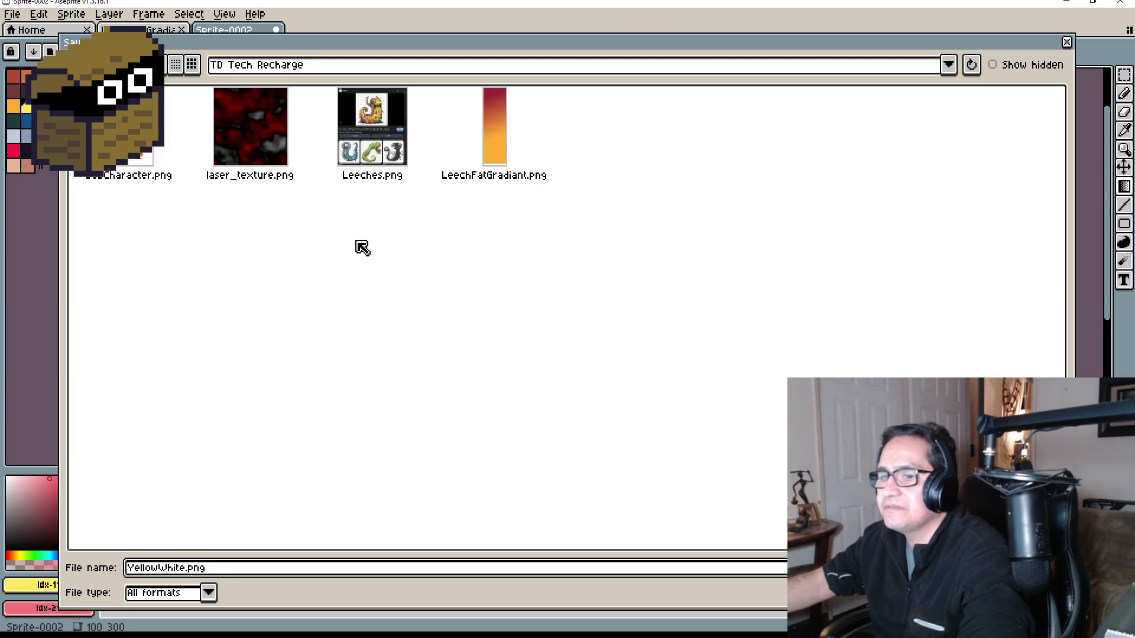
pyautogui.press('Return')
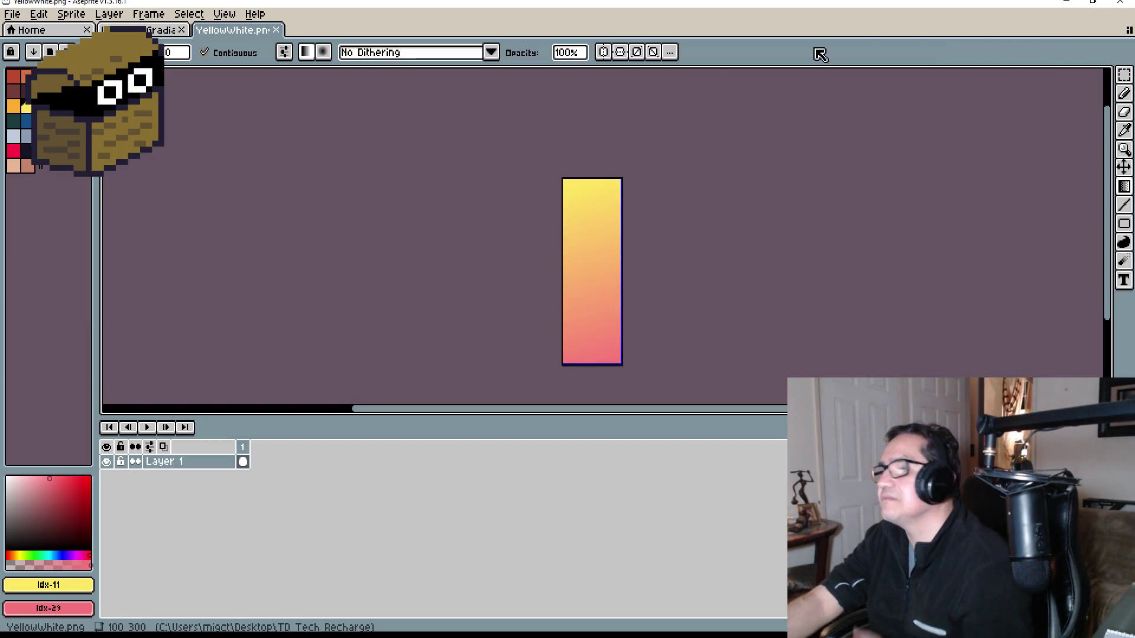
pyautogui.click(1059, 2)
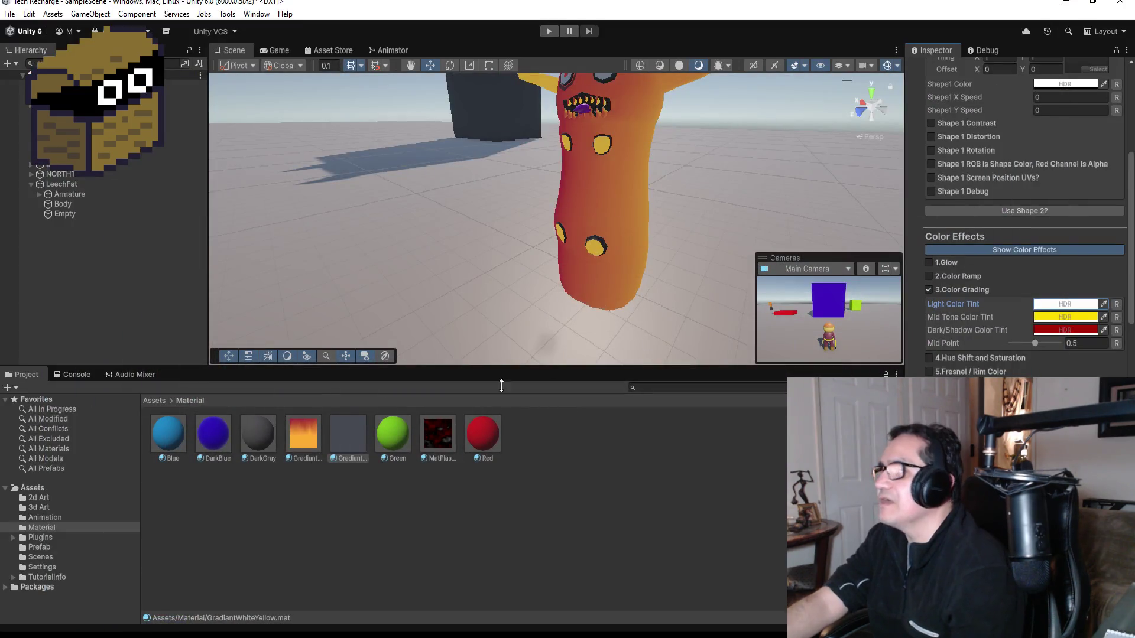
# Drag YellowWhite.png from File Explorer into Assets/2d Art and select the imported texture.
pyautogui.click(157, 400)
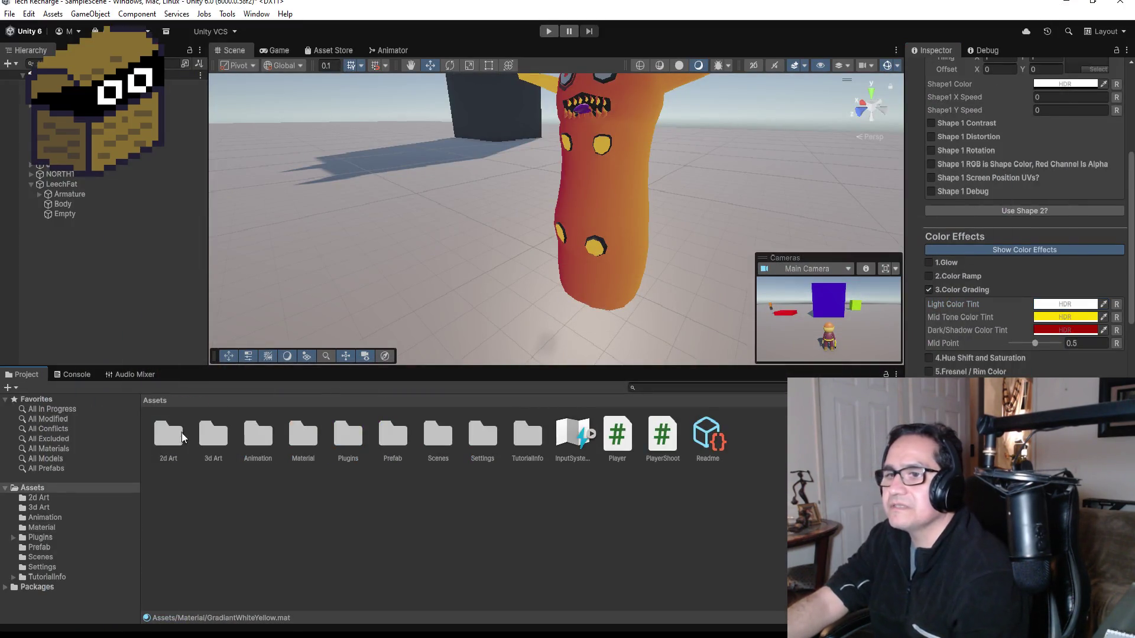
pyautogui.doubleClick(168, 437)
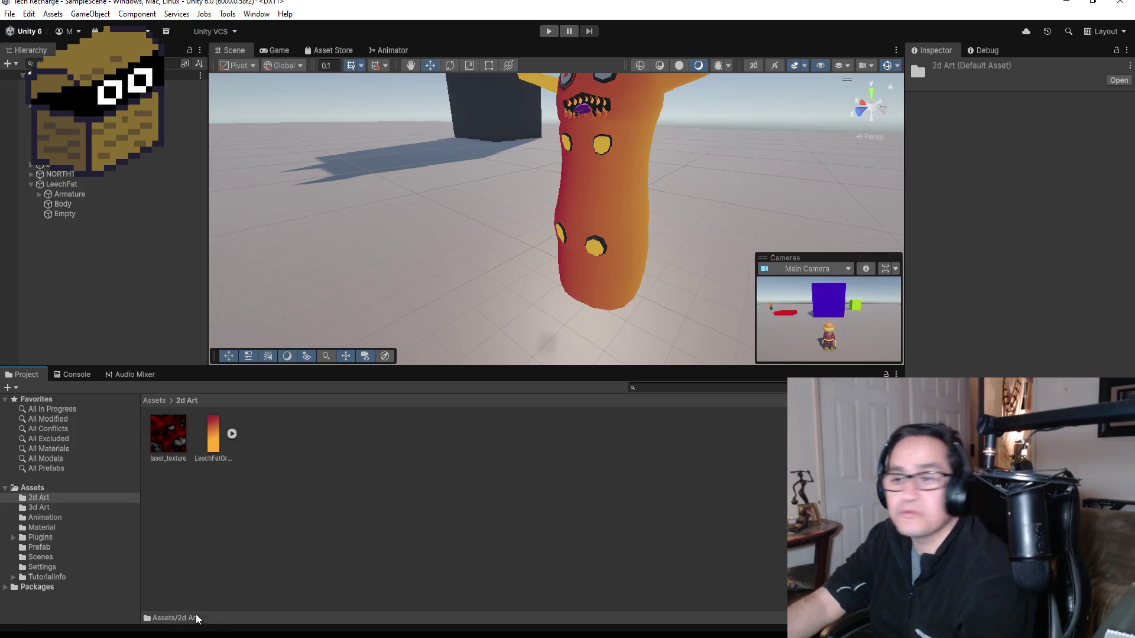
pyautogui.hotkey('alt', 'Tab')
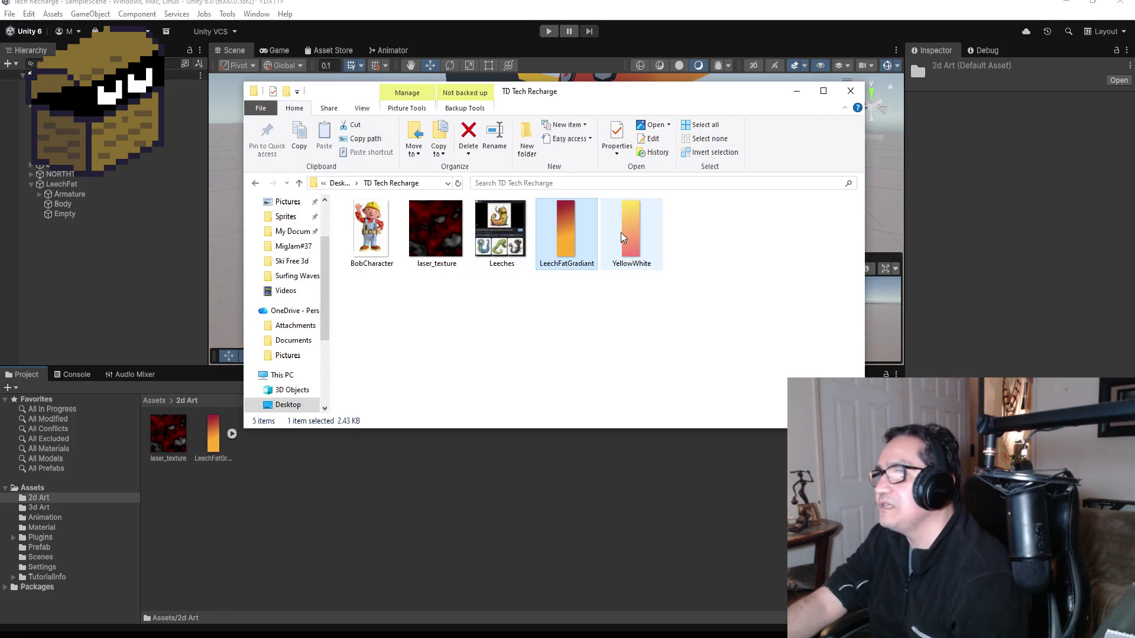
pyautogui.click(631, 235)
pyautogui.moveTo(635, 233); pyautogui.dragTo(292, 476)
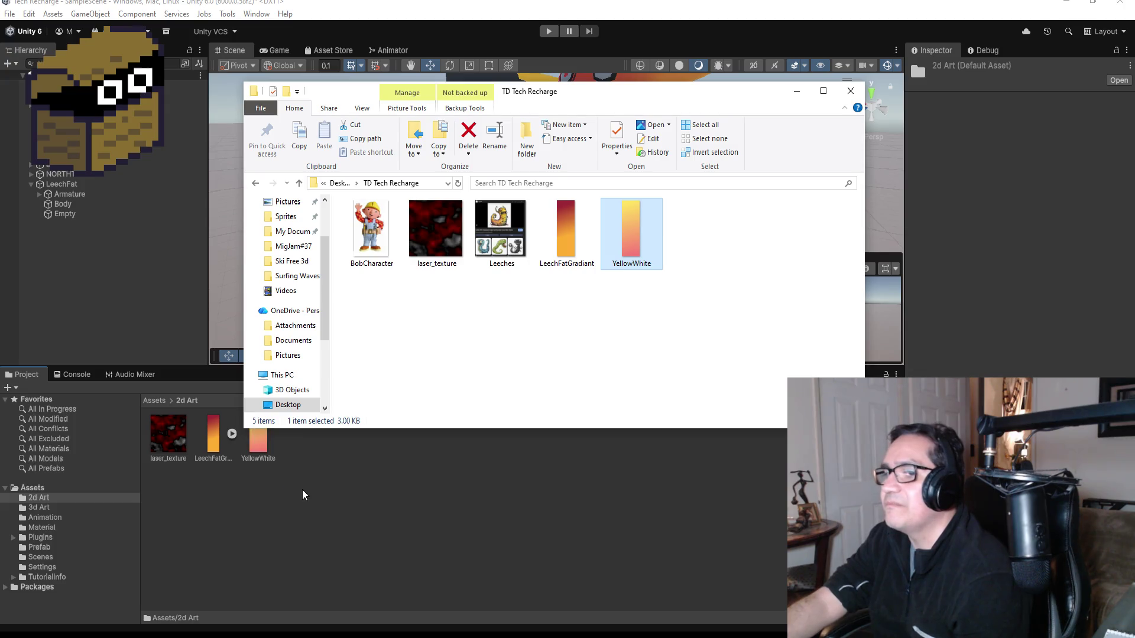
pyautogui.click(260, 519)
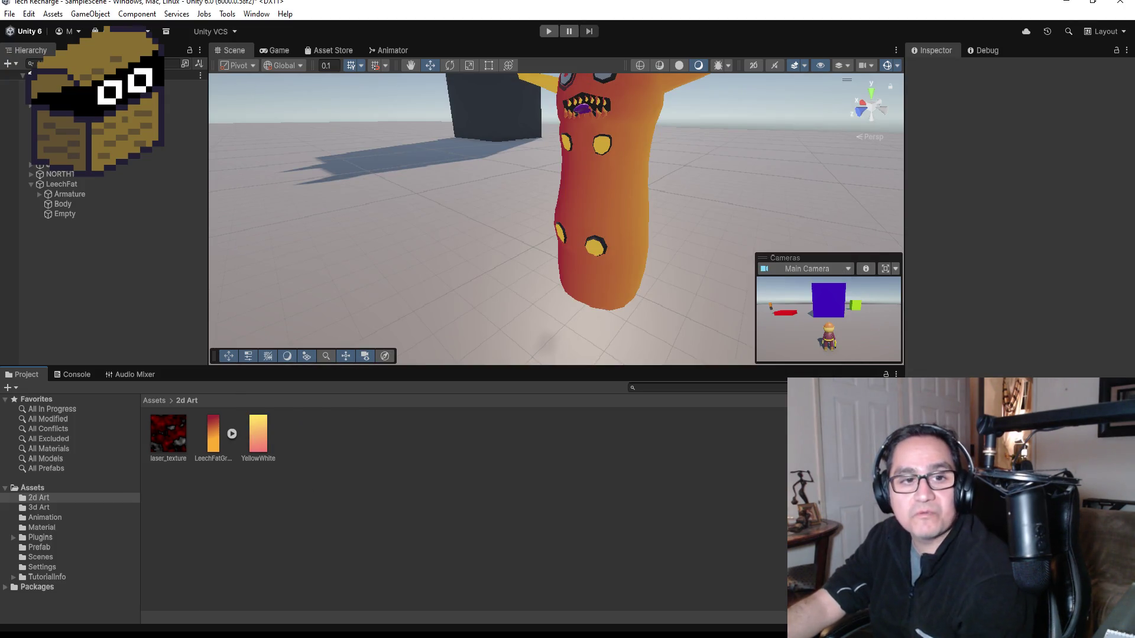
pyautogui.click(257, 432)
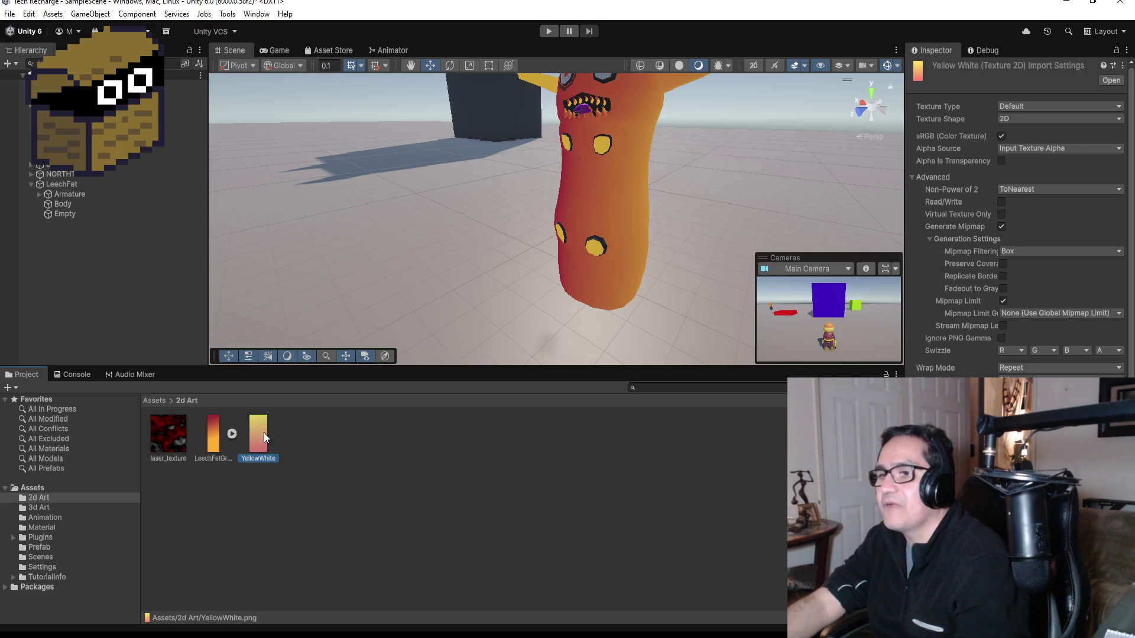
# Set YellowWhite to a single Sprite (2D and UI) with Point (no filter) filtering and apply.
pyautogui.click(1021, 105)
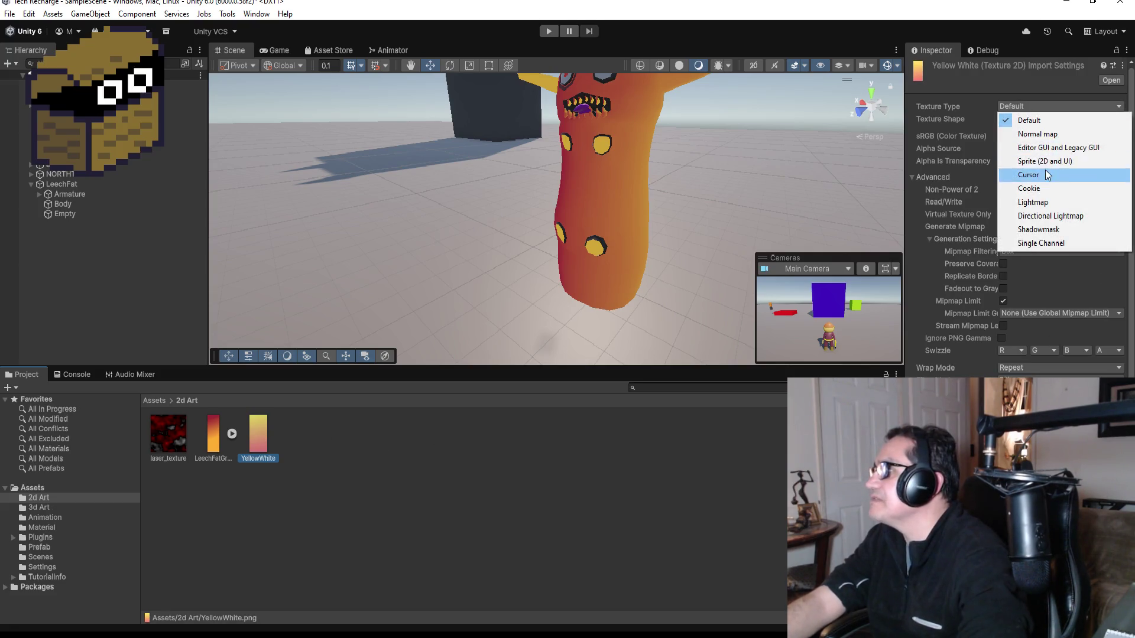
pyautogui.click(1052, 161)
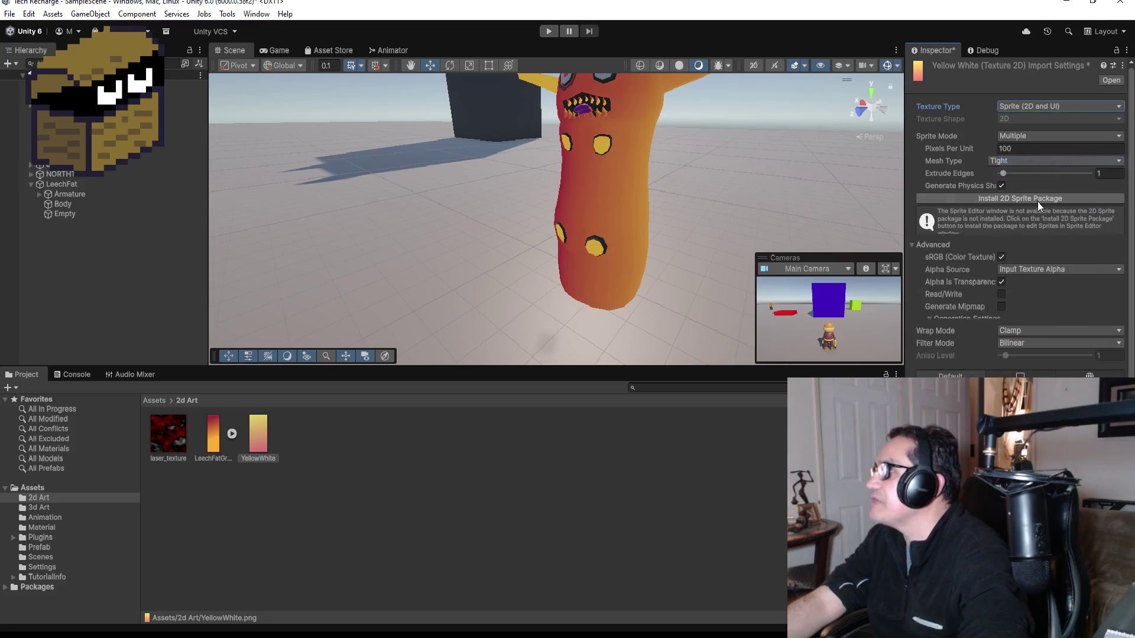
pyautogui.click(1027, 137)
pyautogui.click(1028, 150)
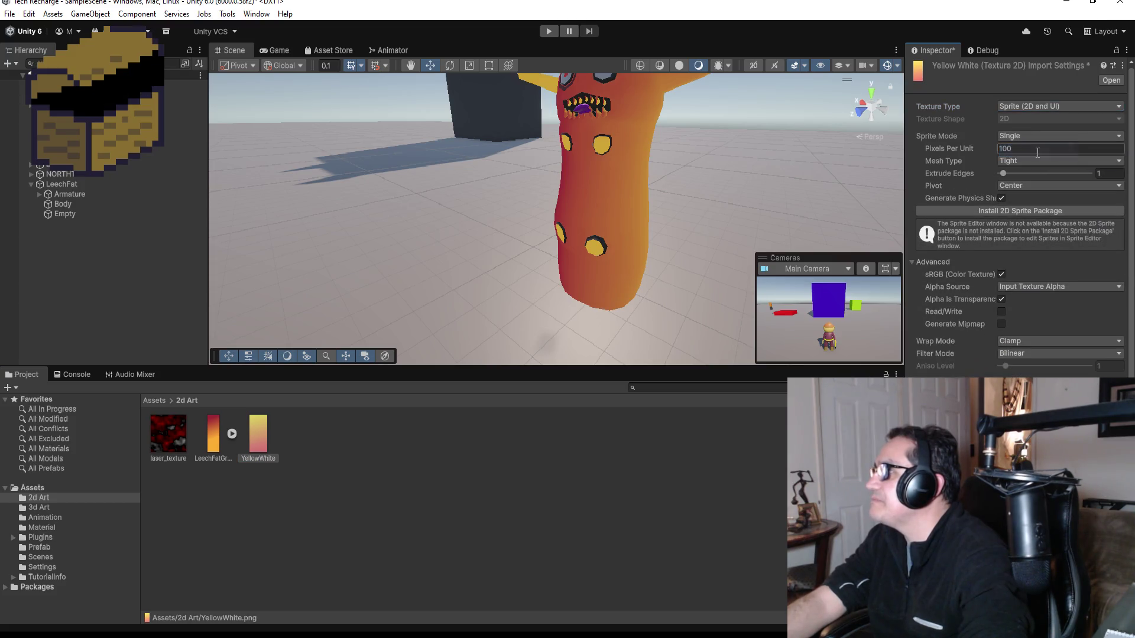
pyautogui.click(1042, 354)
pyautogui.click(1044, 366)
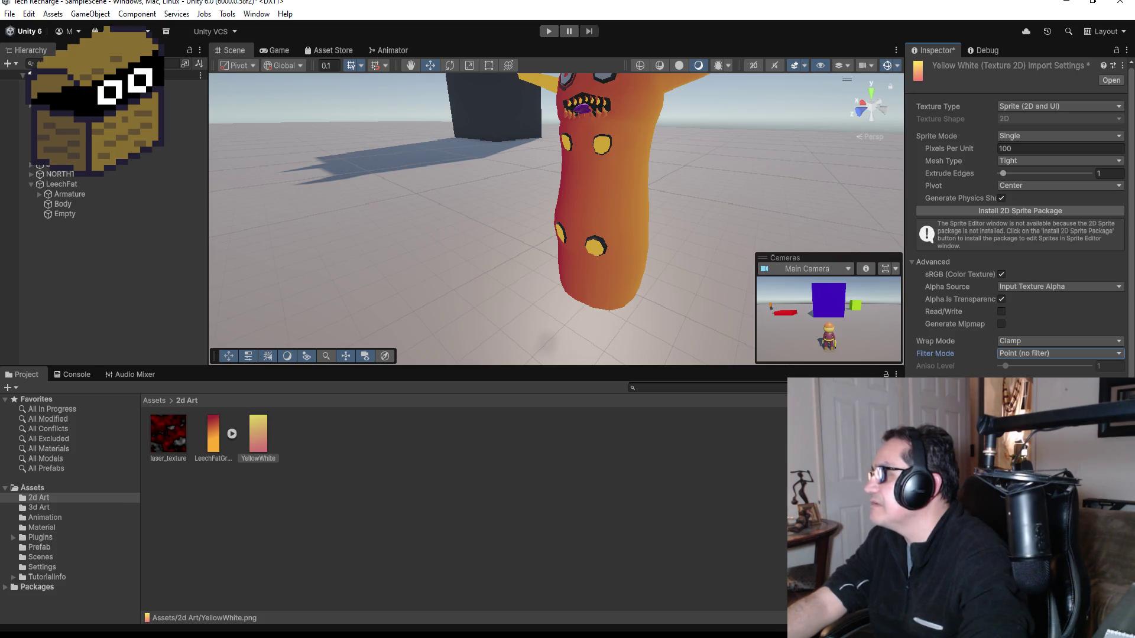
pyautogui.click(1107, 615)
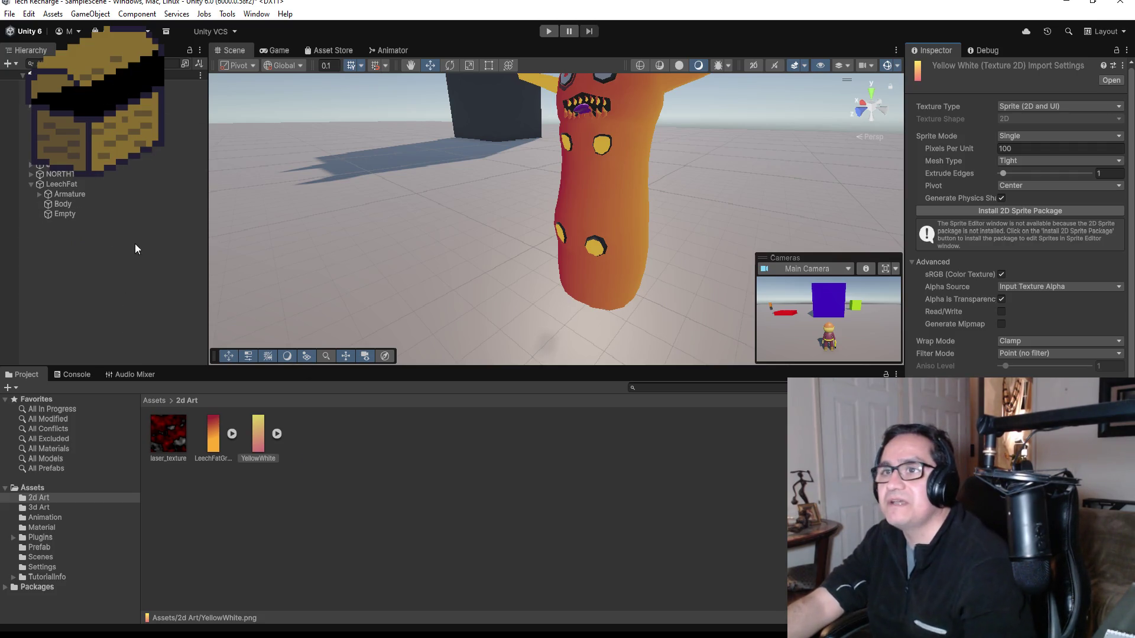
pyautogui.click(153, 401)
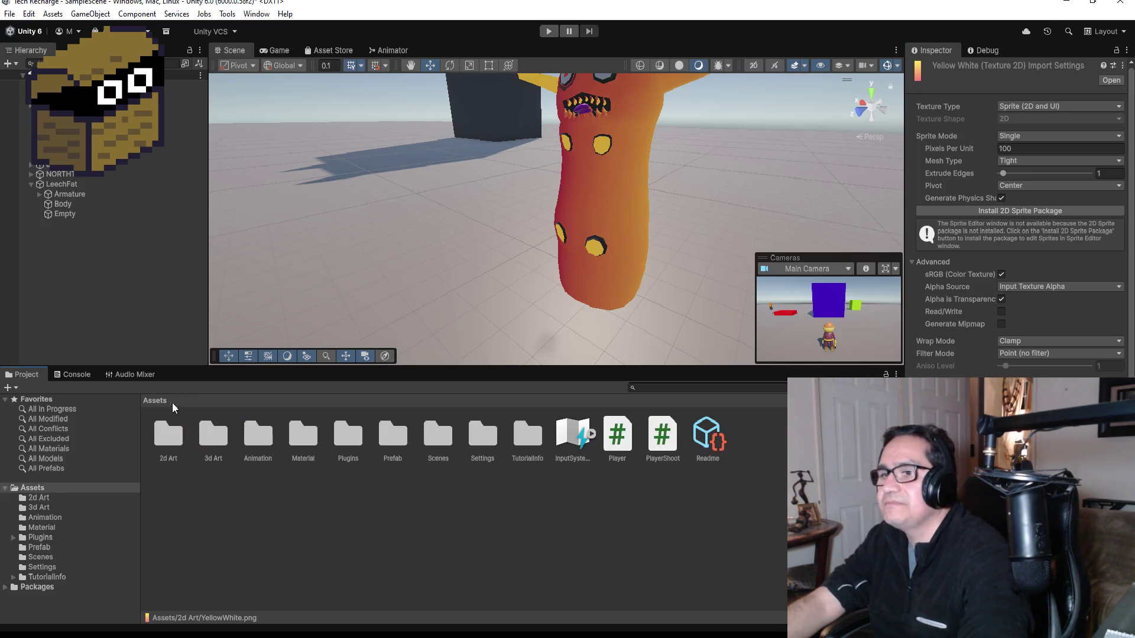
# Open Assets/Material and select the GradiantWhiteYellow material.
pyautogui.click(318, 435)
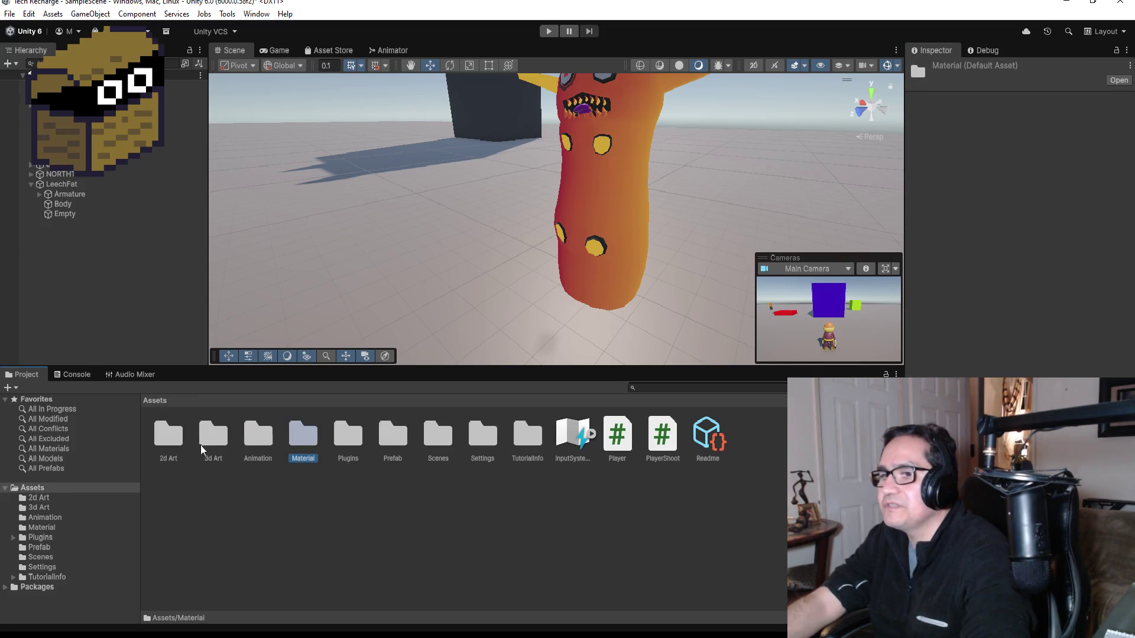
pyautogui.click(407, 448)
pyautogui.click(446, 446)
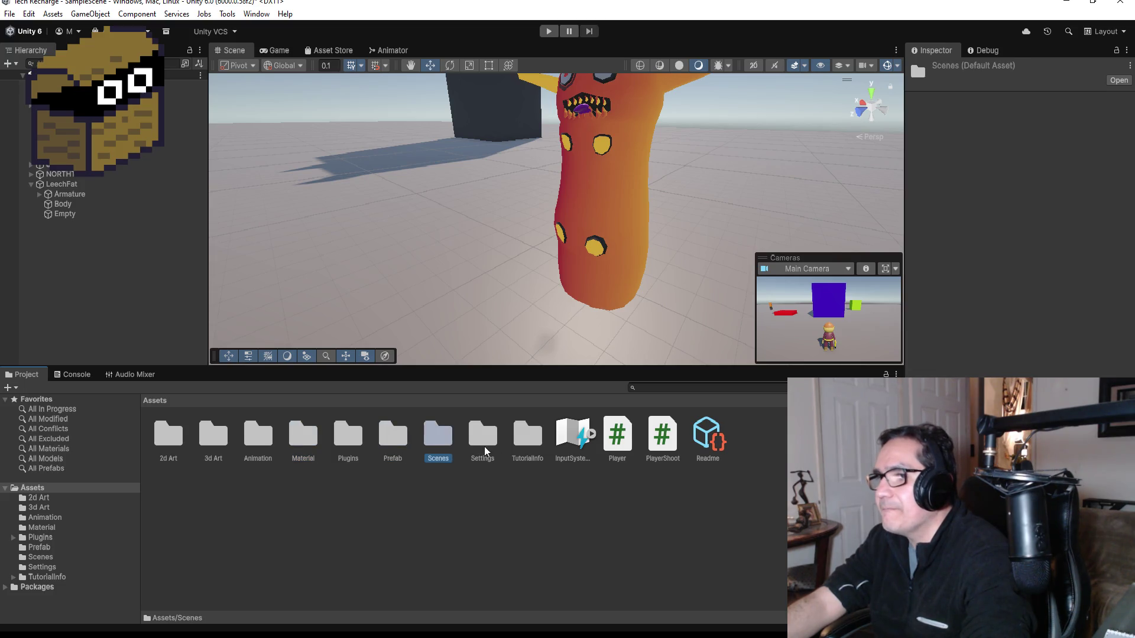
pyautogui.click(492, 444)
pyautogui.doubleClick(306, 444)
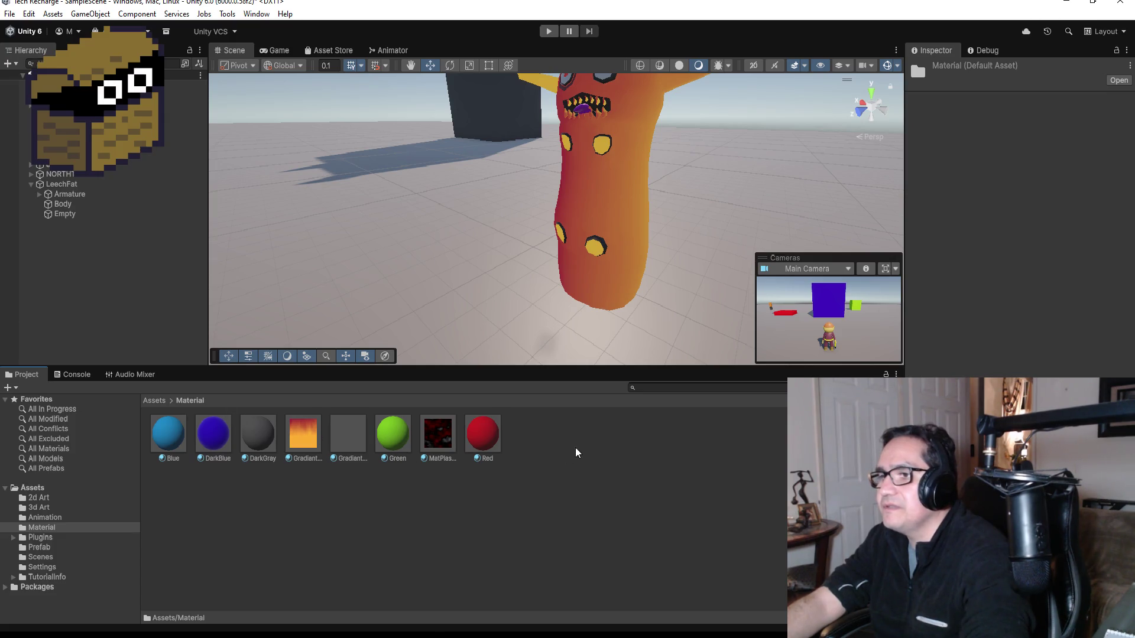
pyautogui.click(349, 428)
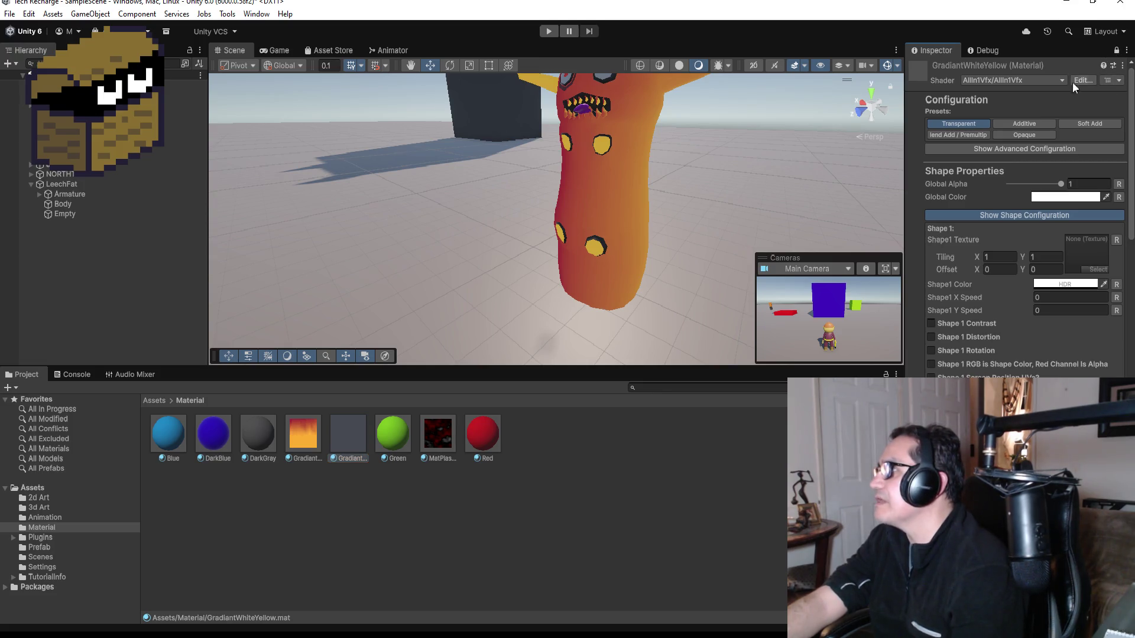
# Drag YellowWhite from 2d Art into the material's Shape1 Texture slot.
pyautogui.click(162, 402)
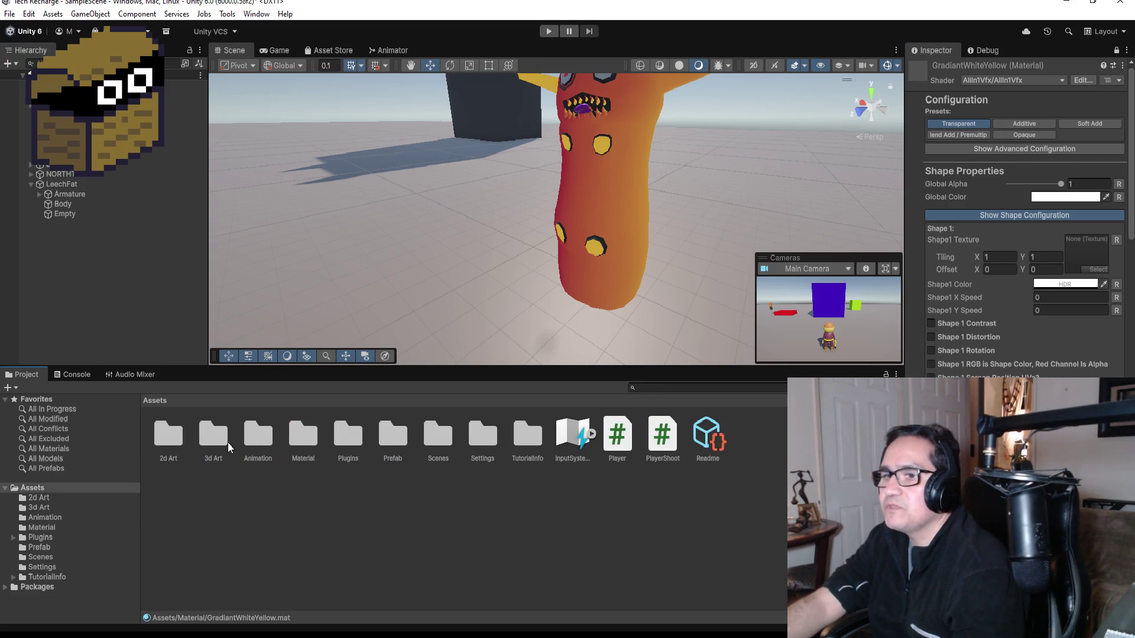
pyautogui.doubleClick(171, 440)
pyautogui.moveTo(267, 434); pyautogui.dragTo(1097, 251)
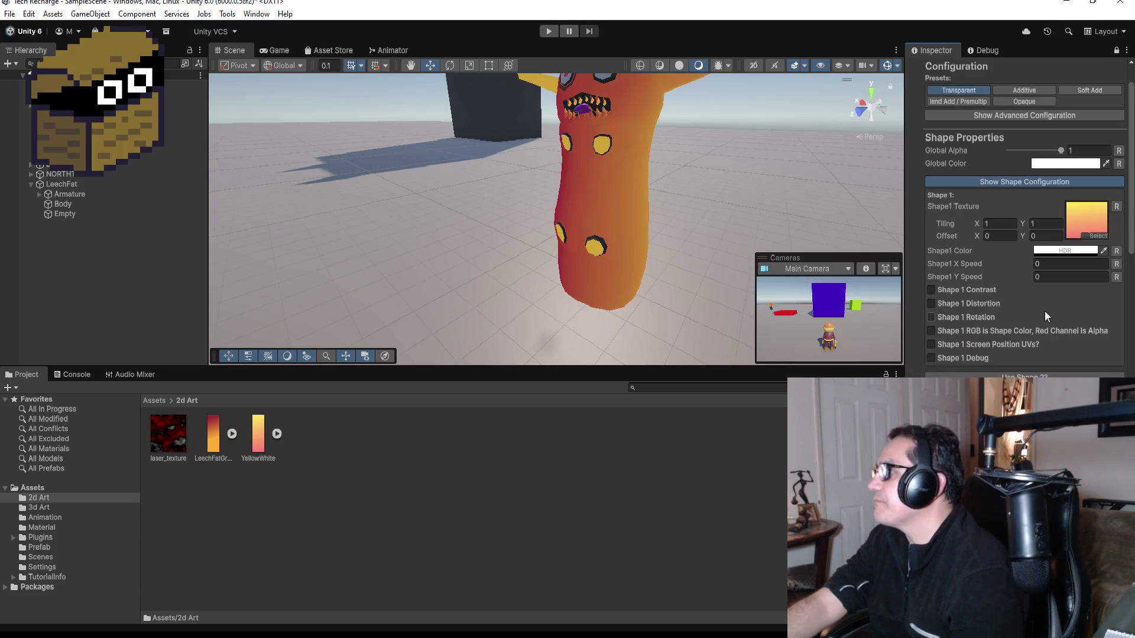
pyautogui.scroll(-3, 969, 307)
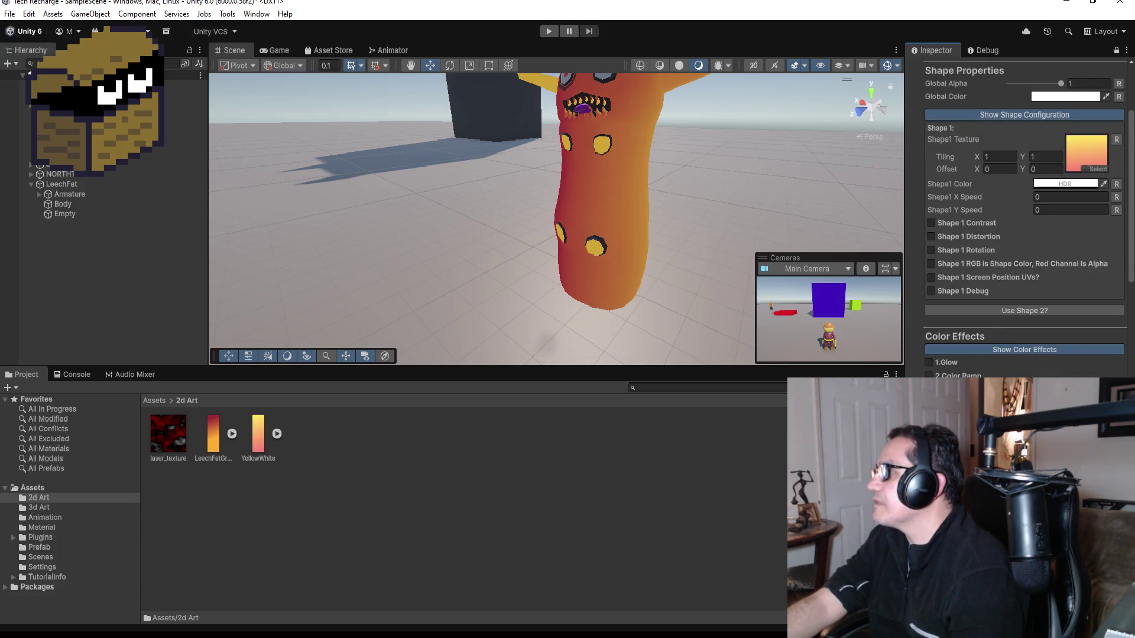
pyautogui.scroll(3, 986, 339)
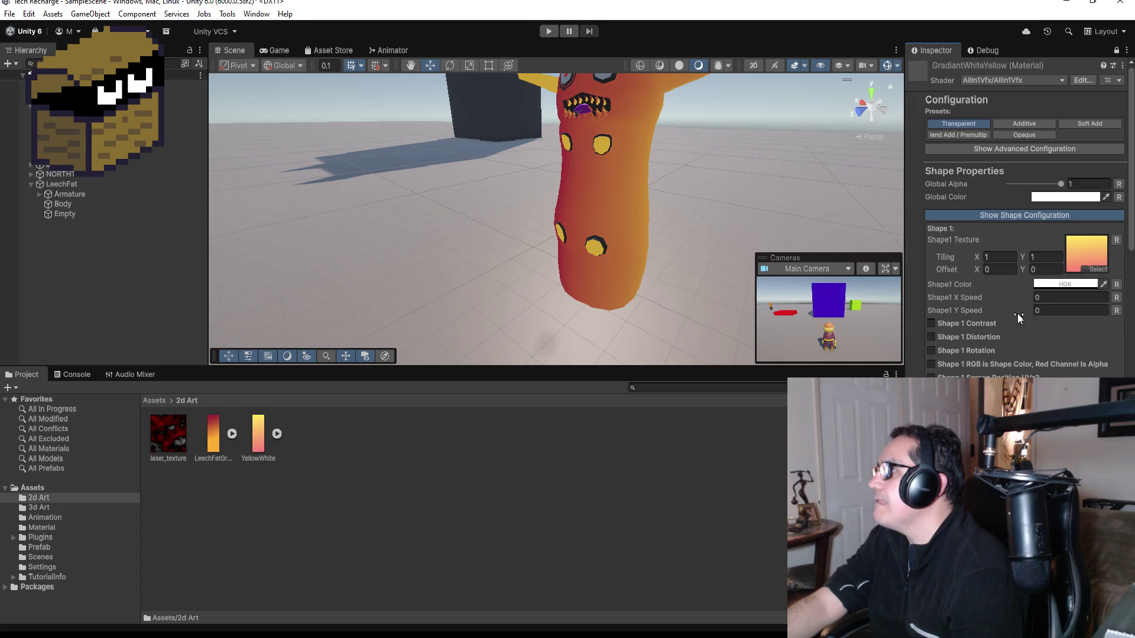
# Enable Shape 1 Distortion on GradiantWhiteYellow and assign it a noise Distortion Texture.
pyautogui.click(1058, 285)
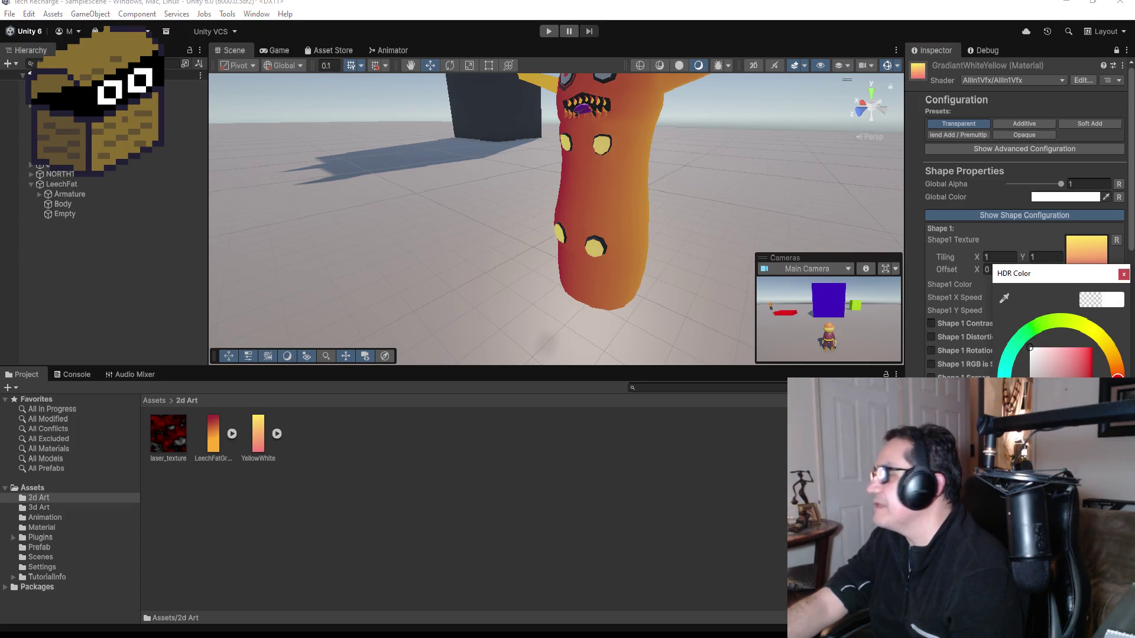
pyautogui.click(1125, 275)
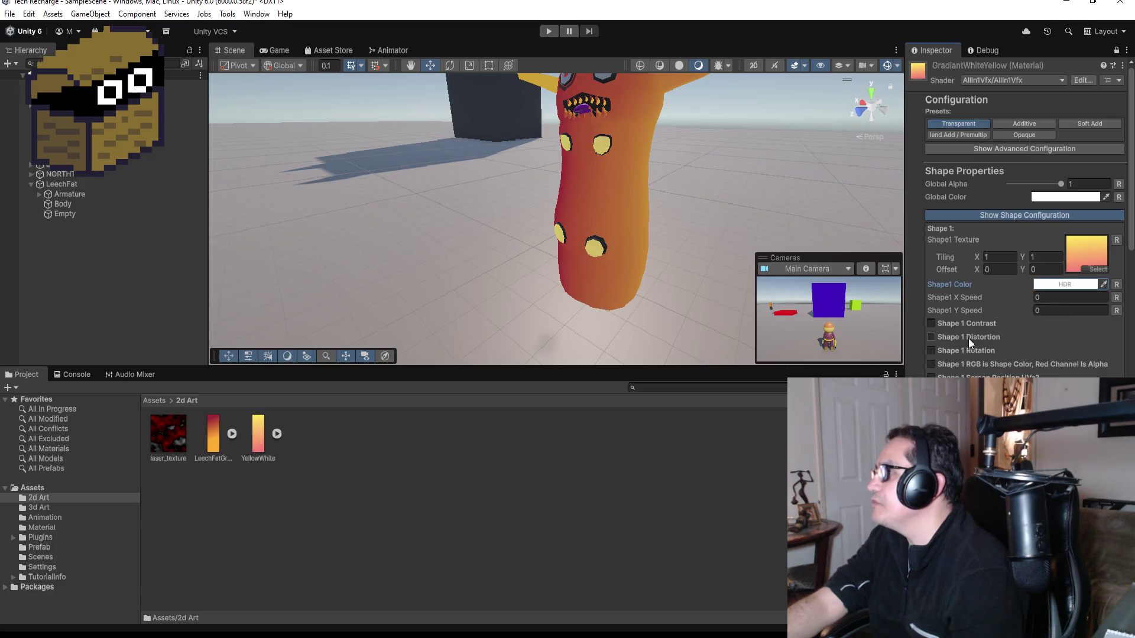
pyautogui.click(958, 337)
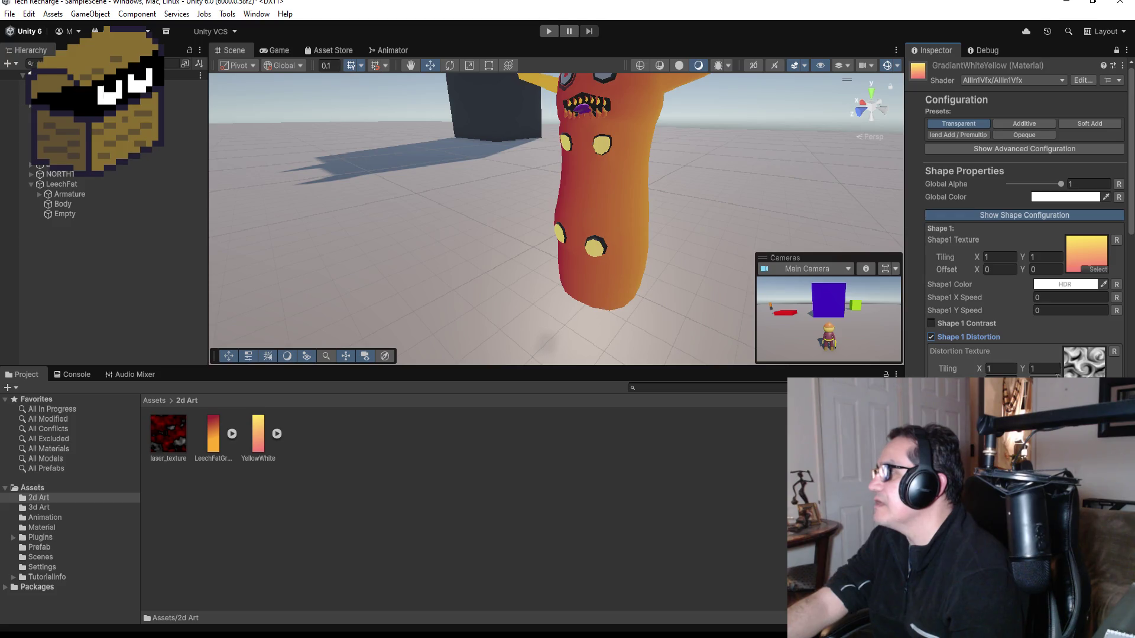
pyautogui.click(1098, 383)
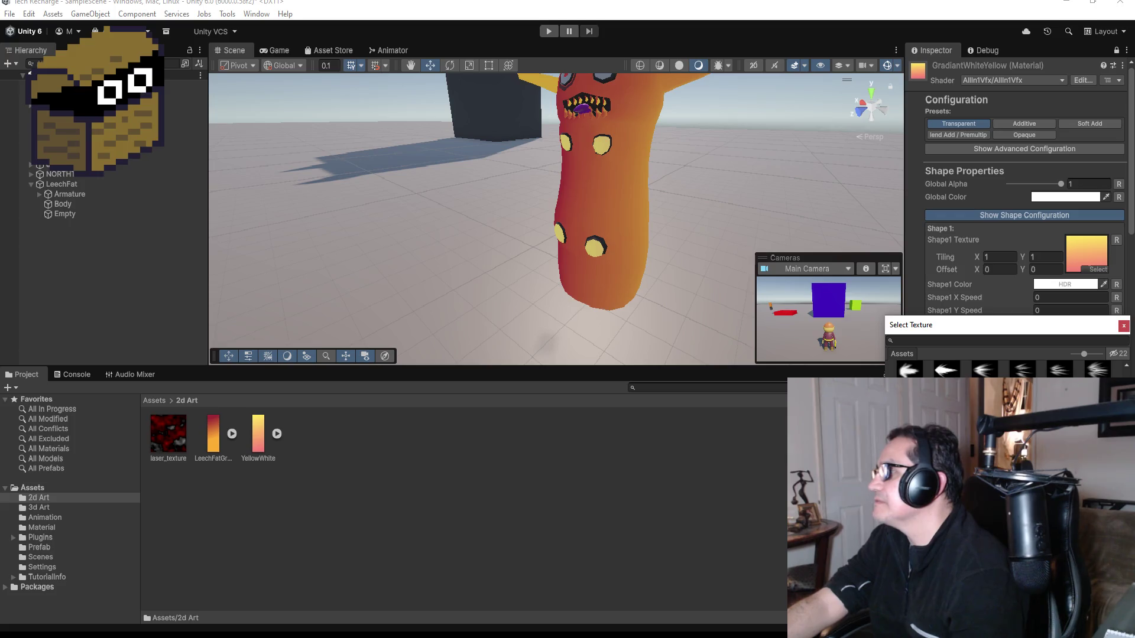
pyautogui.click(1122, 325)
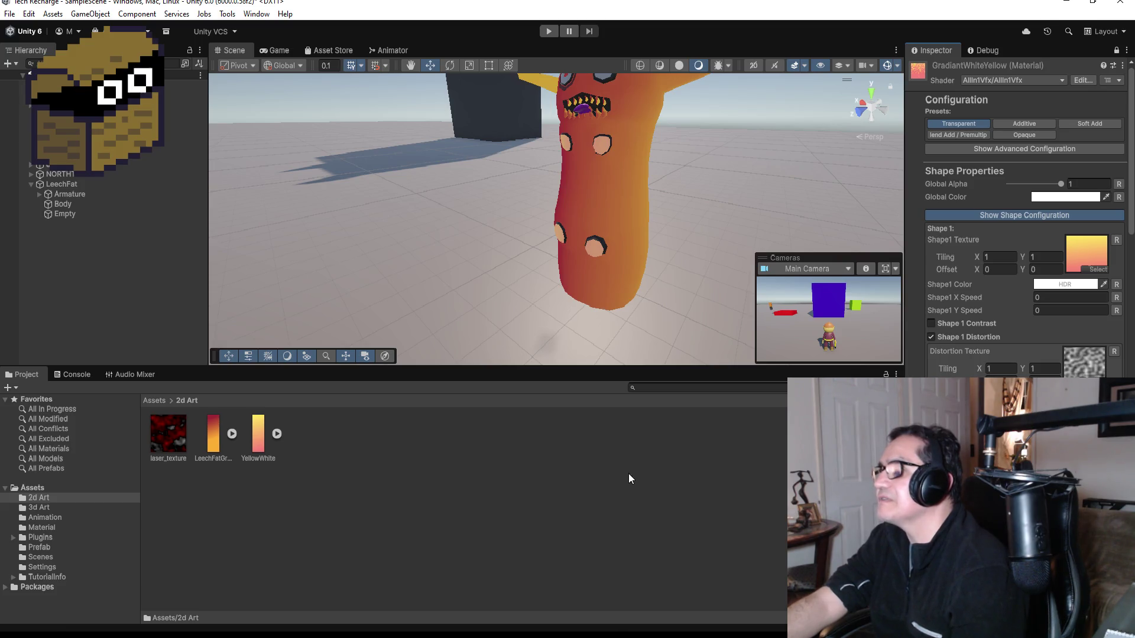
pyautogui.scroll(-2, 638, 277)
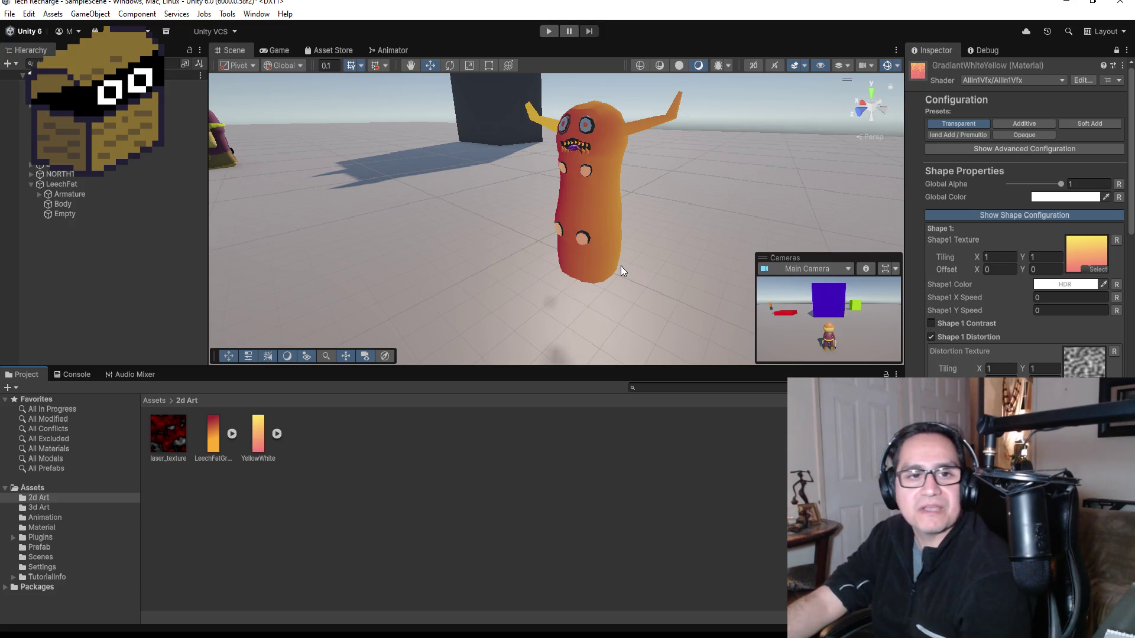
# Orbit around the leech, show the top-level Assets folders, and frame the view on LeechFat.
pyautogui.moveTo(546, 97)
pyautogui.mouseDown()
pyautogui.moveTo(663, 130)
pyautogui.moveTo(743, 203)
pyautogui.mouseUp()
pyautogui.scroll(2, 705, 194)
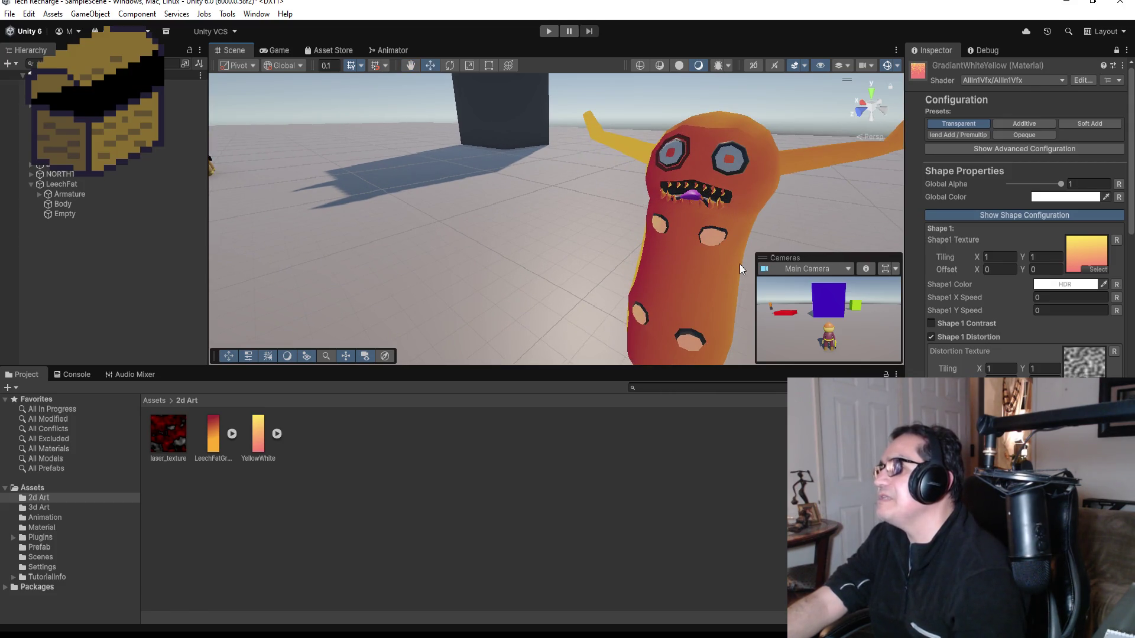
pyautogui.click(155, 401)
pyautogui.click(62, 184)
pyautogui.click(31, 184)
pyautogui.scroll(-3, 579, 261)
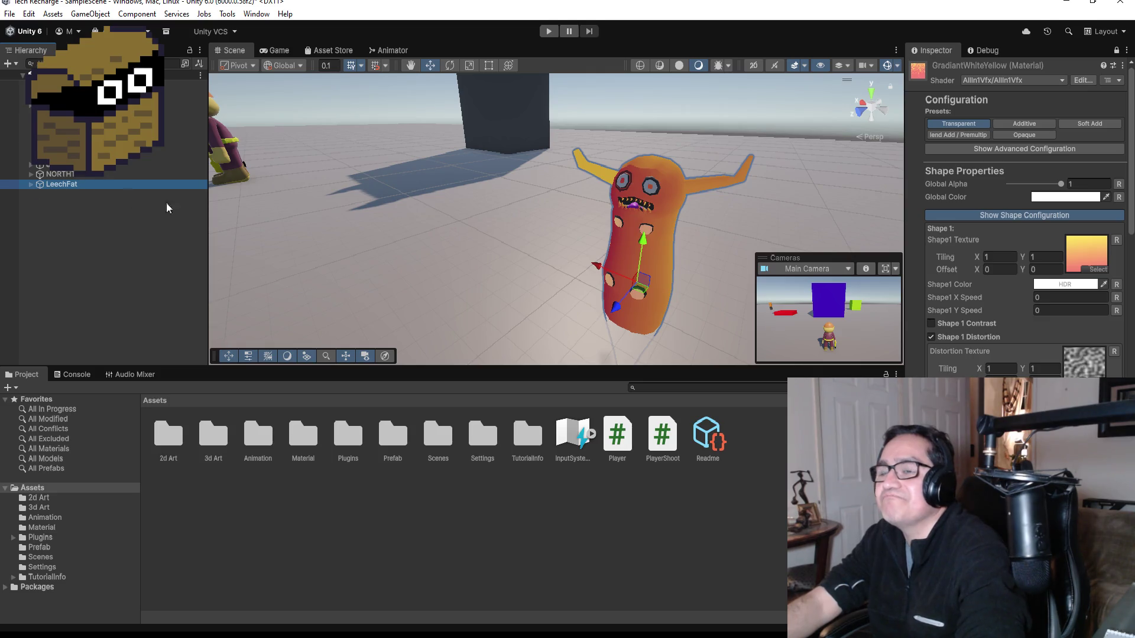
pyautogui.scroll(-3, 611, 248)
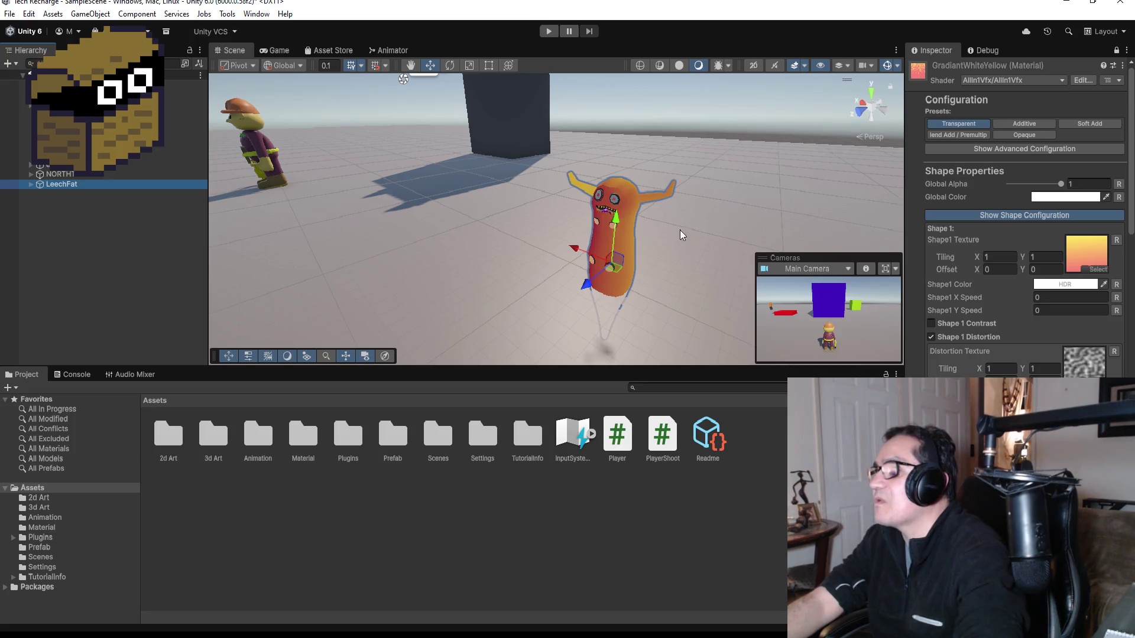
pyautogui.doubleClick(61, 183)
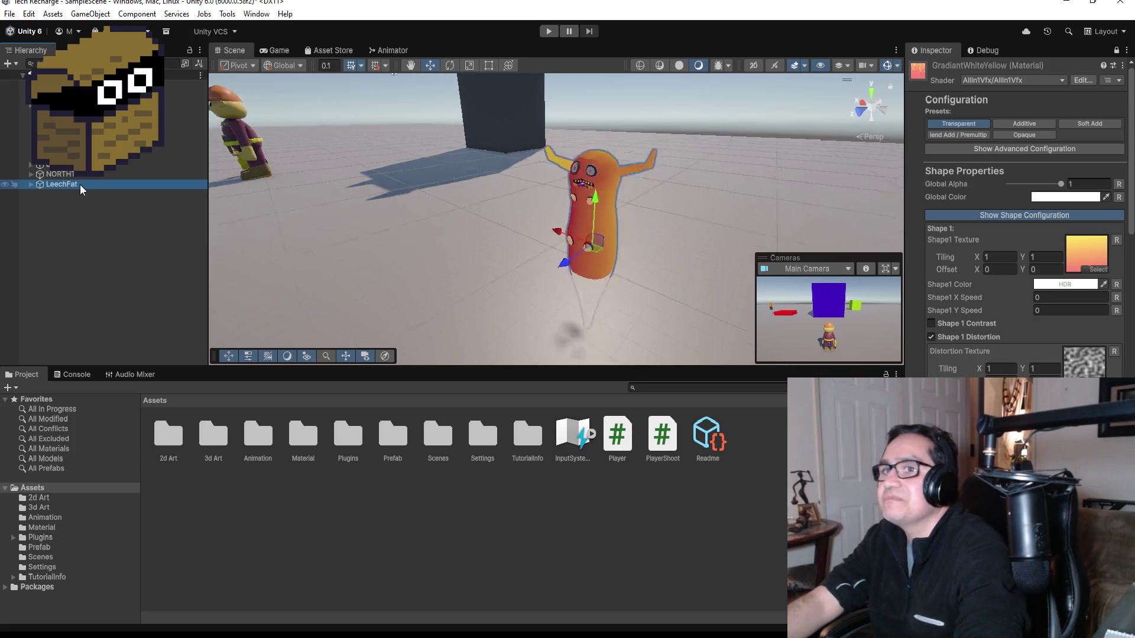
# Switch to a front view of the leech, pan it right, and select the Material folder.
pyautogui.scroll(-3, 647, 203)
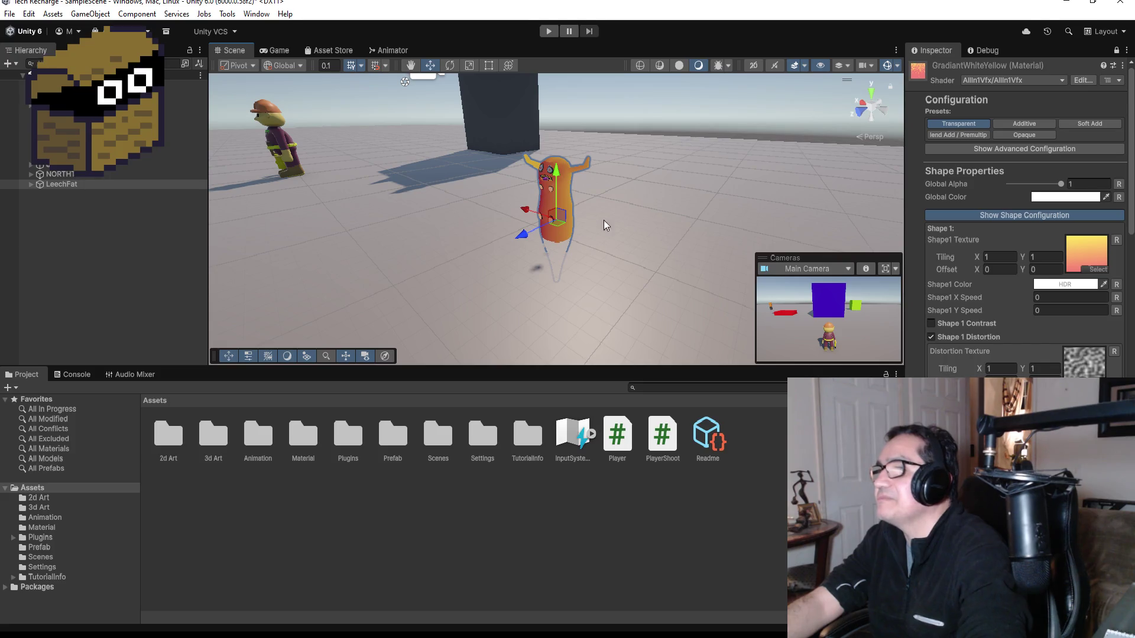
pyautogui.click(863, 105)
pyautogui.click(885, 111)
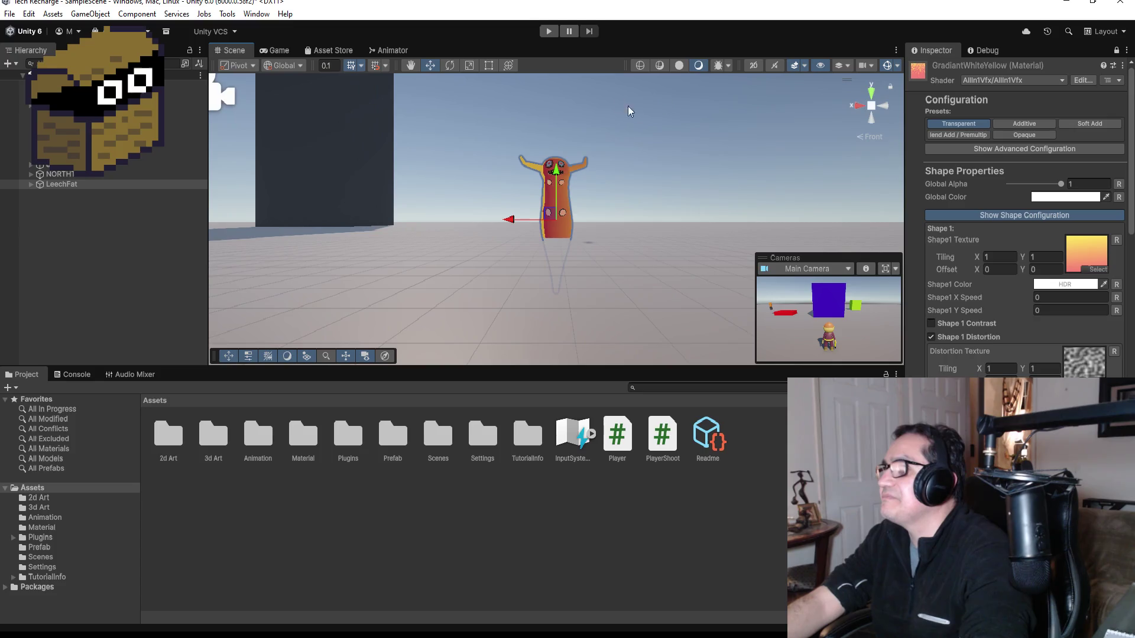
pyautogui.moveTo(674, 160)
pyautogui.mouseDown()
pyautogui.moveTo(687, 191)
pyautogui.moveTo(752, 172)
pyautogui.moveTo(228, 162)
pyautogui.moveTo(899, 175)
pyautogui.moveTo(508, 183)
pyautogui.mouseUp()
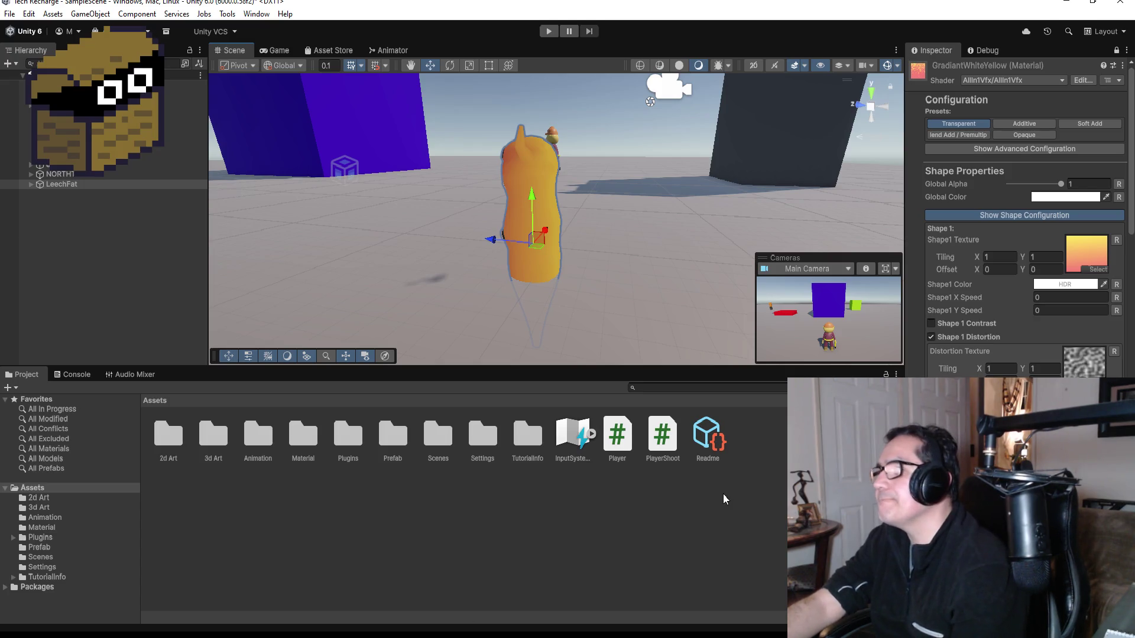
pyautogui.click(338, 443)
# In the Material folder, set the first gradient material's Shape 1 tiling X and Y to -1.
pyautogui.doubleClick(304, 437)
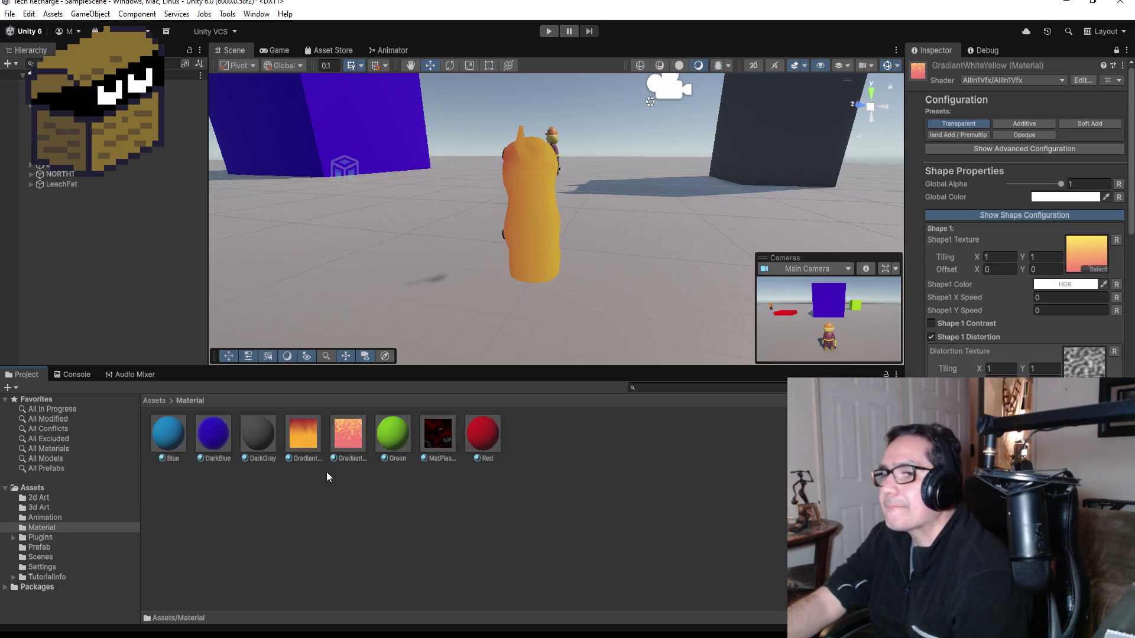
pyautogui.click(311, 435)
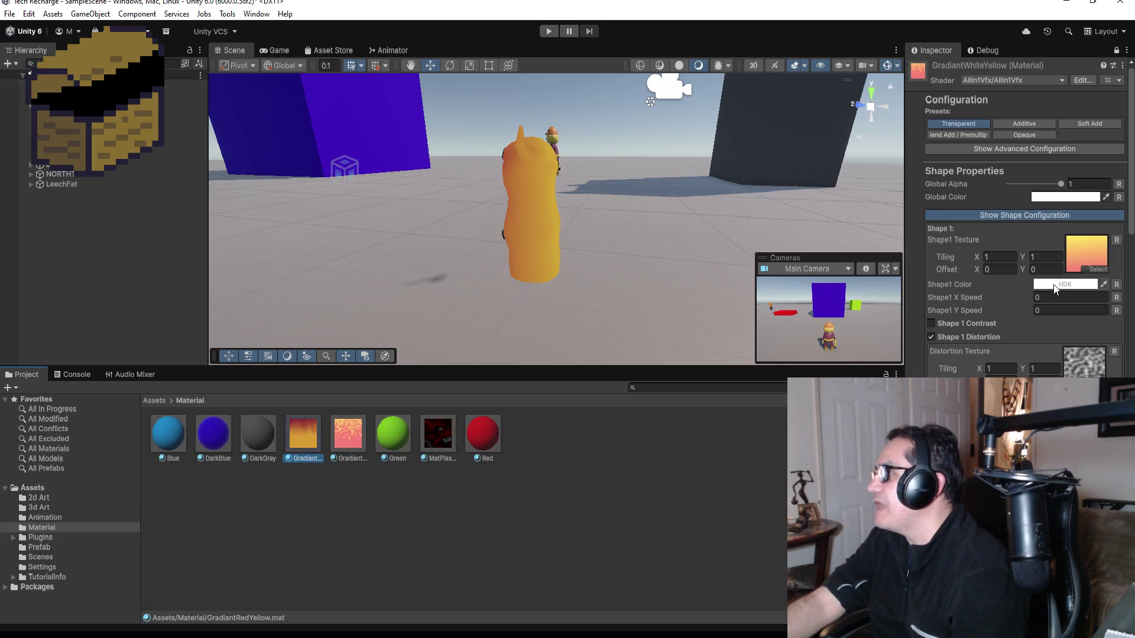
pyautogui.click(1006, 257)
pyautogui.write('-1')
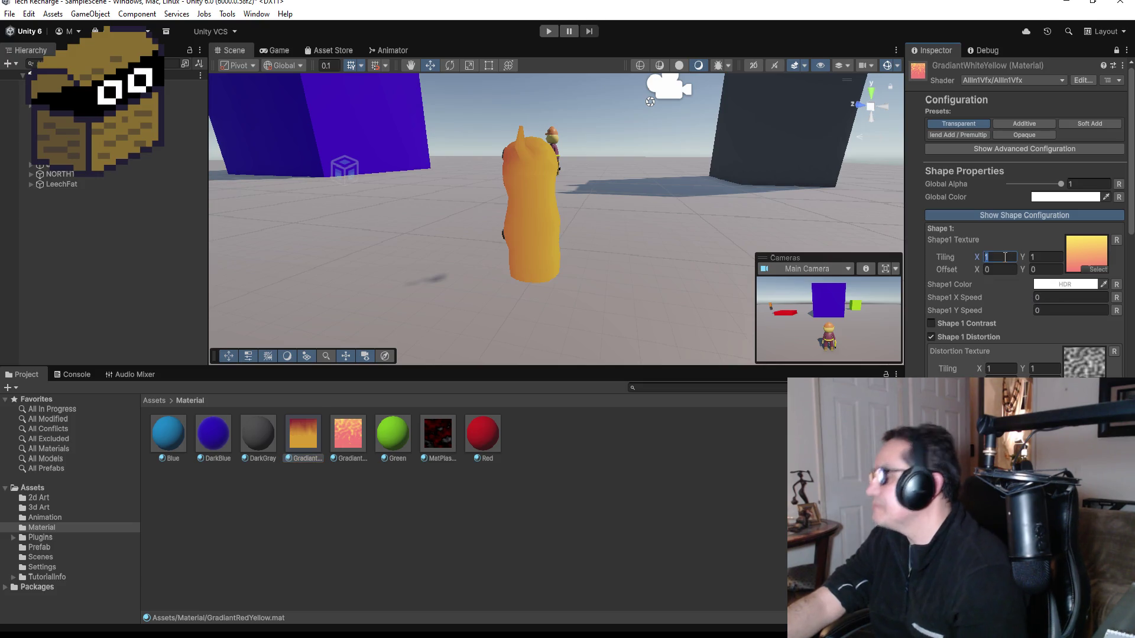
pyautogui.press('Tab')
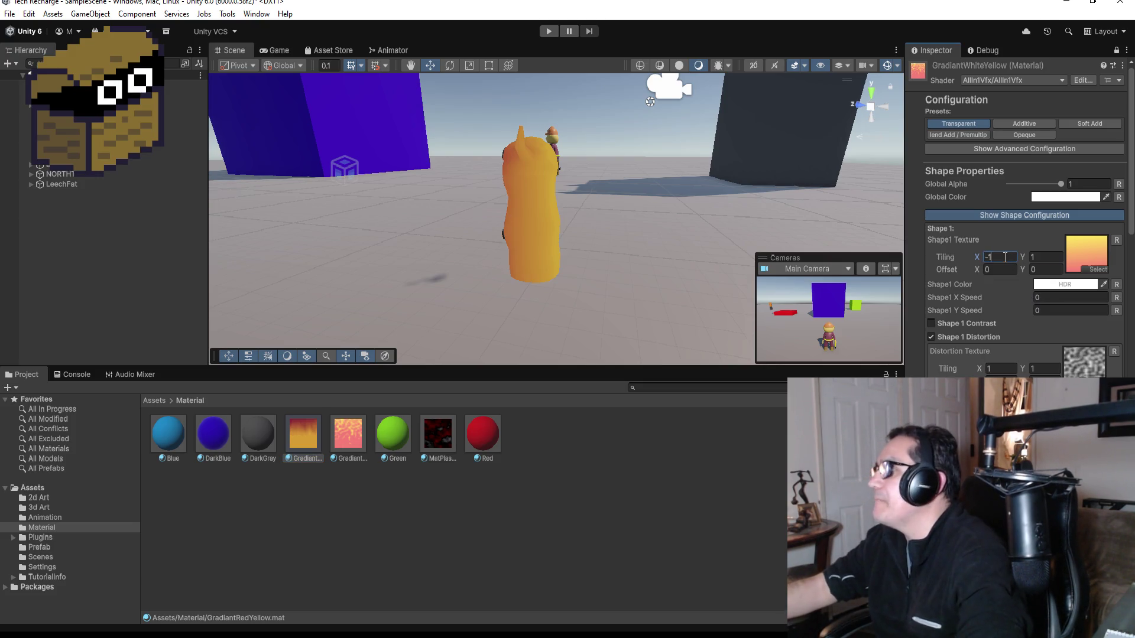
pyautogui.write('-1')
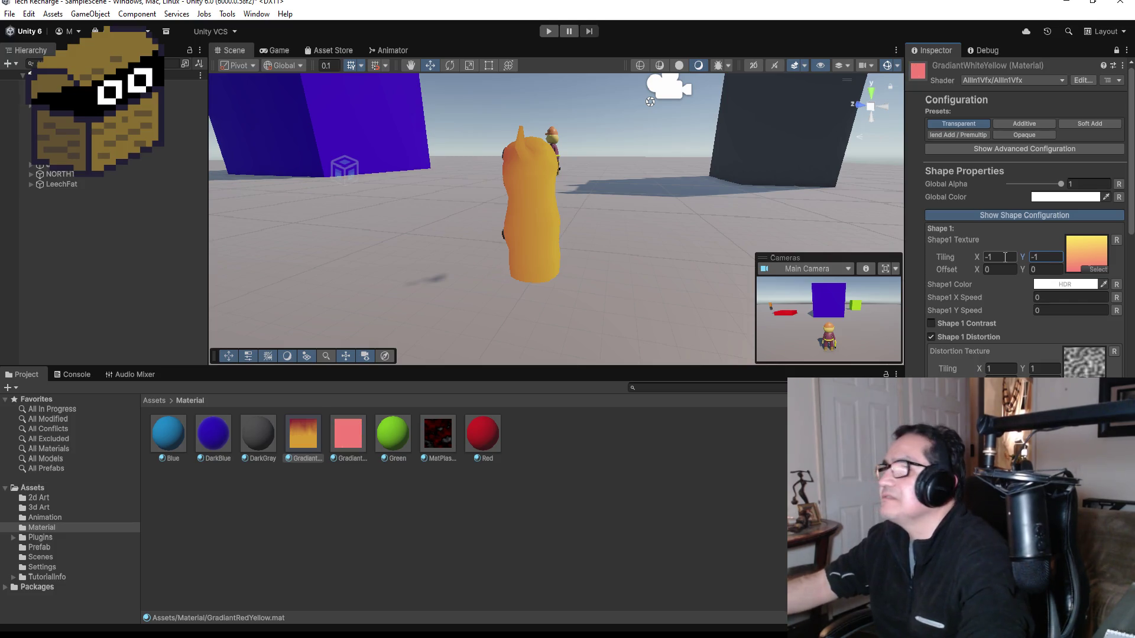
# Drag the gradient material's Distortion Amount to 4.6.
pyautogui.moveTo(593, 223)
pyautogui.mouseDown()
pyautogui.moveTo(714, 218)
pyautogui.moveTo(597, 216)
pyautogui.mouseUp()
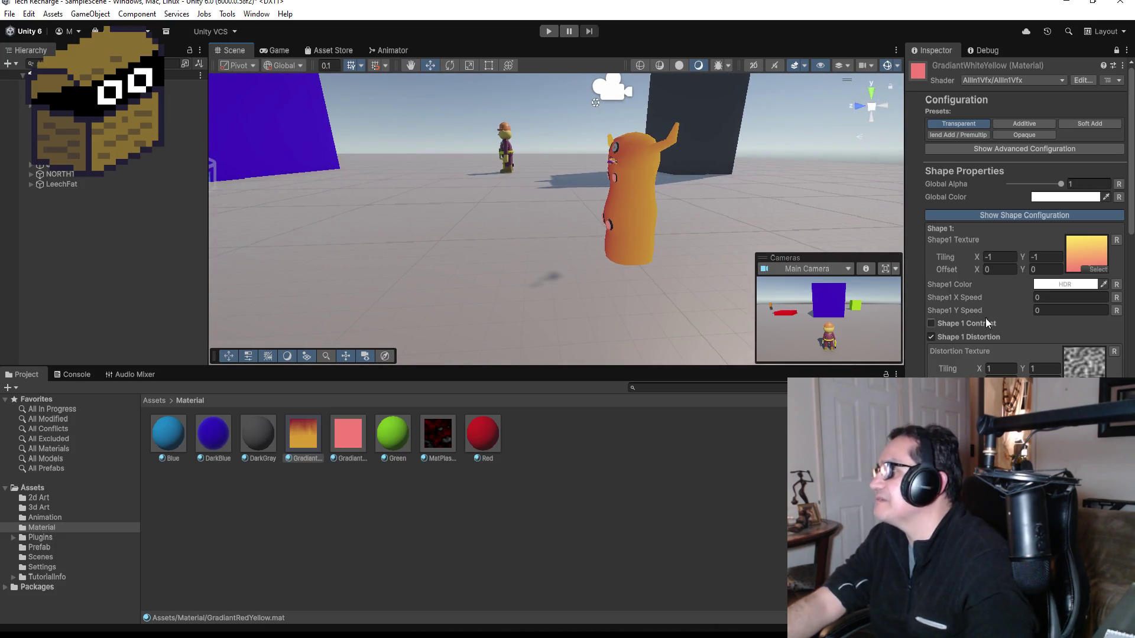
pyautogui.scroll(-1, 1024, 371)
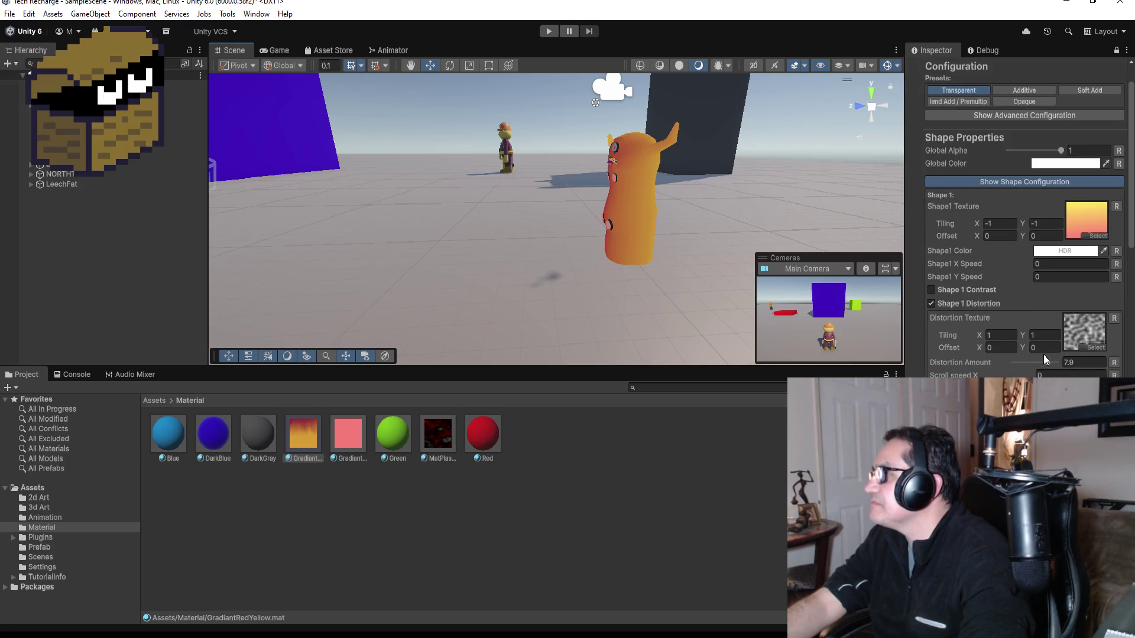
pyautogui.moveTo(1051, 360); pyautogui.dragTo(1010, 364)
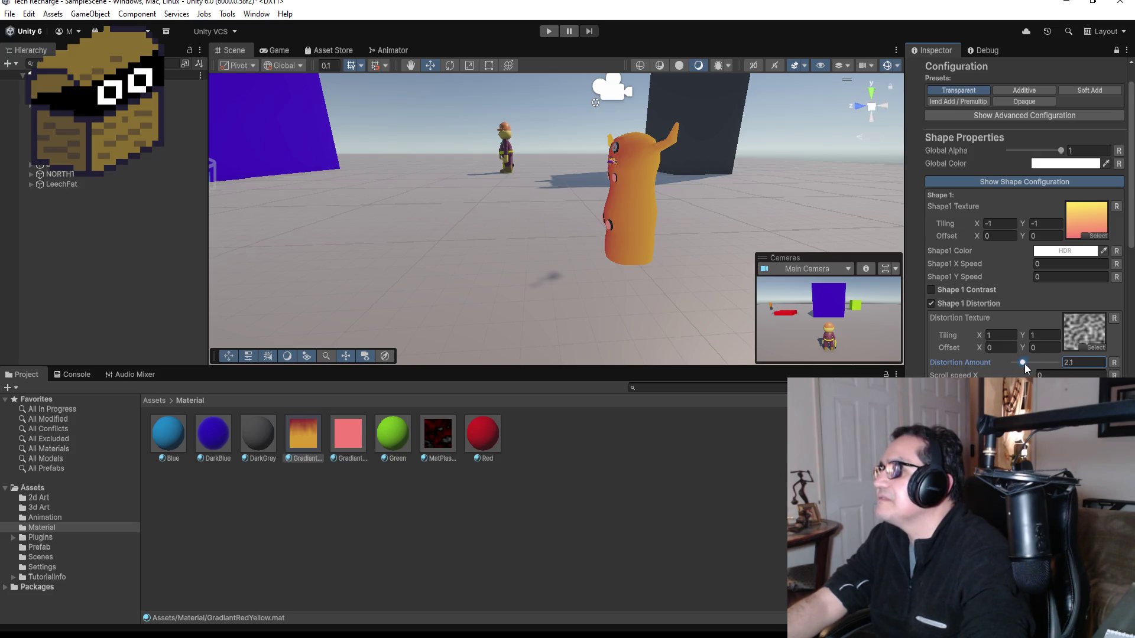
# Apply the gradient material to the LeechFat leech body.
pyautogui.click(647, 193)
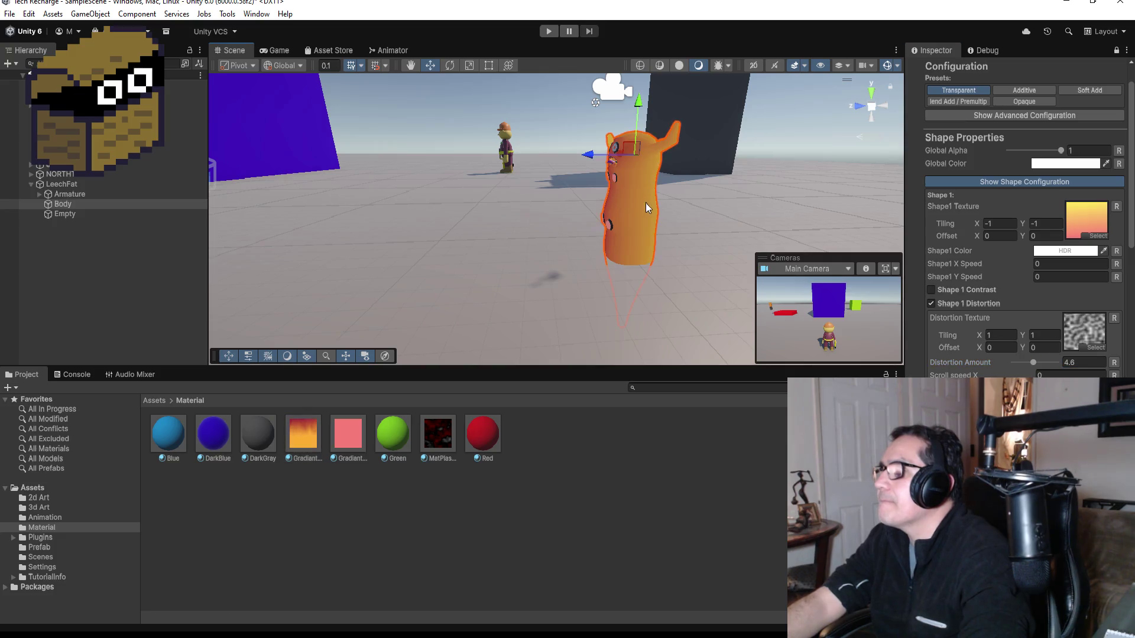
pyautogui.click(61, 184)
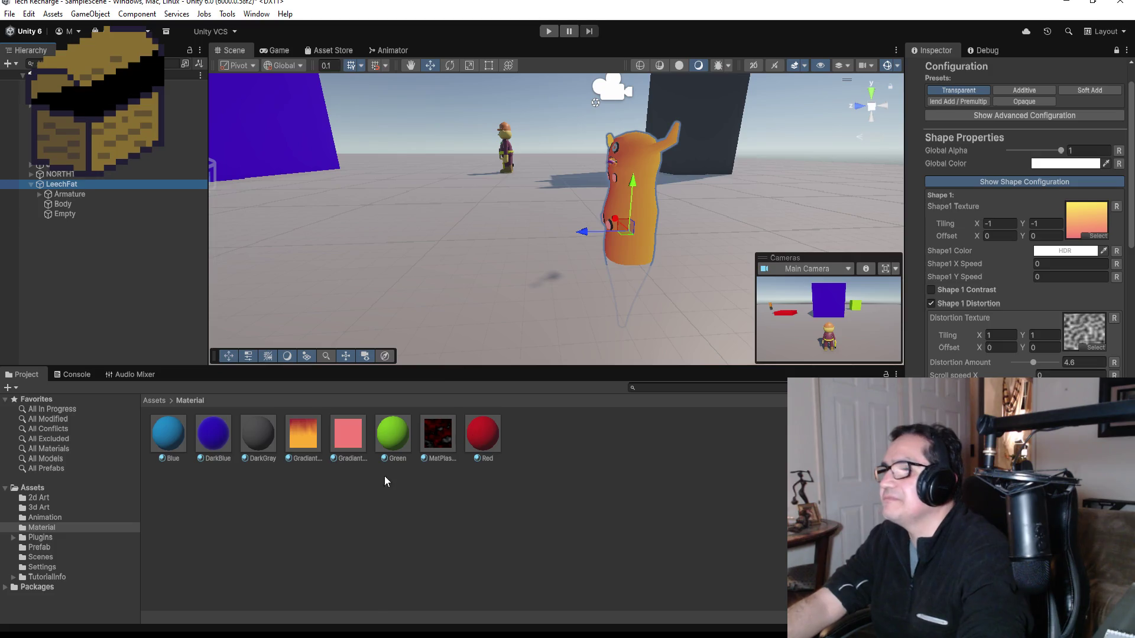
pyautogui.click(313, 439)
pyautogui.moveTo(314, 439); pyautogui.dragTo(641, 207)
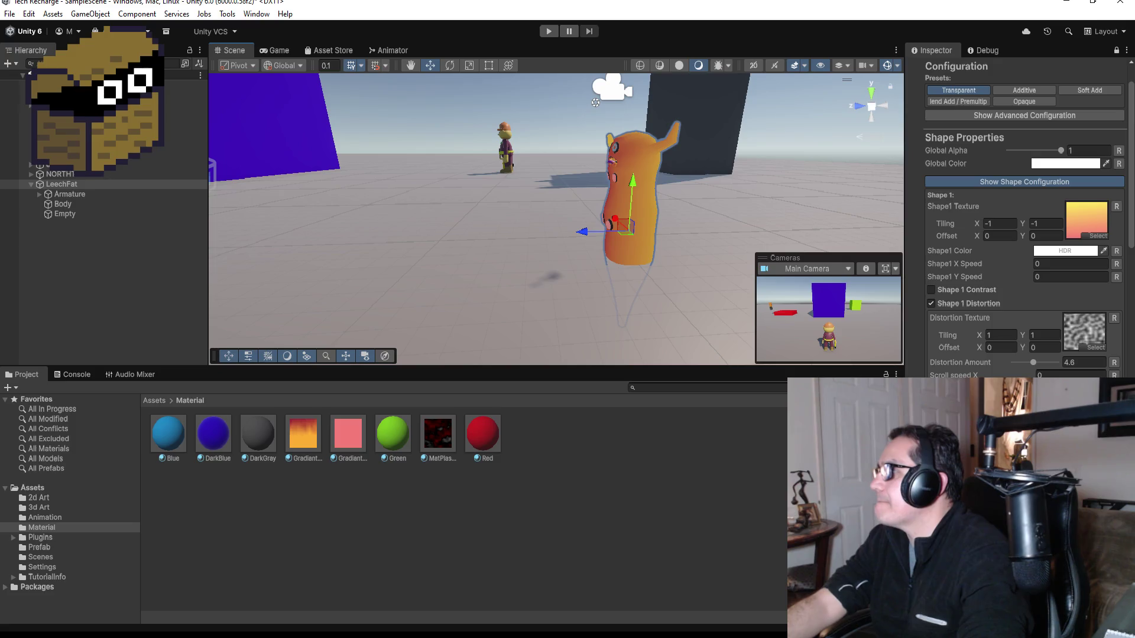
pyautogui.click(999, 223)
# Enter 1 for the Shape 1 tiling X and the distortion tiling X values.
pyautogui.write('1')
pyautogui.click(1005, 336)
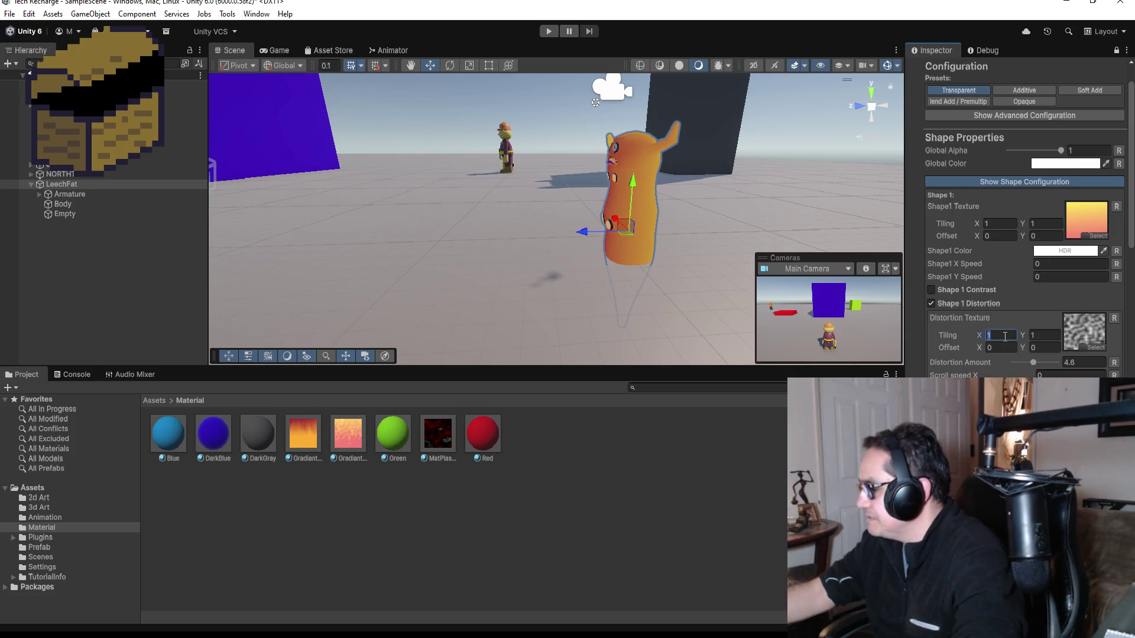
pyautogui.write('-1')
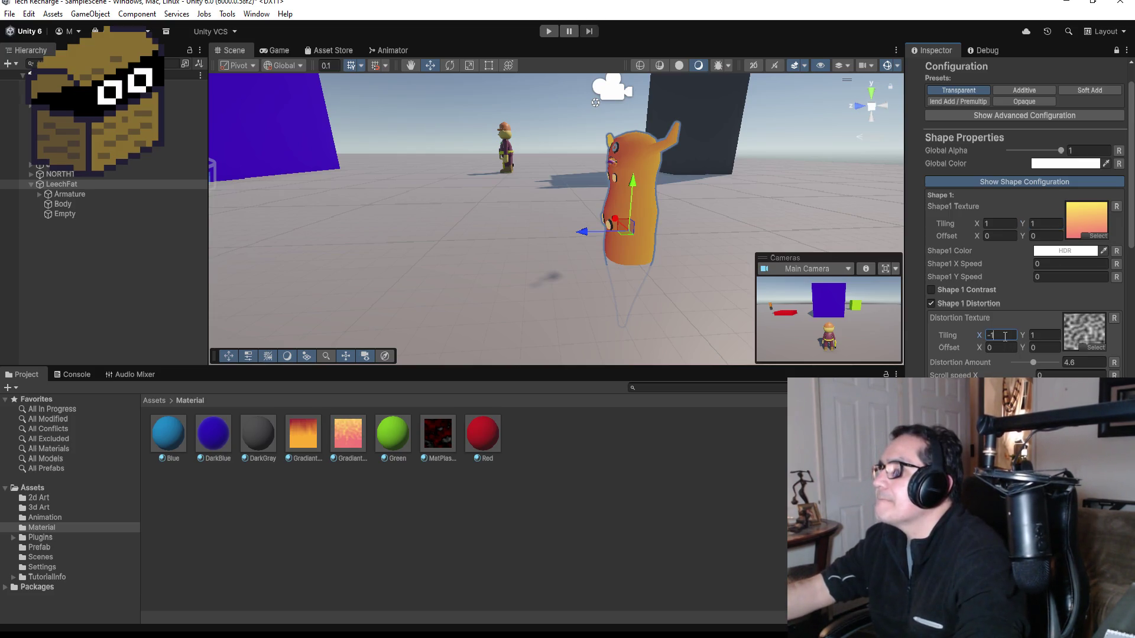
pyautogui.press('Tab')
pyautogui.write('-')
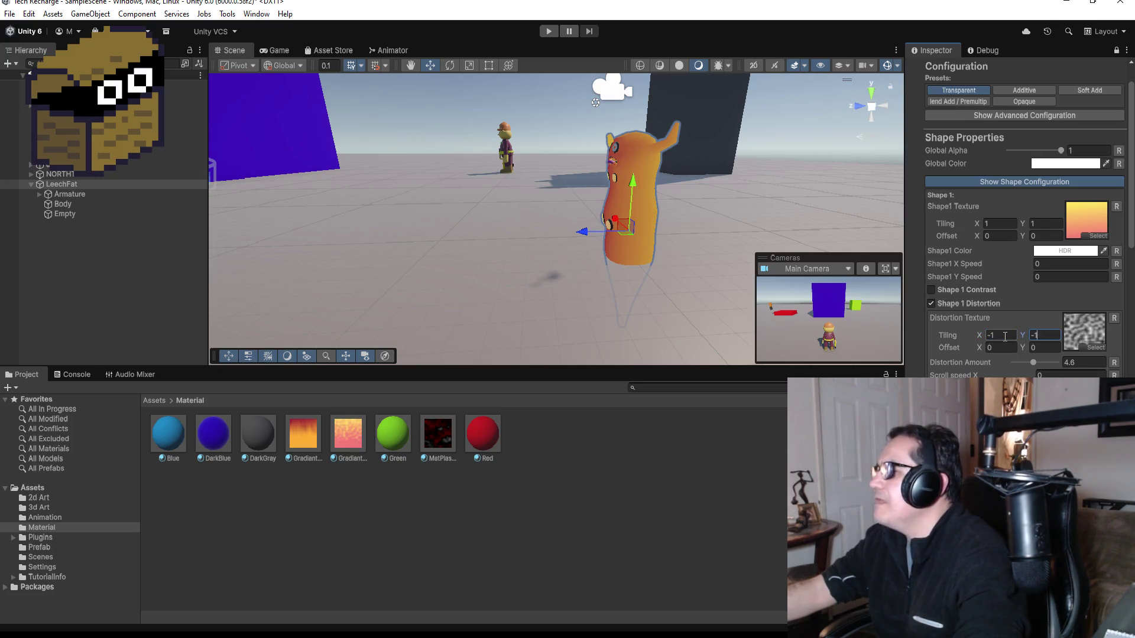
pyautogui.press('Return')
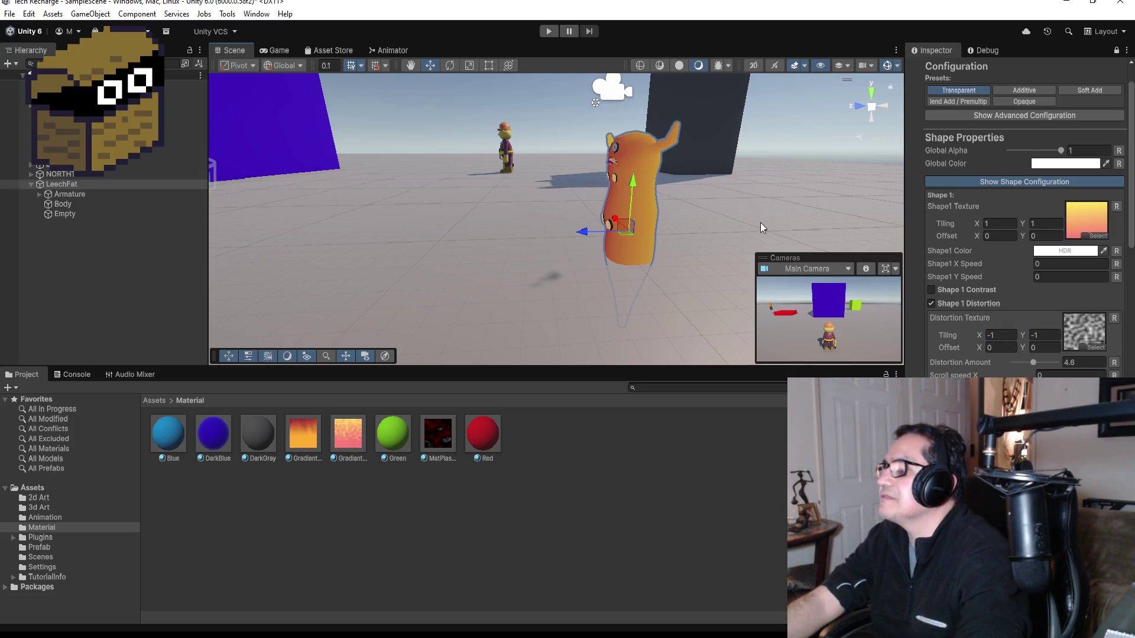
# Reselect the LeechFat root object and bring the leech closer into view.
pyautogui.click(721, 199)
pyautogui.moveTo(722, 200)
pyautogui.mouseDown()
pyautogui.moveTo(747, 215)
pyautogui.moveTo(755, 245)
pyautogui.moveTo(709, 228)
pyautogui.mouseUp()
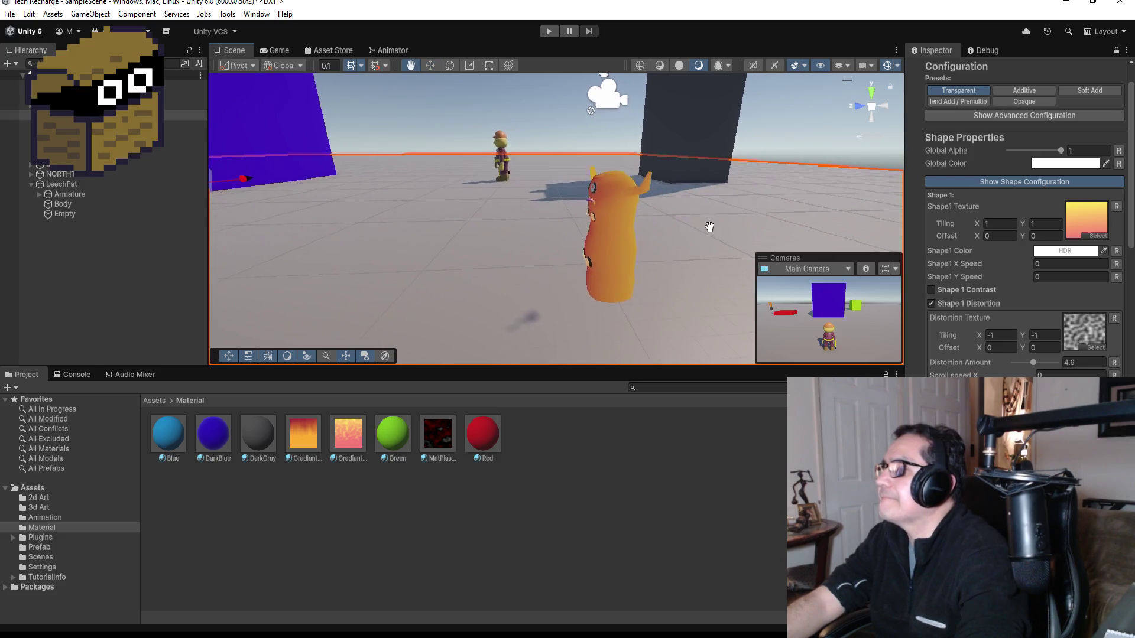
pyautogui.click(598, 229)
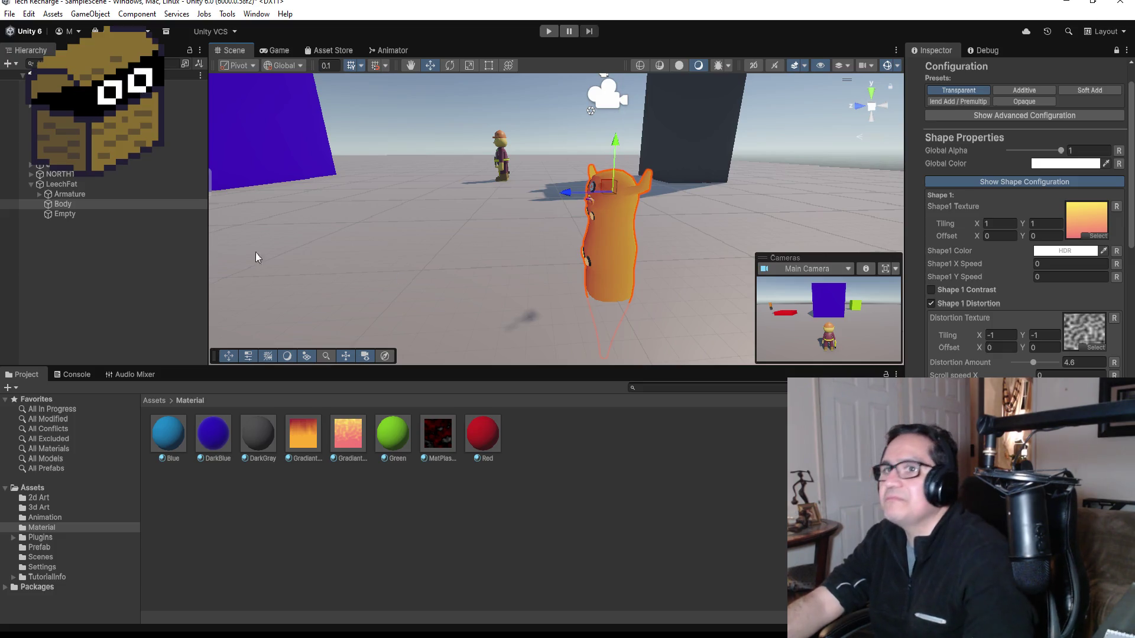
pyautogui.click(83, 183)
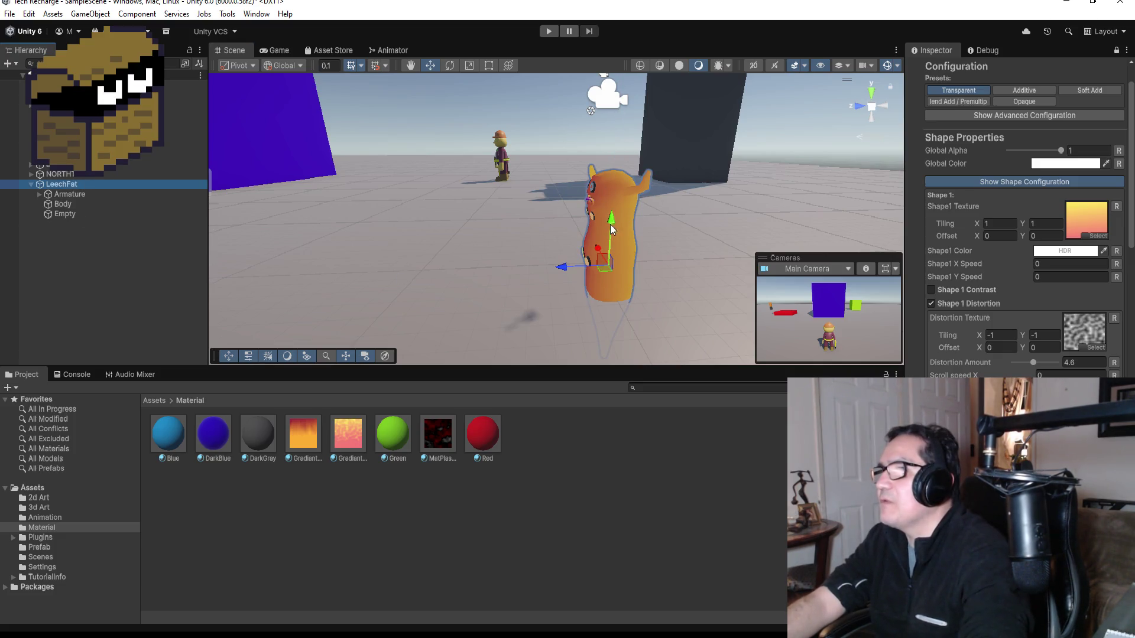
pyautogui.moveTo(647, 142)
pyautogui.mouseDown()
pyautogui.moveTo(623, 145)
pyautogui.moveTo(776, 181)
pyautogui.moveTo(268, 215)
pyautogui.moveTo(370, 228)
pyautogui.moveTo(686, 173)
pyautogui.moveTo(440, 179)
pyautogui.moveTo(678, 194)
pyautogui.moveTo(591, 195)
pyautogui.moveTo(709, 201)
pyautogui.moveTo(768, 225)
pyautogui.mouseUp()
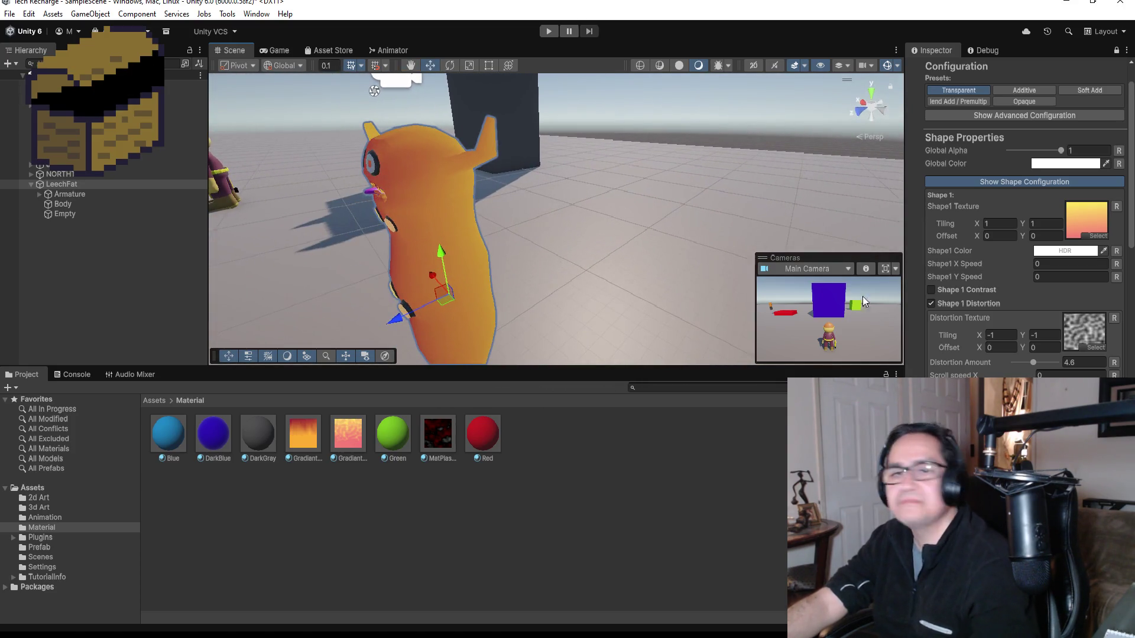
# Set distortion tiling X to 1 and lower the Distortion Amount to 3.9.
pyautogui.moveTo(1033, 363)
pyautogui.mouseDown()
pyautogui.moveTo(1046, 365)
pyautogui.moveTo(1002, 366)
pyautogui.moveTo(1052, 365)
pyautogui.moveTo(1029, 367)
pyautogui.mouseUp()
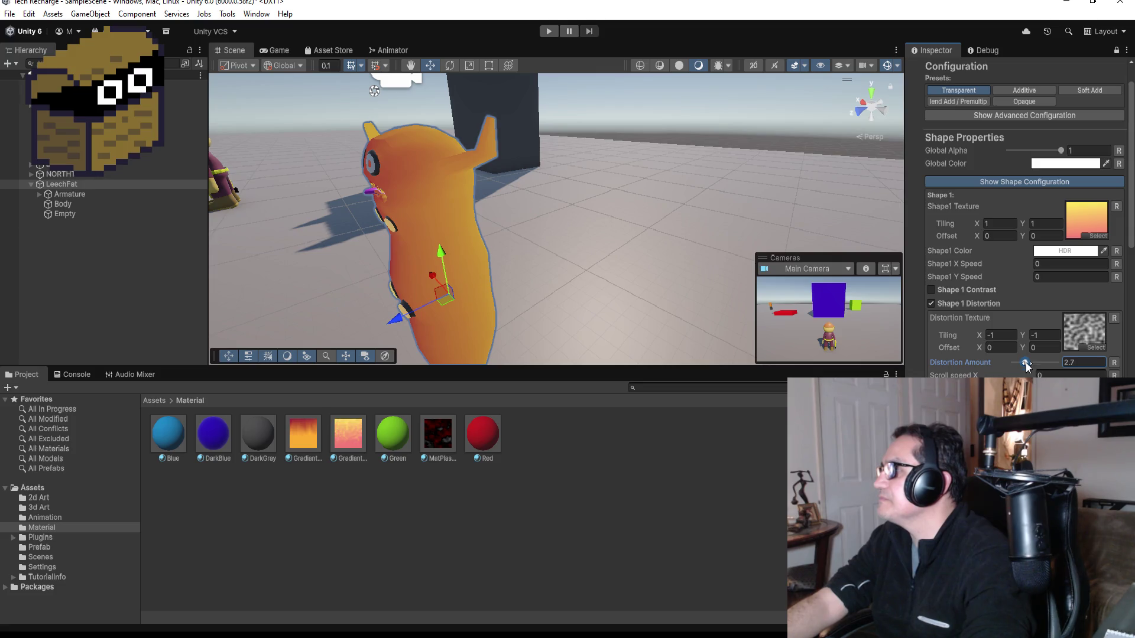
pyautogui.click(1007, 334)
pyautogui.write('1')
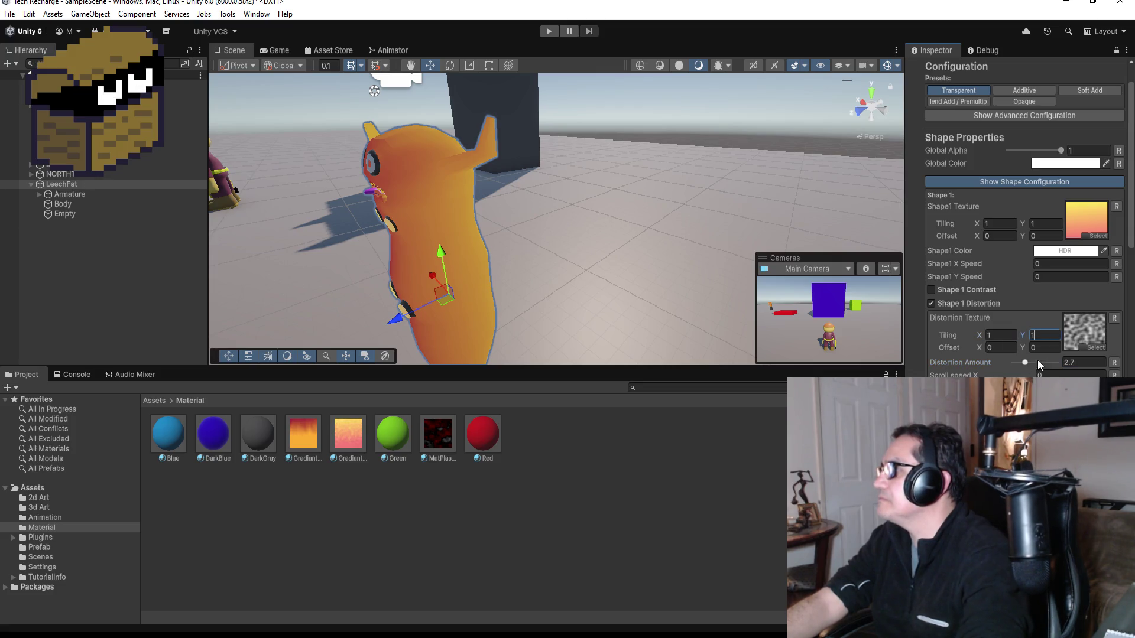
pyautogui.moveTo(1032, 366)
pyautogui.mouseDown()
pyautogui.moveTo(1054, 364)
pyautogui.moveTo(1031, 368)
pyautogui.mouseUp()
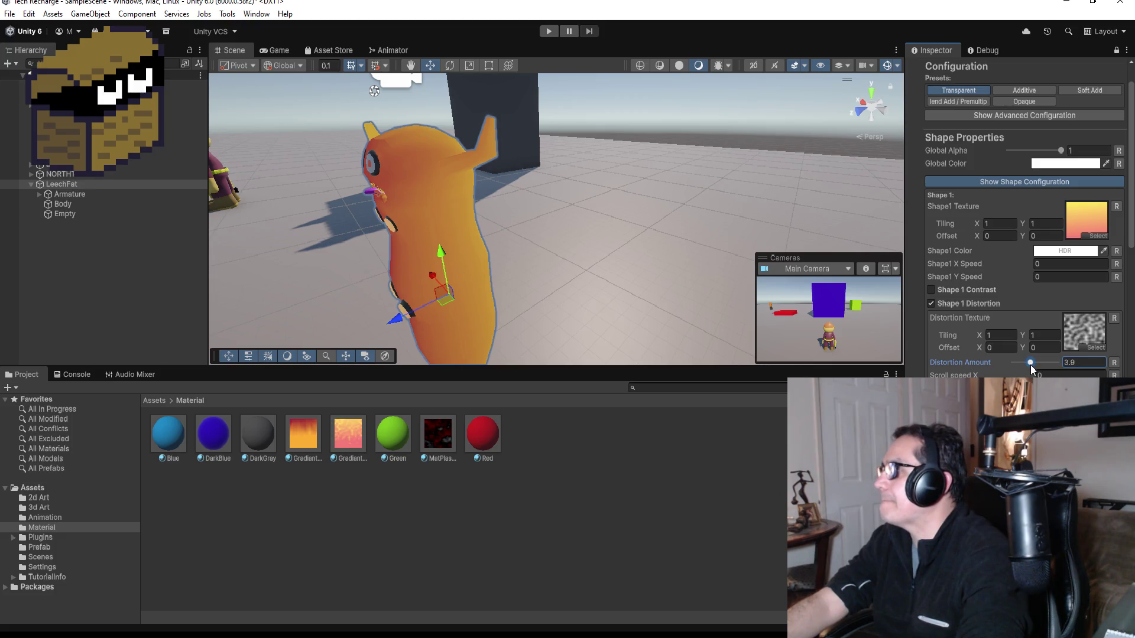
pyautogui.click(1095, 347)
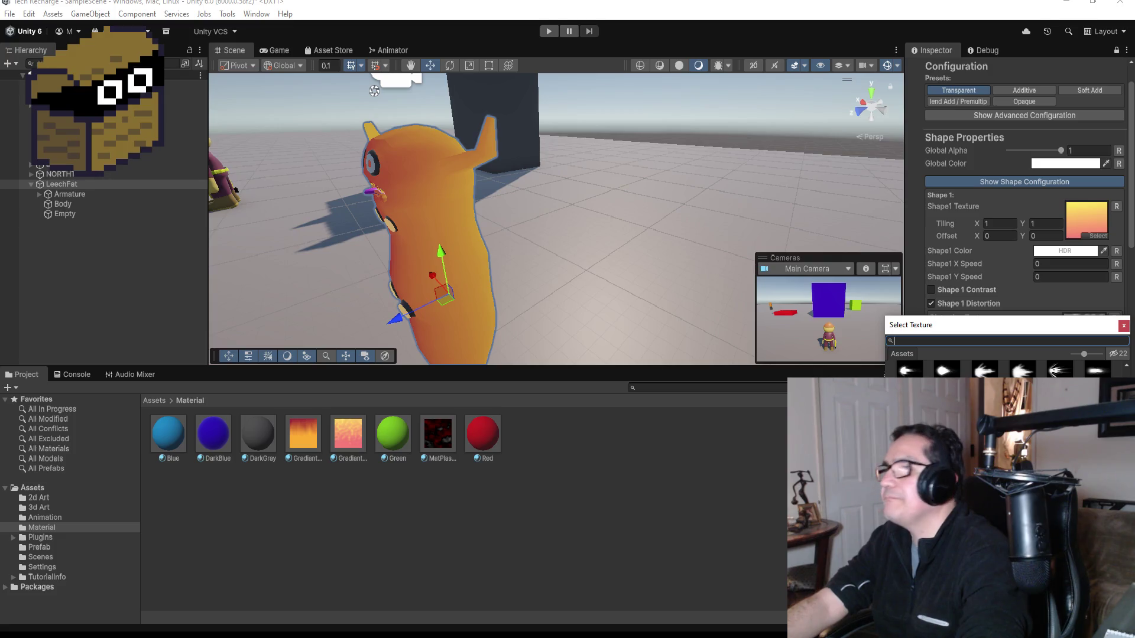
# Dismiss the texture picker and assign the GradiantRedYellow material to LeechFat, keeping distortion at 3.9.
pyautogui.press('Escape')
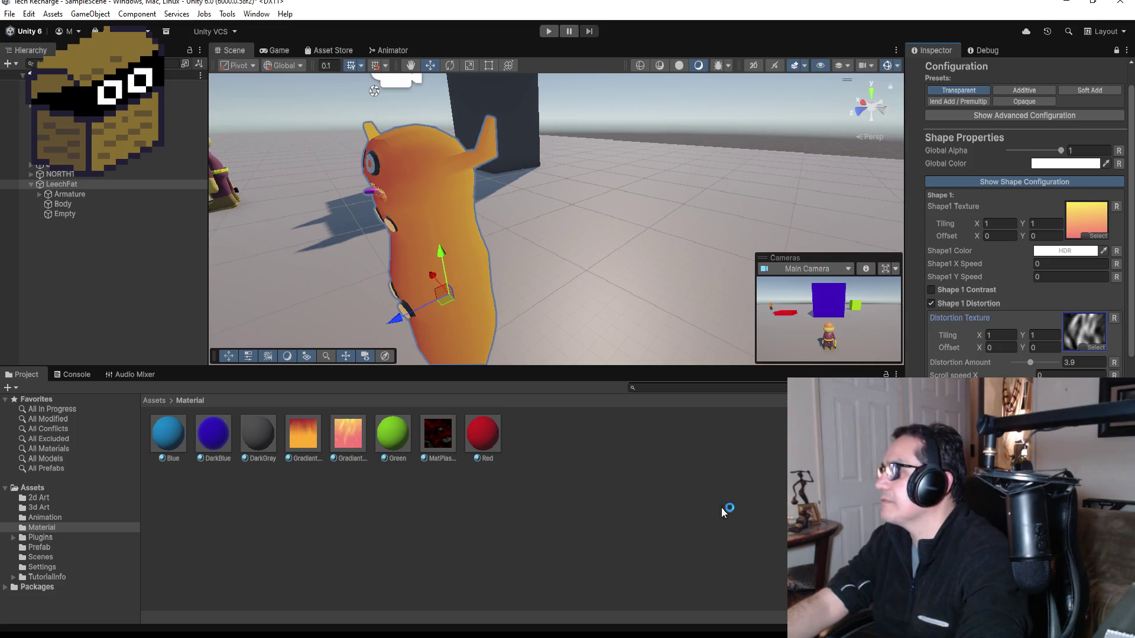
pyautogui.click(347, 448)
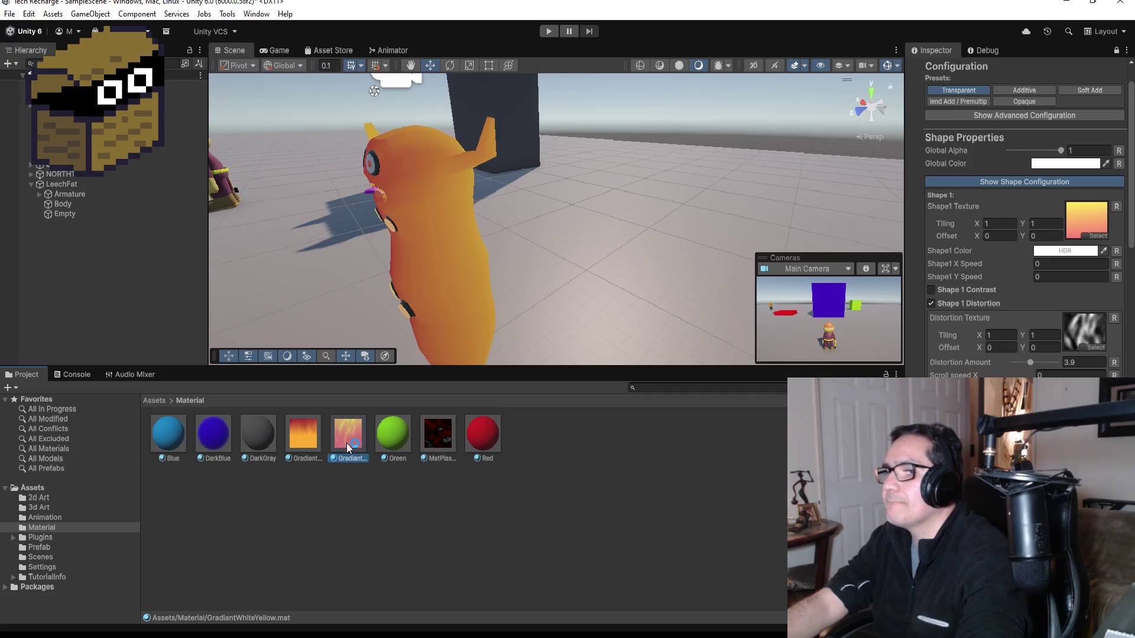
pyautogui.scroll(-2, 499, 279)
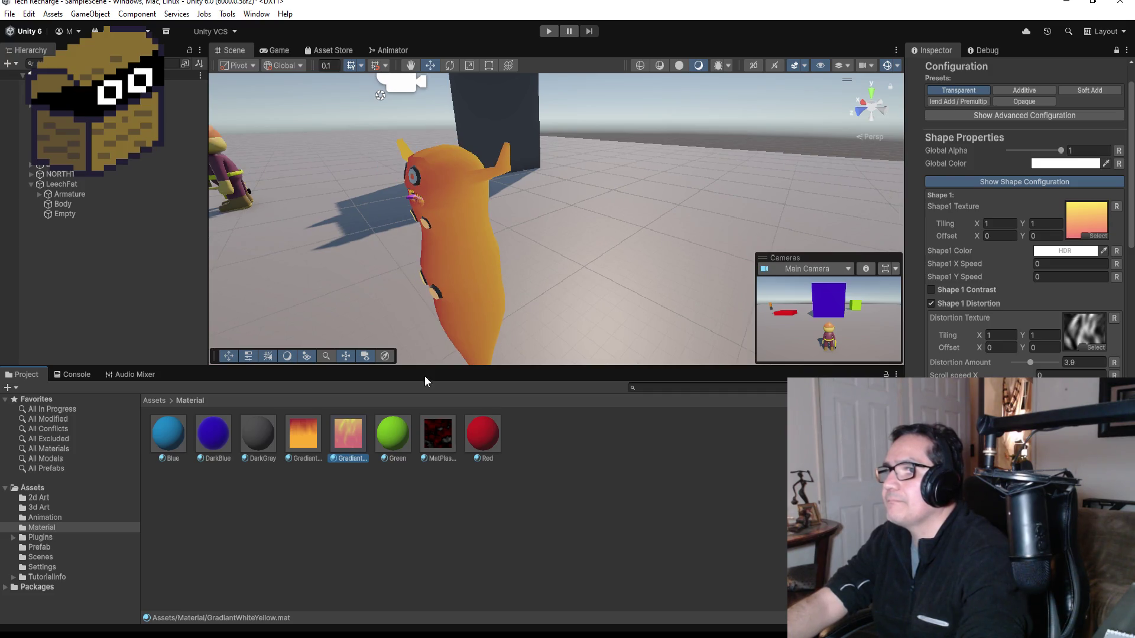
pyautogui.click(588, 348)
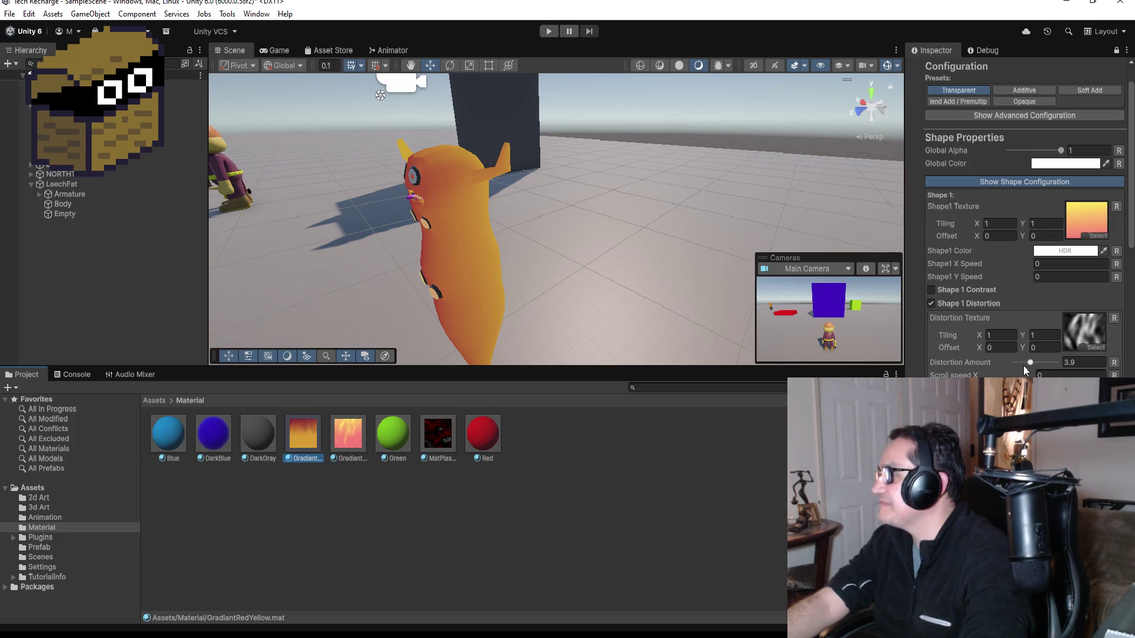
pyautogui.moveTo(1032, 365)
pyautogui.mouseDown()
pyautogui.moveTo(1053, 366)
pyautogui.moveTo(1033, 366)
pyautogui.mouseUp()
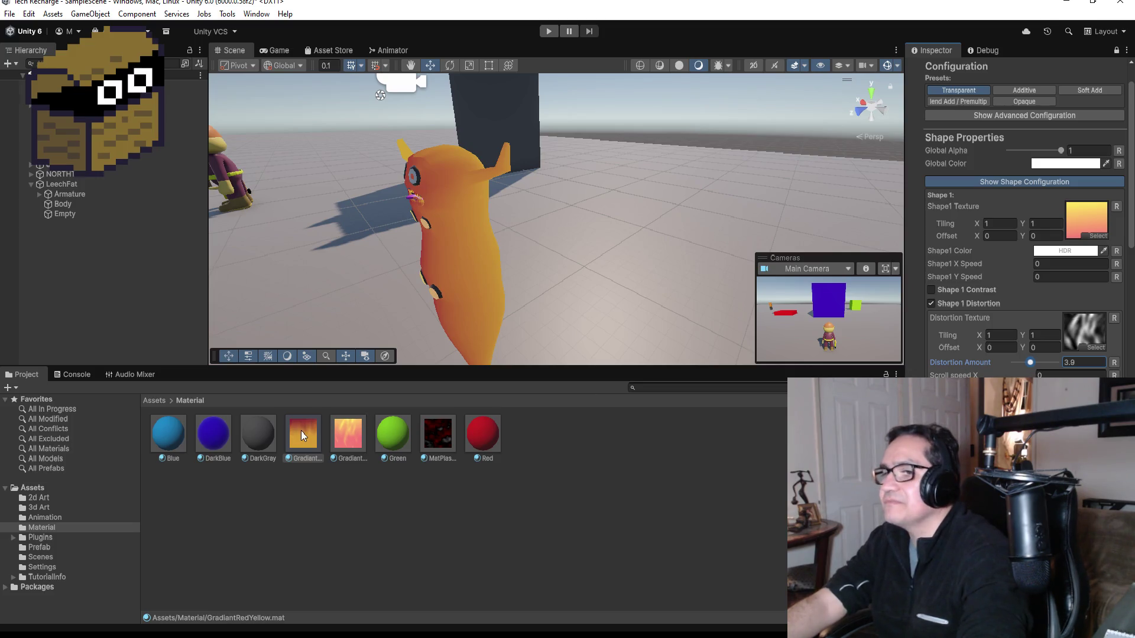
pyautogui.moveTo(303, 431)
pyautogui.mouseDown()
pyautogui.moveTo(429, 353)
pyautogui.moveTo(467, 306)
pyautogui.mouseUp()
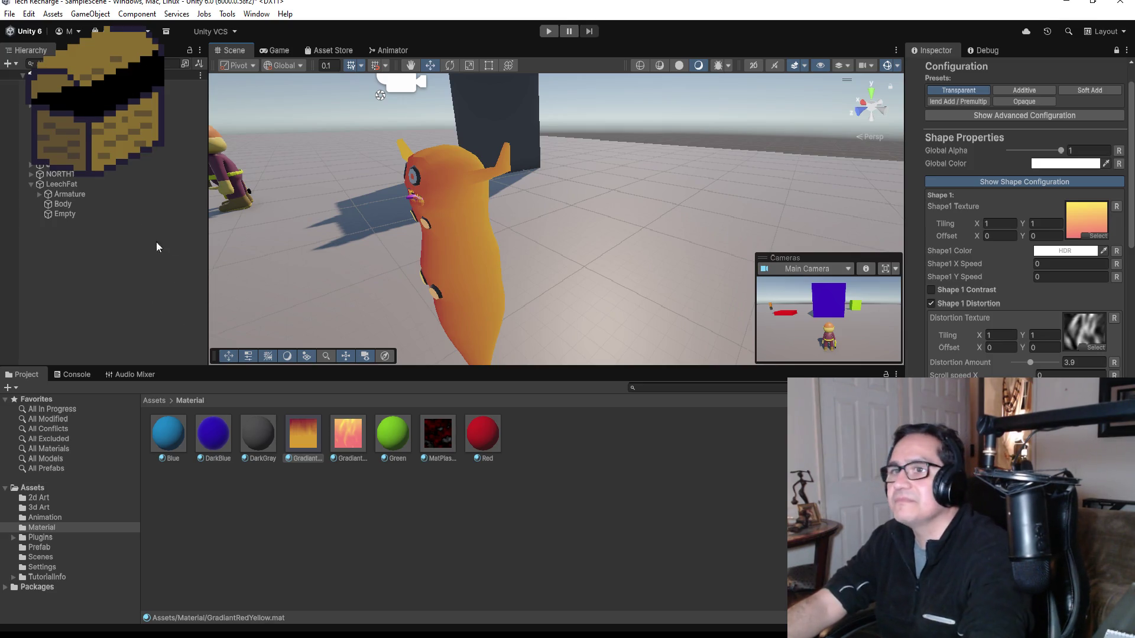
# Expand LeechFat's Armature to reveal Bone, Bone.001 and Bone.002, viewing from the left.
pyautogui.click(71, 204)
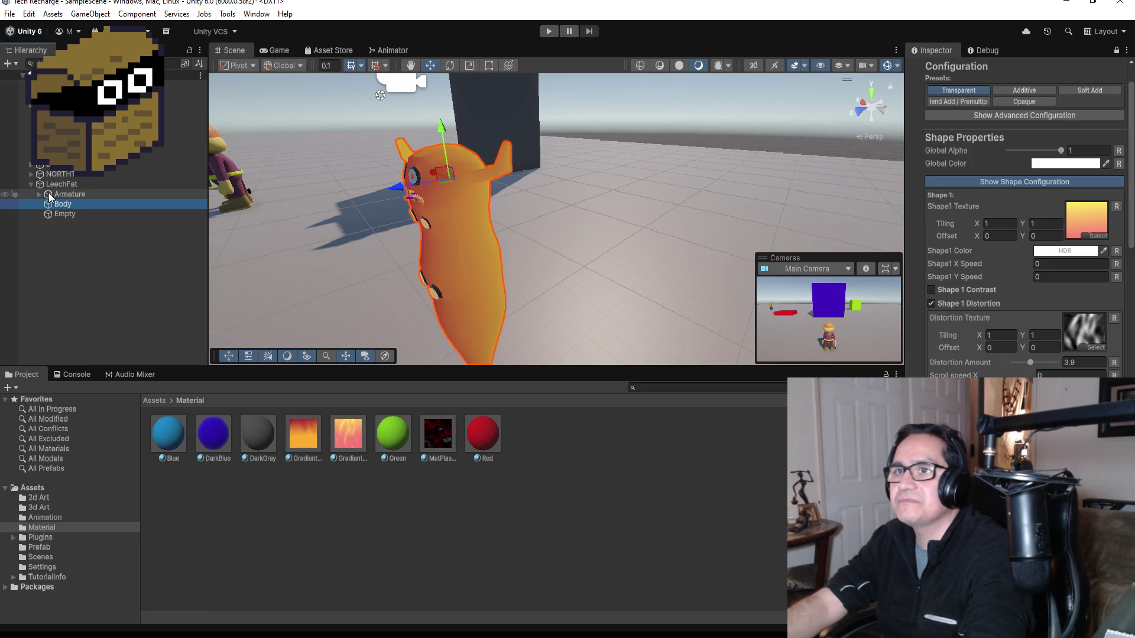
pyautogui.click(39, 193)
pyautogui.click(66, 206)
pyautogui.click(50, 204)
pyautogui.click(76, 214)
pyautogui.click(55, 214)
pyautogui.click(71, 204)
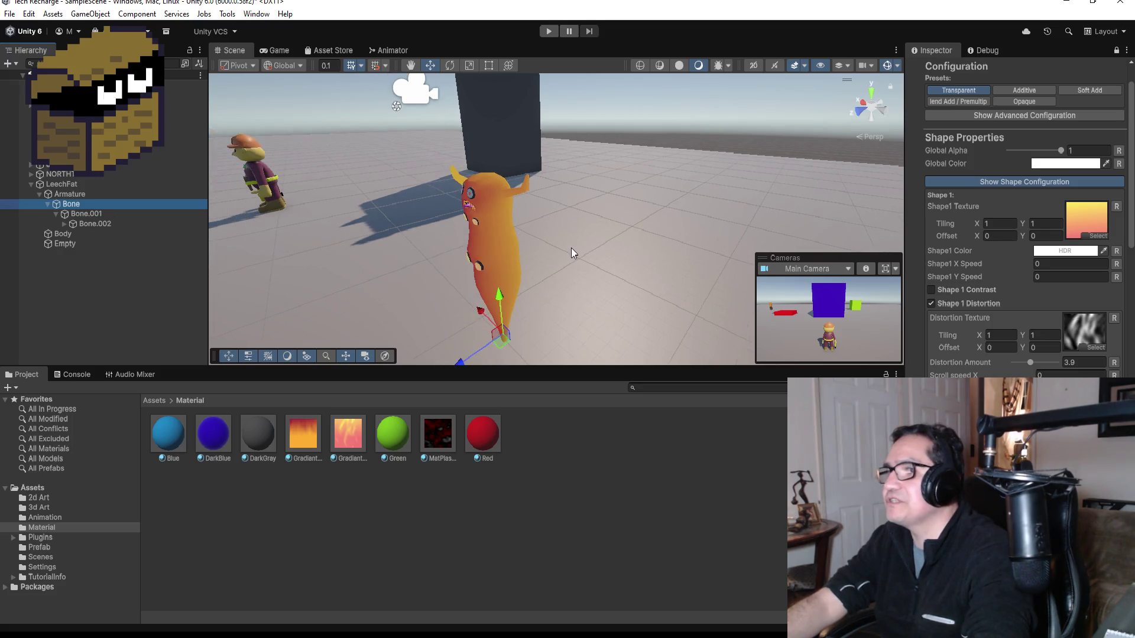
pyautogui.click(877, 90)
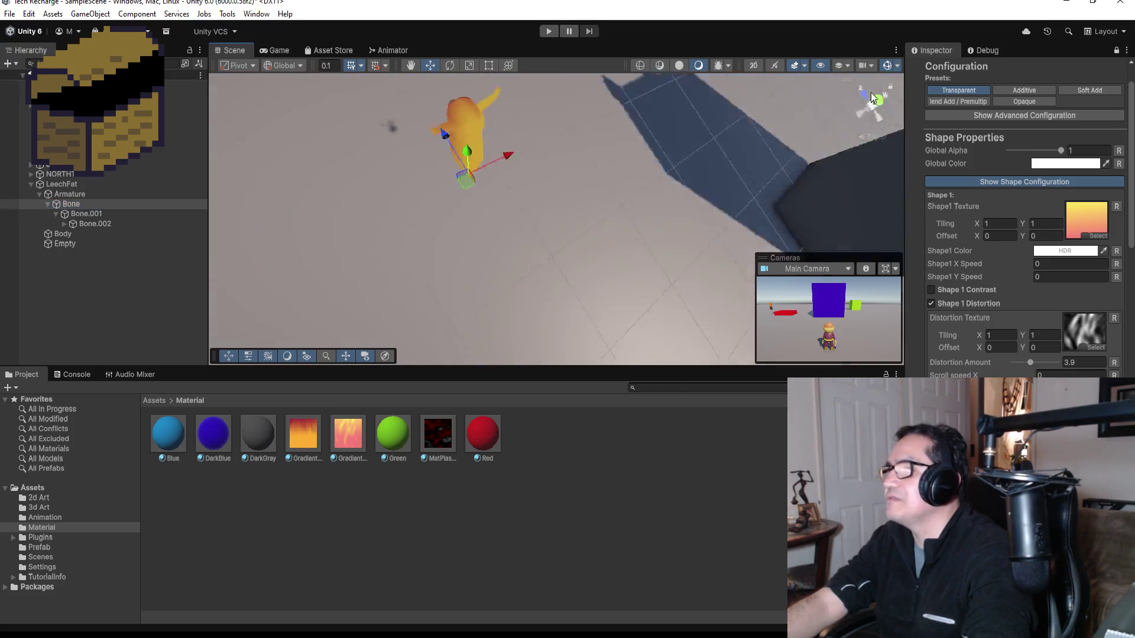
pyautogui.click(860, 104)
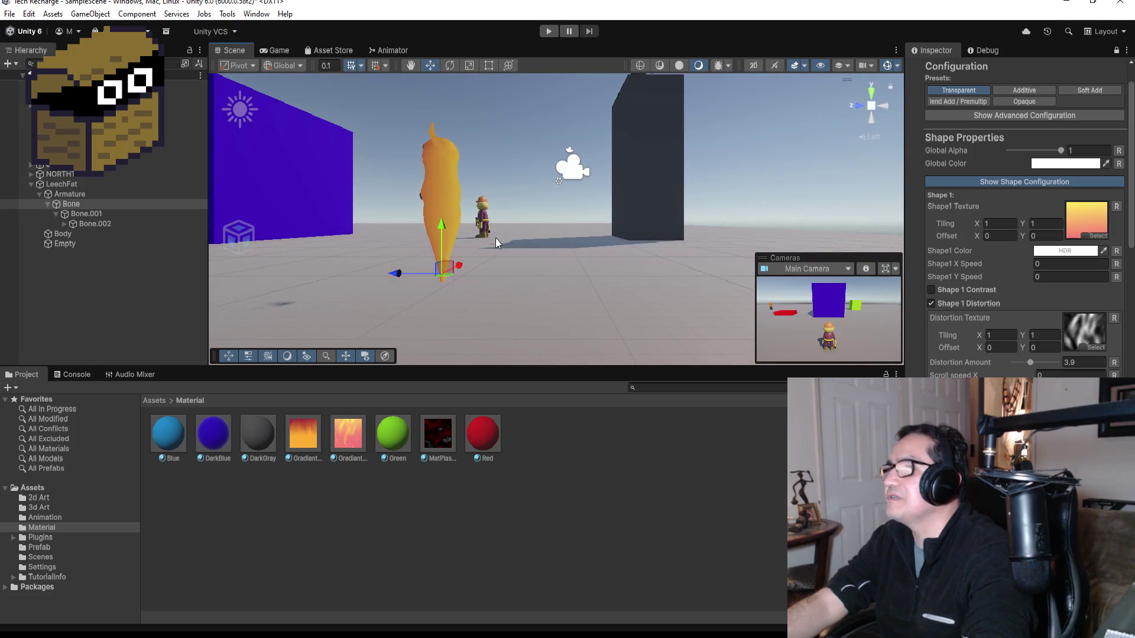
# Rotate Bone, Bone.001 and Bone.002 to curl the leech into an upright pose.
pyautogui.click(71, 204)
pyautogui.click(450, 67)
pyautogui.moveTo(487, 248)
pyautogui.mouseDown()
pyautogui.moveTo(462, 183)
pyautogui.moveTo(391, 127)
pyautogui.mouseUp()
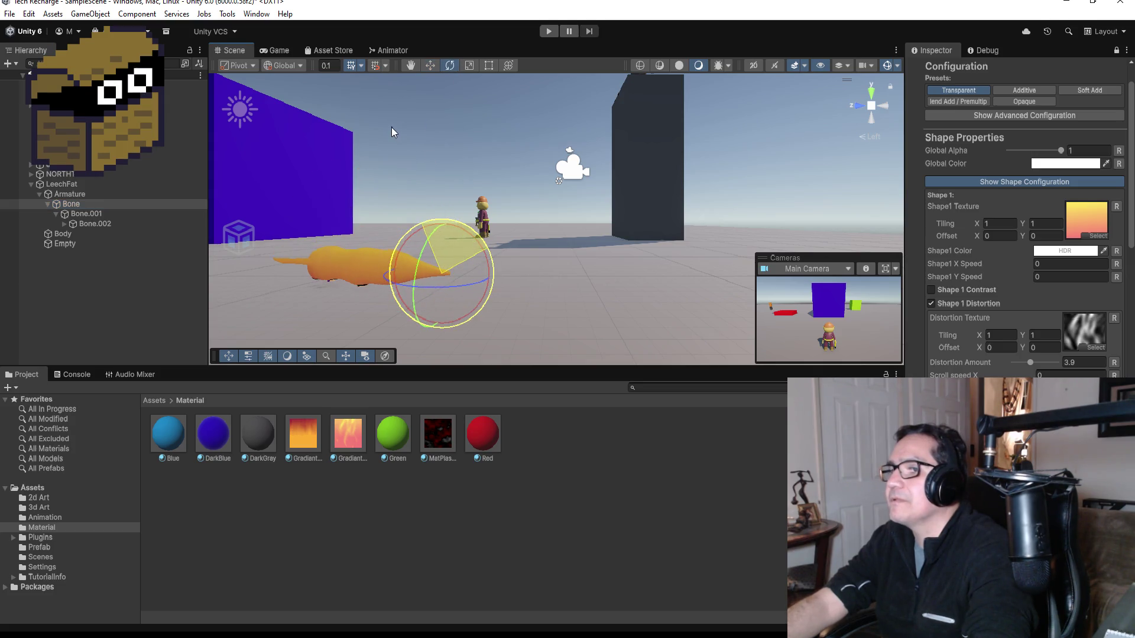
pyautogui.click(86, 213)
pyautogui.moveTo(427, 225); pyautogui.dragTo(501, 268)
pyautogui.click(125, 224)
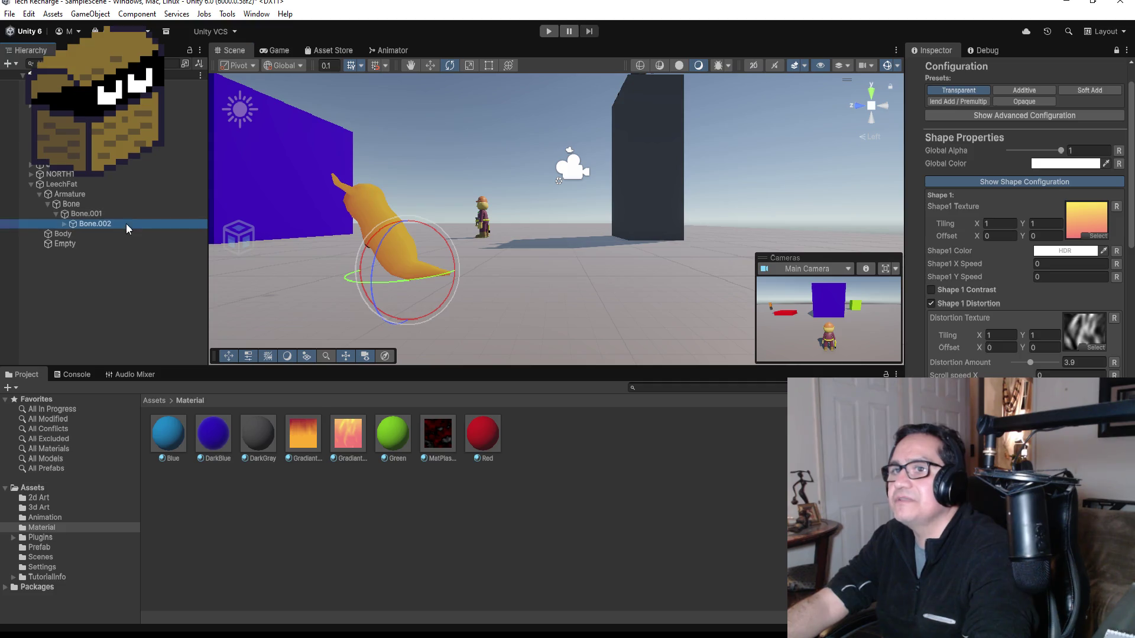
pyautogui.moveTo(414, 205); pyautogui.dragTo(460, 228)
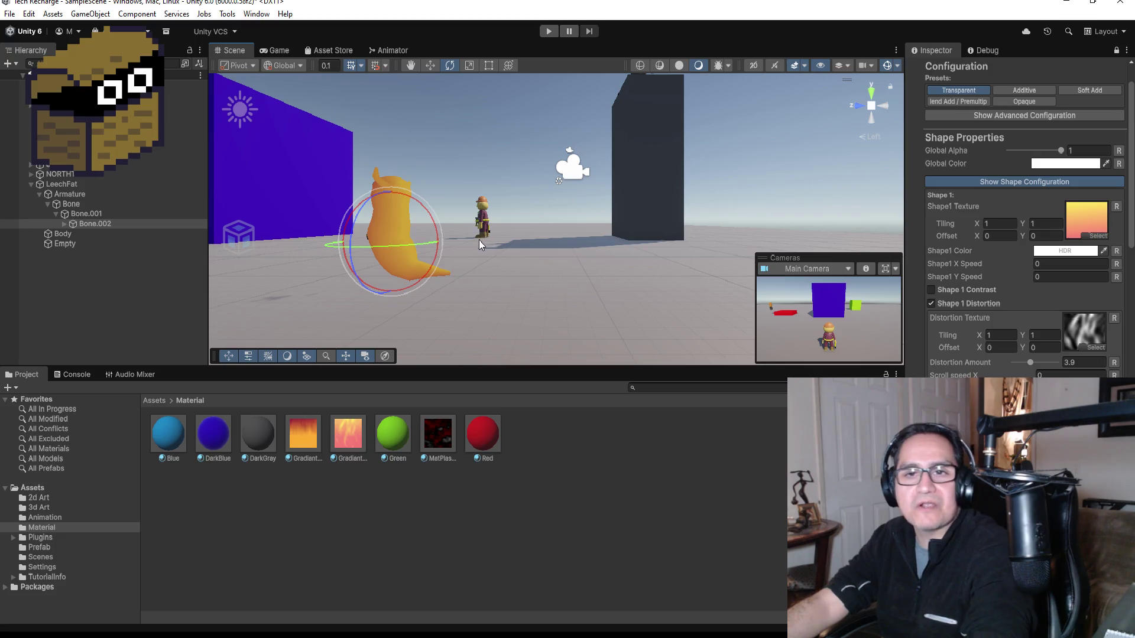
# Frame LeechFat from the front, lower it slightly, and show its Transform in the Inspector.
pyautogui.moveTo(523, 217)
pyautogui.mouseDown()
pyautogui.moveTo(691, 178)
pyautogui.moveTo(766, 129)
pyautogui.mouseUp()
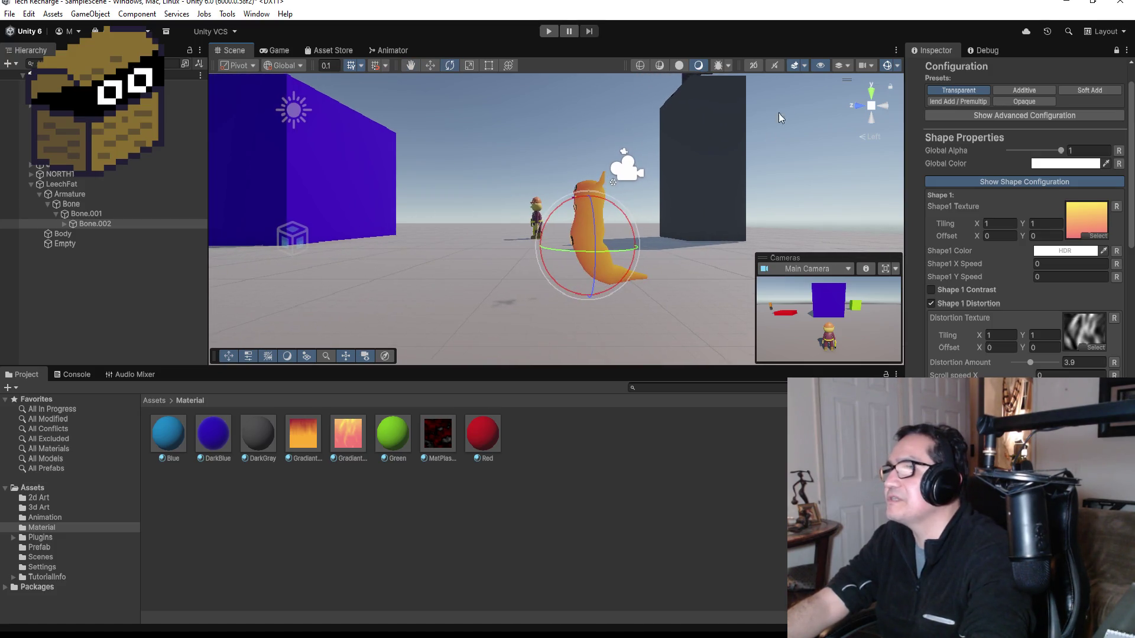
pyautogui.click(857, 108)
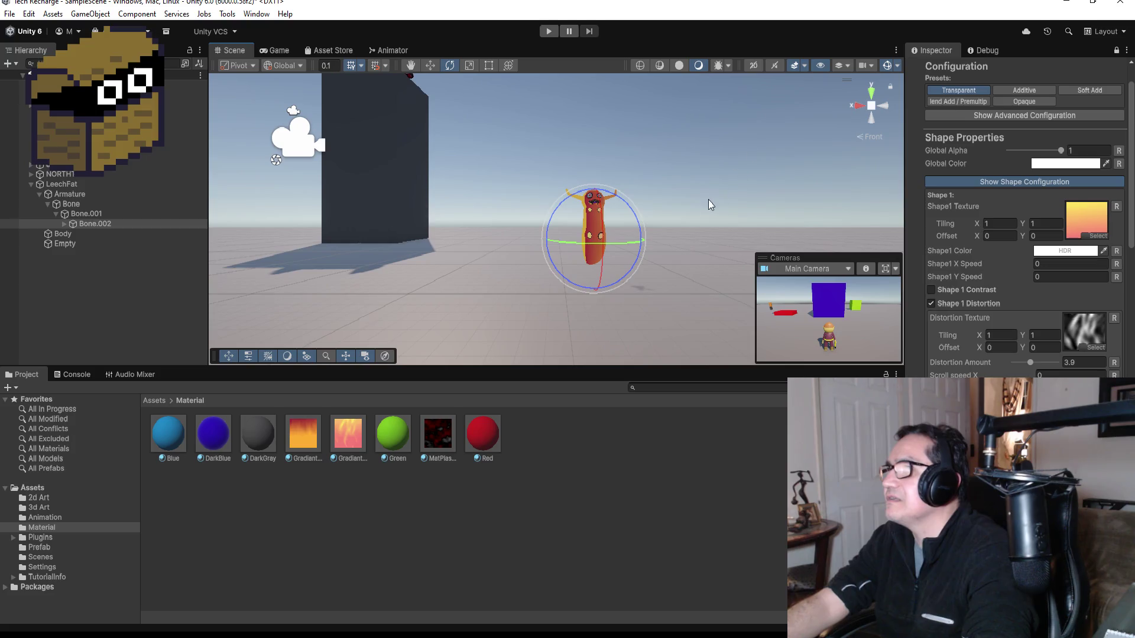
pyautogui.scroll(5, 709, 198)
pyautogui.click(69, 194)
pyautogui.click(30, 185)
pyautogui.doubleClick(58, 184)
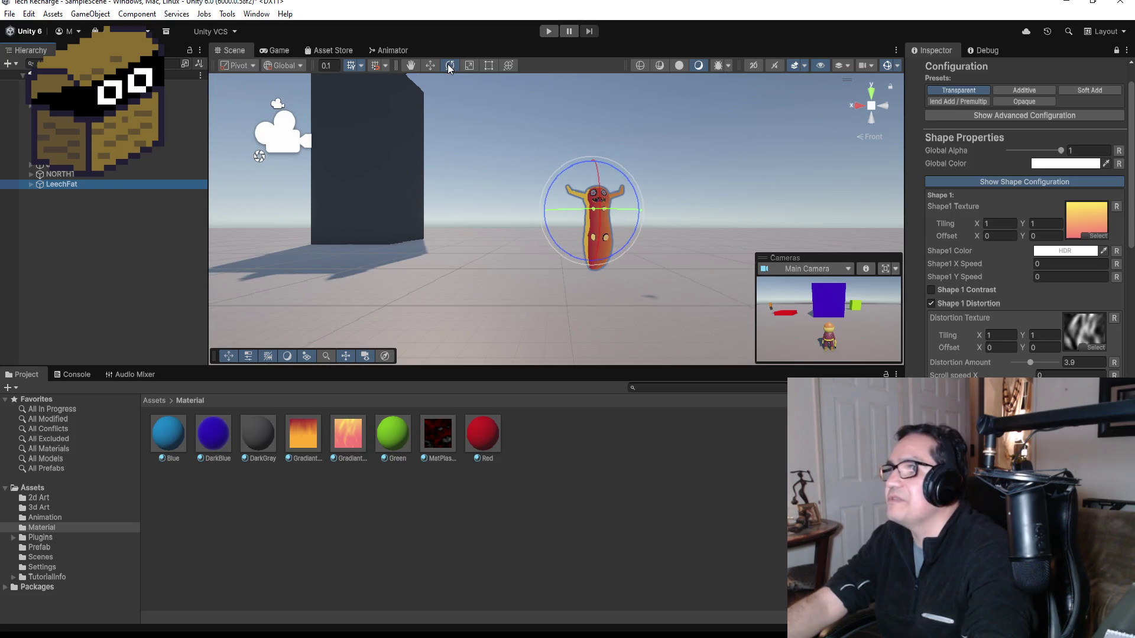
pyautogui.click(433, 67)
pyautogui.moveTo(593, 161)
pyautogui.mouseDown()
pyautogui.moveTo(598, 194)
pyautogui.moveTo(601, 158)
pyautogui.mouseUp()
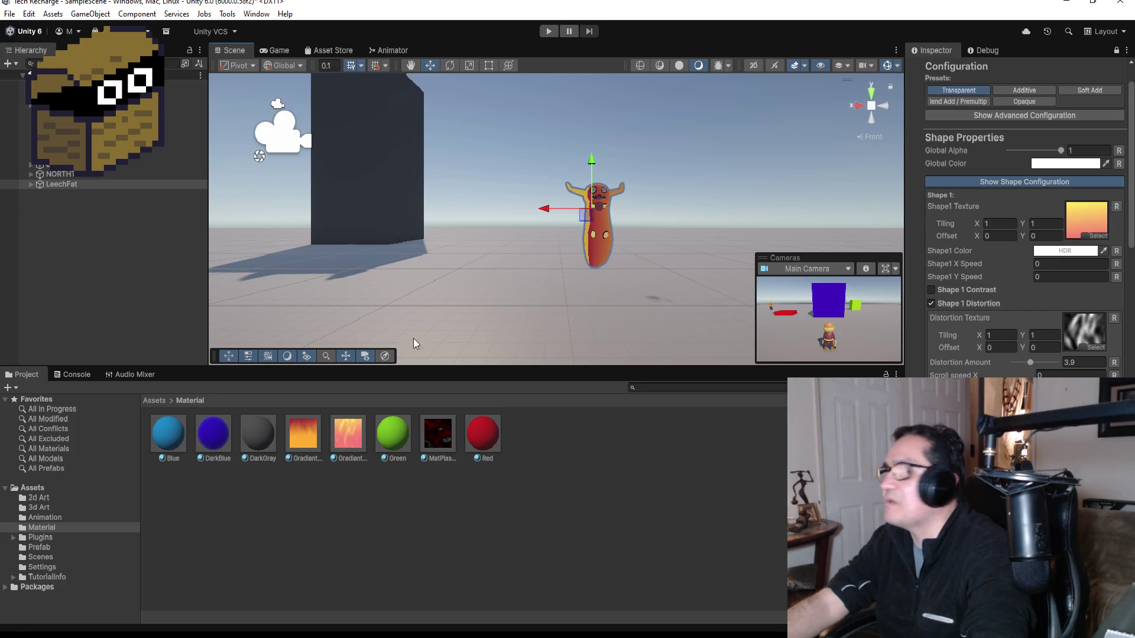
pyautogui.click(61, 184)
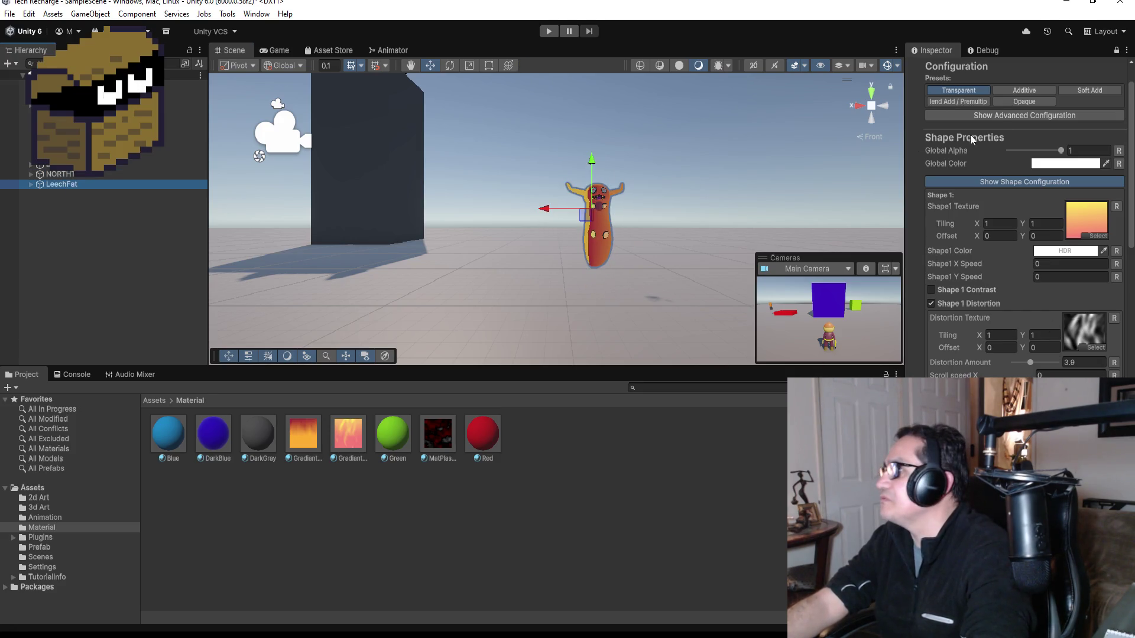
pyautogui.scroll(1, 1083, 95)
pyautogui.click(1115, 52)
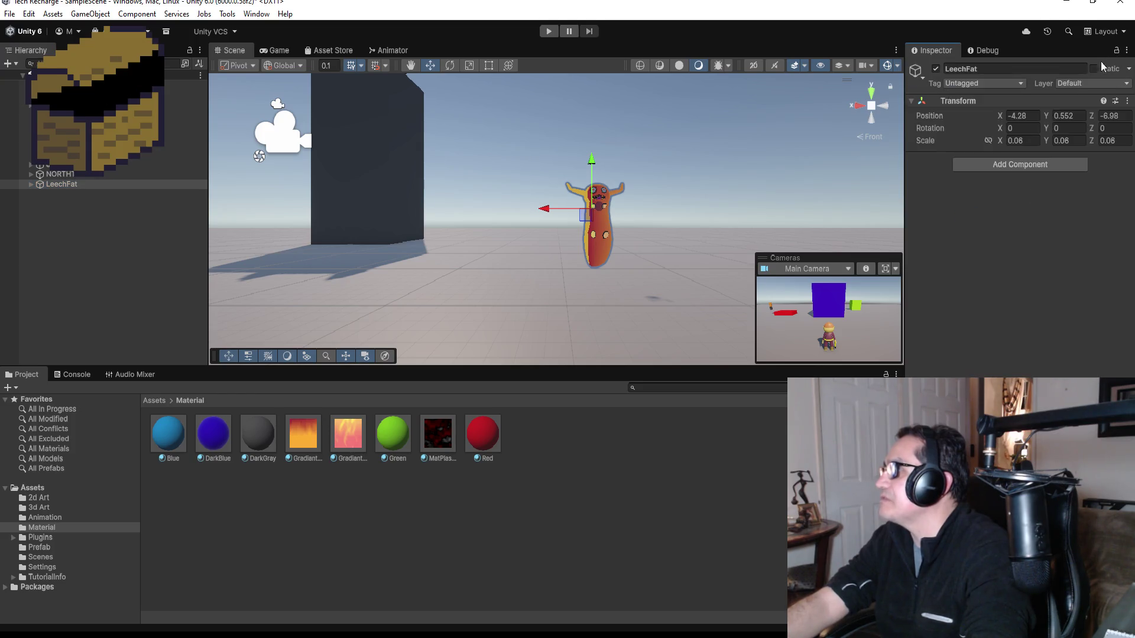
# Add a Capsule Collider component to LeechFat.
pyautogui.click(92, 242)
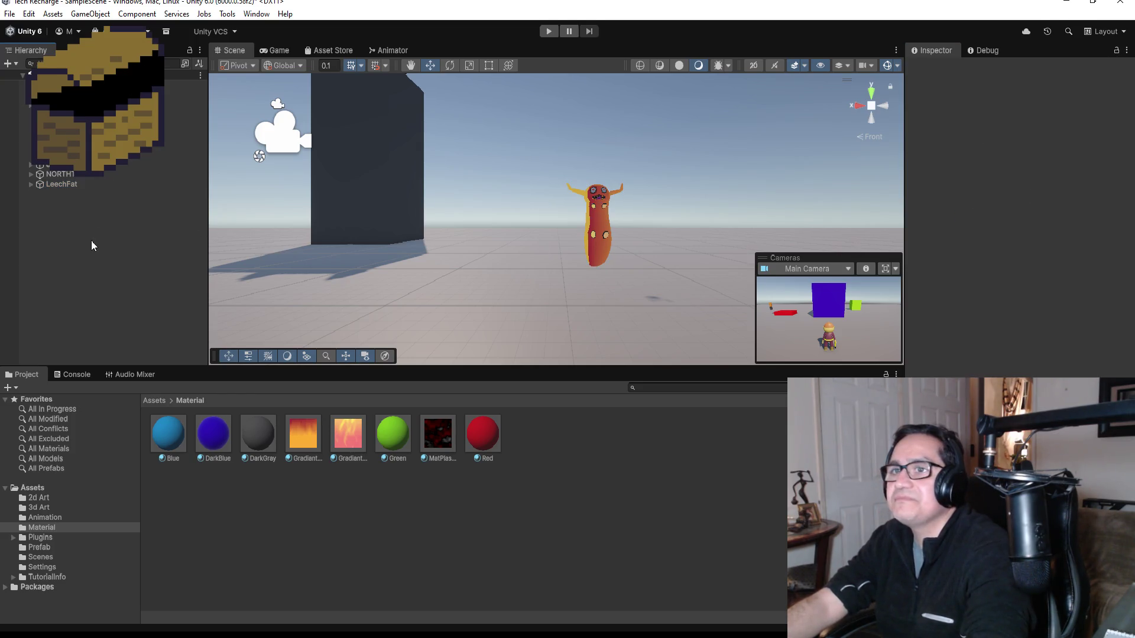
pyautogui.click(77, 186)
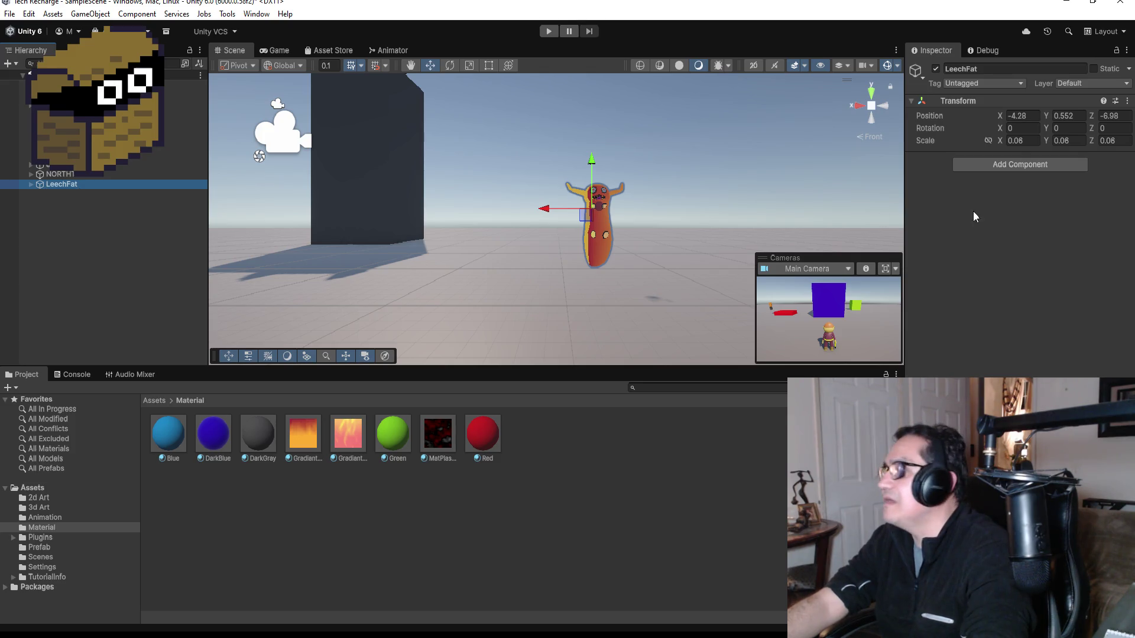
pyautogui.click(1002, 164)
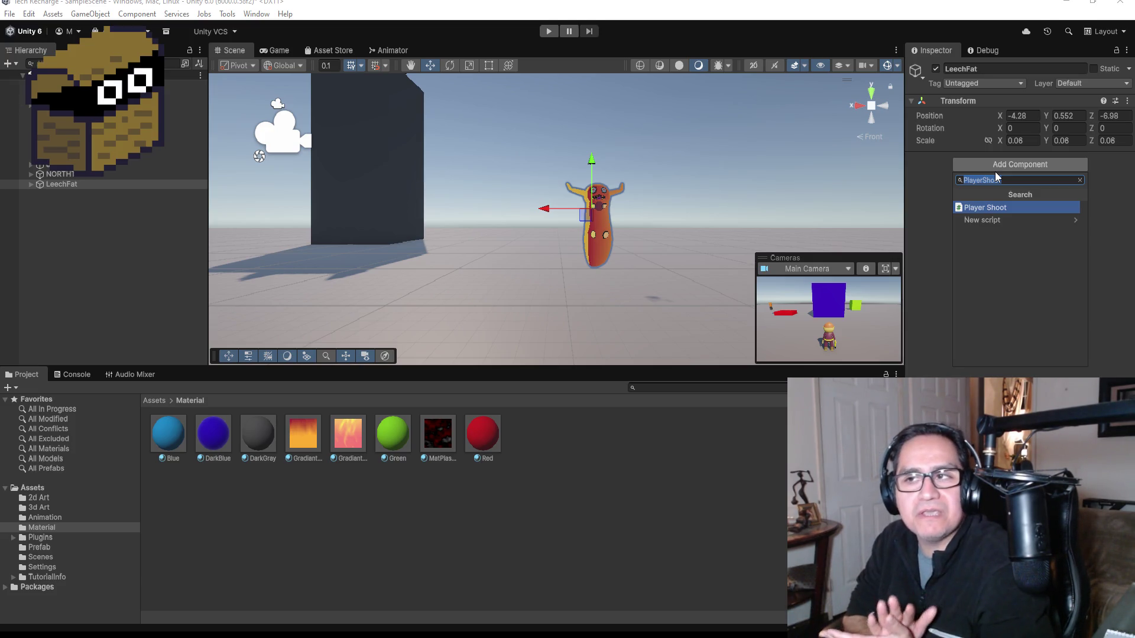
pyautogui.write('cap')
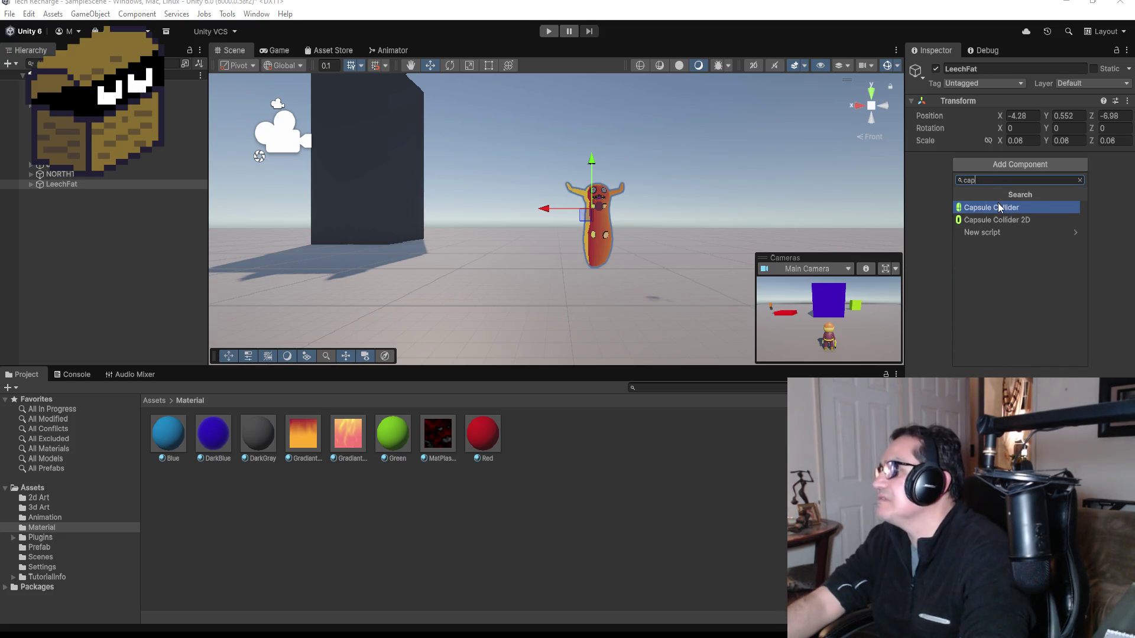
pyautogui.click(999, 207)
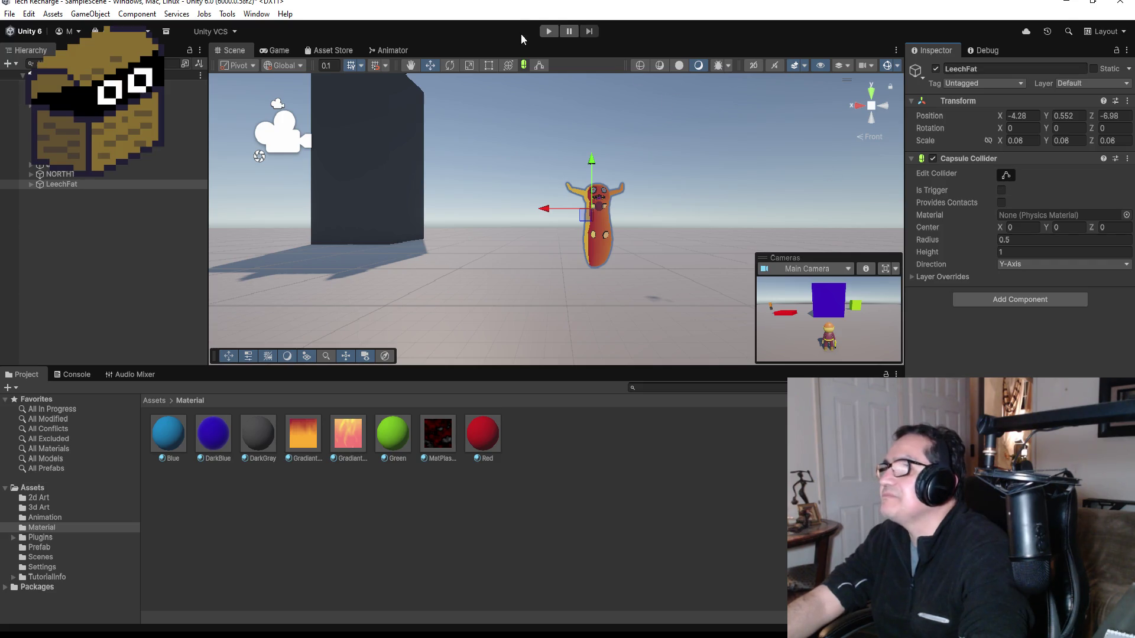
# Stretch and widen the capsule collider around the leech, checking side and front views.
pyautogui.click(544, 66)
pyautogui.scroll(2, 665, 233)
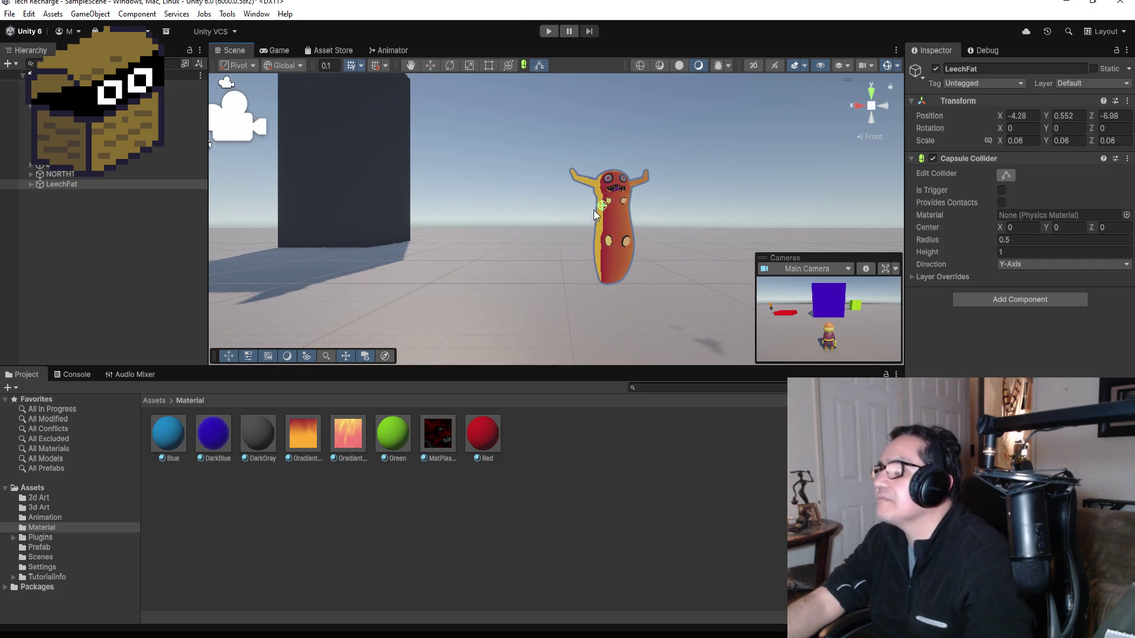
pyautogui.moveTo(603, 208); pyautogui.dragTo(616, 285)
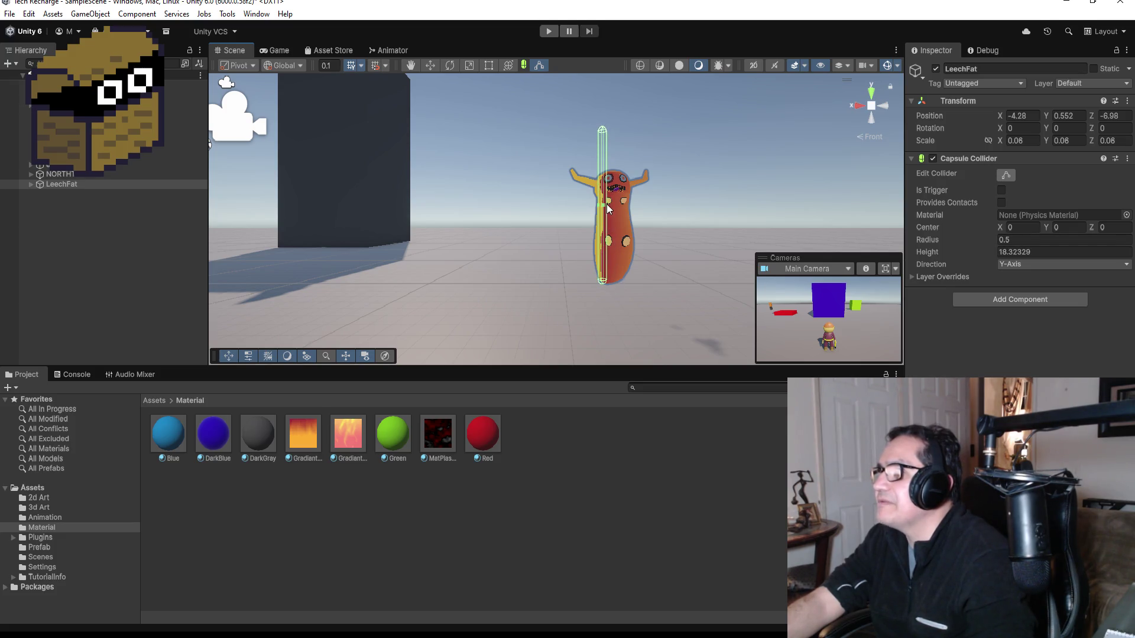
pyautogui.moveTo(604, 203); pyautogui.dragTo(628, 207)
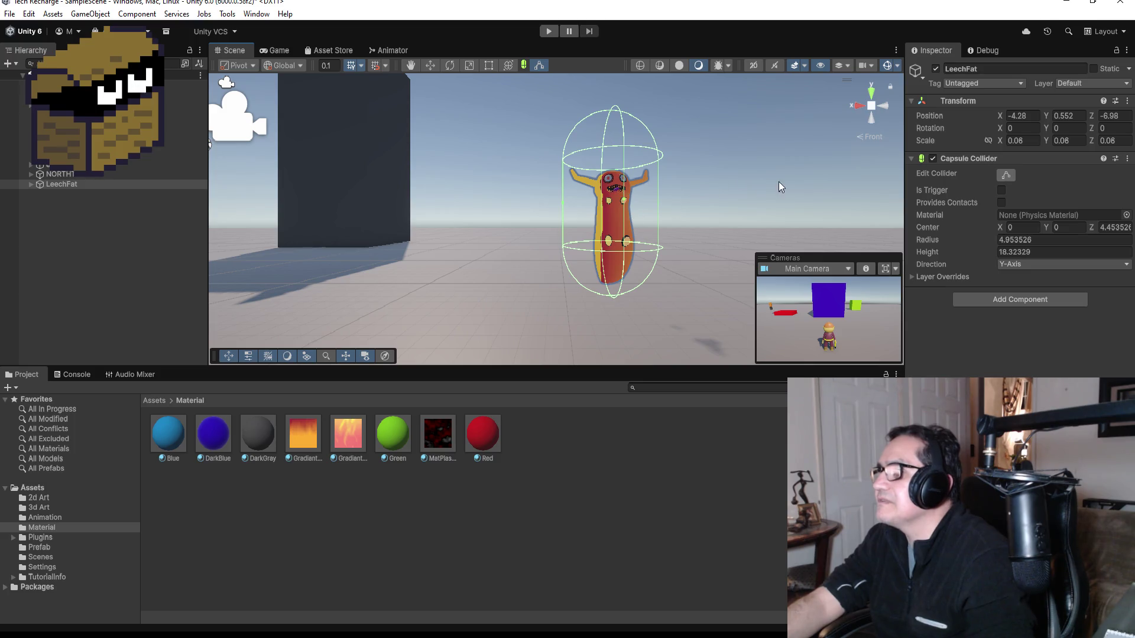
pyautogui.click(871, 104)
pyautogui.click(887, 104)
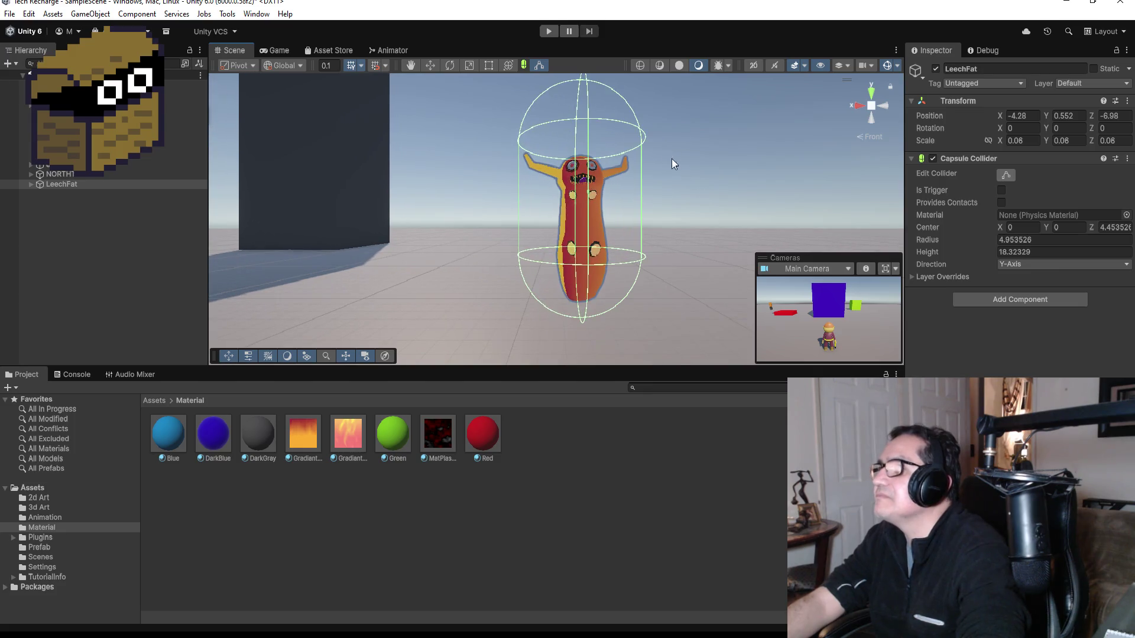
pyautogui.scroll(-3, 644, 147)
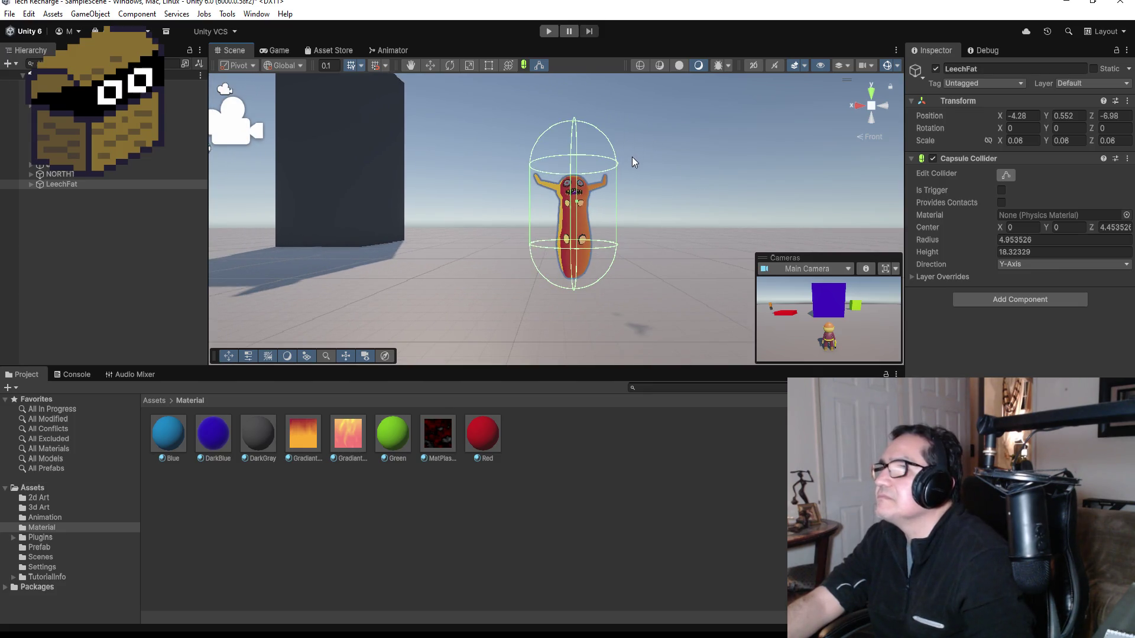
pyautogui.click(539, 65)
pyautogui.click(541, 66)
pyautogui.moveTo(575, 122); pyautogui.dragTo(589, 176)
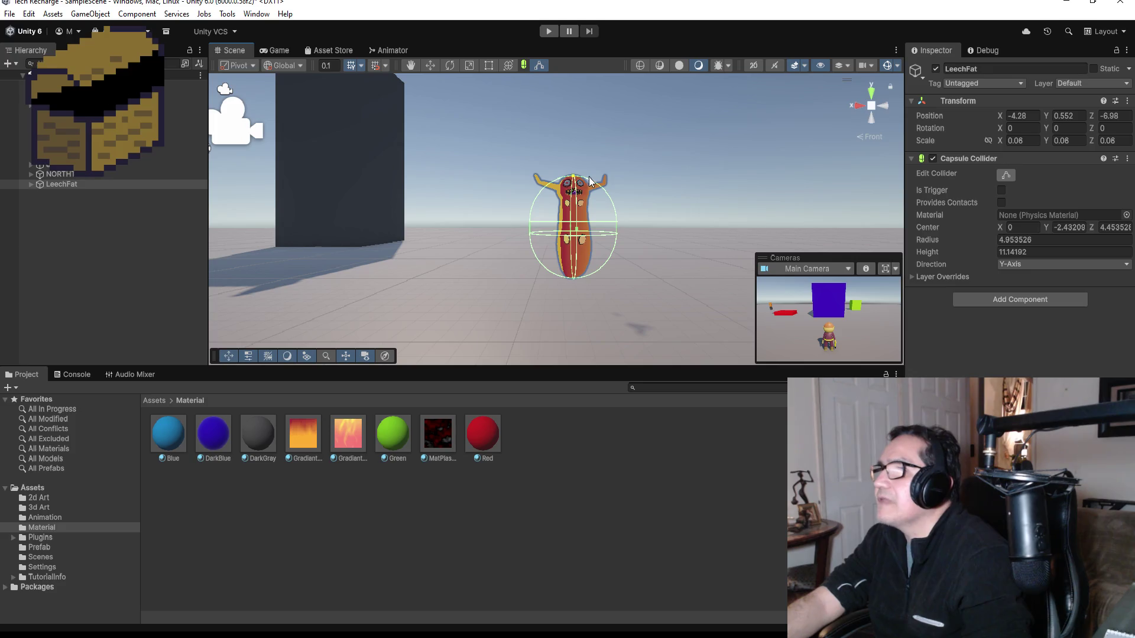
# Reselect LeechFat and slim the collider to fit the body (radius 1.53, height 11.14).
pyautogui.click(532, 234)
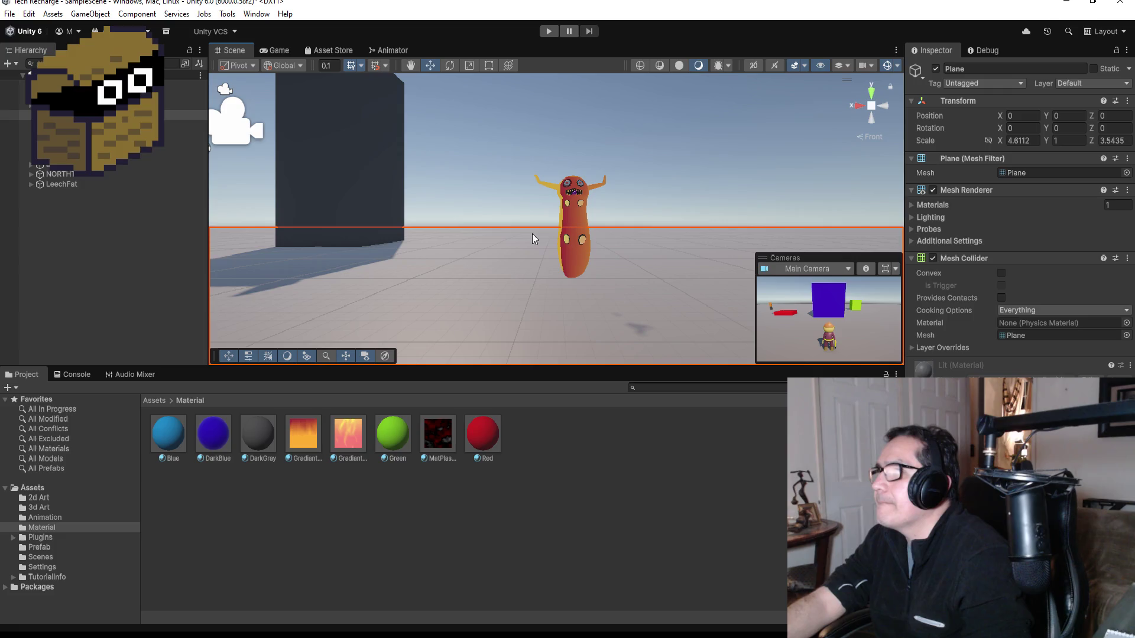
pyautogui.click(572, 214)
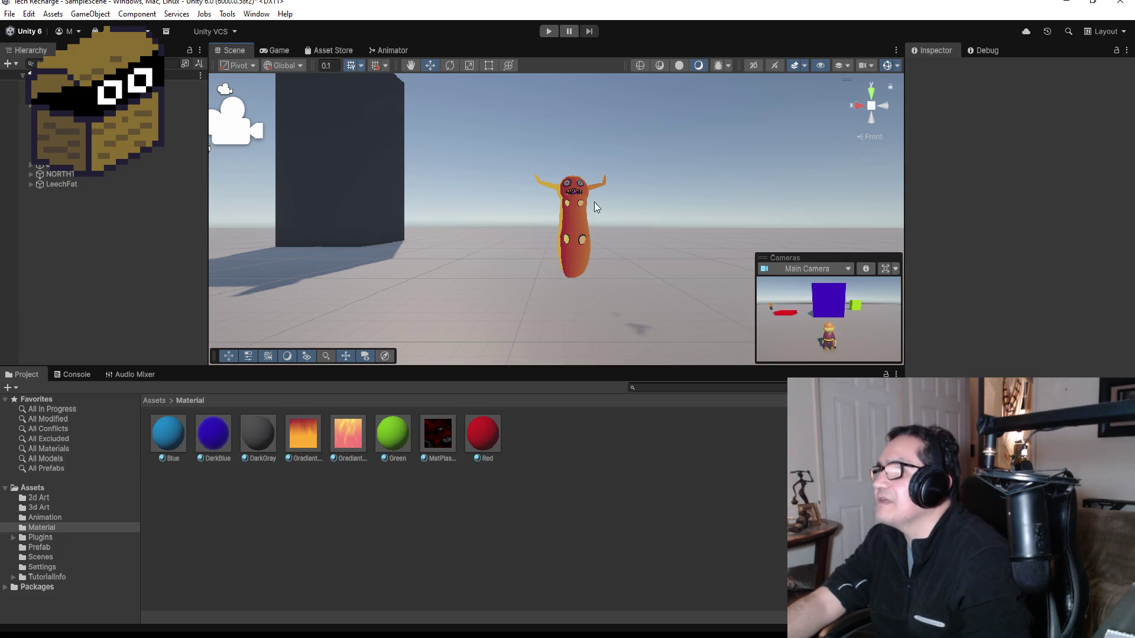
pyautogui.click(99, 185)
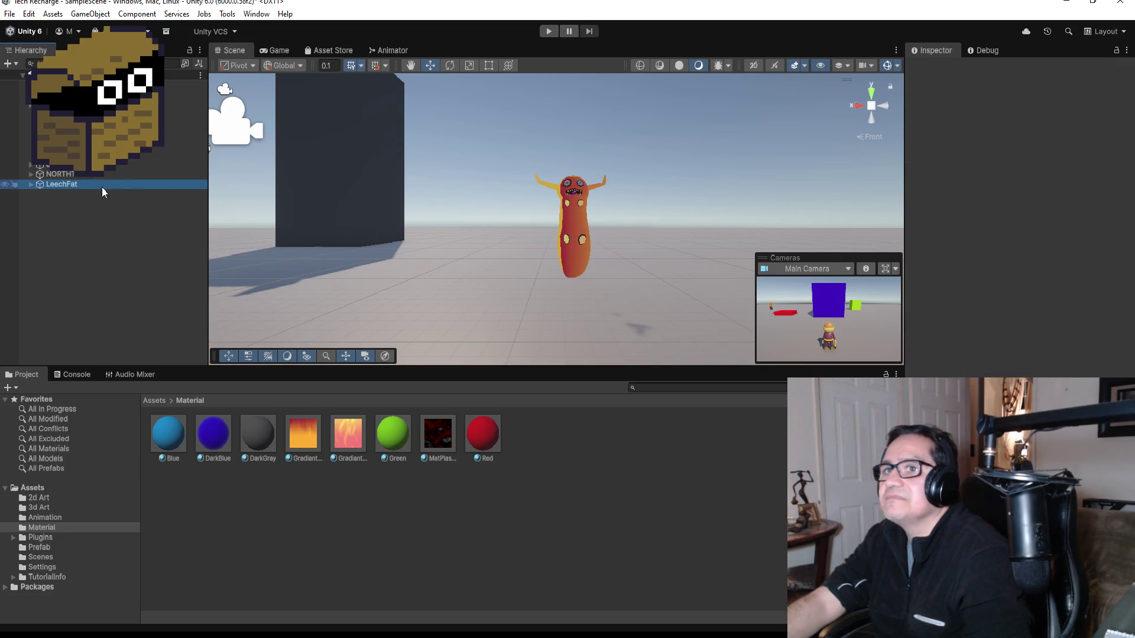
pyautogui.scroll(2, 544, 221)
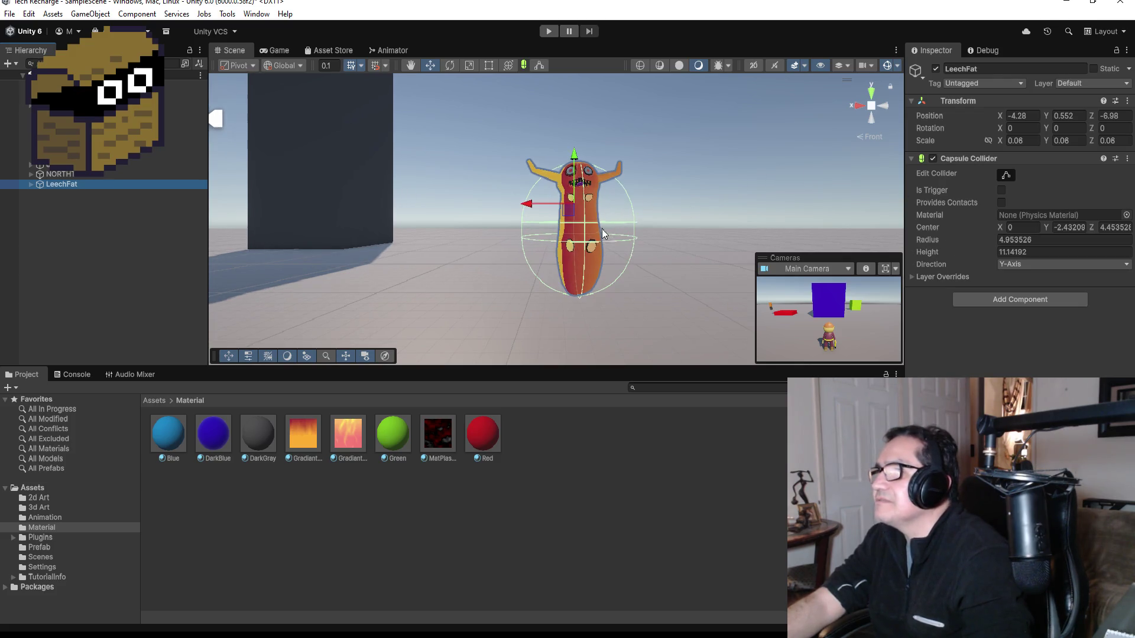
pyautogui.click(626, 167)
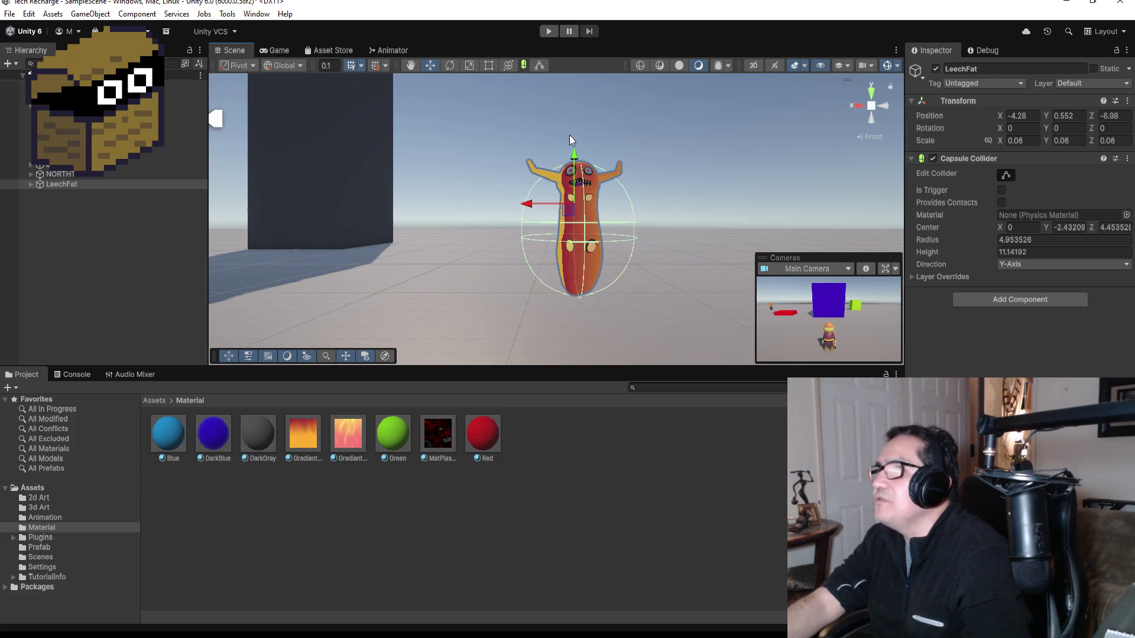
pyautogui.moveTo(605, 144); pyautogui.dragTo(588, 159)
pyautogui.moveTo(695, 197)
pyautogui.mouseDown()
pyautogui.moveTo(626, 195)
pyautogui.moveTo(452, 286)
pyautogui.mouseUp()
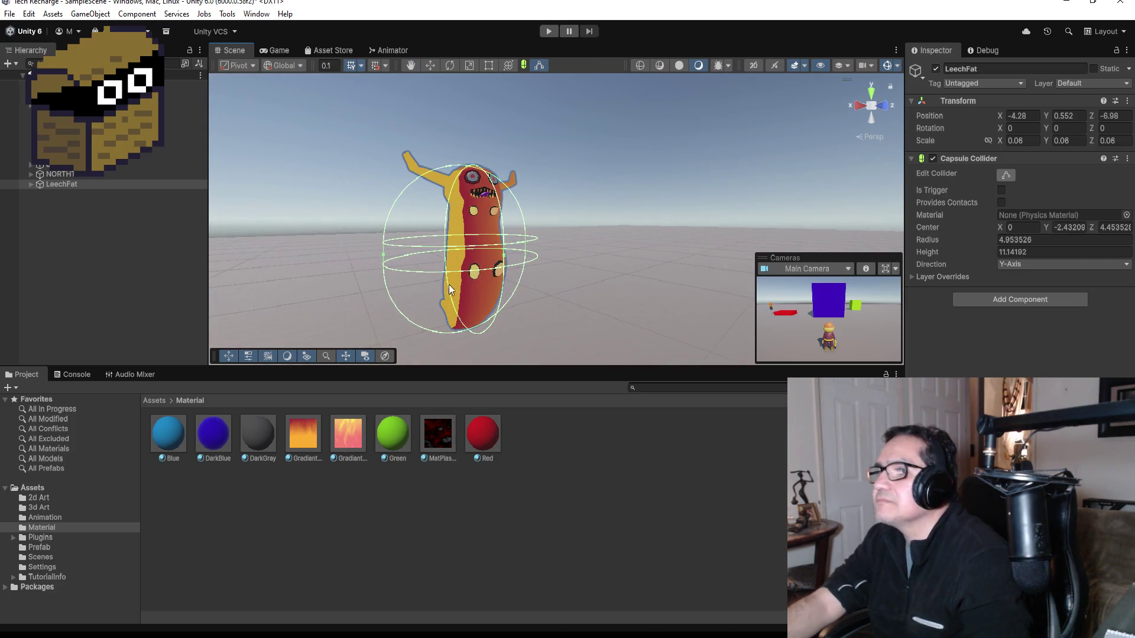
pyautogui.moveTo(384, 255); pyautogui.dragTo(455, 253)
pyautogui.moveTo(611, 221)
pyautogui.mouseDown()
pyautogui.moveTo(521, 234)
pyautogui.moveTo(534, 248)
pyautogui.moveTo(524, 244)
pyautogui.moveTo(638, 228)
pyautogui.moveTo(488, 247)
pyautogui.mouseUp()
# Add a Rigidbody component to LeechFat via the 'ri' component search.
pyautogui.click(79, 183)
pyautogui.click(1008, 298)
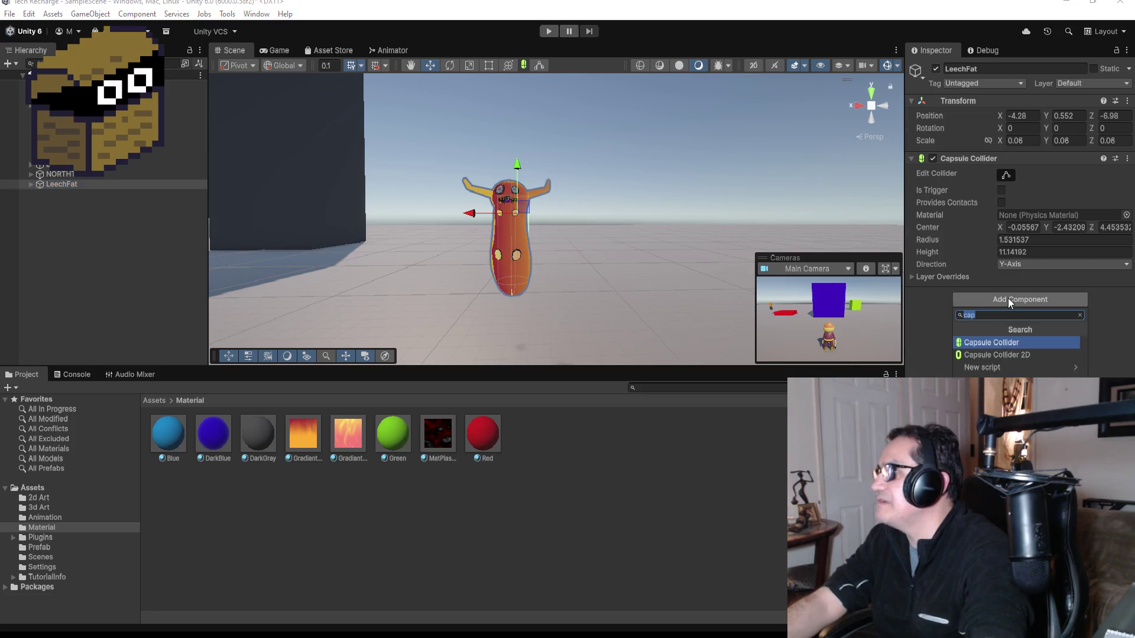
pyautogui.write('ri')
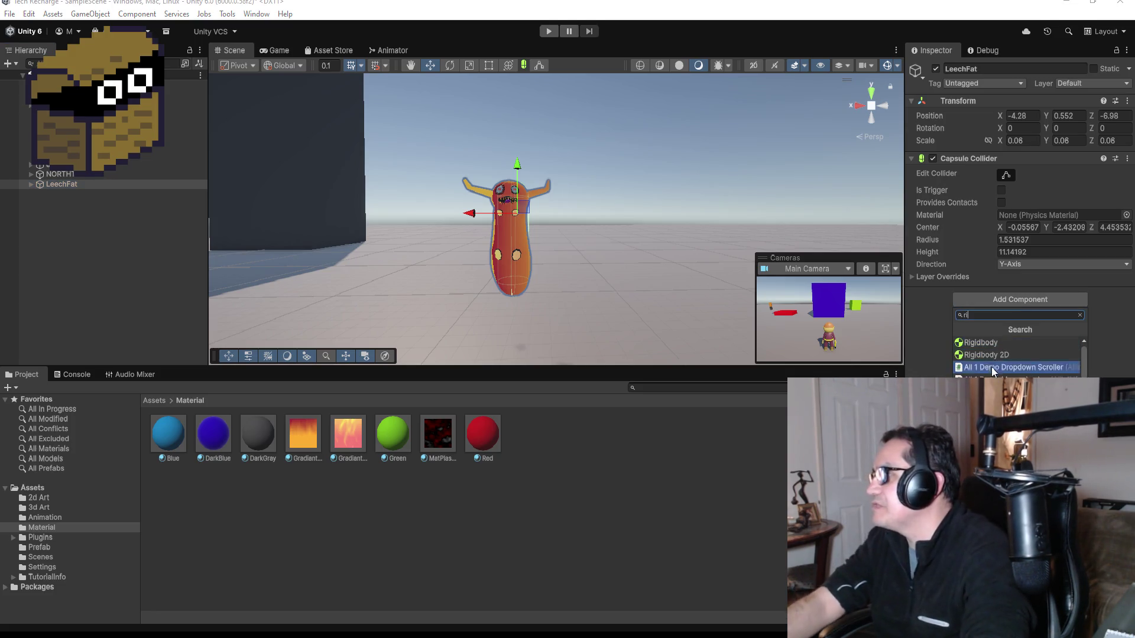
pyautogui.click(993, 344)
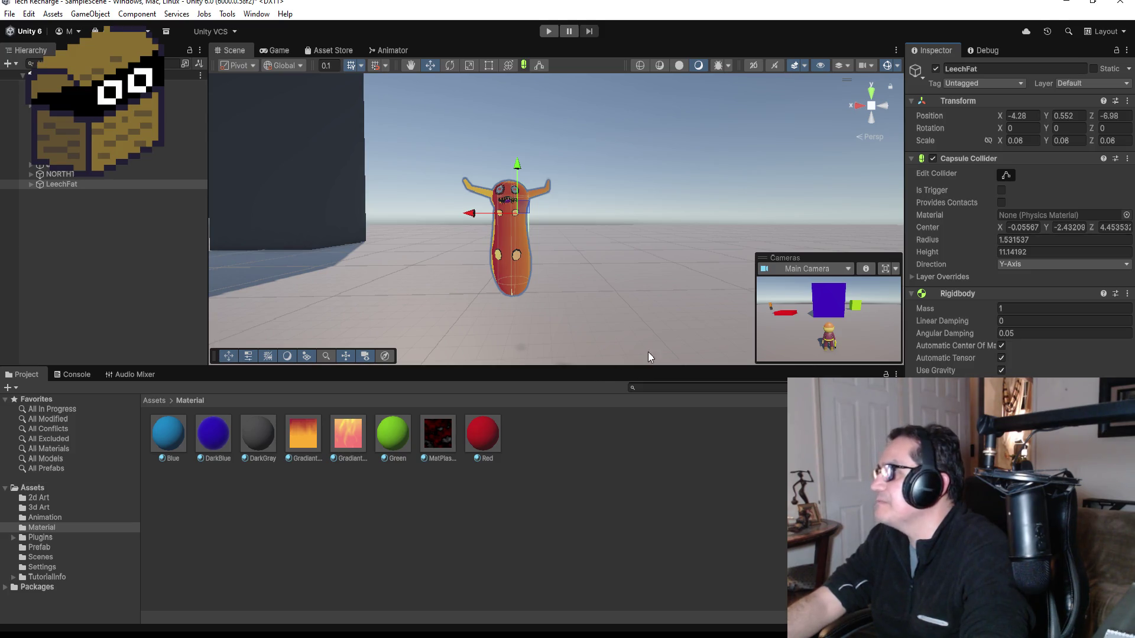
# Play-test the scene, running the player character toward the leech, then stop.
pyautogui.click(548, 30)
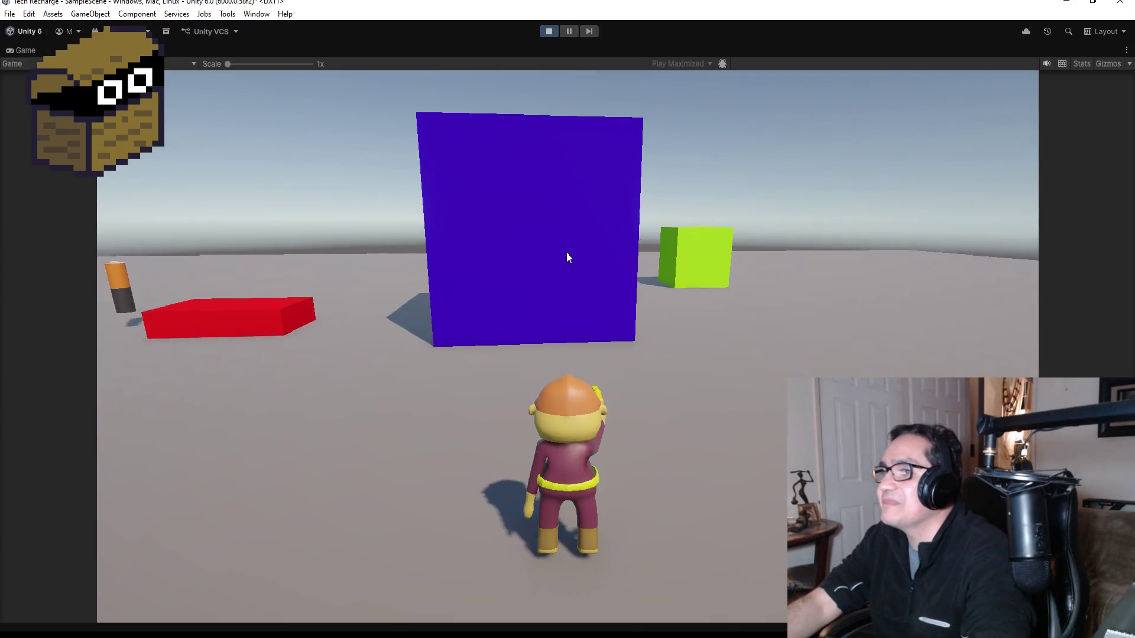
pyautogui.press('w')
pyautogui.press('w')
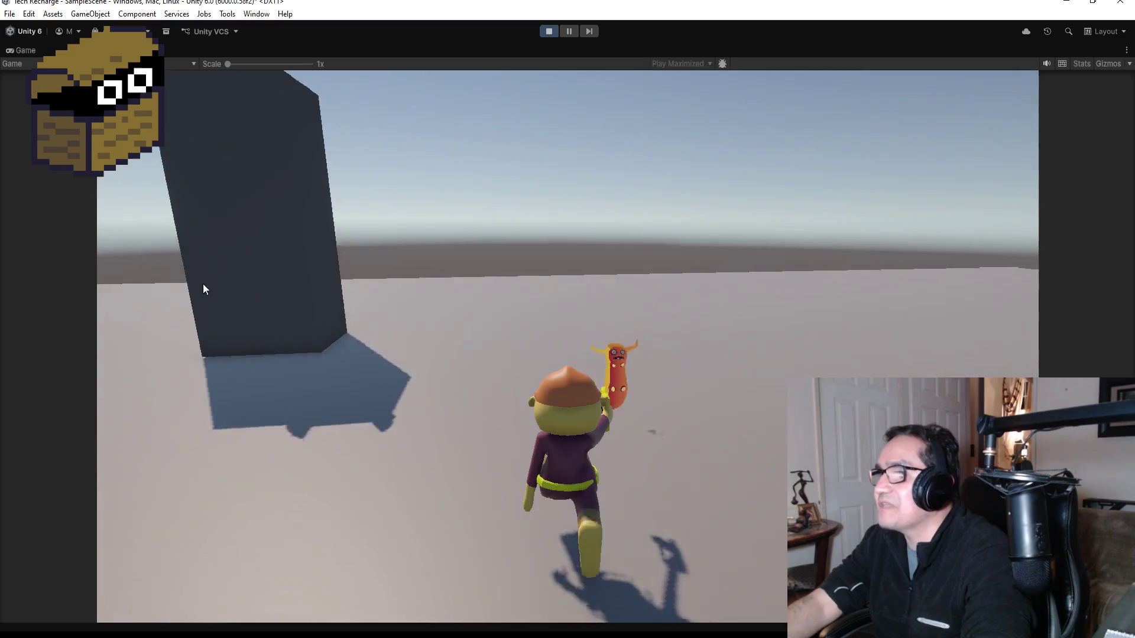
pyautogui.press('w')
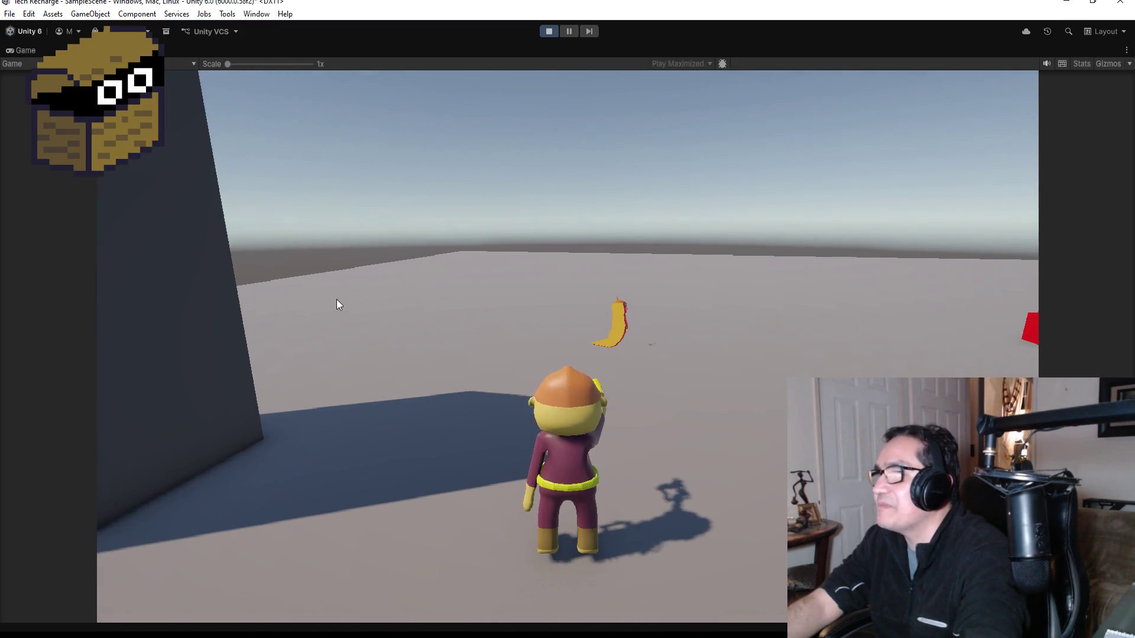
pyautogui.click(549, 31)
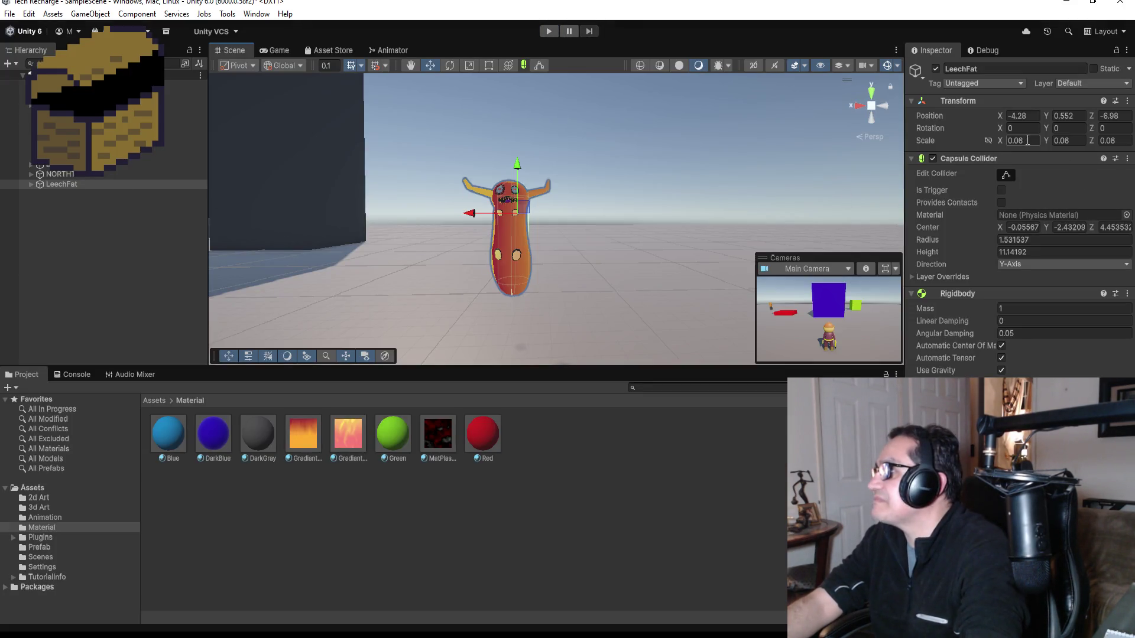
# Scale LeechFat to 0.1 on X, Y and Z, lift it slightly, and run a play test.
pyautogui.click(1027, 140)
pyautogui.write('0.0')
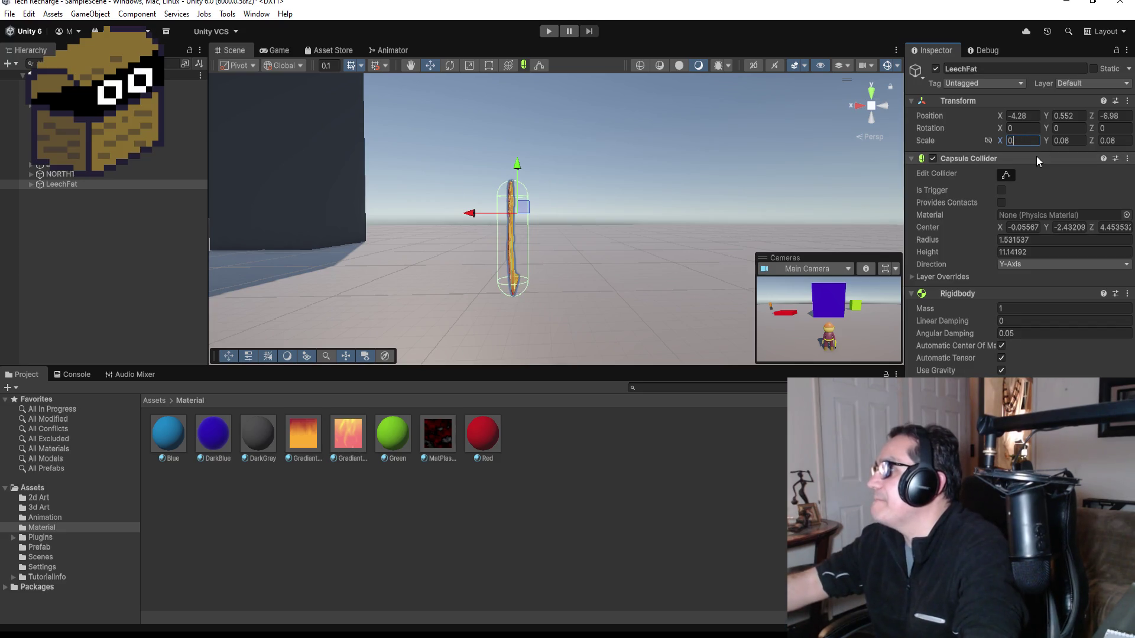
pyautogui.write('.1')
pyautogui.press('Tab')
pyautogui.write('0.1')
pyautogui.press('Tab')
pyautogui.write('0.1')
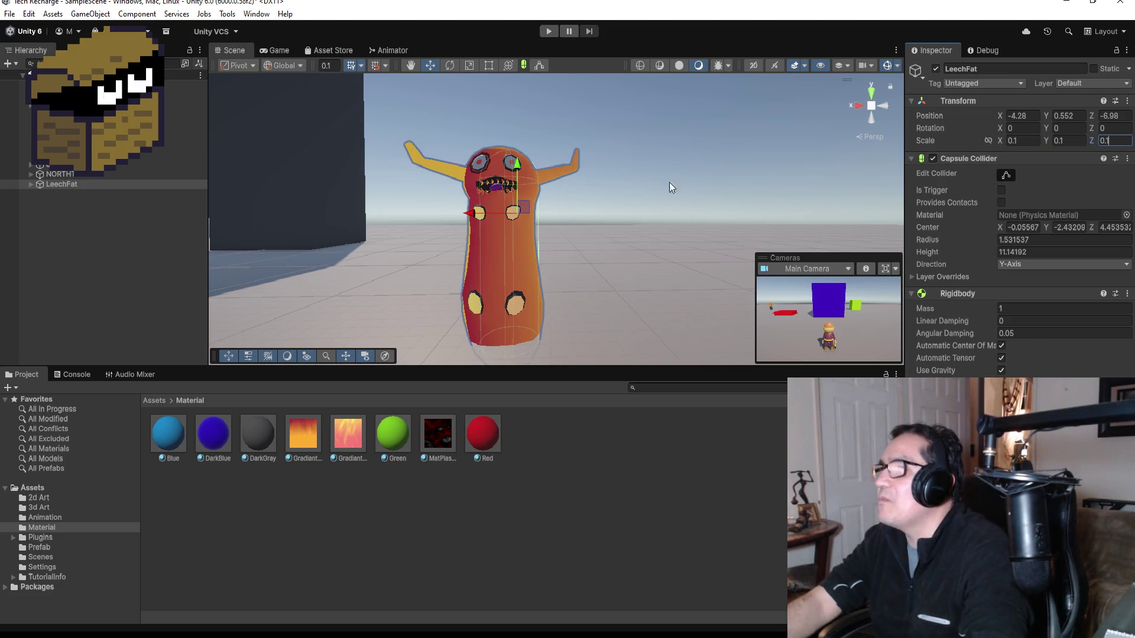
pyautogui.moveTo(514, 167)
pyautogui.mouseDown()
pyautogui.moveTo(516, 91)
pyautogui.moveTo(524, 108)
pyautogui.mouseUp()
pyautogui.click(547, 34)
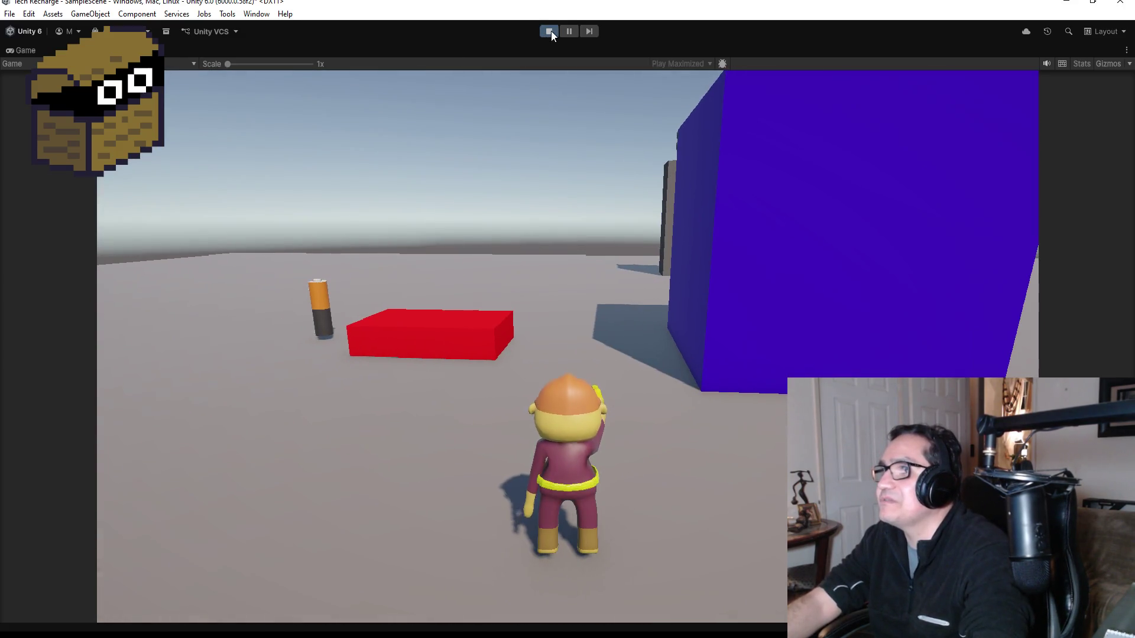
pyautogui.click(550, 30)
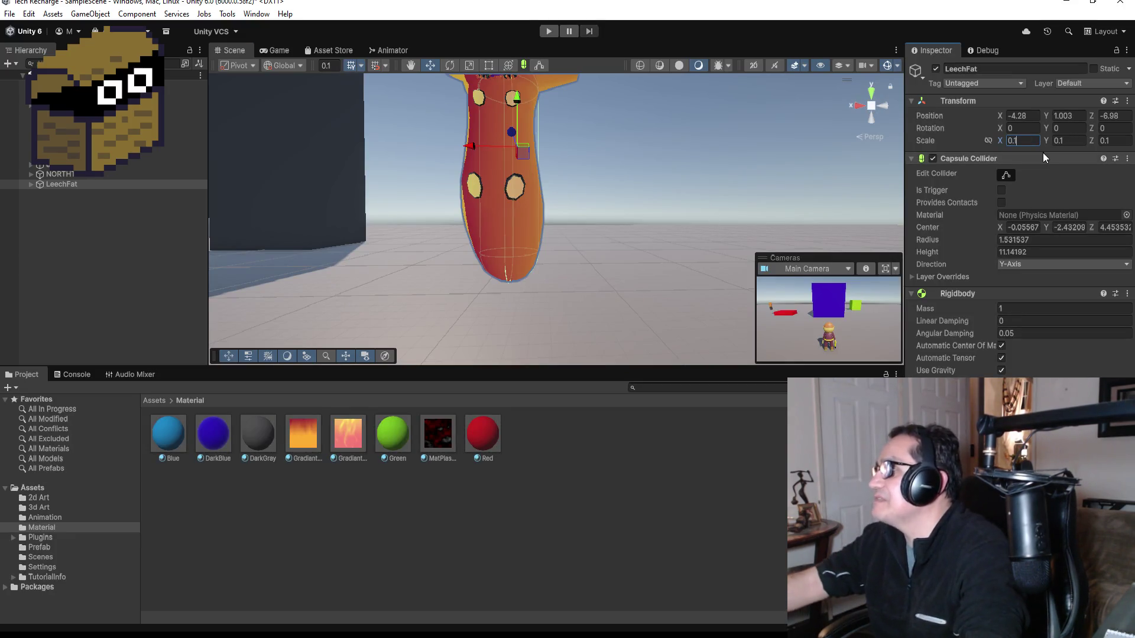
# Try LeechFat at scale 0.4, 0.3, 0.3, frame it, and raise it higher.
pyautogui.press('BackSpace')
pyautogui.write('4')
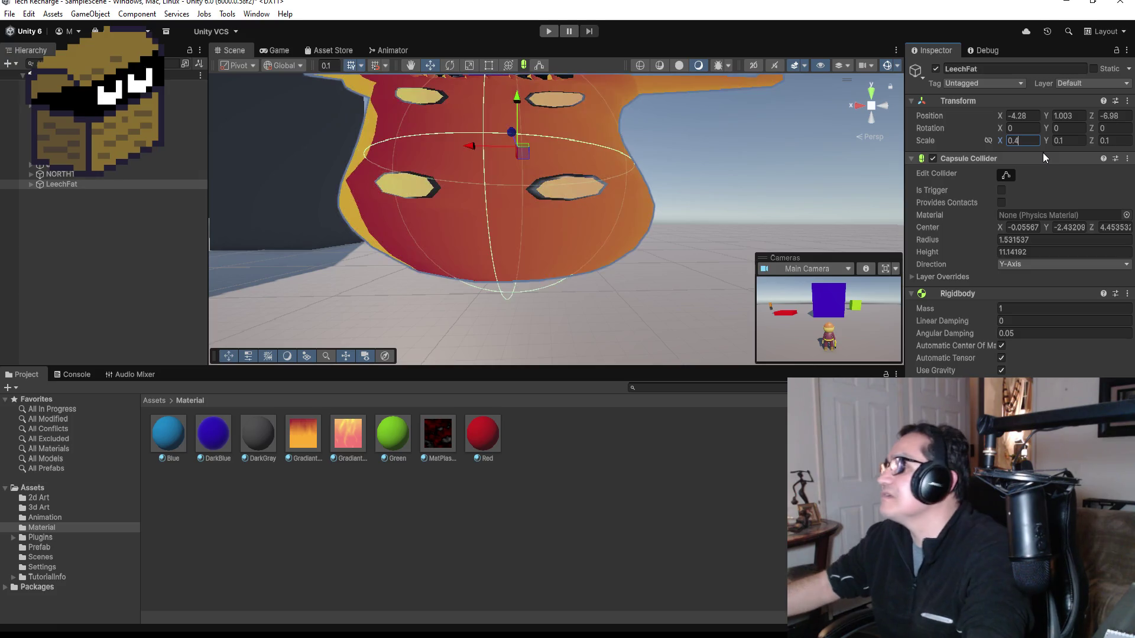
pyautogui.press('Tab')
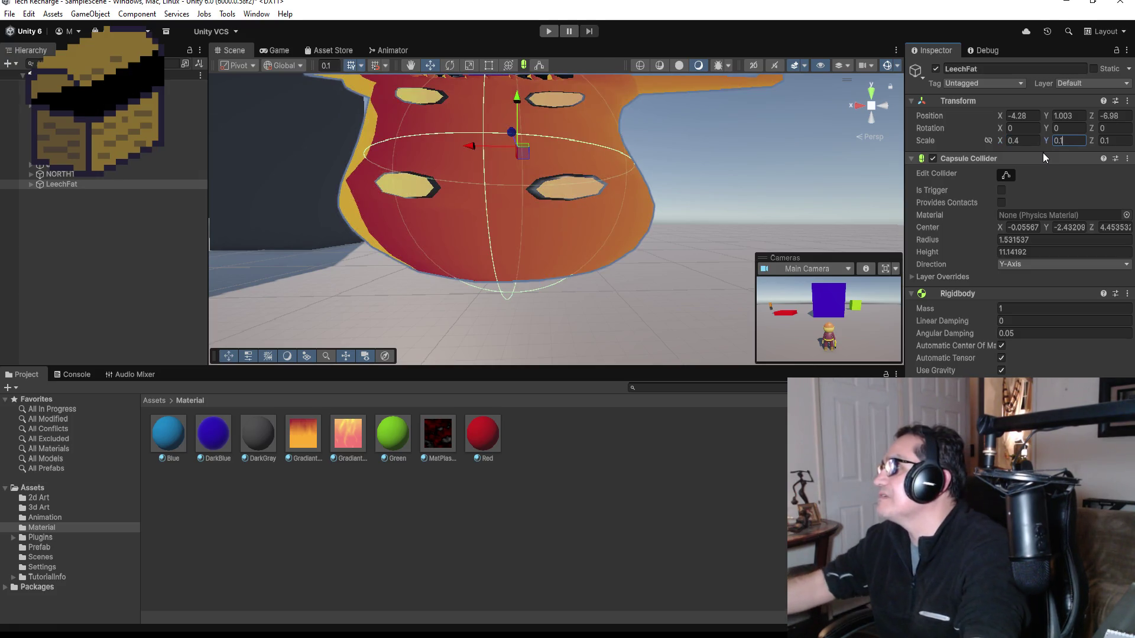
pyautogui.press('BackSpace')
pyautogui.press('BackSpace')
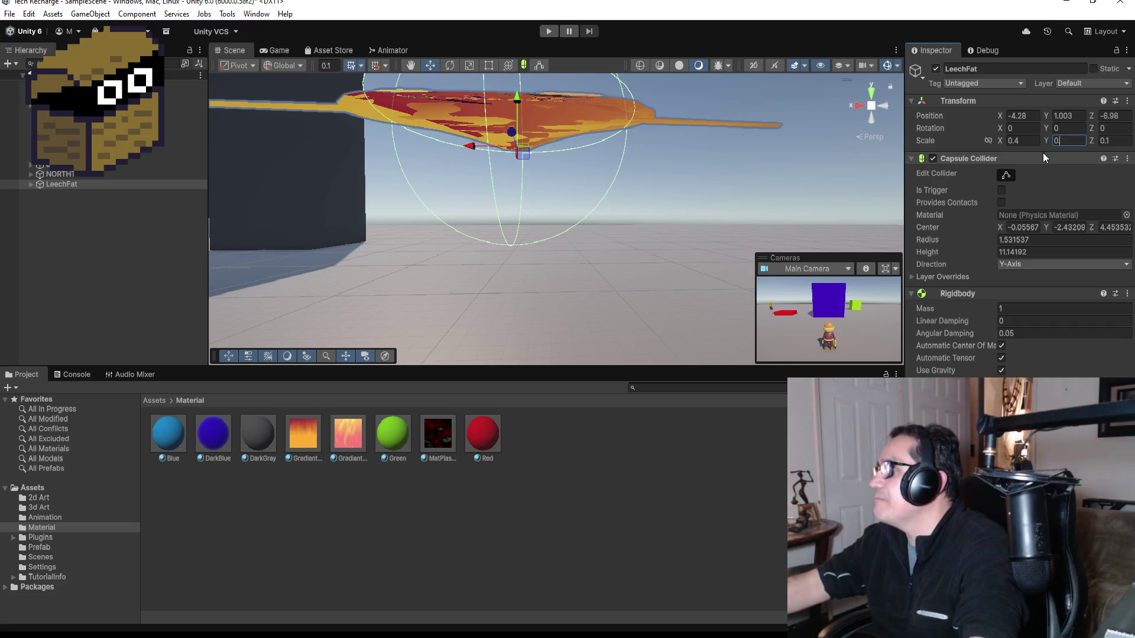
pyautogui.write('.33')
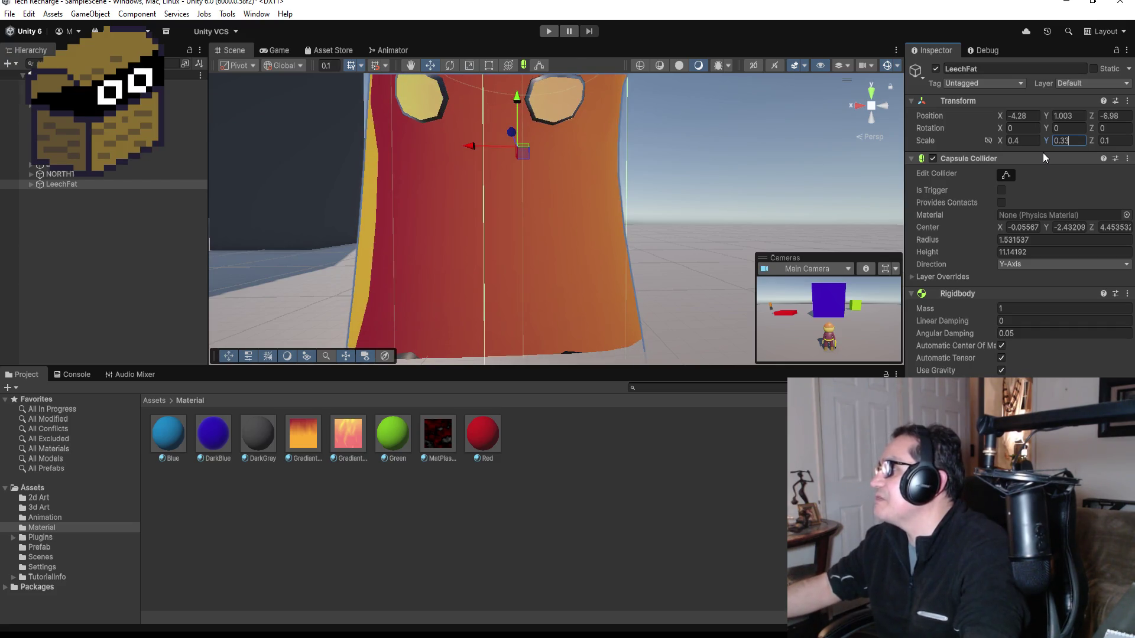
pyautogui.press('BackSpace')
pyautogui.press('Tab')
pyautogui.write('0.3')
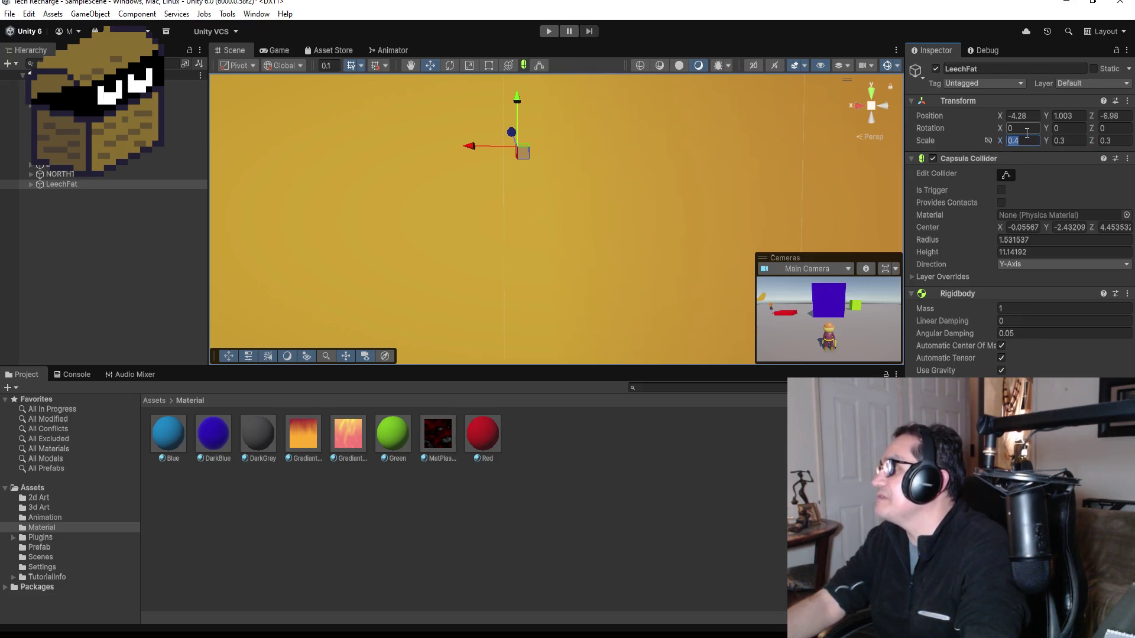
pyautogui.press('f')
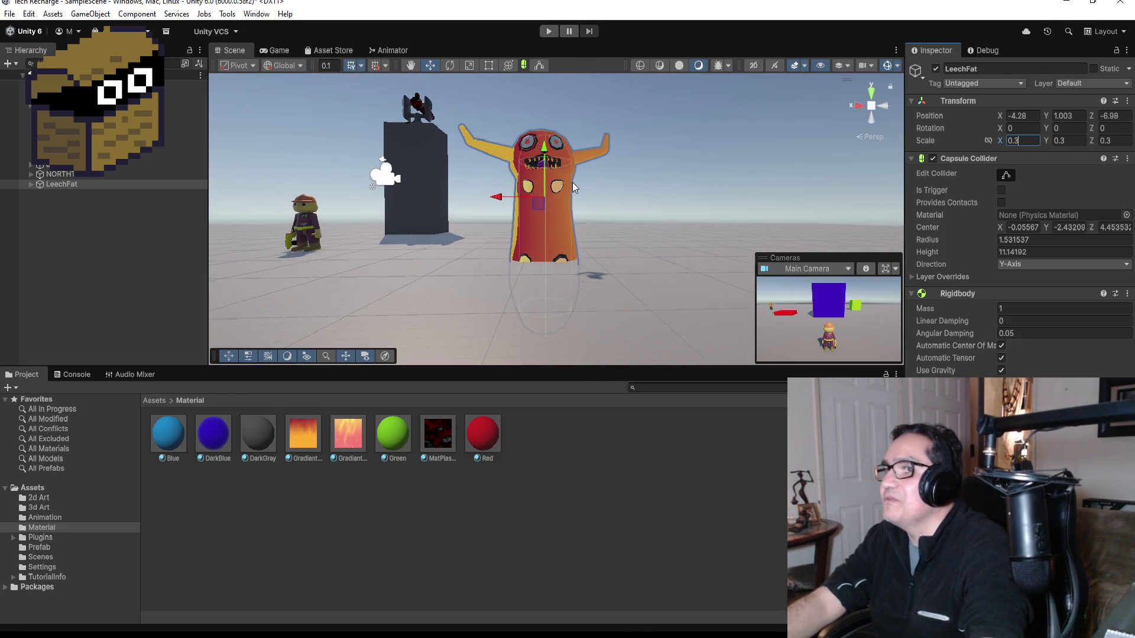
pyautogui.moveTo(544, 151); pyautogui.dragTo(544, 78)
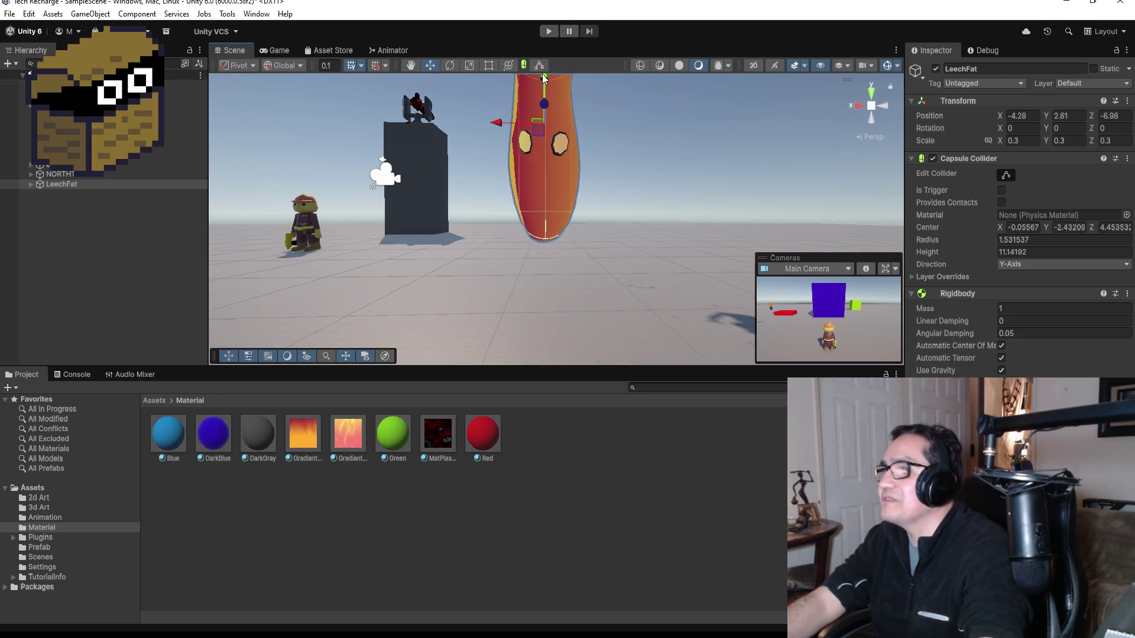
# Set LeechFat's scale to a uniform 0.2, lower it toward the ground, and start playing.
pyautogui.write('0.2')
pyautogui.press('Tab')
pyautogui.write('0.2')
pyautogui.press('Tab')
pyautogui.write('0.2')
pyautogui.scroll(-1, 572, 133)
pyautogui.moveTo(547, 95); pyautogui.dragTo(562, 129)
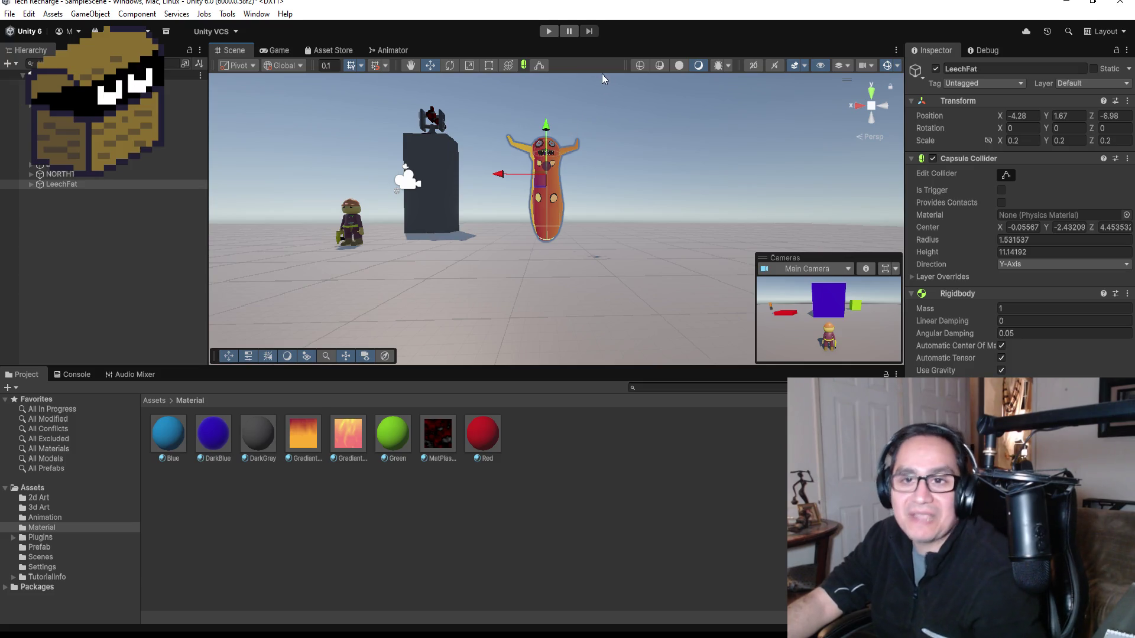
pyautogui.click(551, 32)
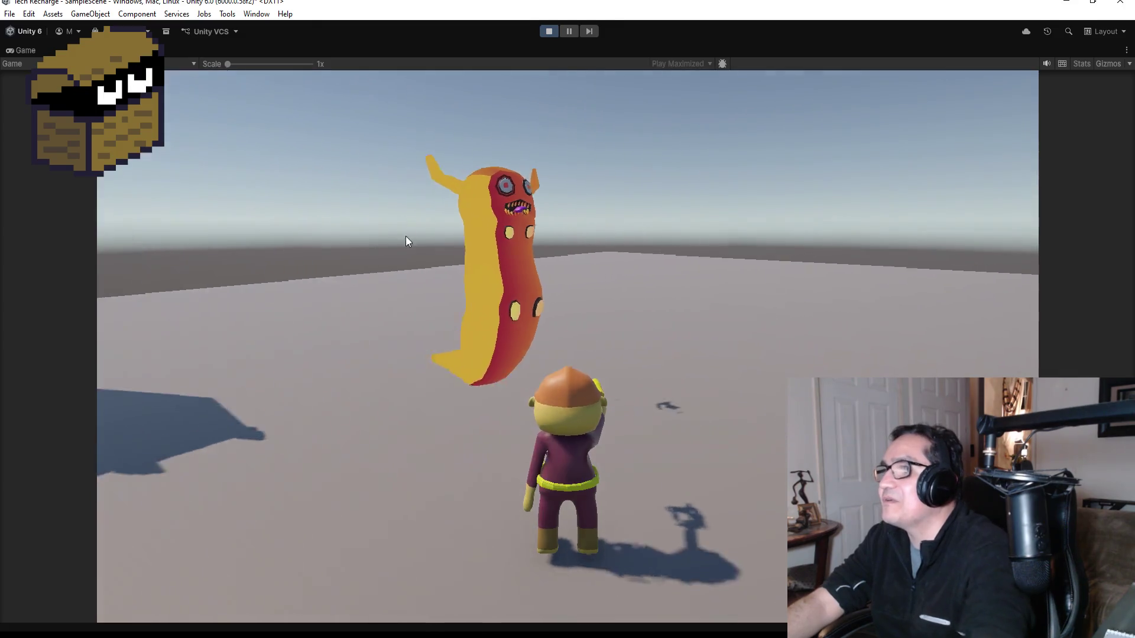
# Exit Play mode after watching the 0.2-scale leech tower over the player.
pyautogui.click(547, 32)
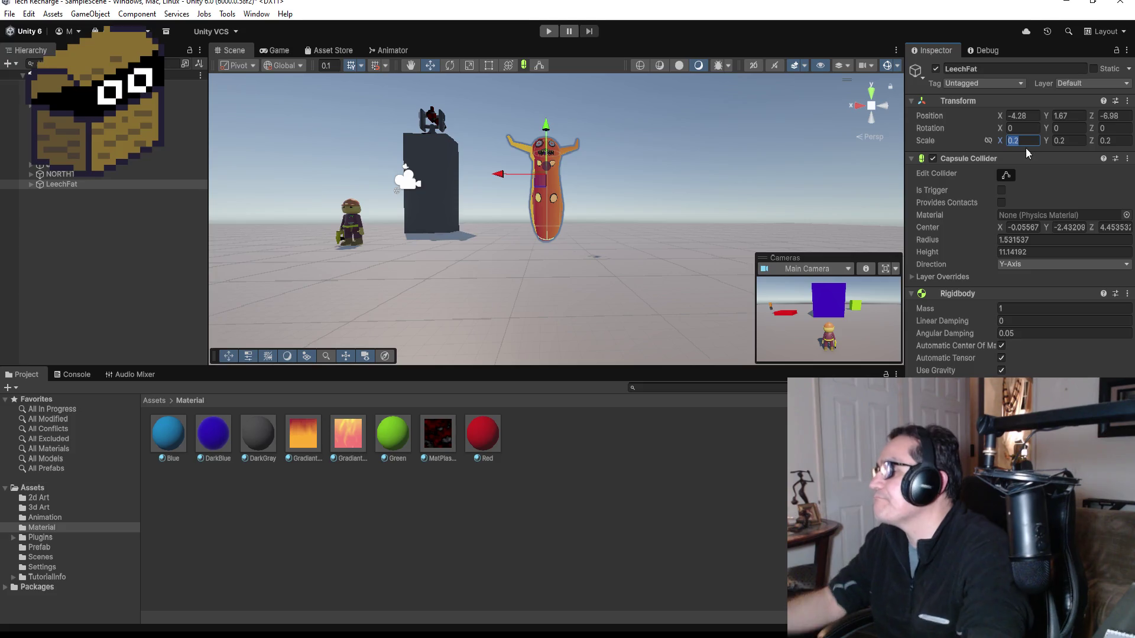
# Set LeechFat's scale to 0.15 on every axis and lower it to Y 1.27.
pyautogui.press('BackSpace')
pyautogui.write('15')
pyautogui.press('Tab')
pyautogui.write('0.1')
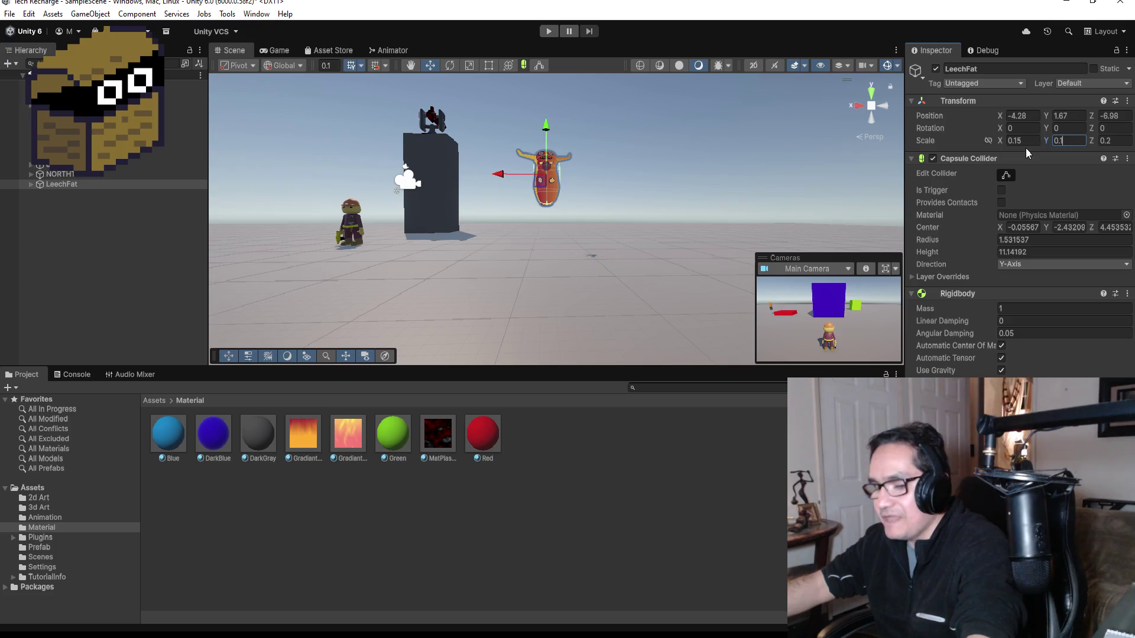
pyautogui.write('5')
pyautogui.press('Tab')
pyautogui.write('0.15')
pyautogui.moveTo(546, 131); pyautogui.dragTo(548, 143)
# Play-test by walking the character around the pillar toward the leech, then stop.
pyautogui.click(550, 32)
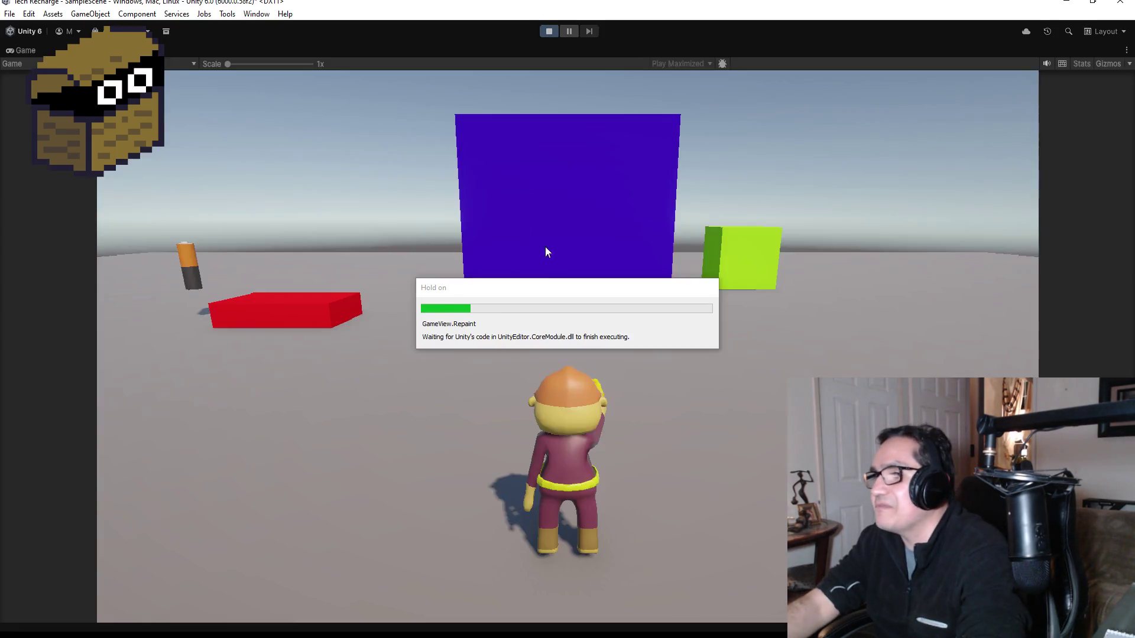
pyautogui.press('w')
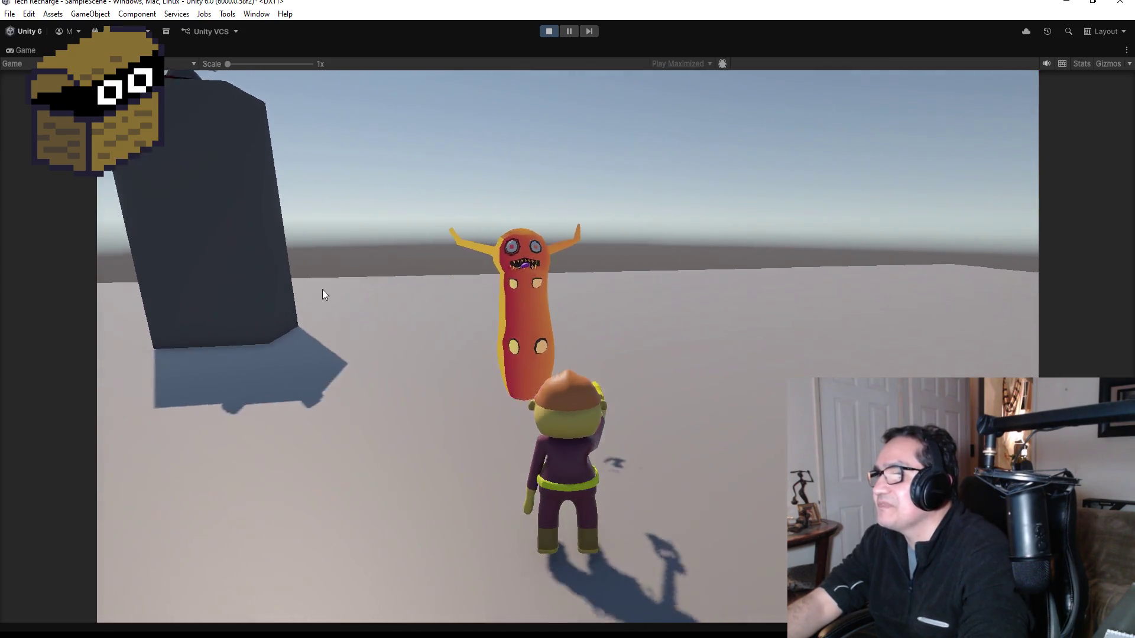
pyautogui.press('w')
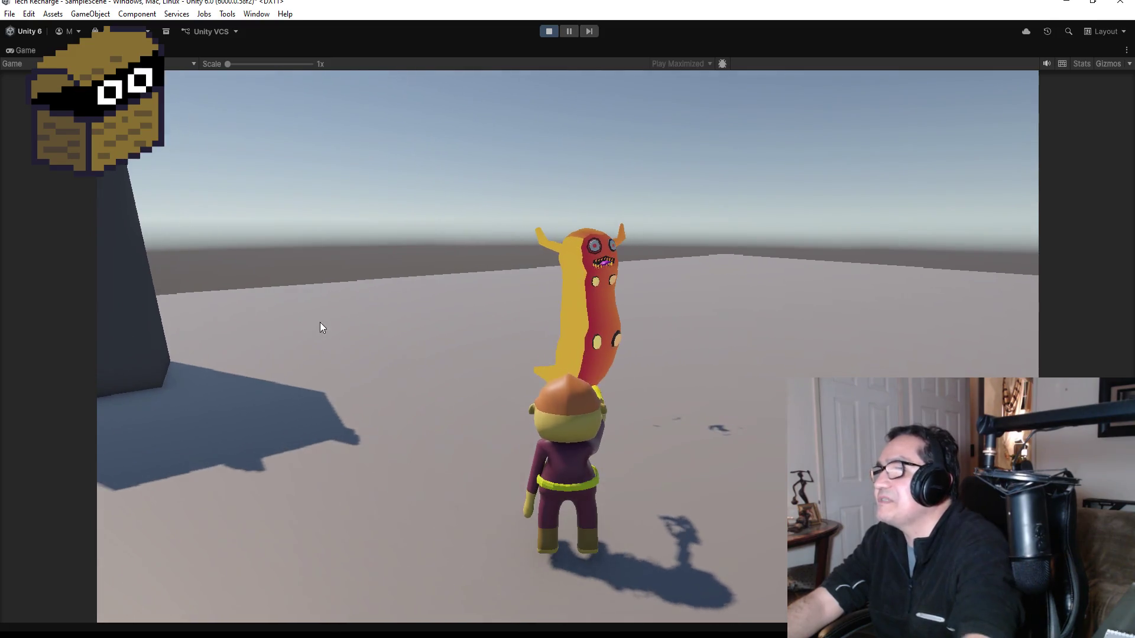
pyautogui.click(547, 31)
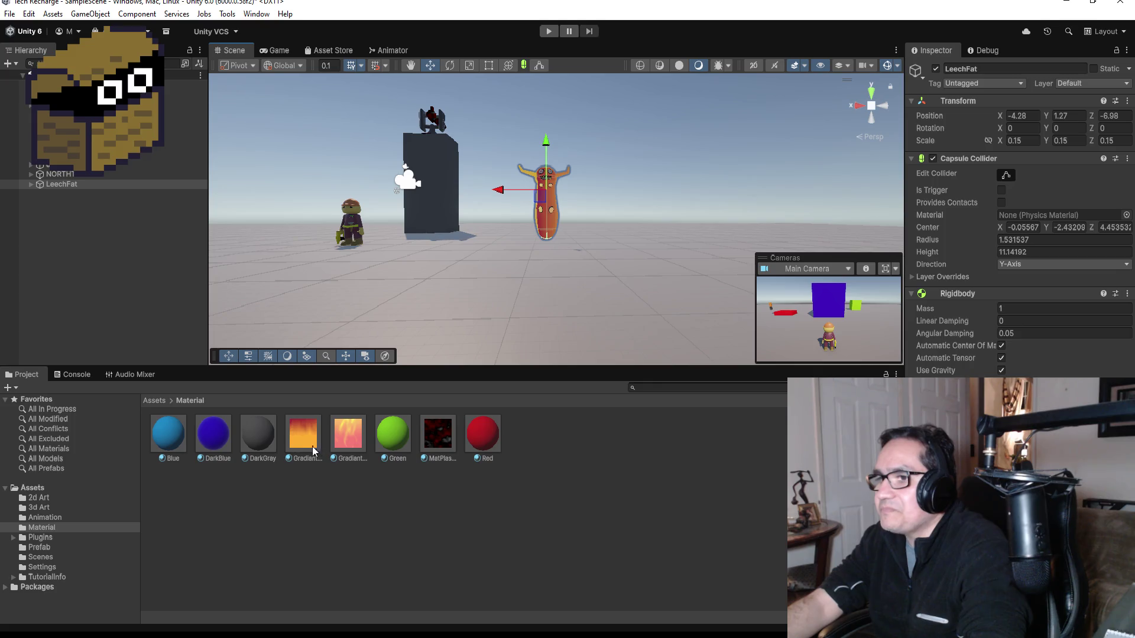
# Compare the gradient materials and try lowering GradiantWhiteYellow's Global Alpha.
pyautogui.click(304, 437)
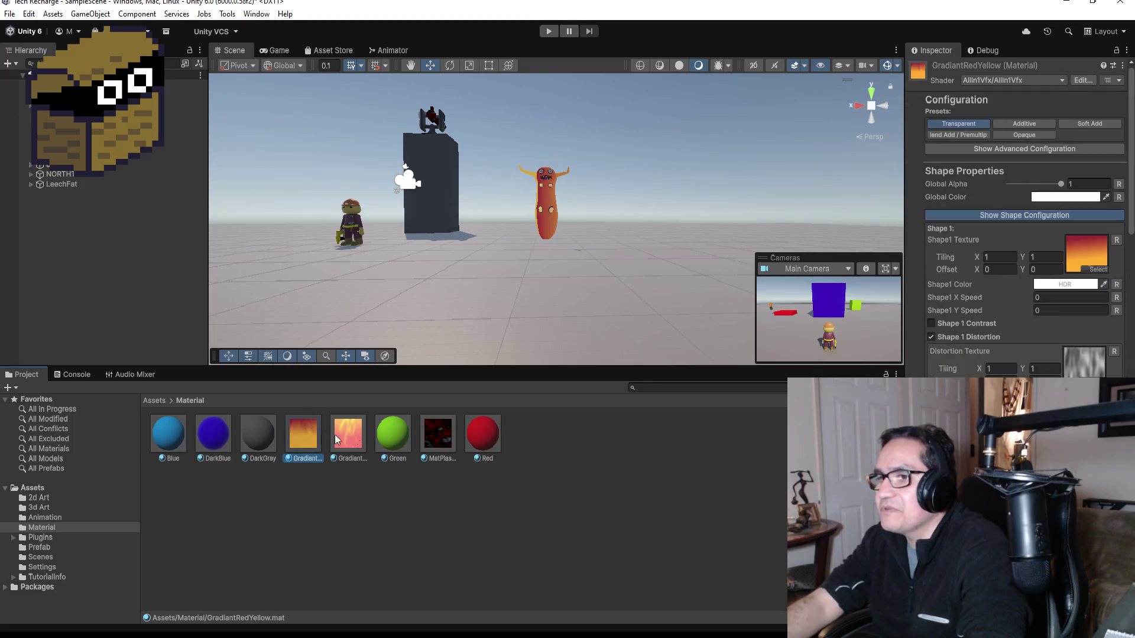
pyautogui.click(340, 435)
pyautogui.scroll(3, 464, 264)
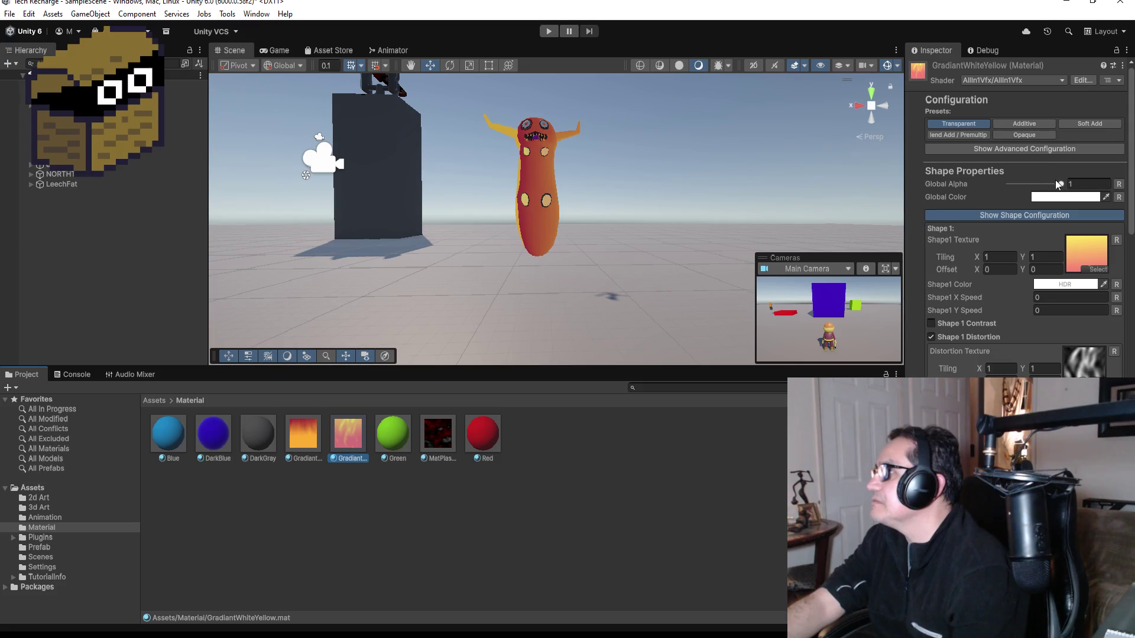
pyautogui.moveTo(1061, 187)
pyautogui.mouseDown()
pyautogui.moveTo(1000, 188)
pyautogui.moveTo(1101, 188)
pyautogui.mouseUp()
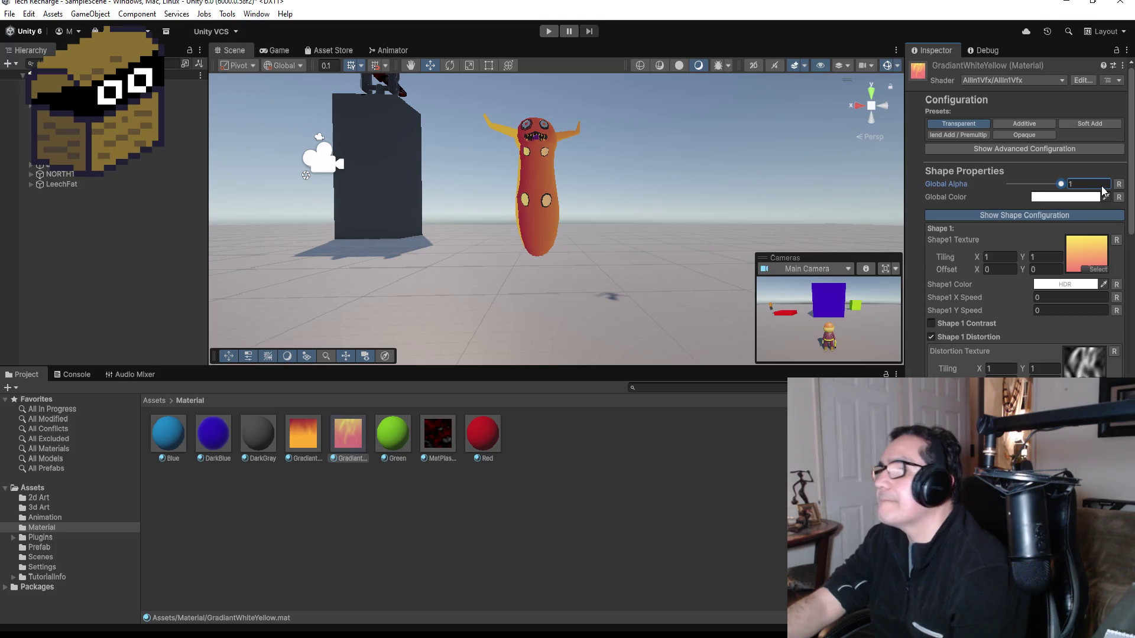
pyautogui.click(406, 498)
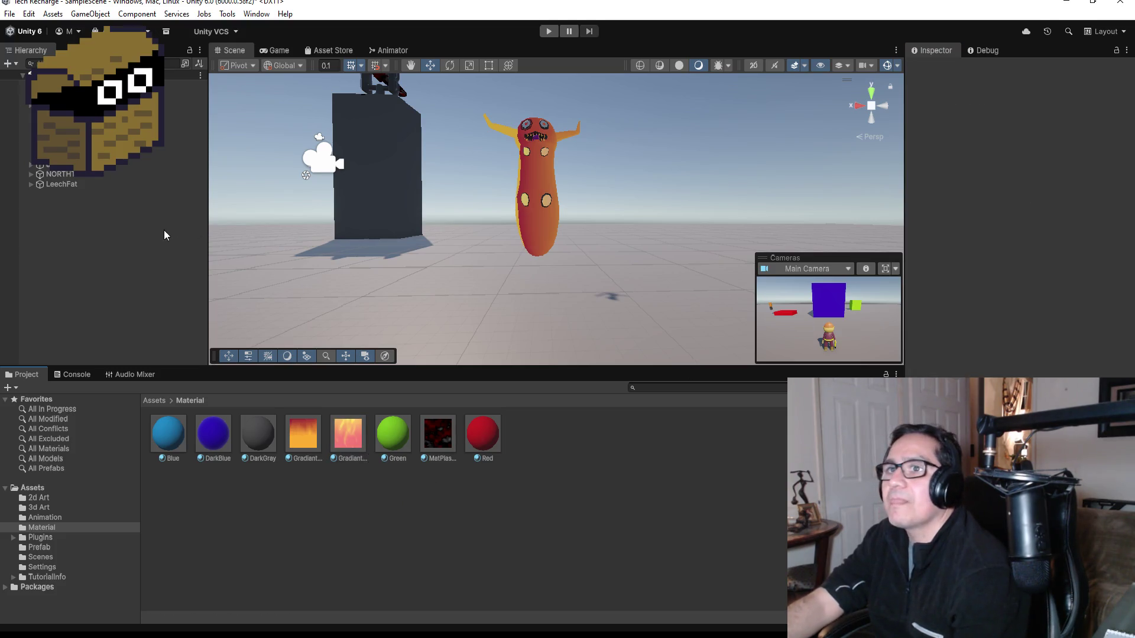
# Expand LeechFat, select its Body mesh and drop GradiantRedYellow onto it.
pyautogui.click(65, 183)
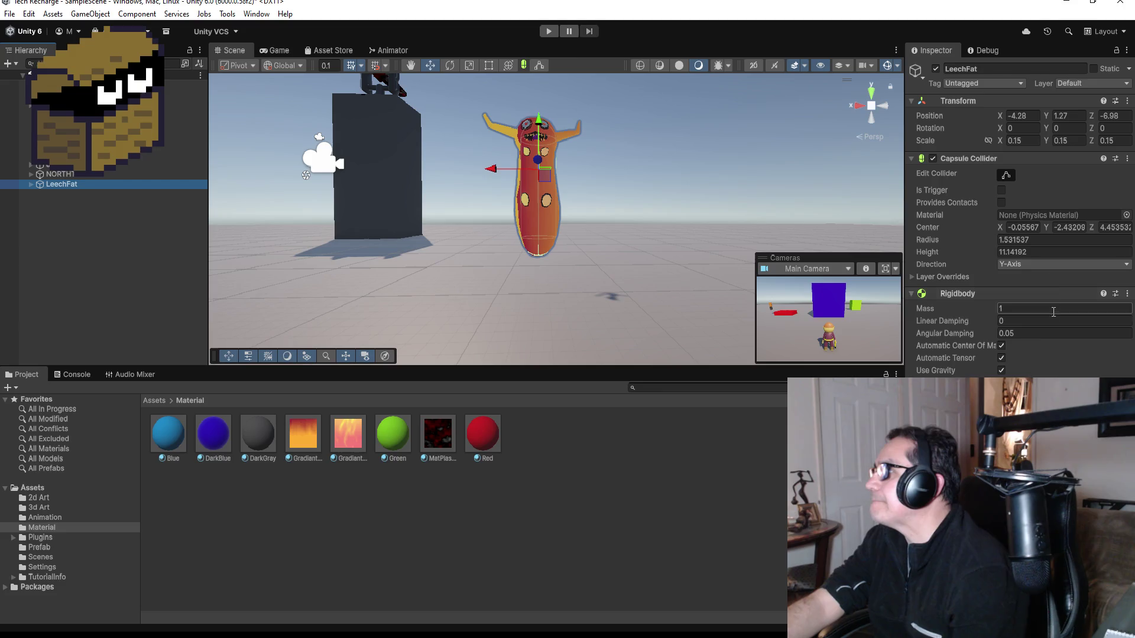
pyautogui.keyDown('alt'); pyautogui.click(27, 183); pyautogui.keyUp('alt')
pyautogui.click(46, 207)
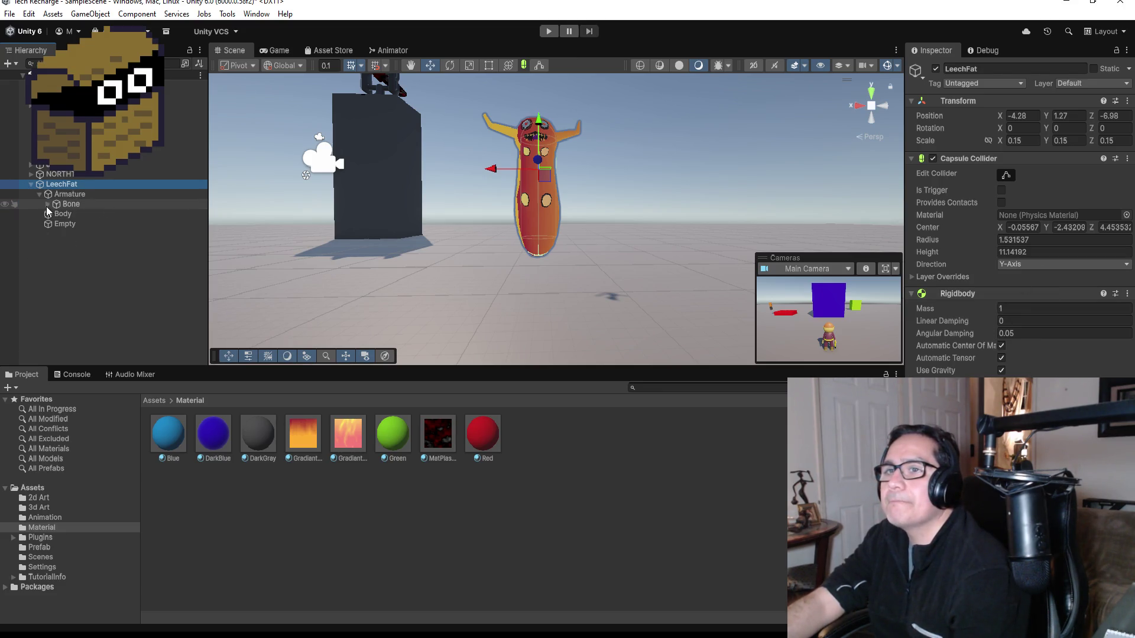
pyautogui.click(57, 215)
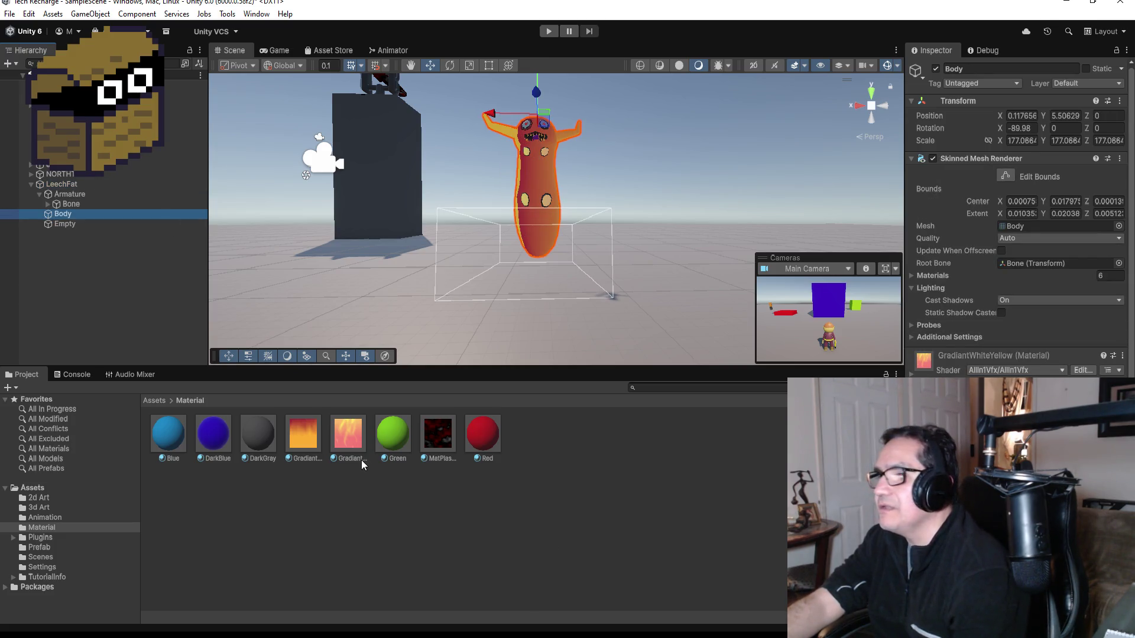
pyautogui.click(306, 440)
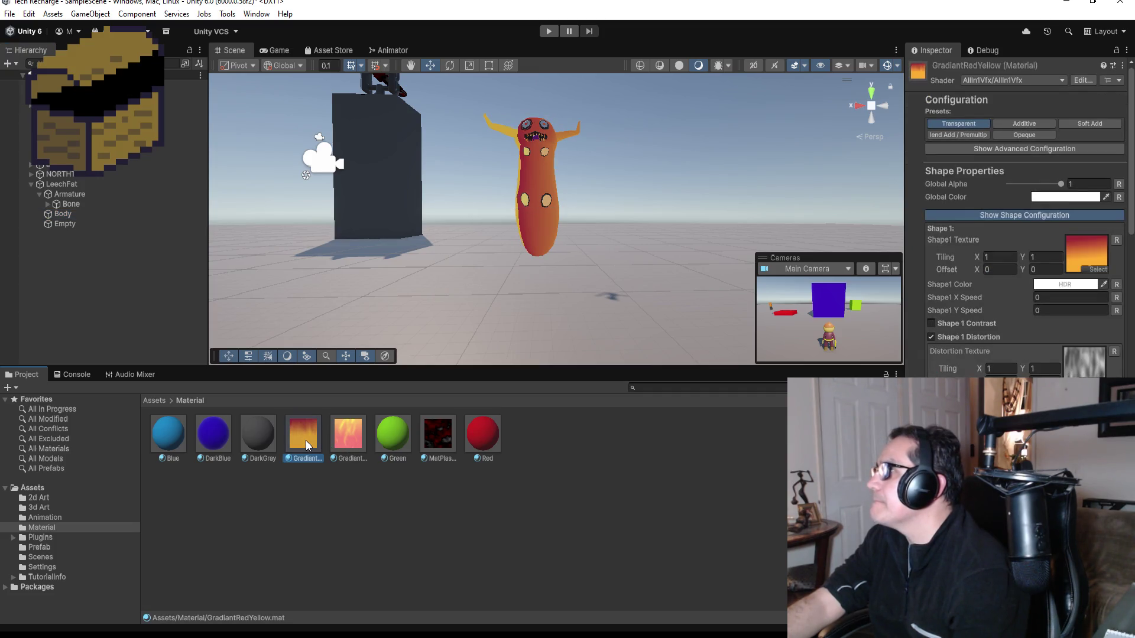
pyautogui.moveTo(309, 440); pyautogui.dragTo(445, 328)
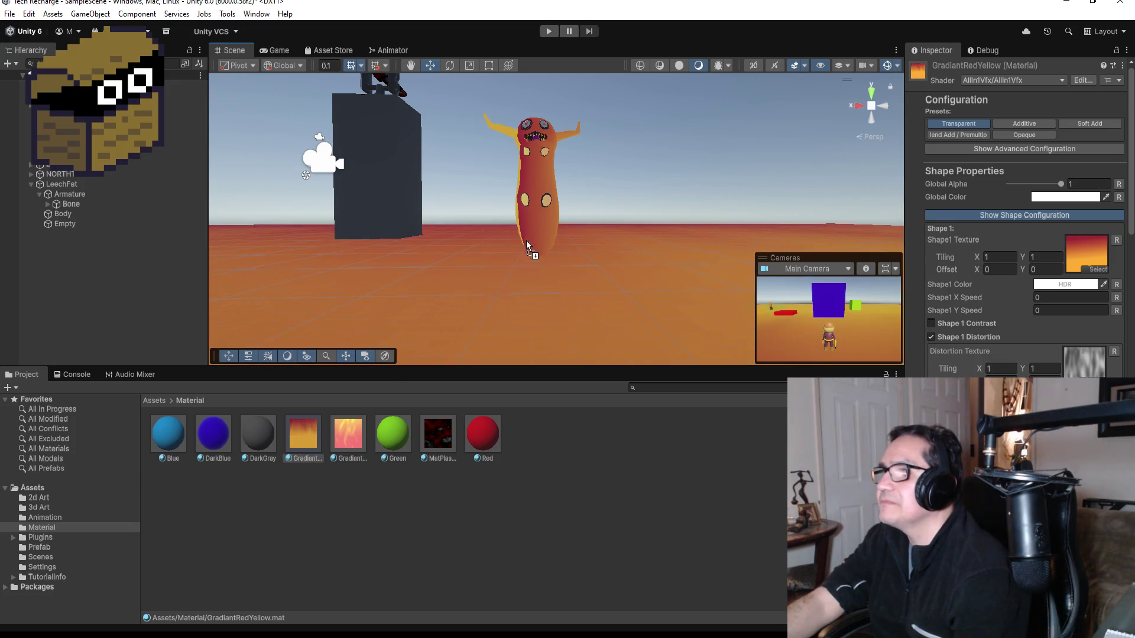
pyautogui.moveTo(526, 243); pyautogui.dragTo(533, 229)
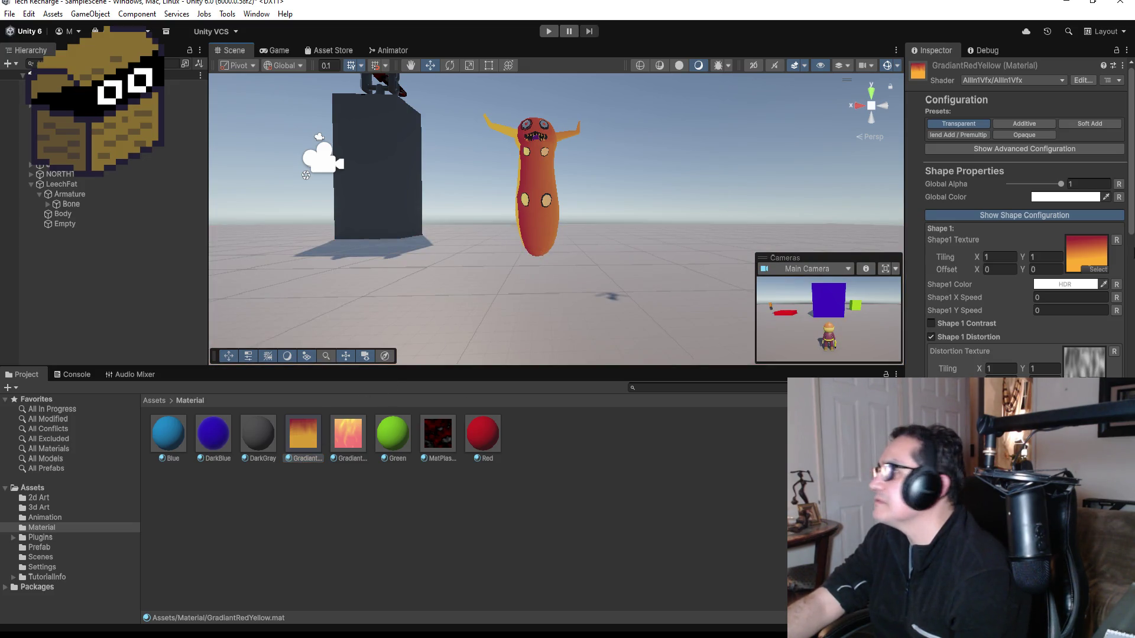
pyautogui.scroll(-3, 1023, 266)
# Set GradiantRedYellow's Distortion Amount to 4.9, then reselect Body and reframe the leech.
pyautogui.moveTo(1043, 329); pyautogui.dragTo(1034, 338)
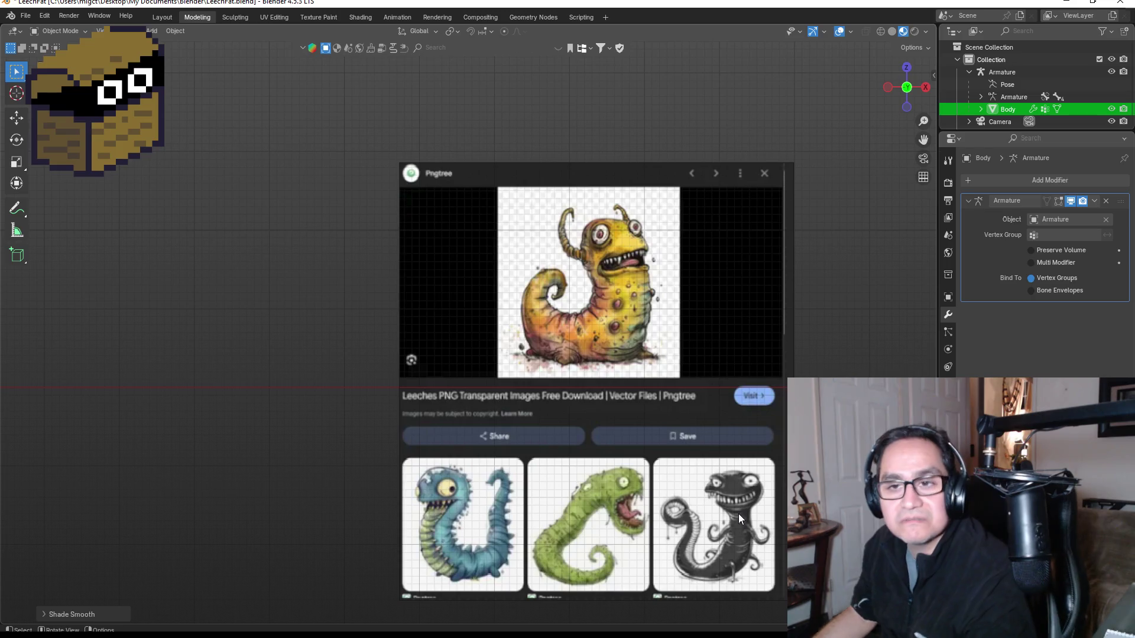
pyautogui.click(1067, 2)
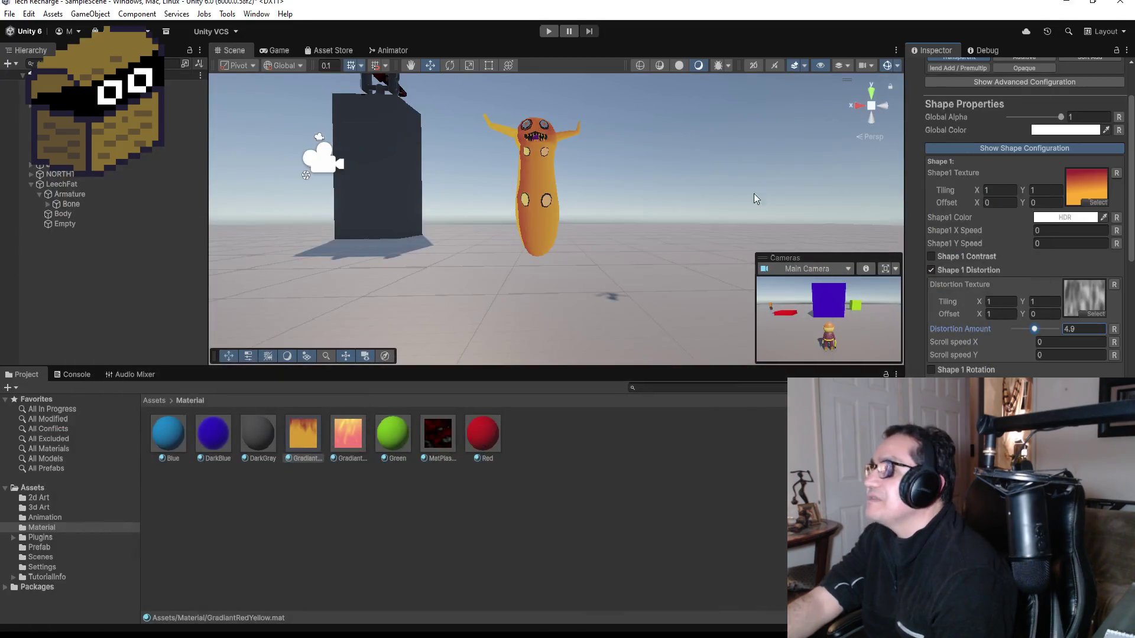
pyautogui.click(548, 210)
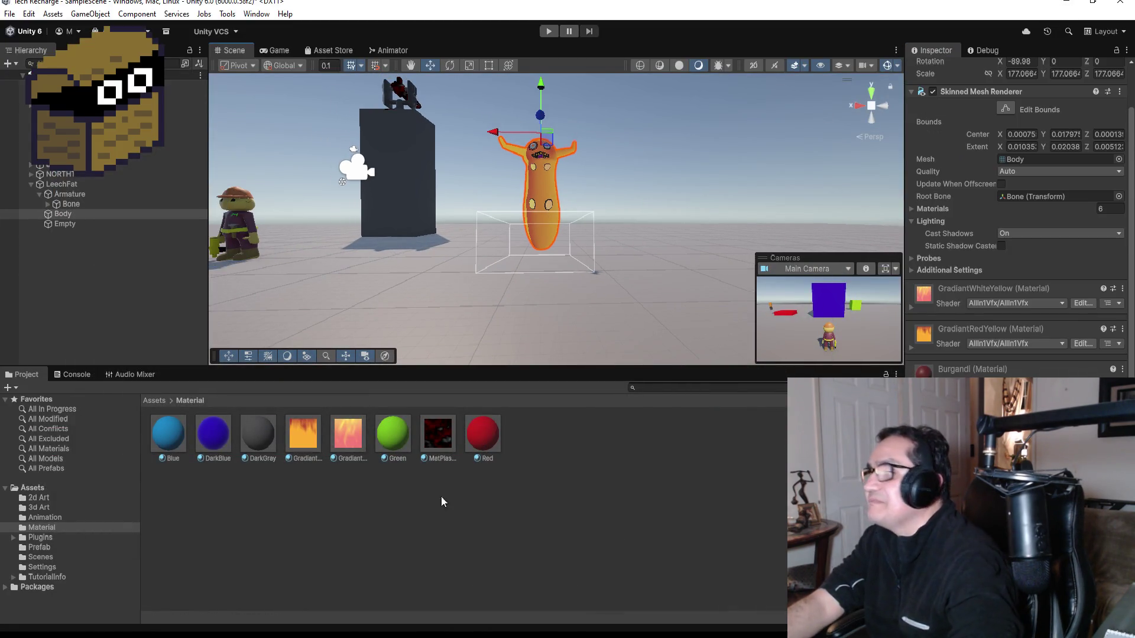
pyautogui.click(314, 442)
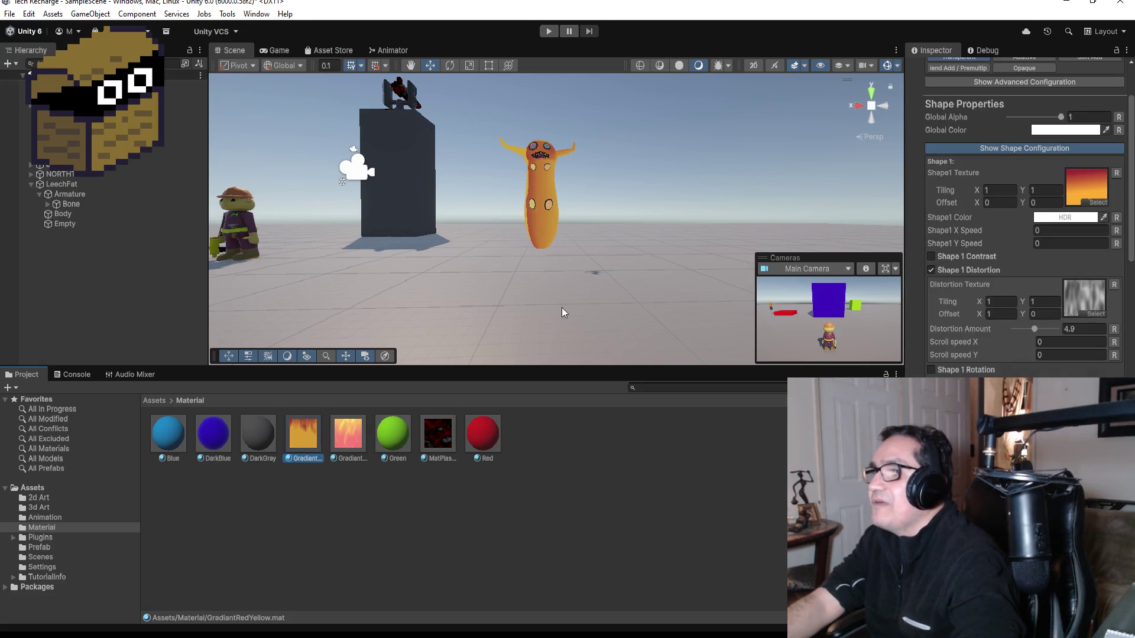
pyautogui.moveTo(637, 193)
pyautogui.mouseDown()
pyautogui.moveTo(502, 241)
pyautogui.moveTo(515, 234)
pyautogui.mouseUp()
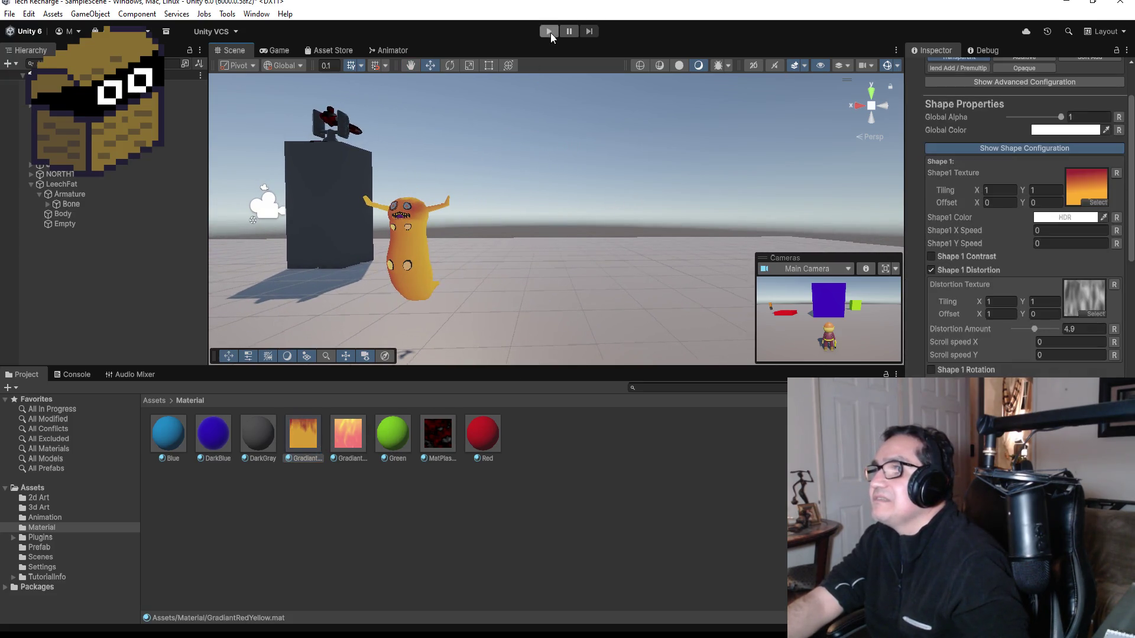
pyautogui.click(548, 32)
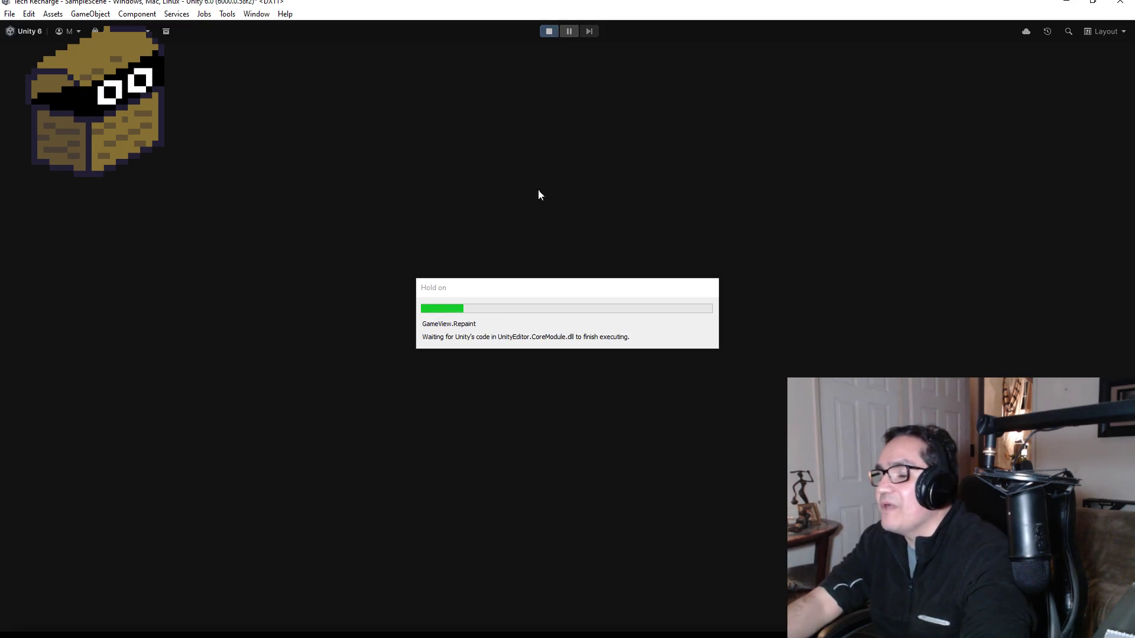
pyautogui.press('w')
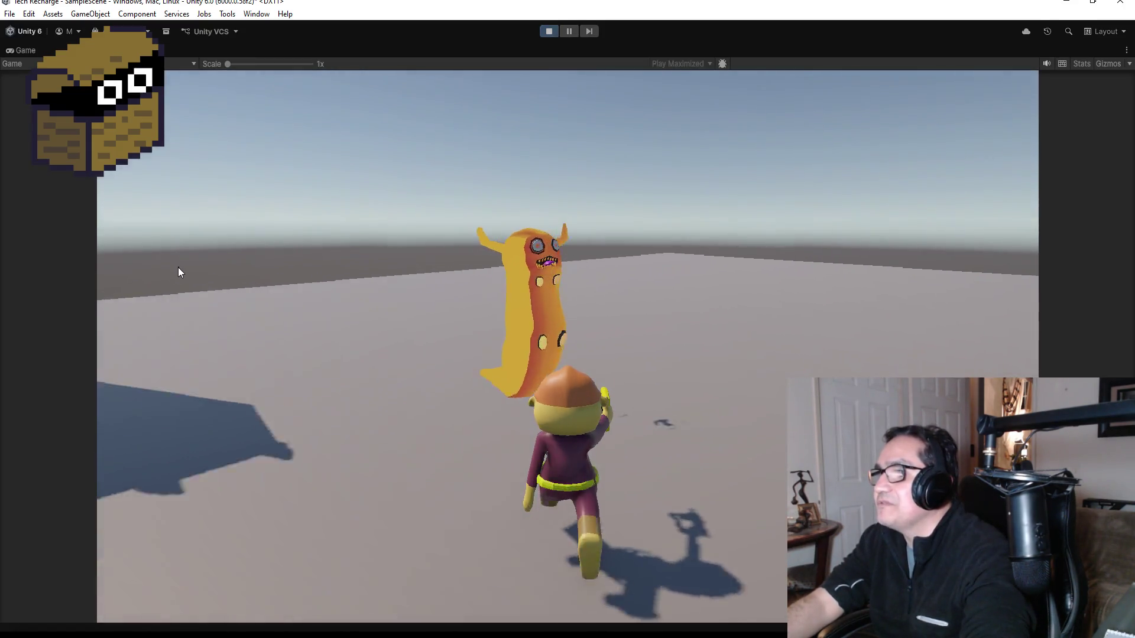
pyautogui.press('w')
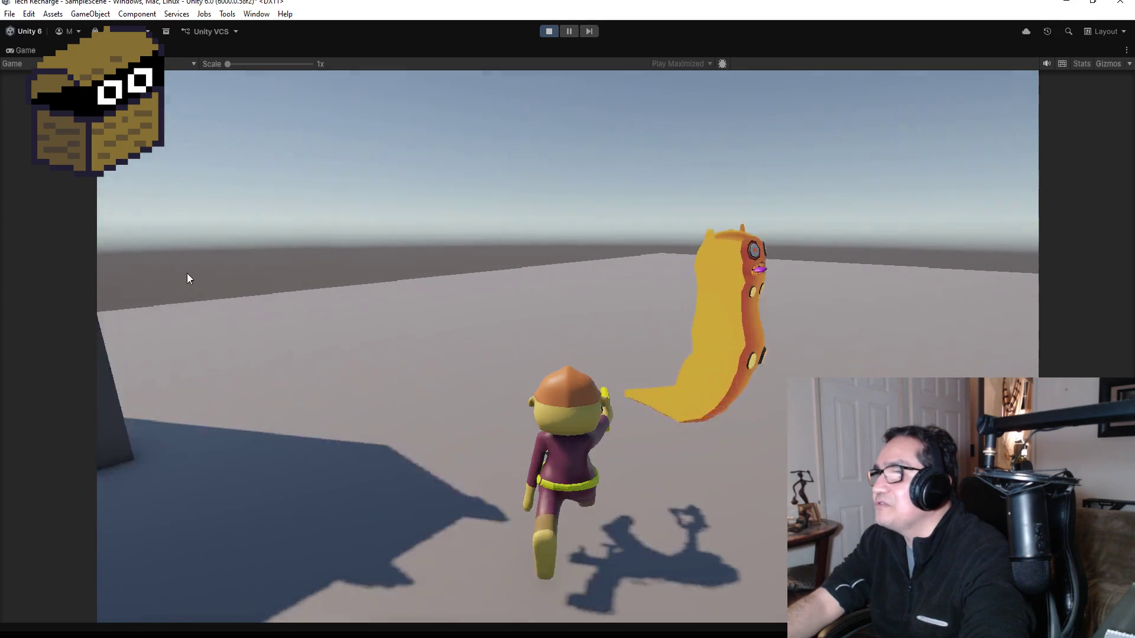
pyautogui.moveTo(154, 274)
pyautogui.mouseDown()
pyautogui.moveTo(91, 273)
pyautogui.moveTo(253, 279)
pyautogui.moveTo(215, 278)
pyautogui.mouseUp()
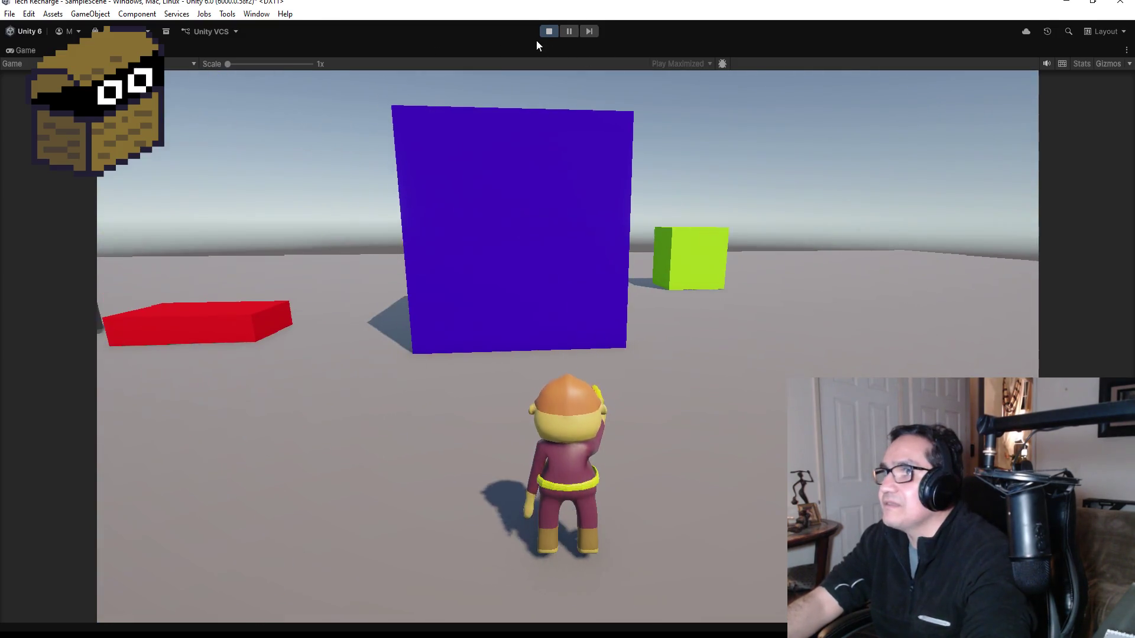
pyautogui.click(546, 32)
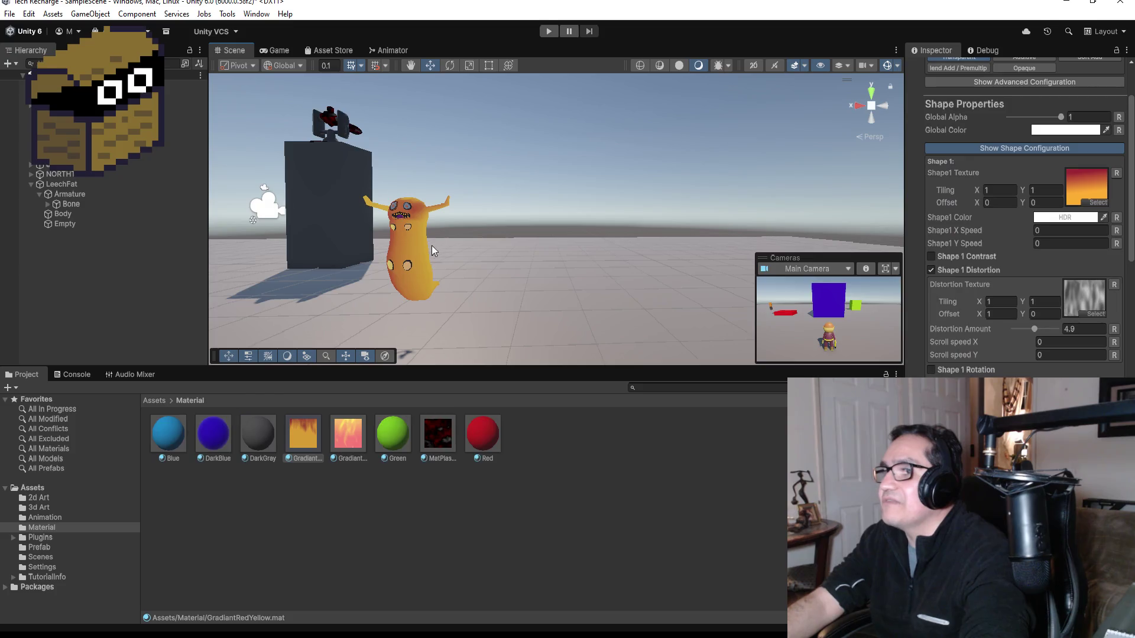
pyautogui.scroll(2, 432, 245)
pyautogui.click(368, 260)
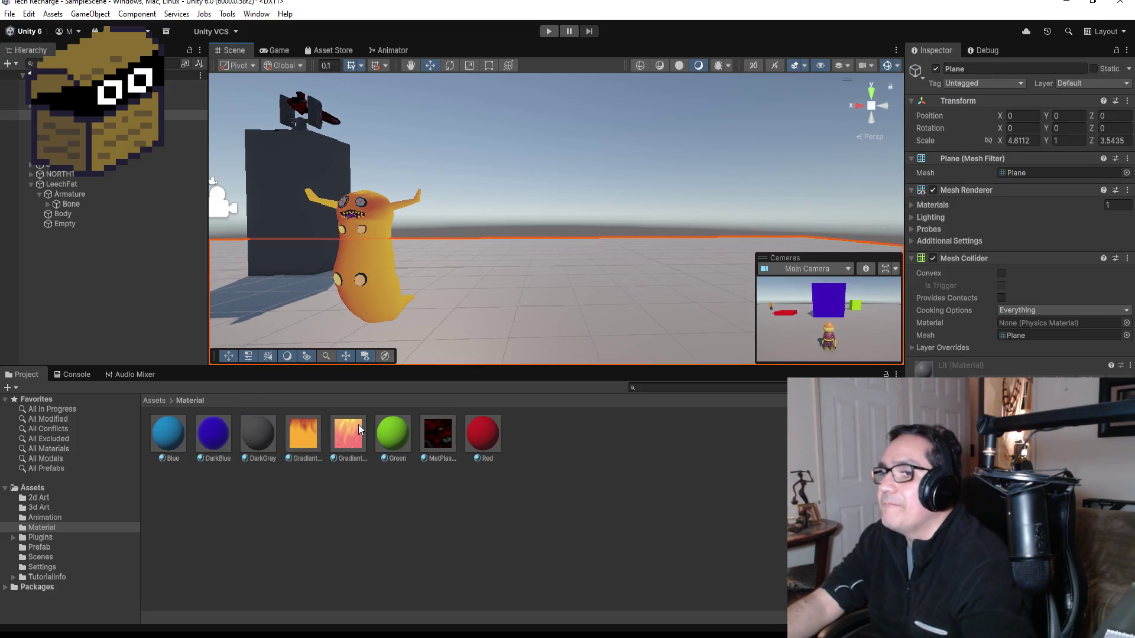
pyautogui.click(84, 204)
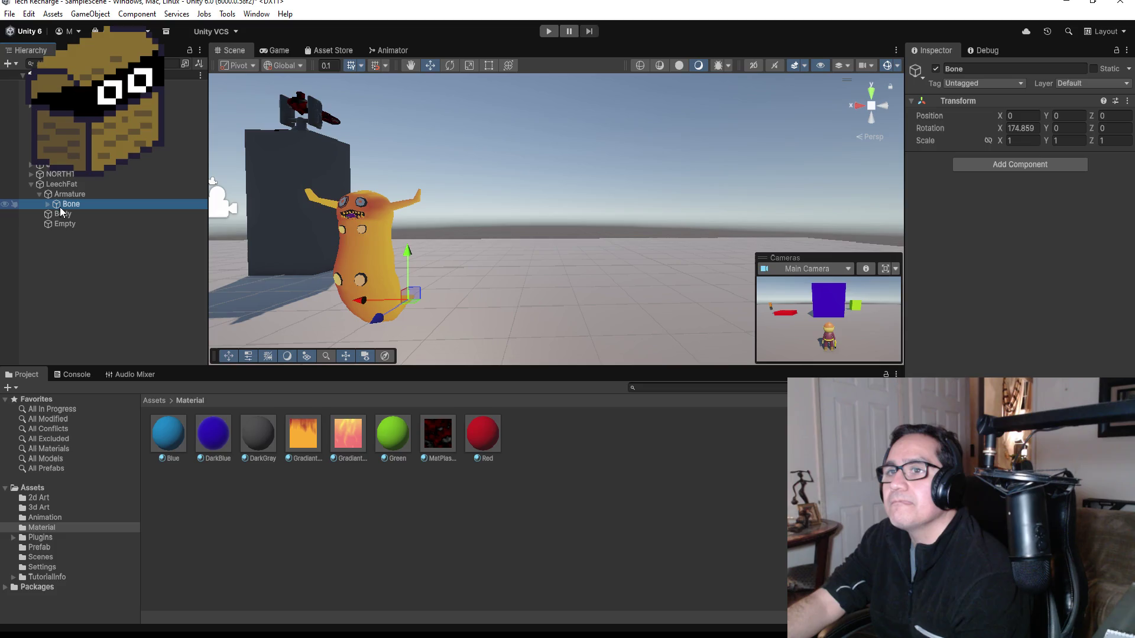
pyautogui.click(65, 214)
pyautogui.scroll(-4, 1058, 331)
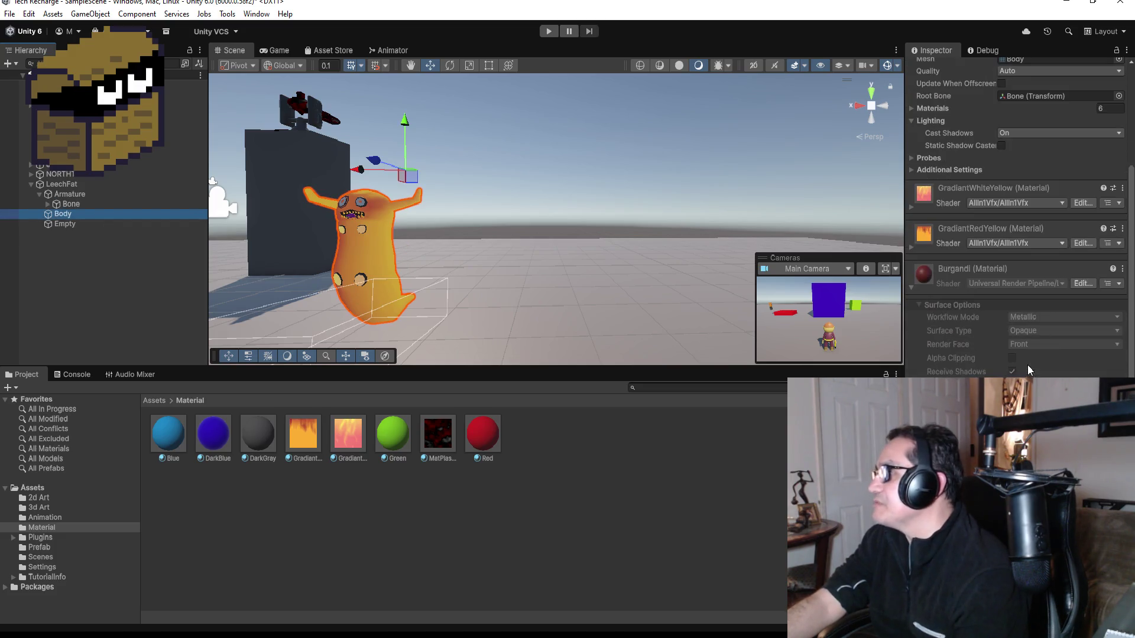
pyautogui.scroll(1, 964, 314)
pyautogui.click(343, 433)
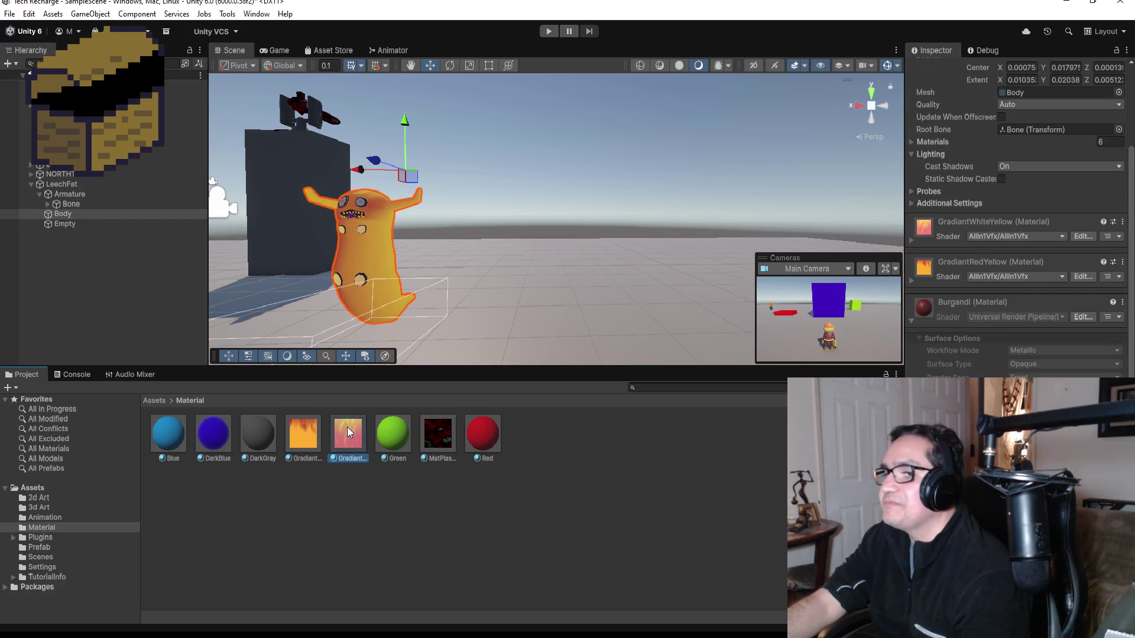
pyautogui.scroll(-2, 1019, 328)
pyautogui.scroll(-3, 1019, 325)
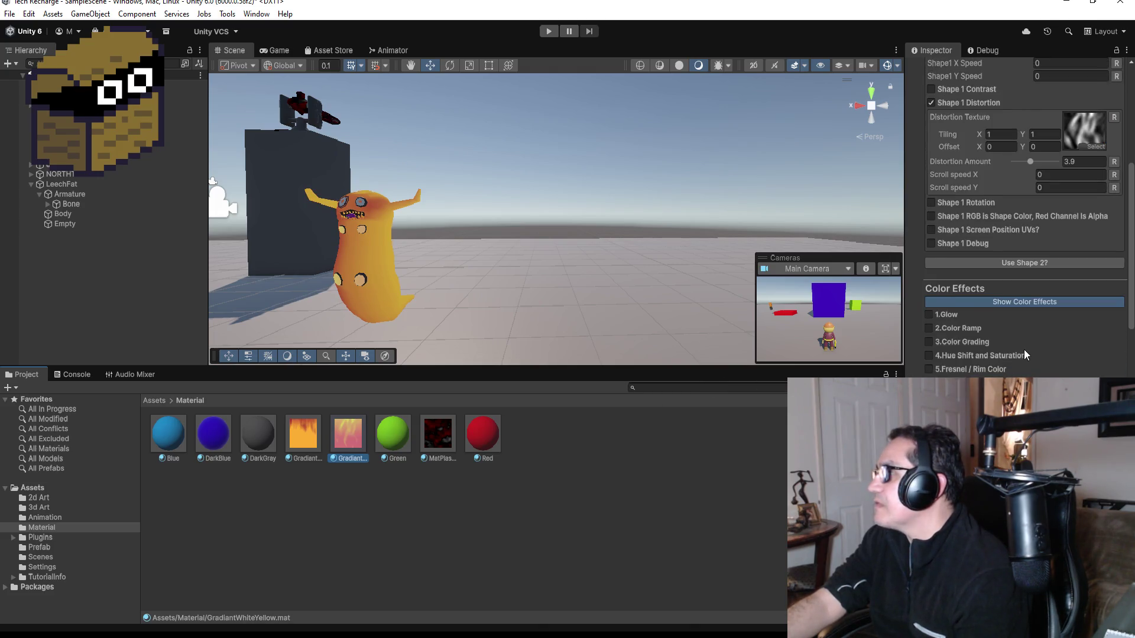
pyautogui.scroll(-2, 984, 319)
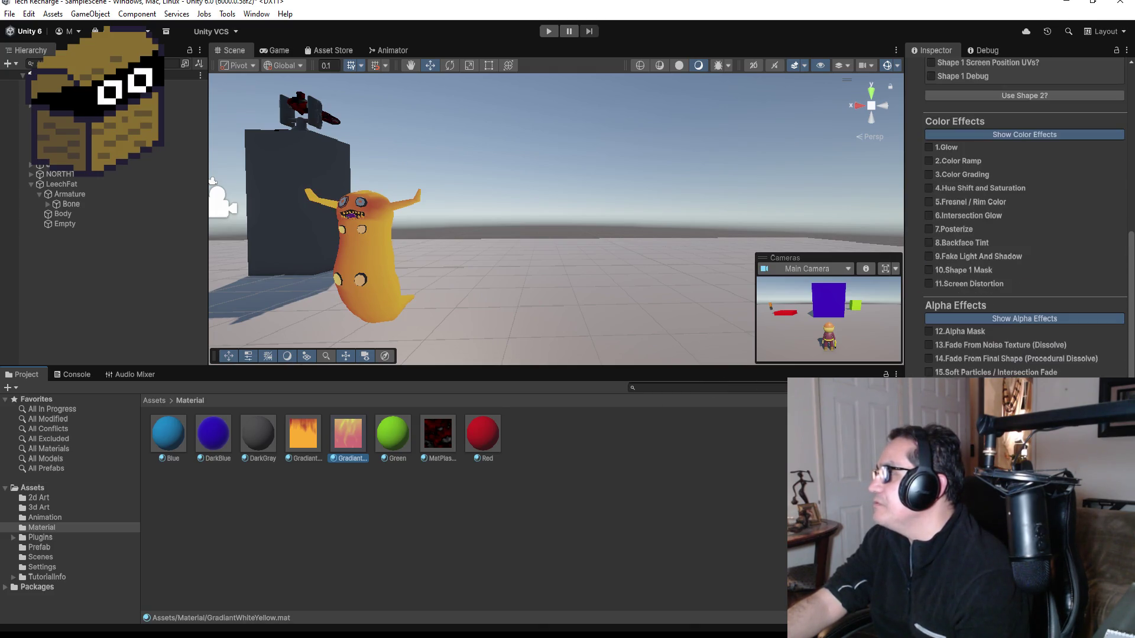
pyautogui.scroll(-2, 984, 318)
pyautogui.scroll(-1, 995, 355)
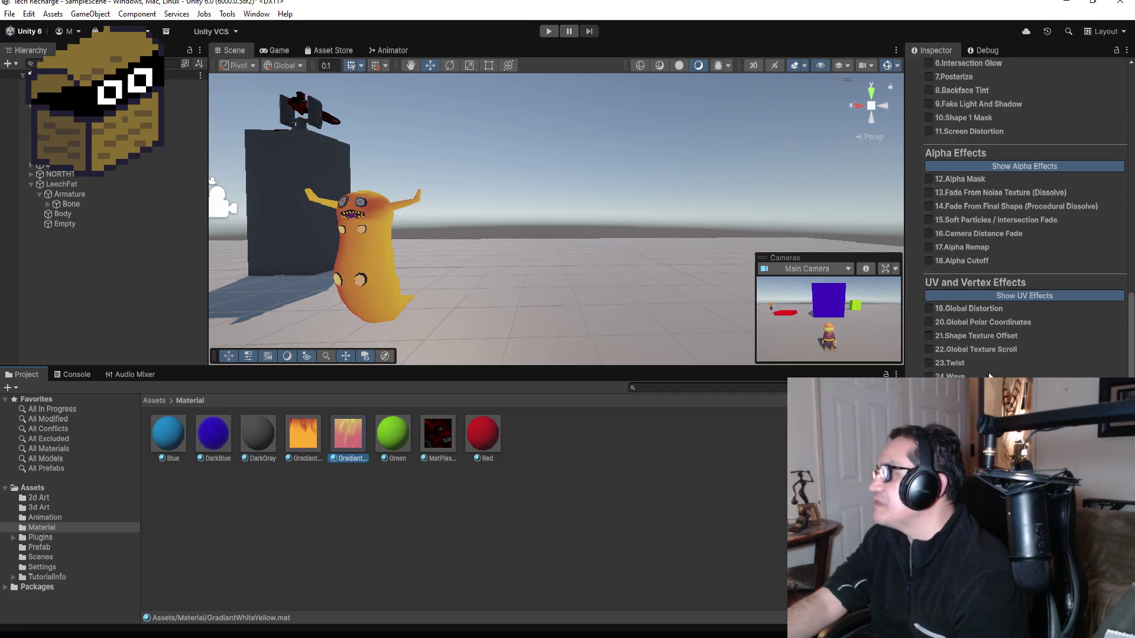
pyautogui.click(953, 365)
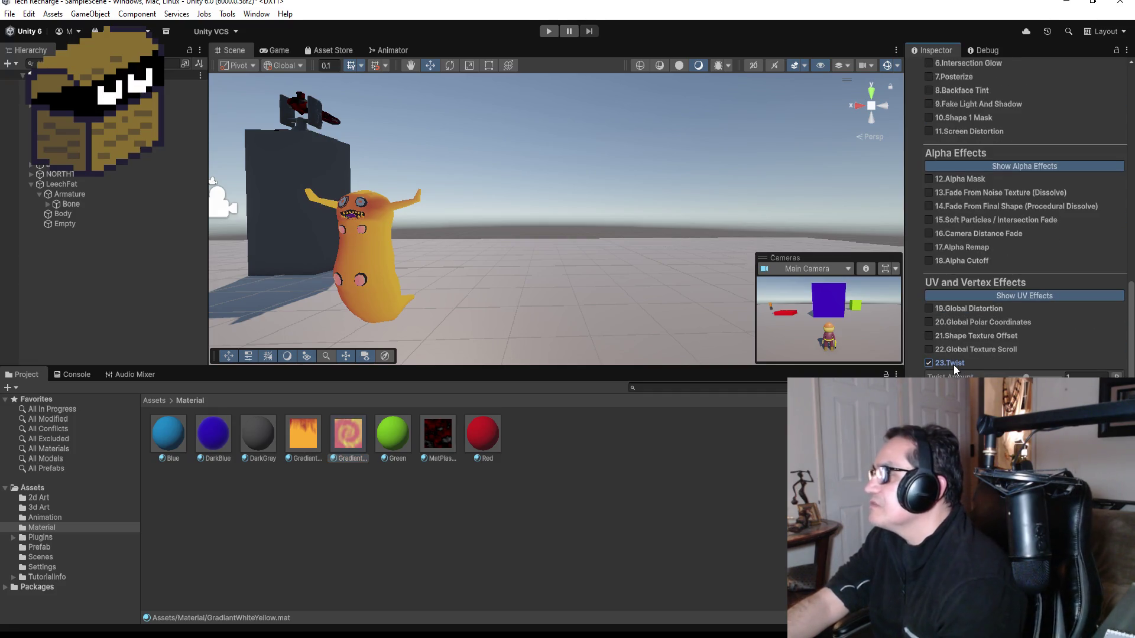
pyautogui.click(953, 364)
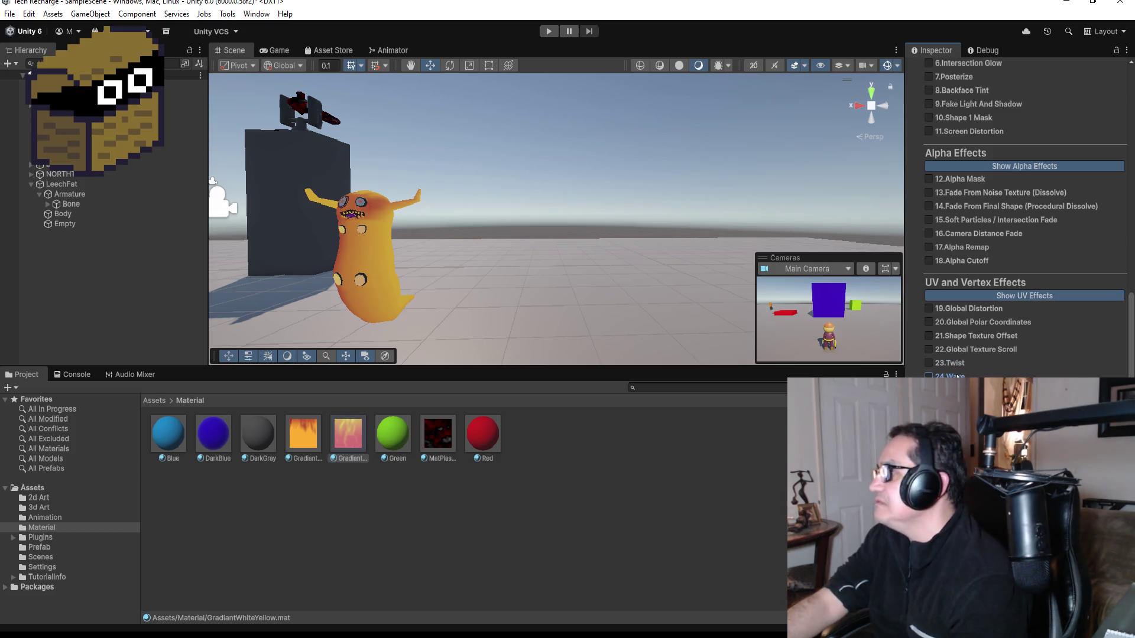
pyautogui.click(976, 308)
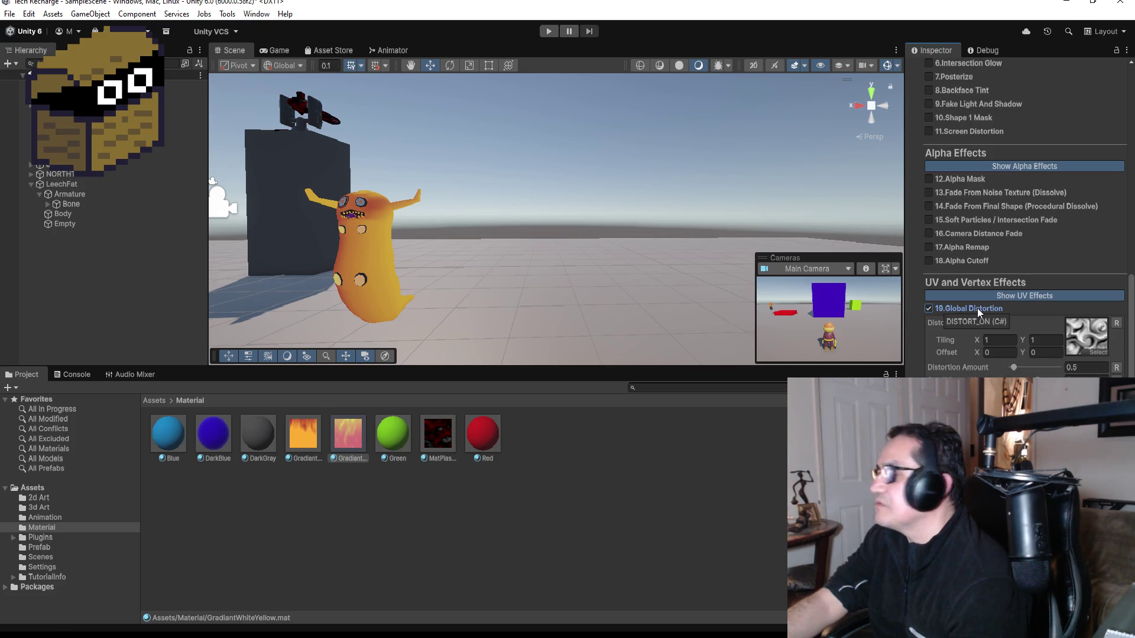
pyautogui.click(977, 308)
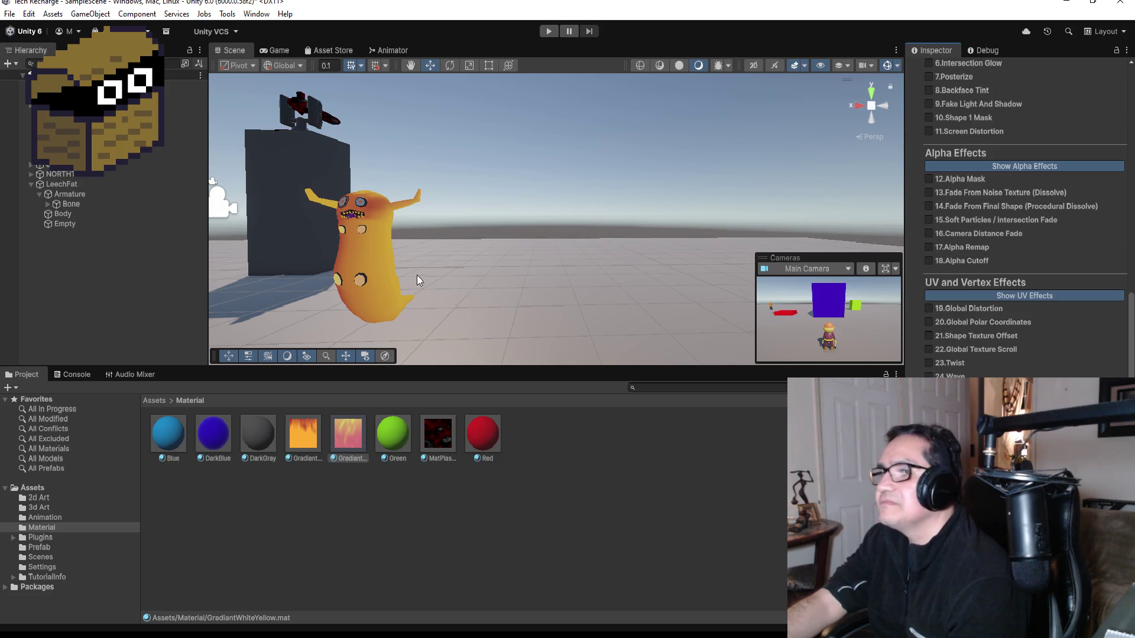
pyautogui.click(375, 256)
pyautogui.click(378, 228)
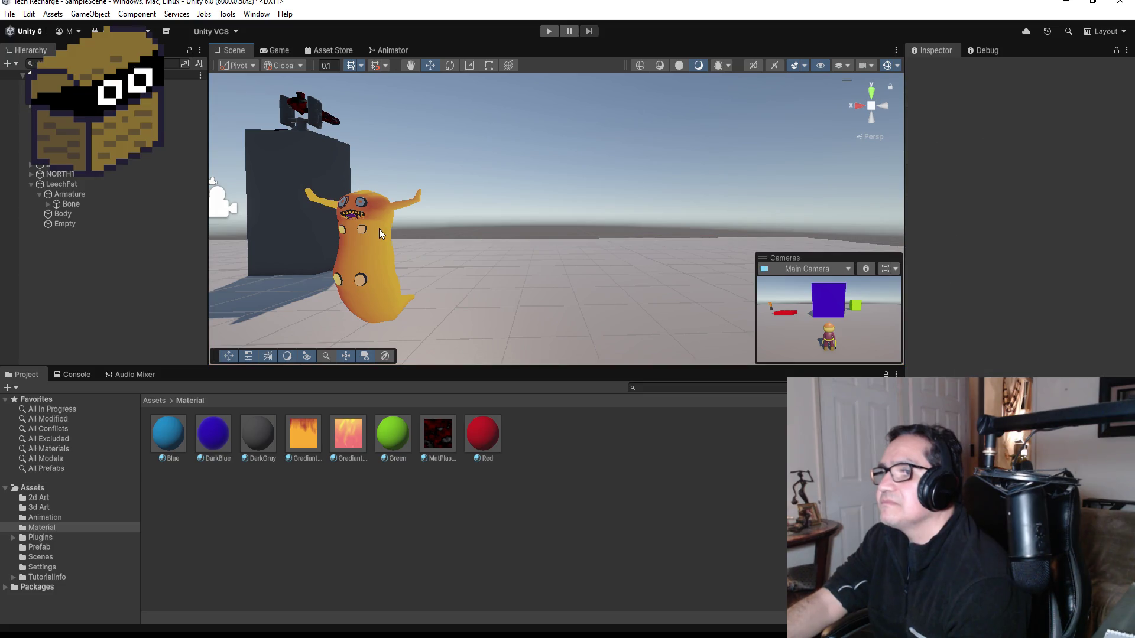
# Select the leech's Body and review its gradient material settings in the Inspector.
pyautogui.moveTo(349, 433)
pyautogui.mouseDown()
pyautogui.moveTo(389, 275)
pyautogui.moveTo(350, 247)
pyautogui.moveTo(362, 264)
pyautogui.moveTo(389, 497)
pyautogui.mouseUp()
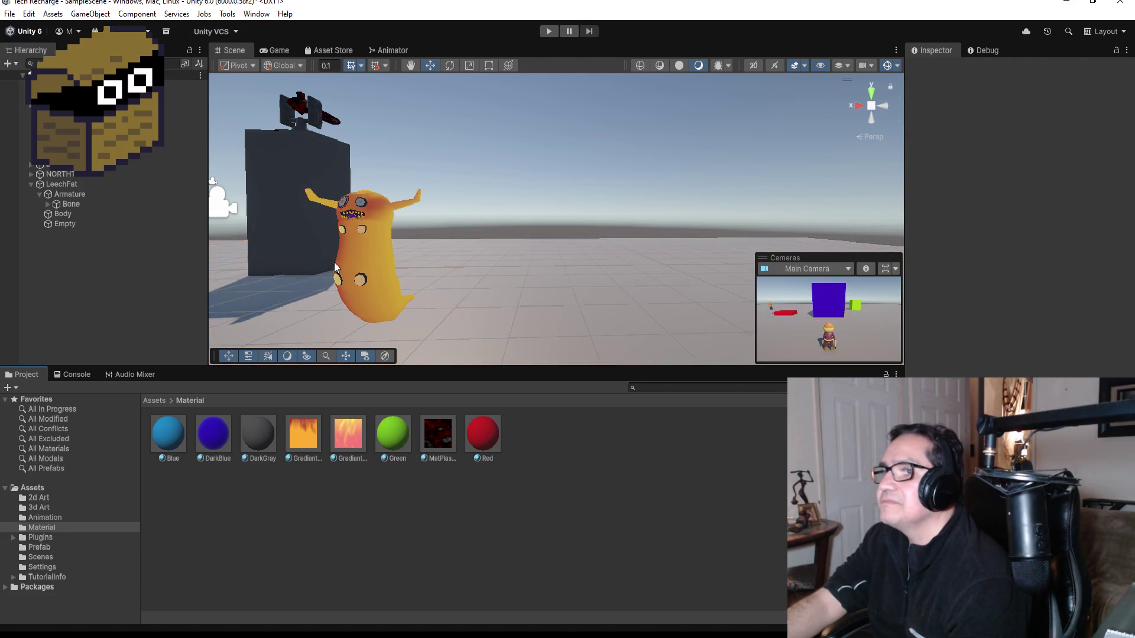
pyautogui.click(85, 214)
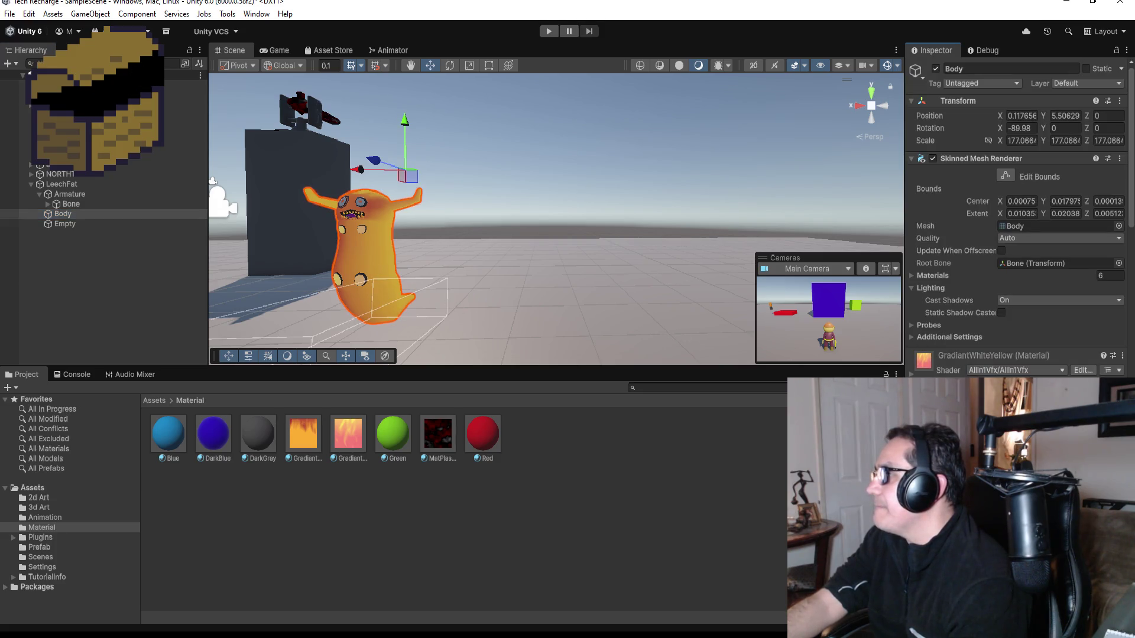
pyautogui.scroll(-8, 1016, 236)
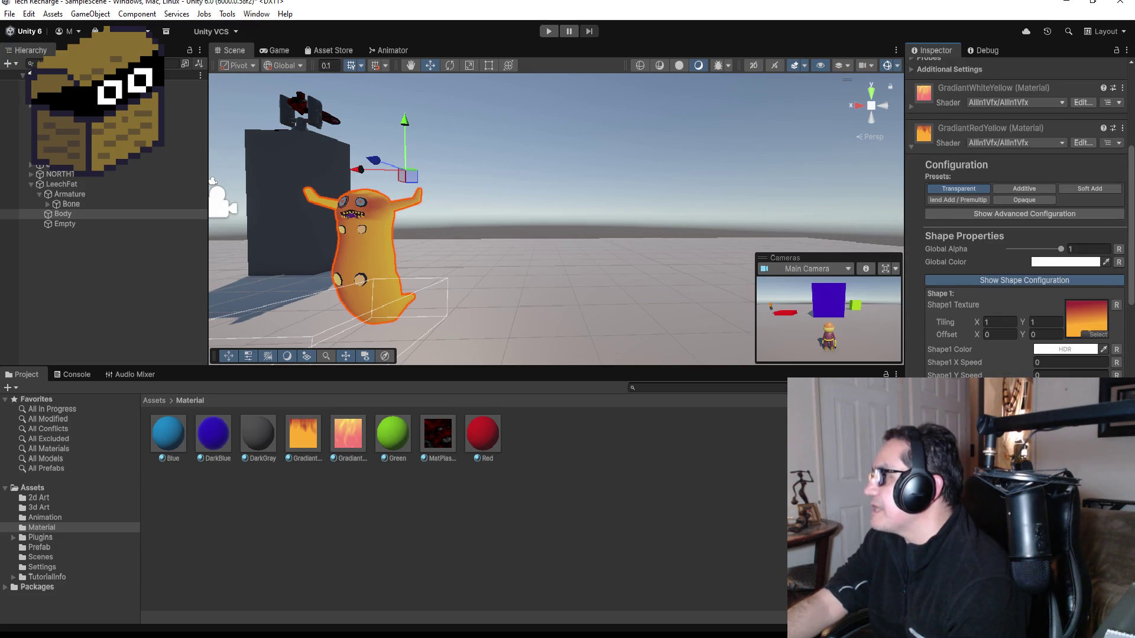
pyautogui.scroll(-5, 1022, 224)
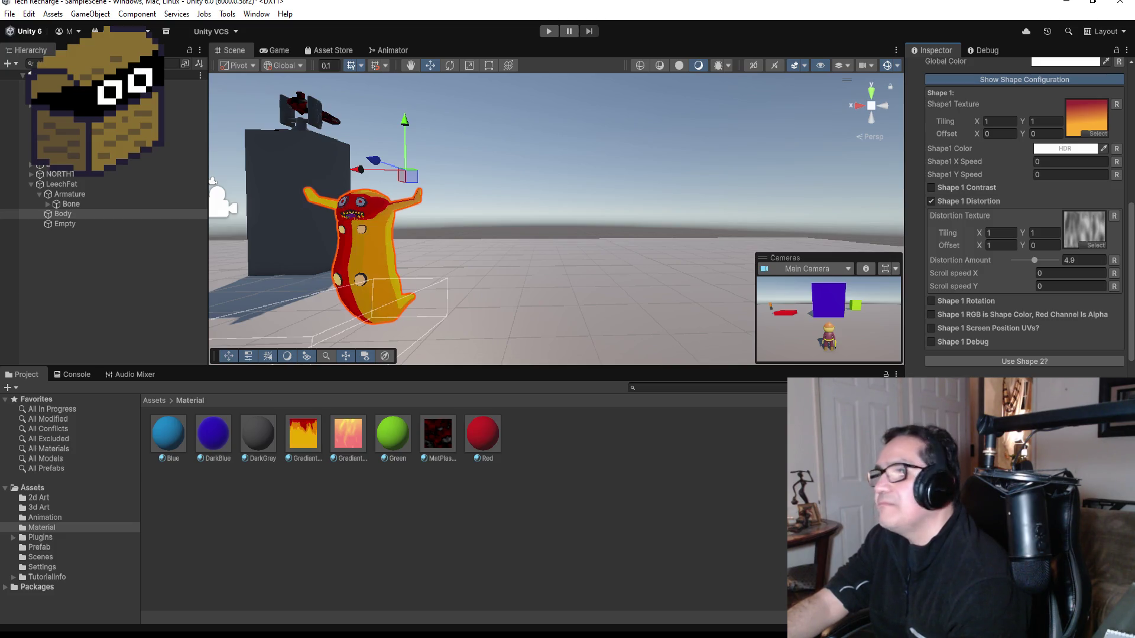
pyautogui.scroll(-3, 1024, 237)
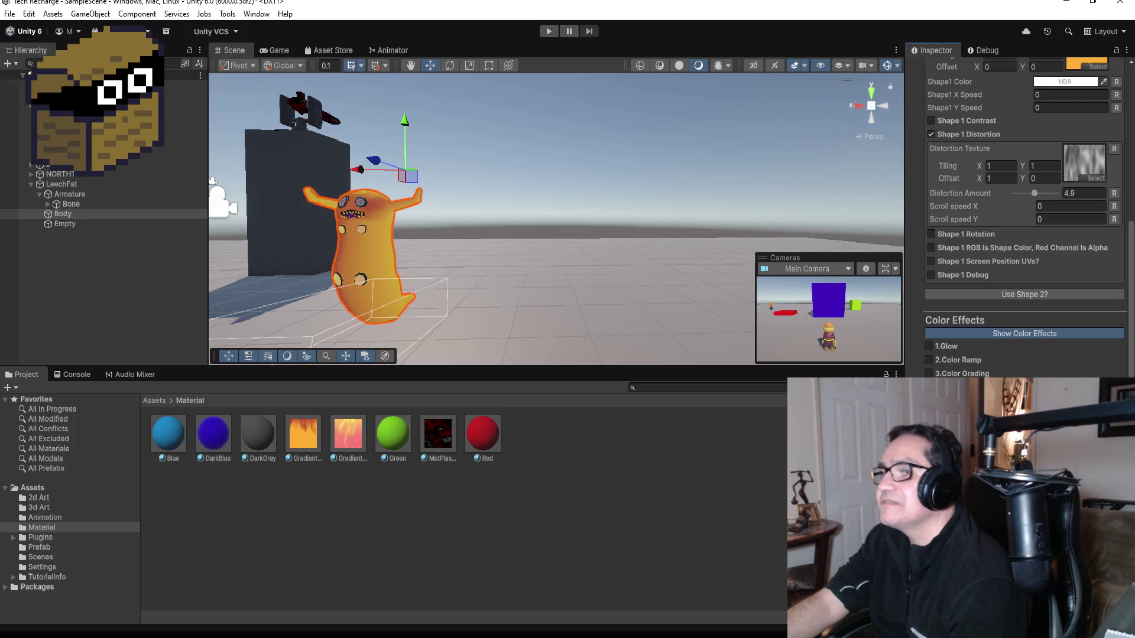
# Pan and orbit the Scene view to see the leech from the side beside the player.
pyautogui.moveTo(466, 261); pyautogui.dragTo(580, 268)
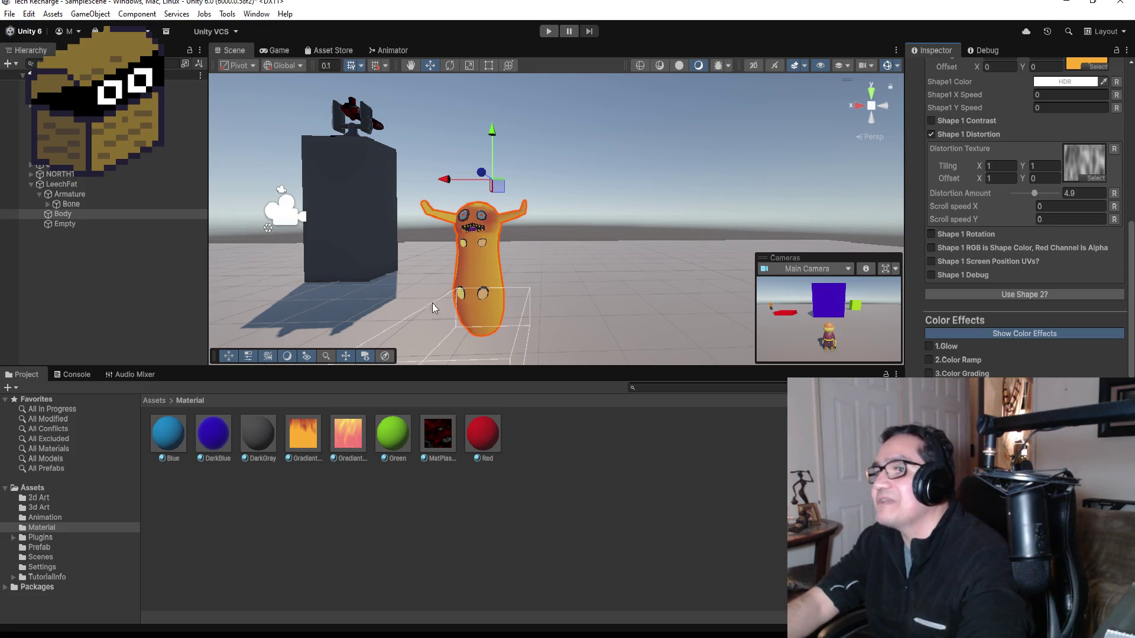
pyautogui.scroll(3, 426, 248)
pyautogui.scroll(2, 495, 275)
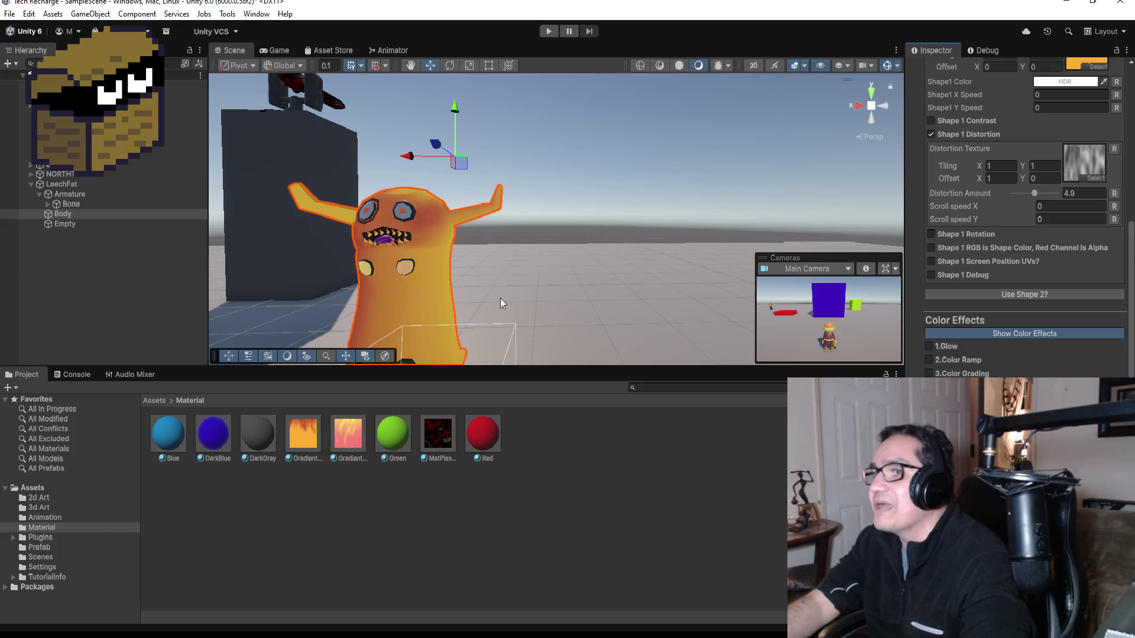
pyautogui.scroll(-2, 484, 295)
pyautogui.scroll(1, 502, 286)
pyautogui.moveTo(502, 286)
pyautogui.mouseDown()
pyautogui.moveTo(812, 261)
pyautogui.moveTo(512, 260)
pyautogui.mouseUp()
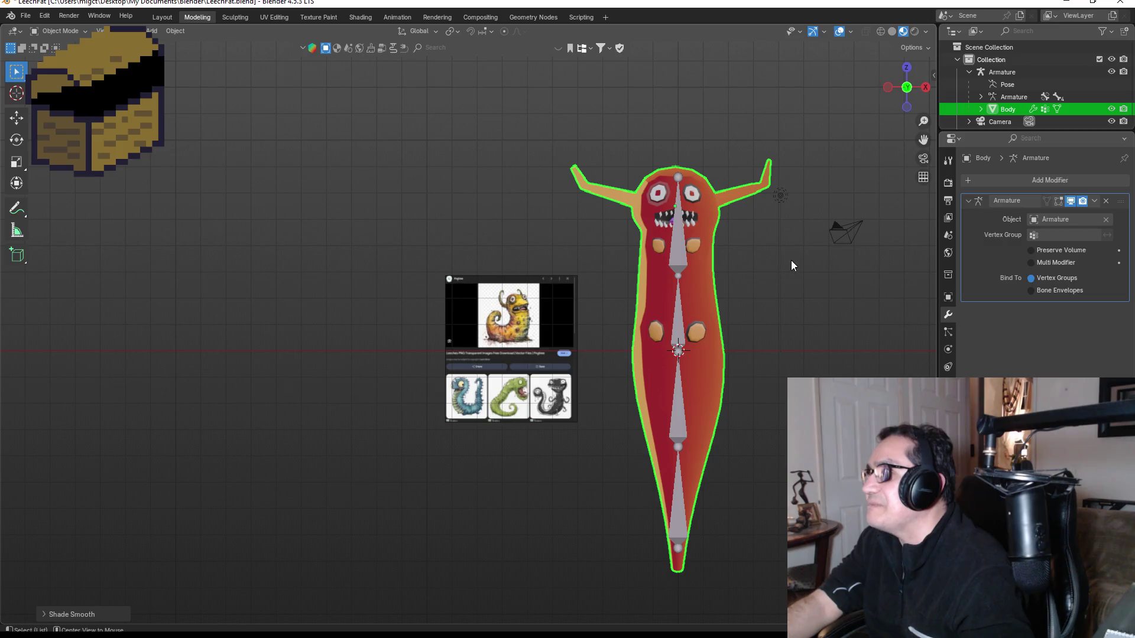
# Pan and zoom Blender's viewport around the leech's middle body and armature bones.
pyautogui.moveTo(875, 119); pyautogui.dragTo(653, 251)
pyautogui.scroll(8, 650, 253)
pyautogui.scroll(-6, 650, 253)
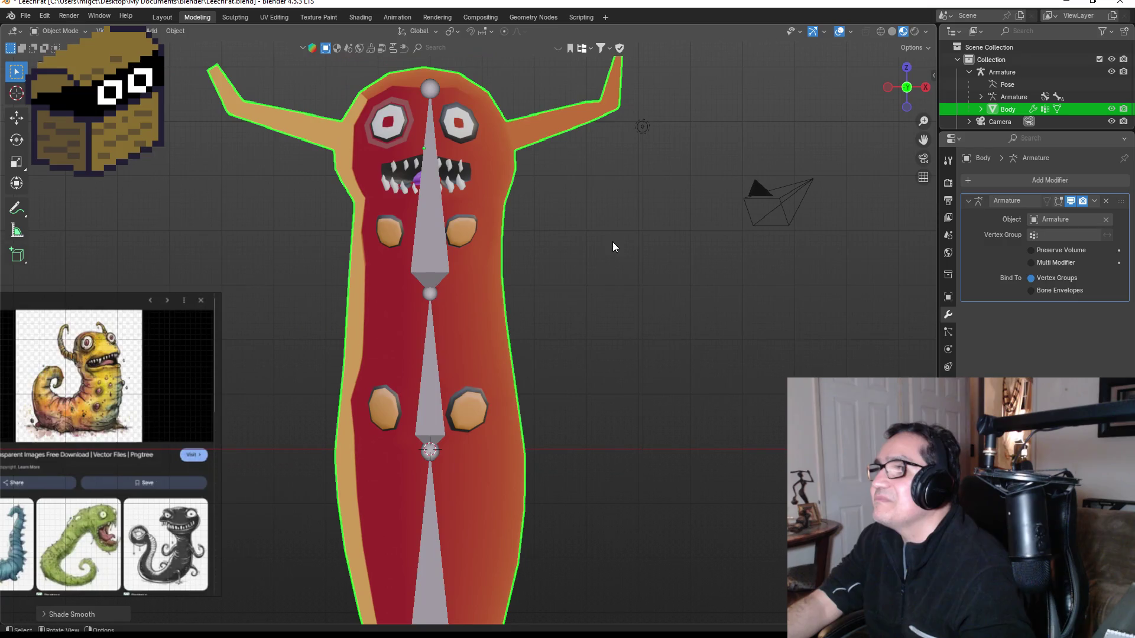
pyautogui.scroll(-3, 387, 331)
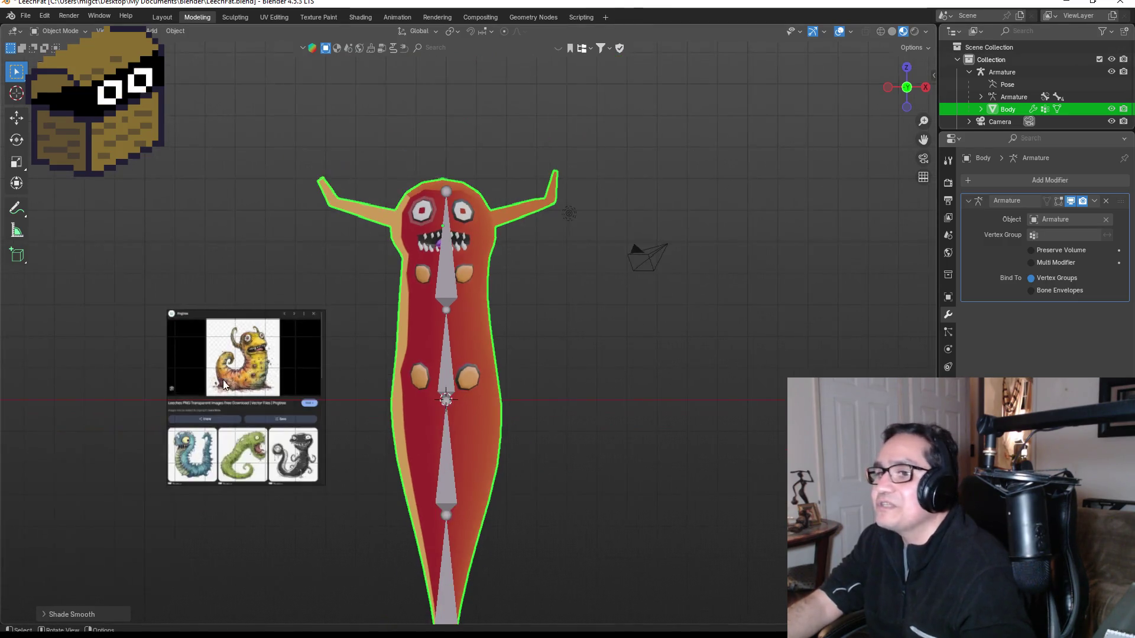
pyautogui.scroll(1, 193, 440)
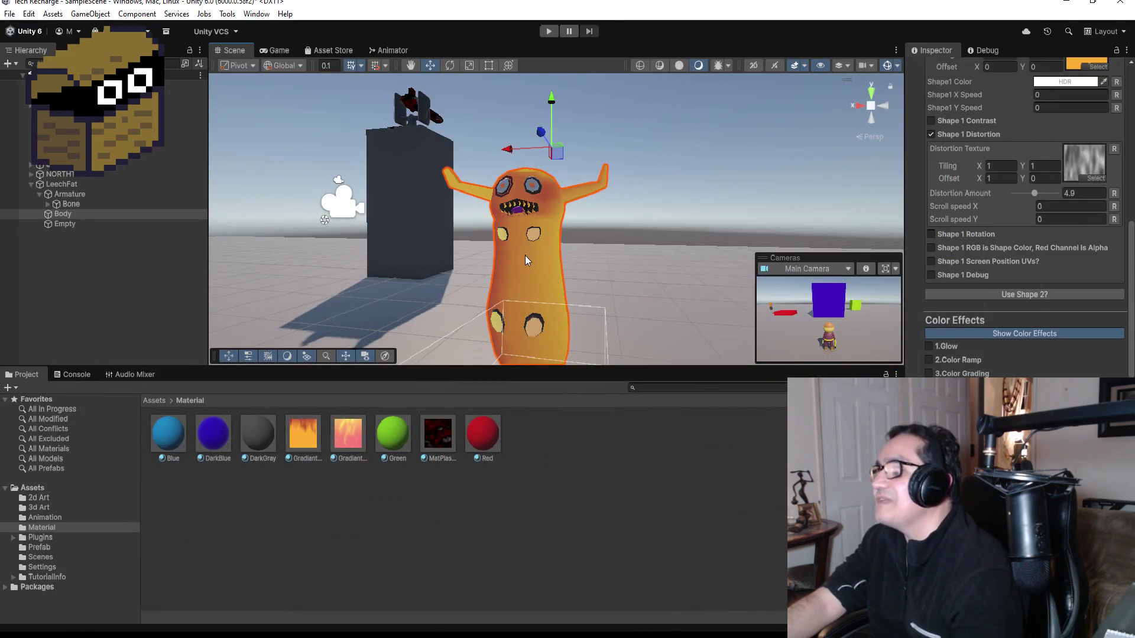
# Zoom the Scene view slightly in on the orange leech beside the dark wall.
pyautogui.scroll(1, 561, 256)
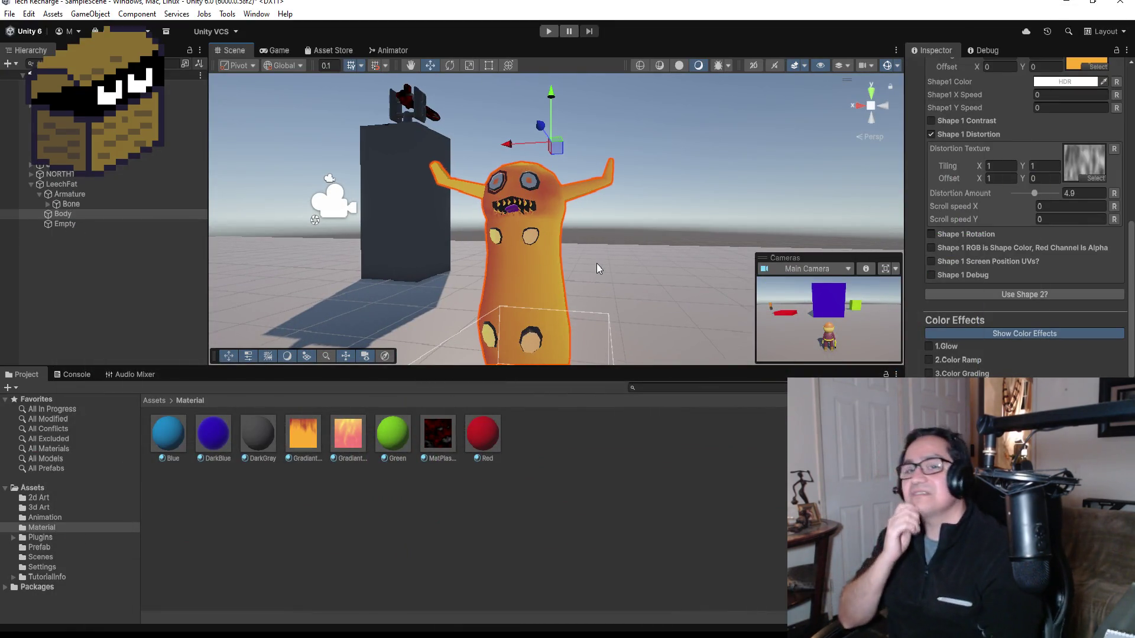
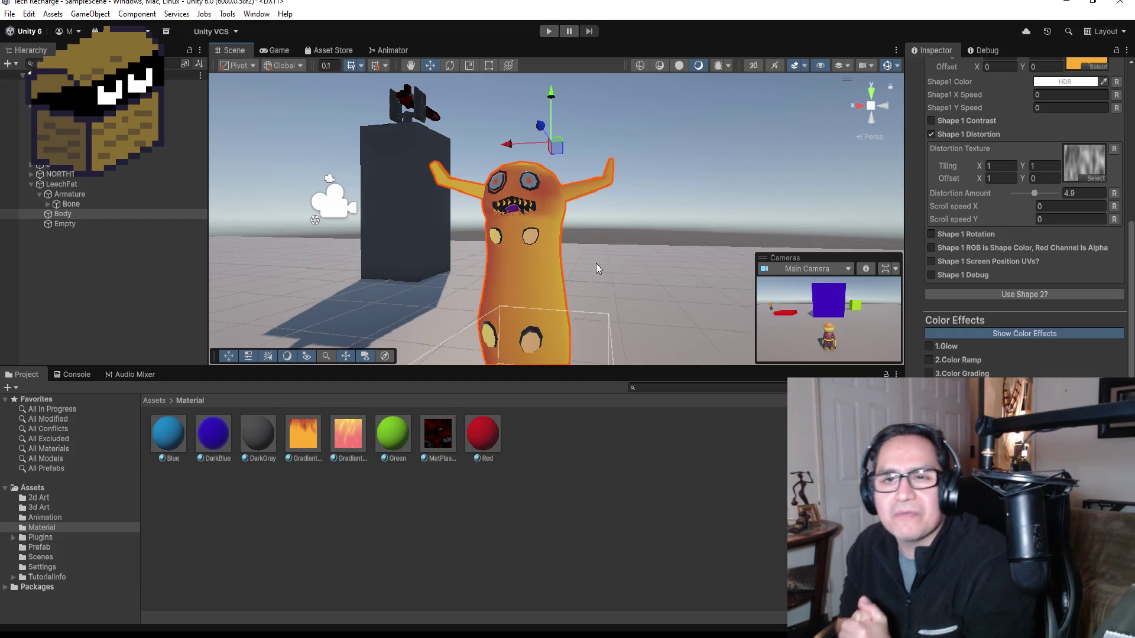
# Select LeechFat, collapse its child objects, and pan the Scene view to shift it left.
pyautogui.click(103, 184)
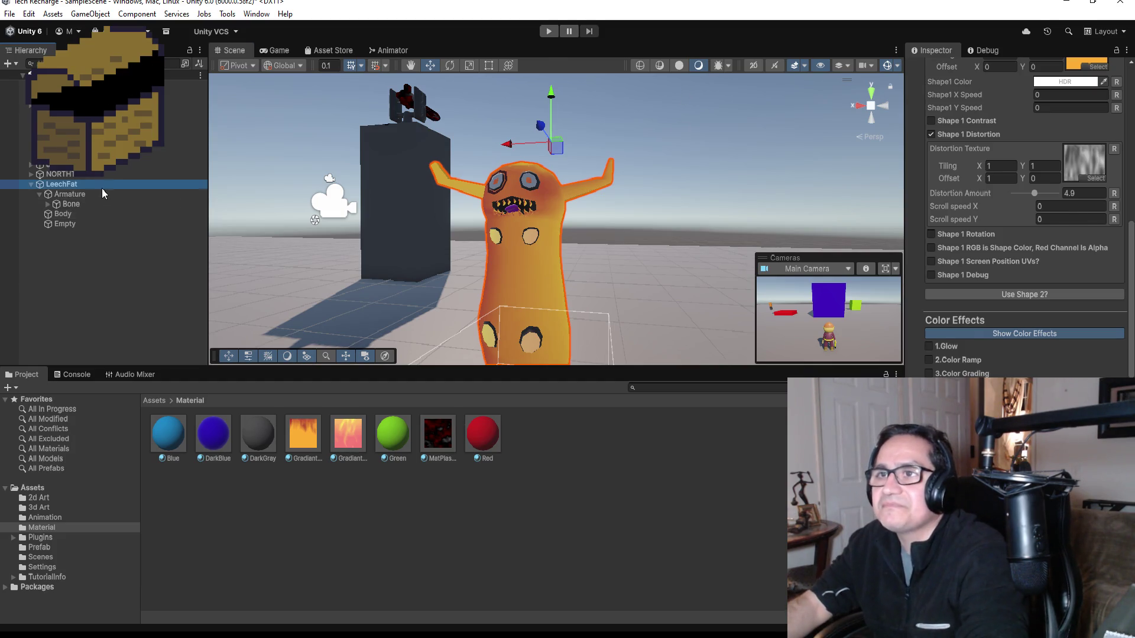
pyautogui.click(31, 184)
pyautogui.scroll(-2, 558, 262)
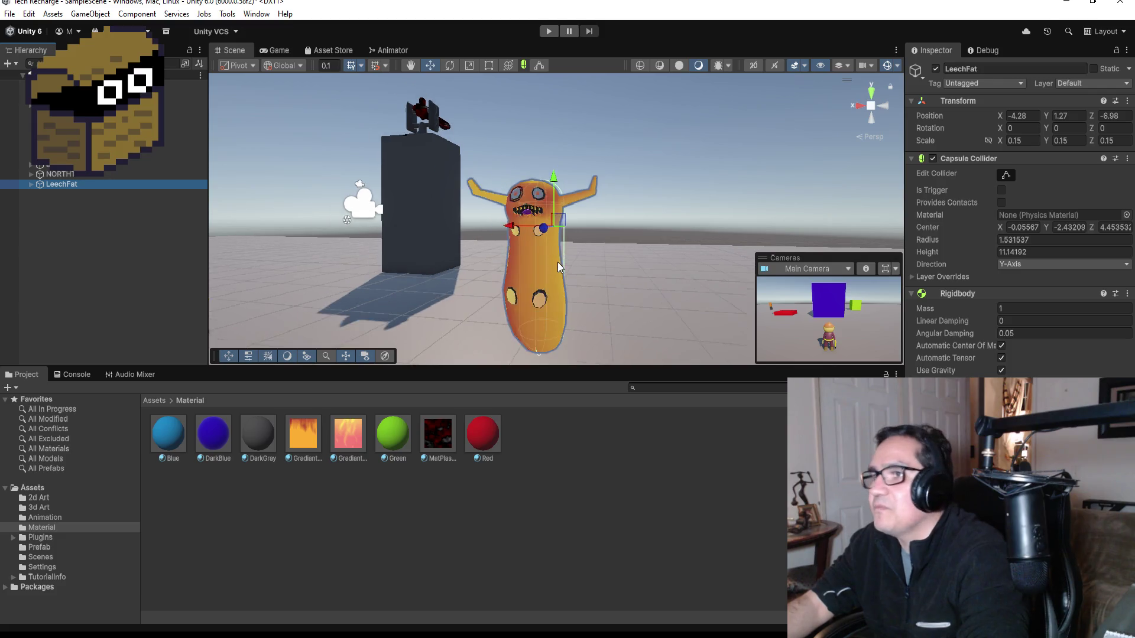
pyautogui.scroll(-3, 558, 262)
pyautogui.moveTo(633, 234); pyautogui.dragTo(449, 215)
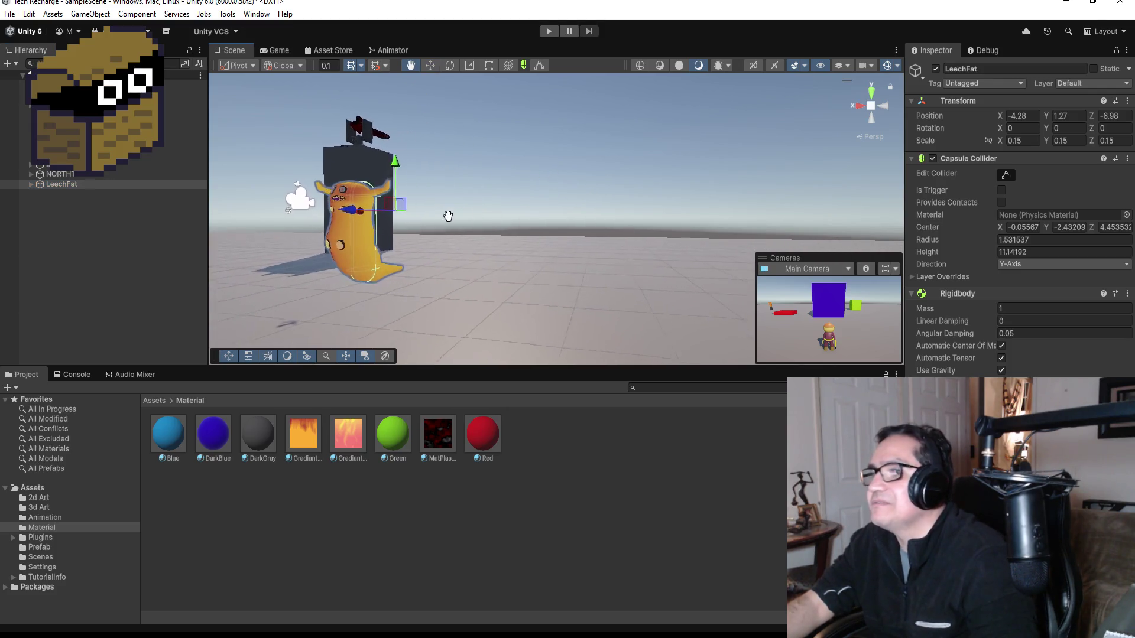
pyautogui.scroll(2, 295, 230)
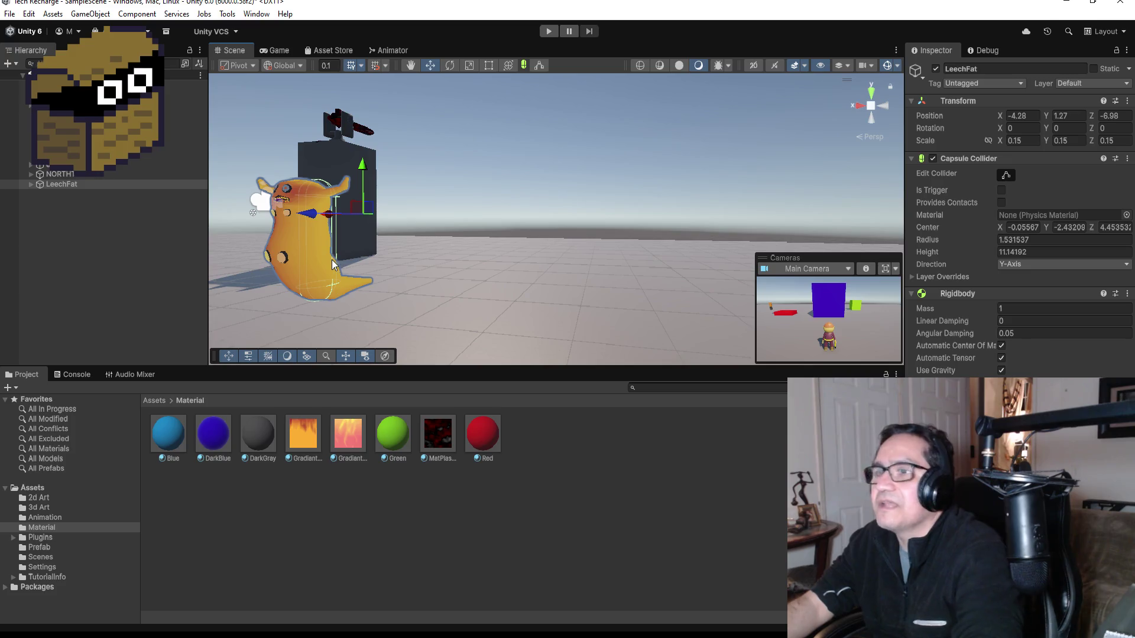
pyautogui.scroll(-2, 331, 260)
pyautogui.scroll(-5, 300, 274)
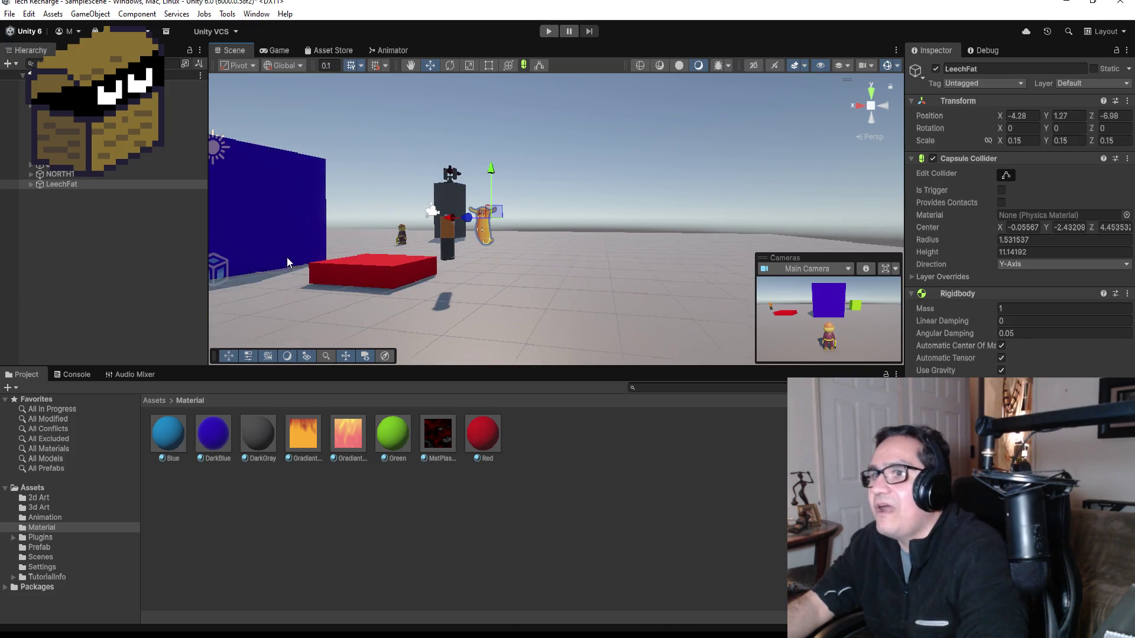
# With the CORE cube selected, add a new project tag named Core.
pyautogui.click(257, 214)
pyautogui.click(983, 83)
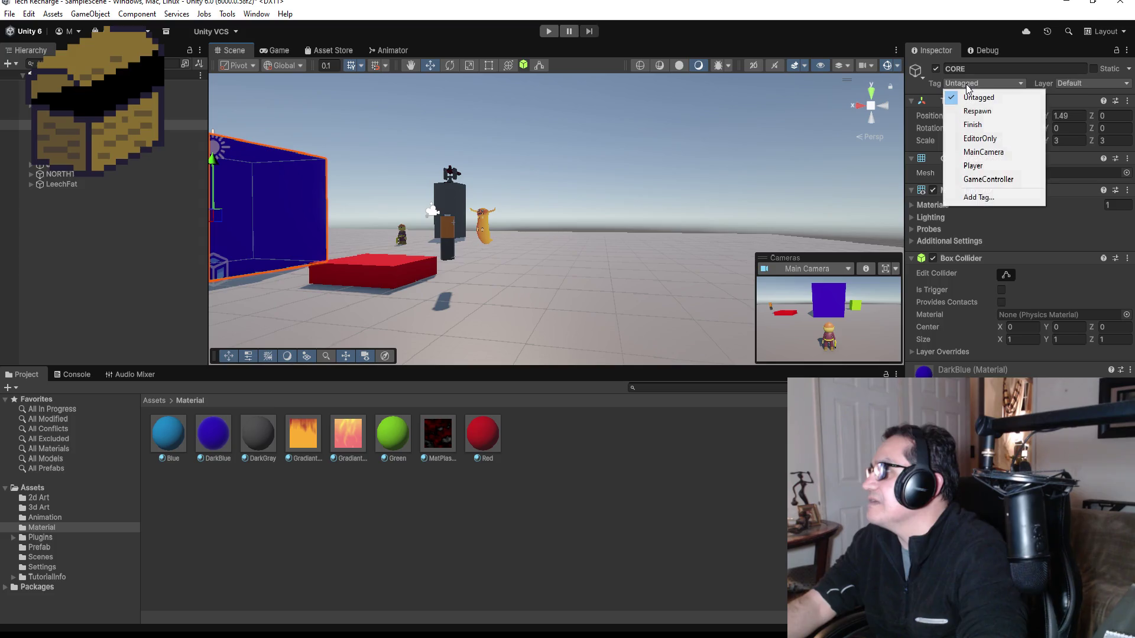
pyautogui.click(978, 197)
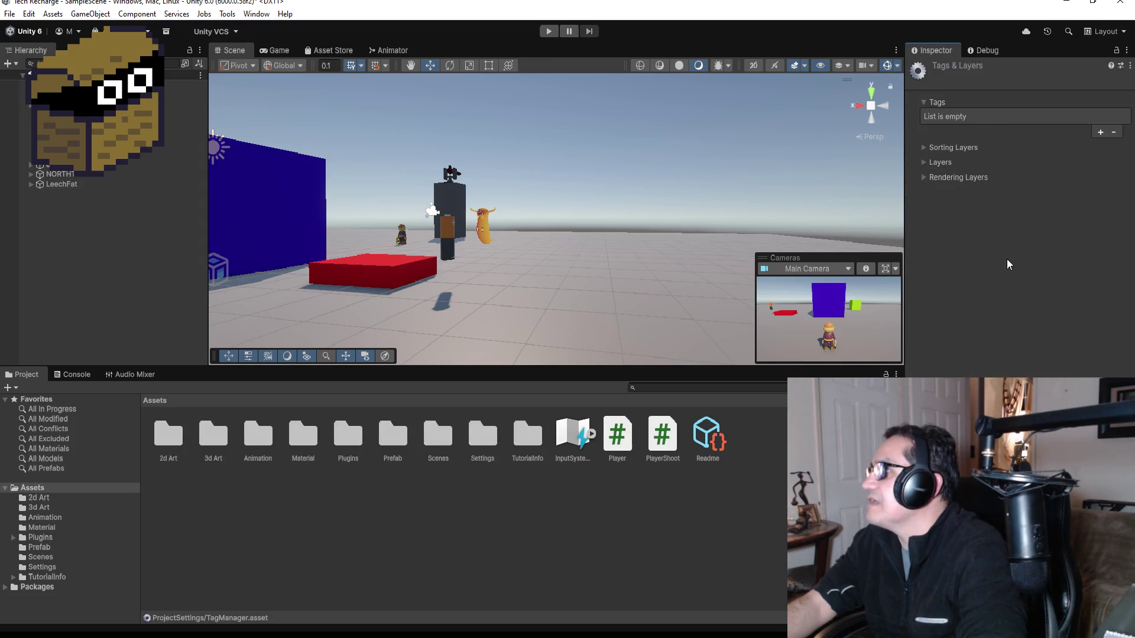
pyautogui.click(1101, 132)
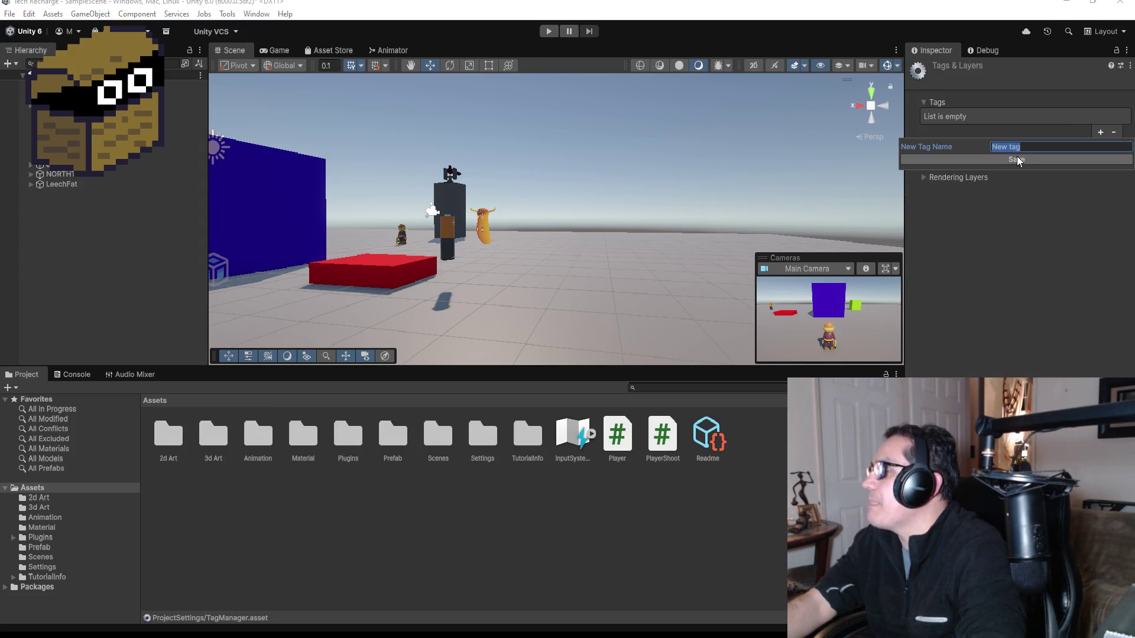
pyautogui.write('Core')
pyautogui.click(1017, 159)
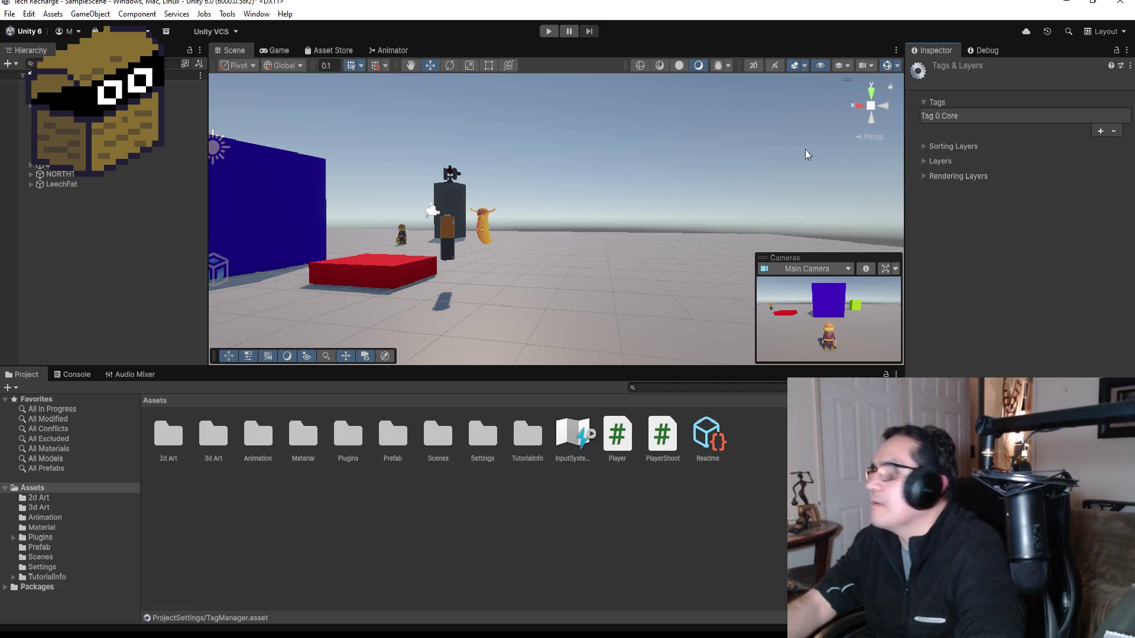
# Tag the PLAYER object as Player, then deselect it and select the ground plane.
pyautogui.click(89, 105)
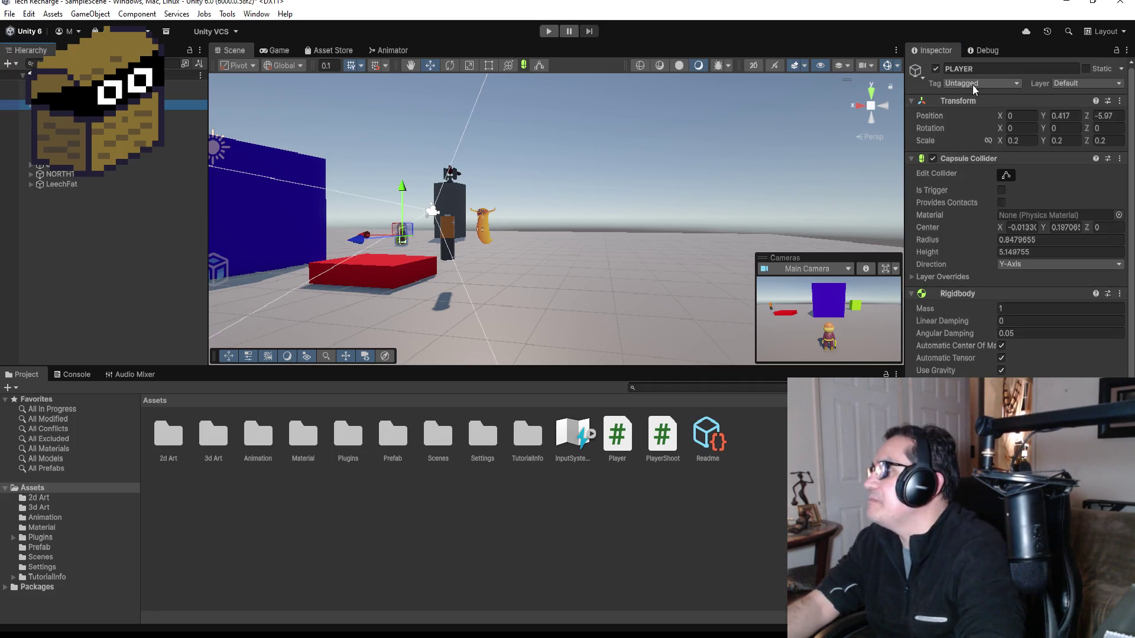
pyautogui.click(973, 84)
pyautogui.click(972, 163)
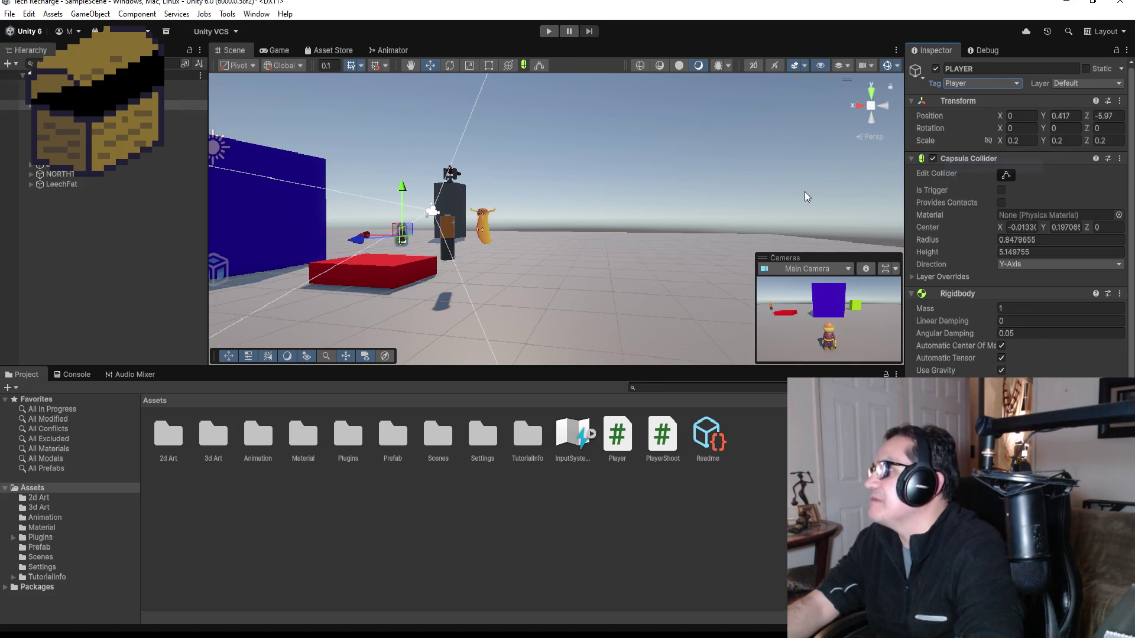
pyautogui.click(122, 220)
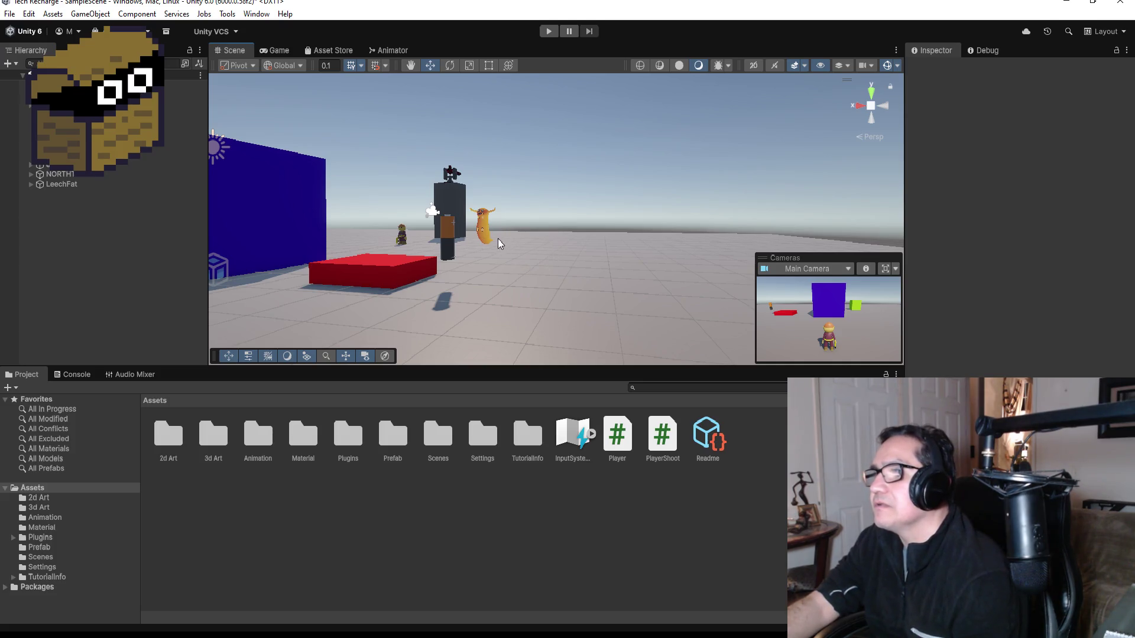
pyautogui.click(481, 239)
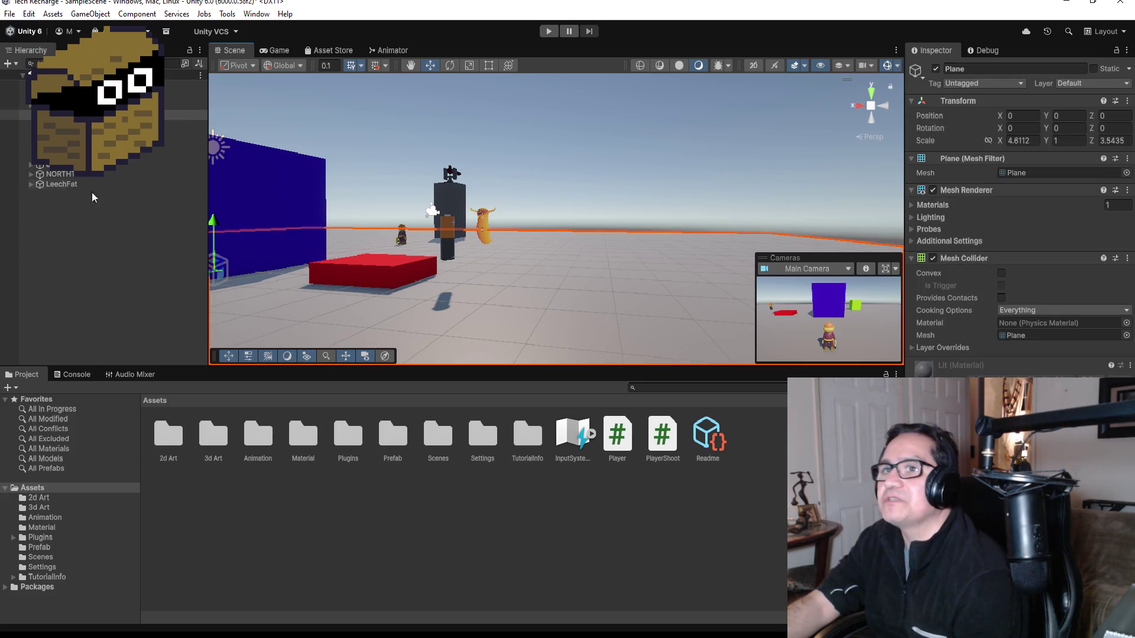
# Rename LeechFat to LEECHFAT and drag it along the X axis to about -10.89.
pyautogui.click(62, 184)
pyautogui.click(980, 69)
pyautogui.write('L')
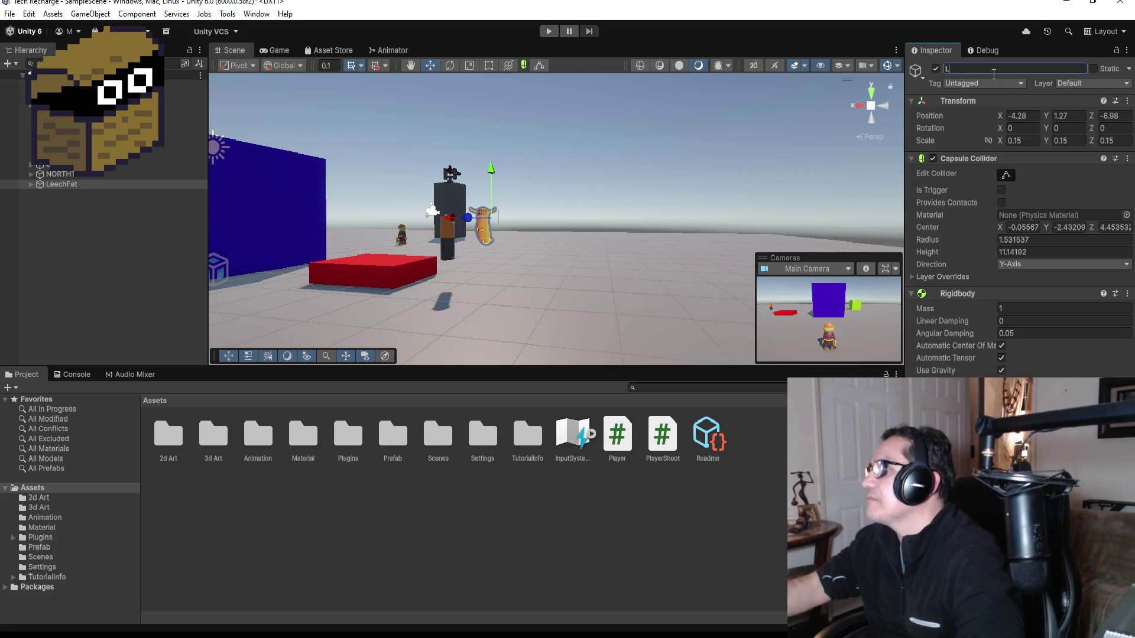
pyautogui.write('EECHFAT')
pyautogui.press('Return')
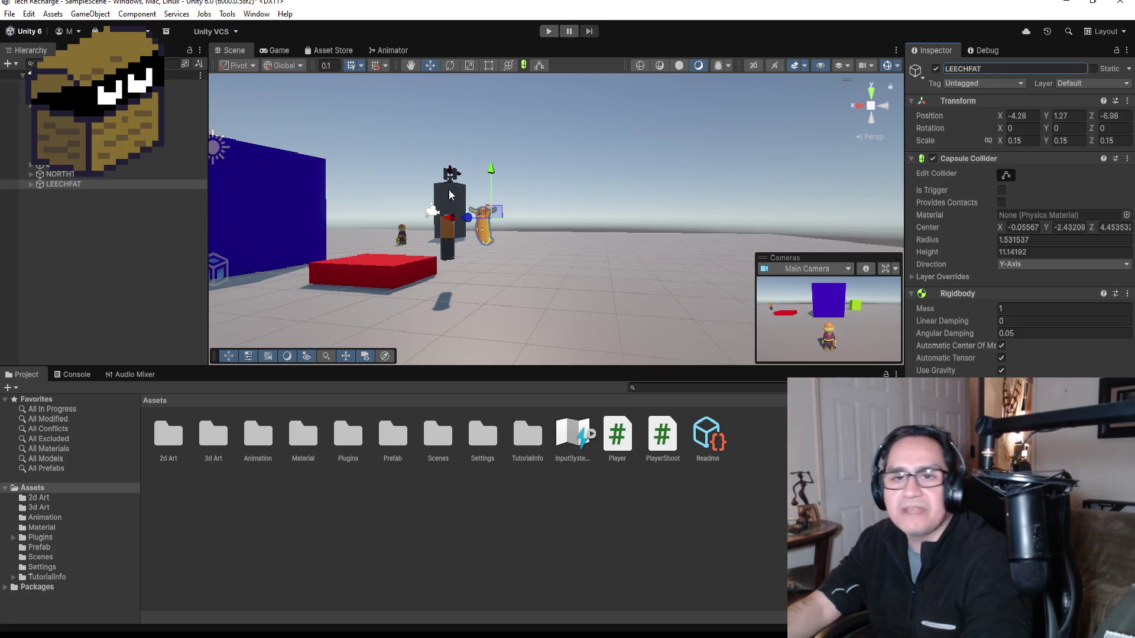
pyautogui.moveTo(450, 220); pyautogui.dragTo(716, 221)
pyautogui.scroll(-3, 751, 204)
# Move LEECHFAT along X to -18.38, away from the other objects, then deselect it.
pyautogui.moveTo(766, 166); pyautogui.dragTo(554, 209)
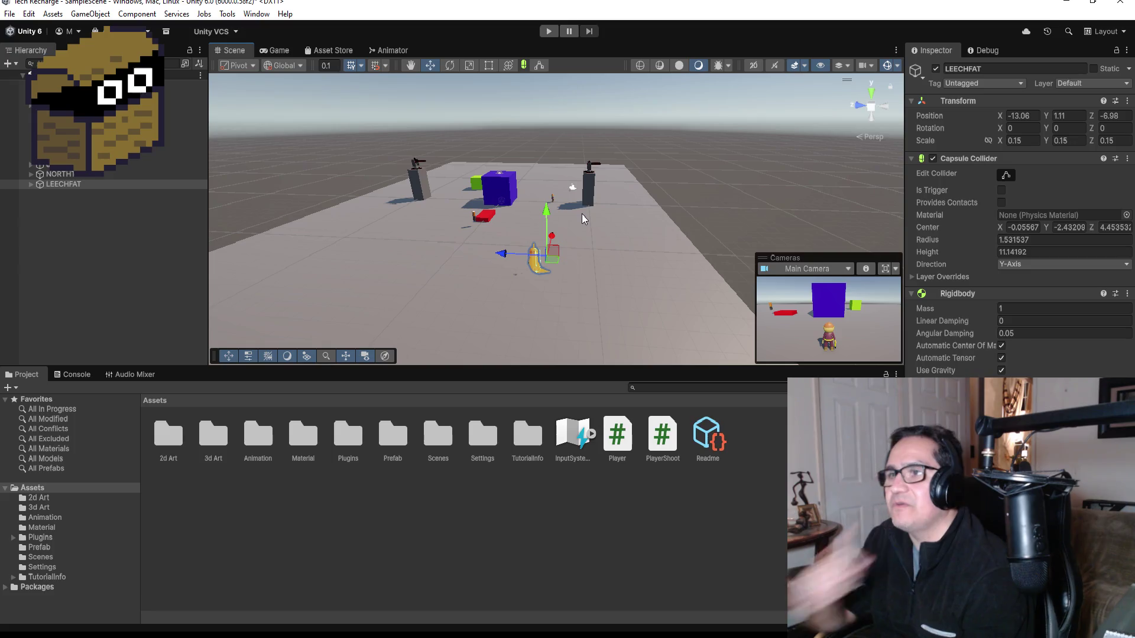
pyautogui.moveTo(556, 241)
pyautogui.mouseDown()
pyautogui.moveTo(562, 301)
pyautogui.moveTo(603, 282)
pyautogui.mouseUp()
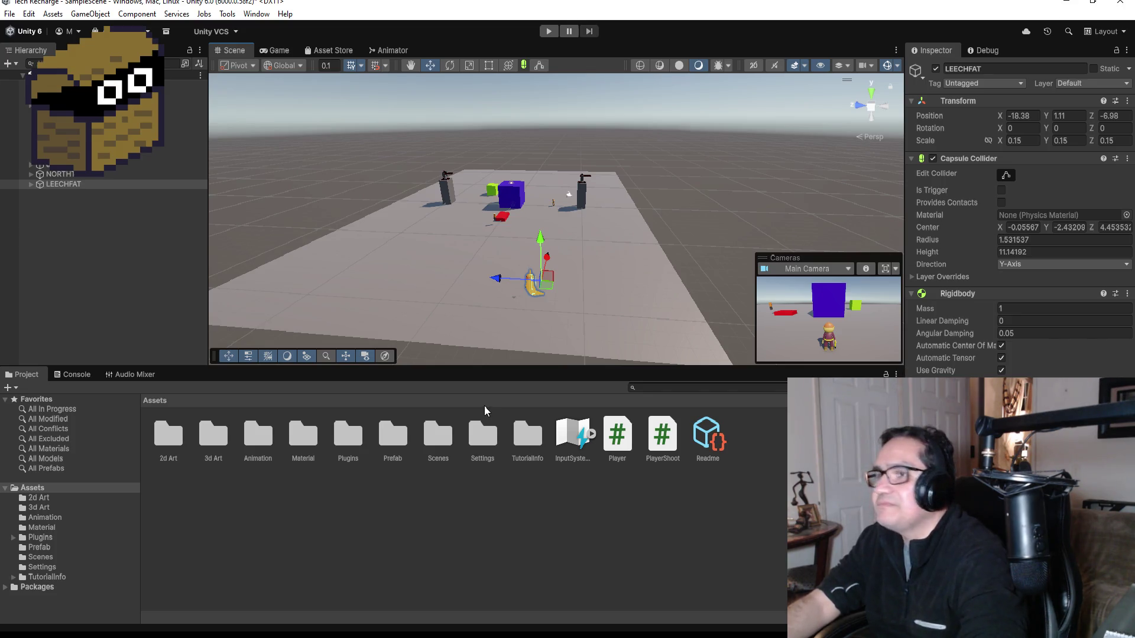
pyautogui.click(106, 254)
pyautogui.click(89, 184)
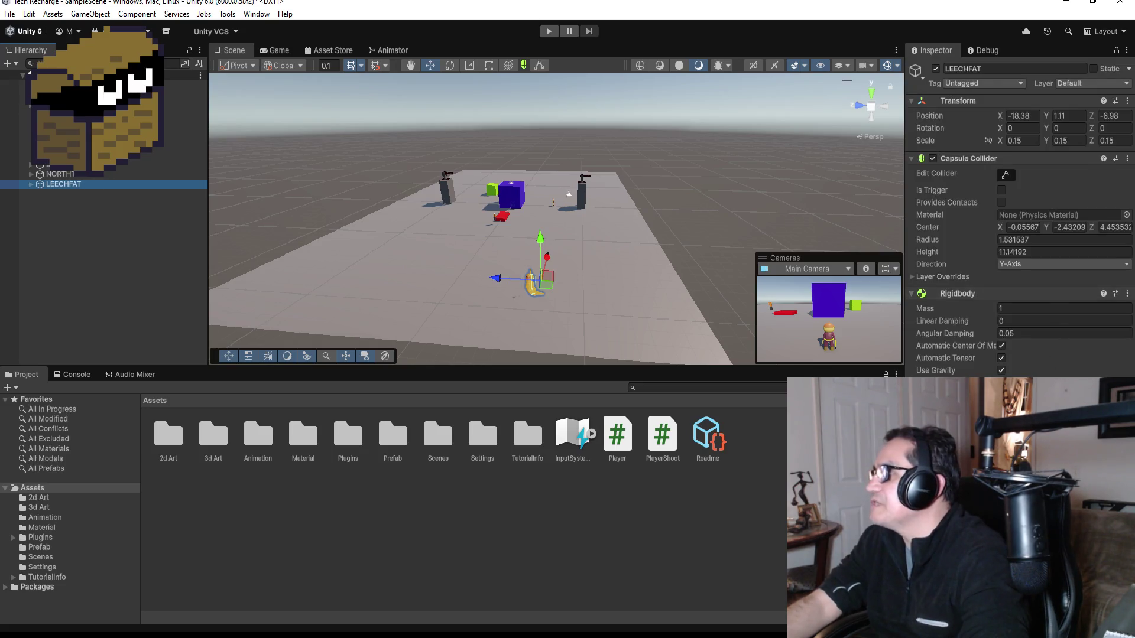
pyautogui.click(434, 408)
pyautogui.write('LeechFat')
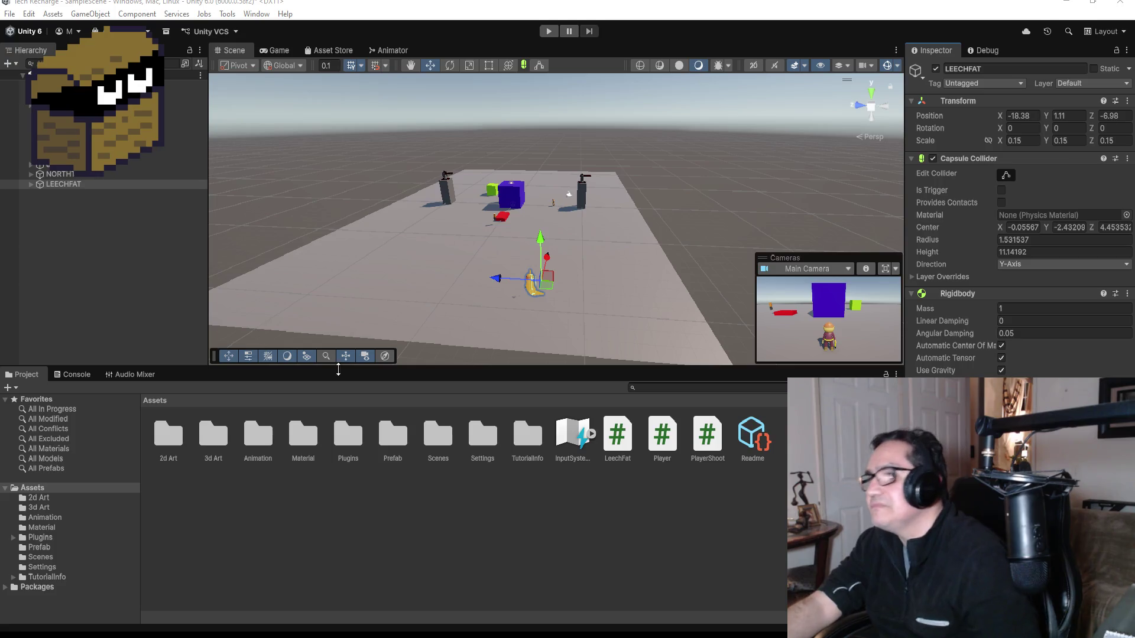
pyautogui.click(185, 309)
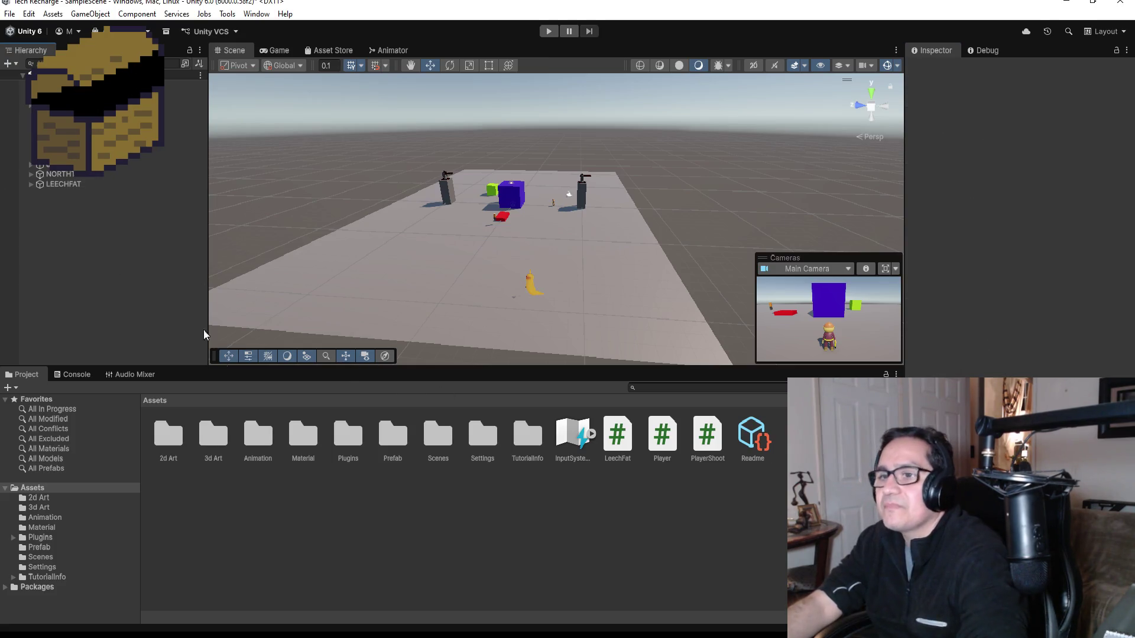
# Browse to My Documents > Unity > Tech Recharge and open Tech Recharge.sln.
pyautogui.hotkey('alt', 'Tab')
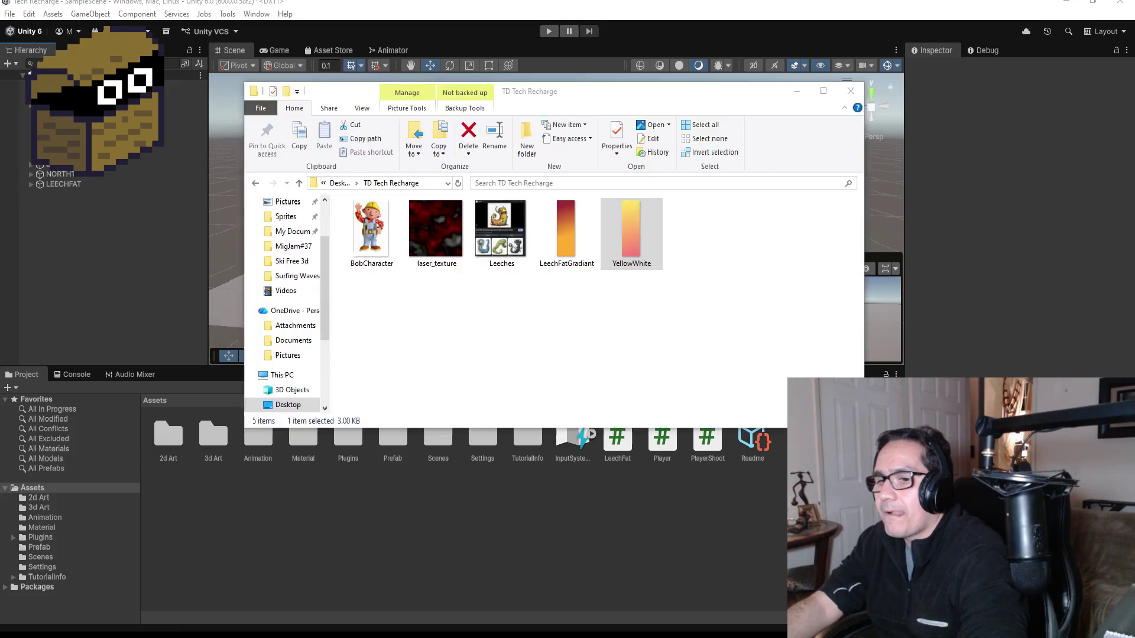
pyautogui.scroll(2, 289, 277)
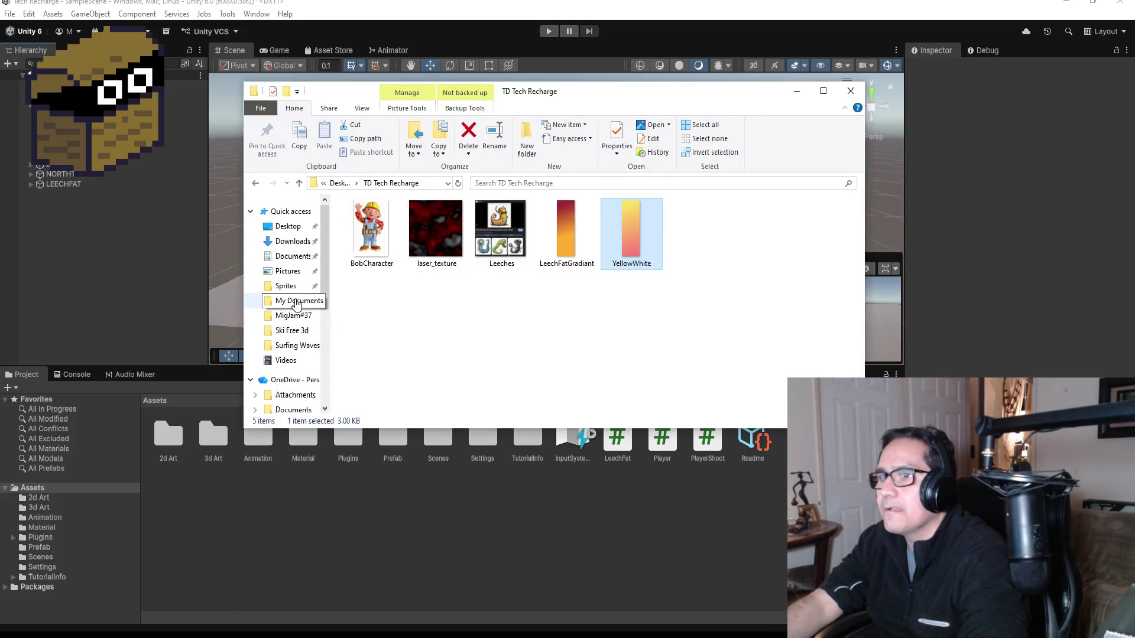
pyautogui.click(293, 301)
pyautogui.scroll(-3, 407, 331)
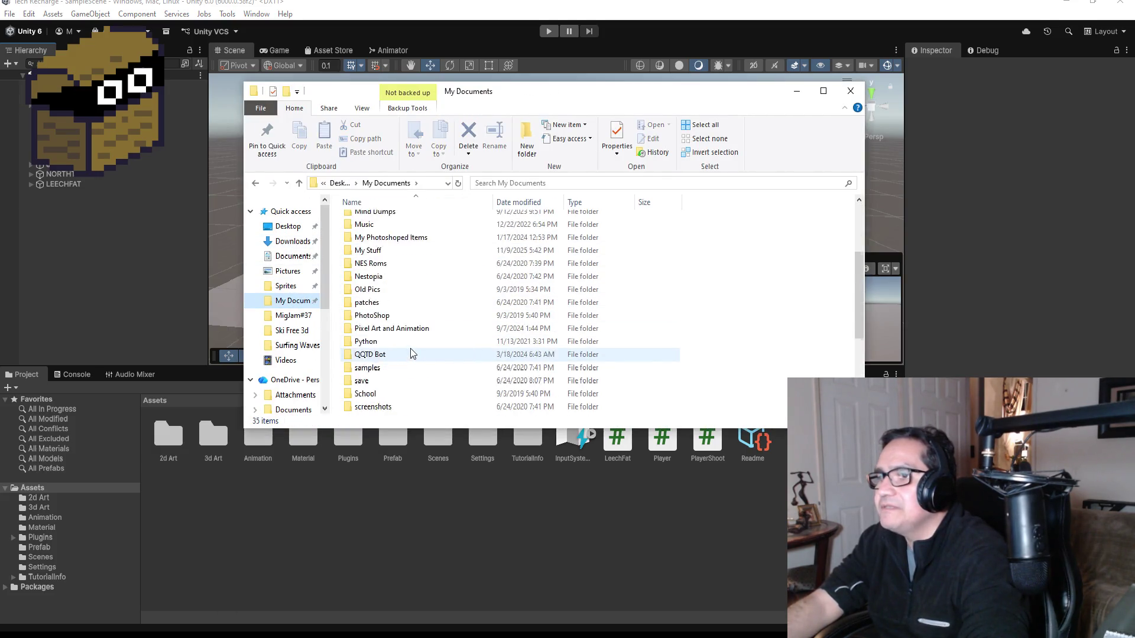
pyautogui.scroll(-4, 404, 348)
pyautogui.click(389, 331)
pyautogui.doubleClick(390, 329)
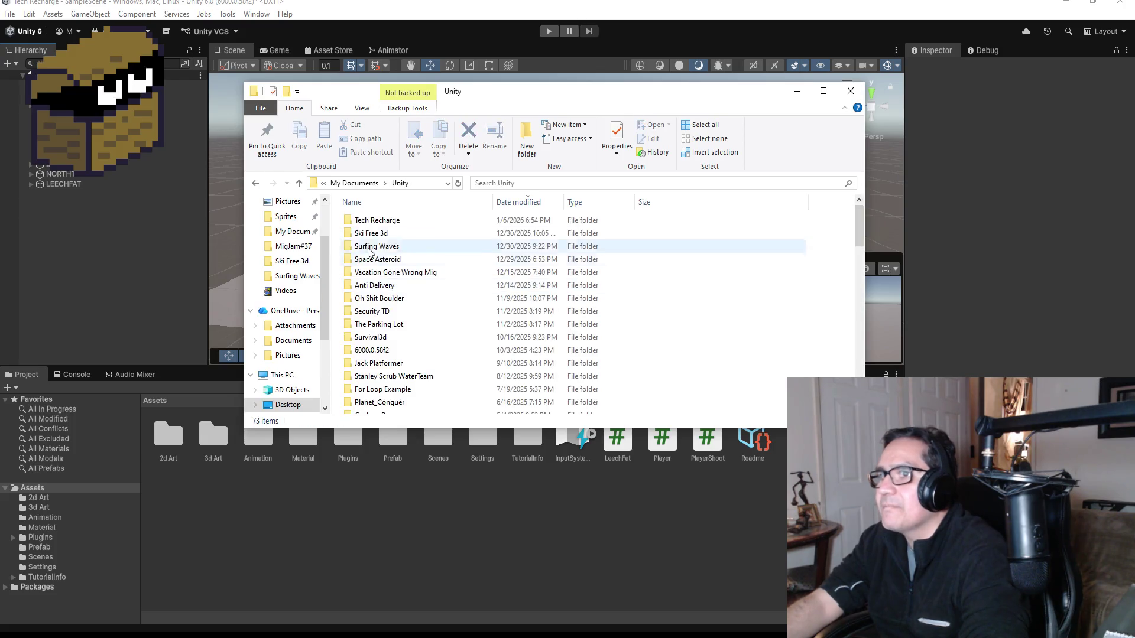
pyautogui.doubleClick(366, 221)
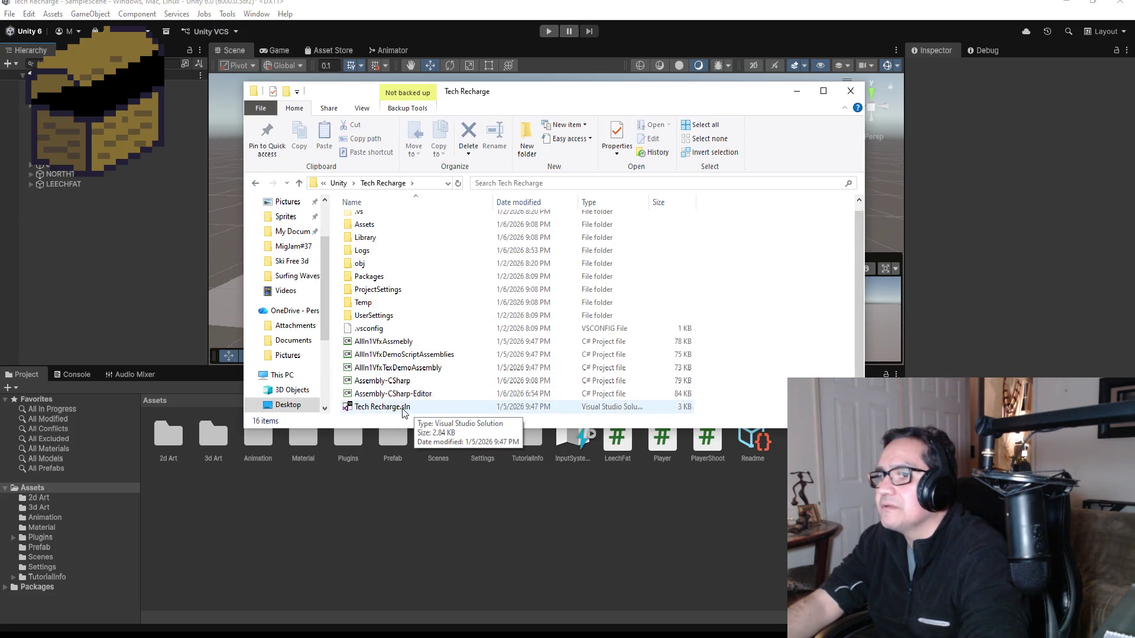
pyautogui.doubleClick(429, 407)
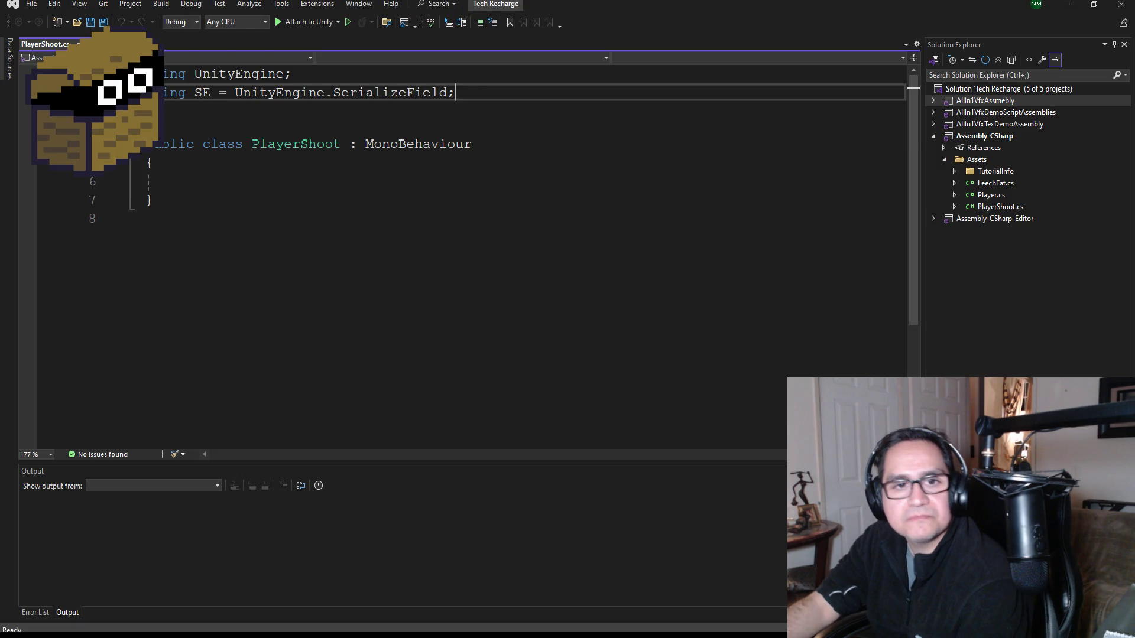
# Minimize Visual Studio and bring the Unity editor to the front.
pyautogui.click(241, 155)
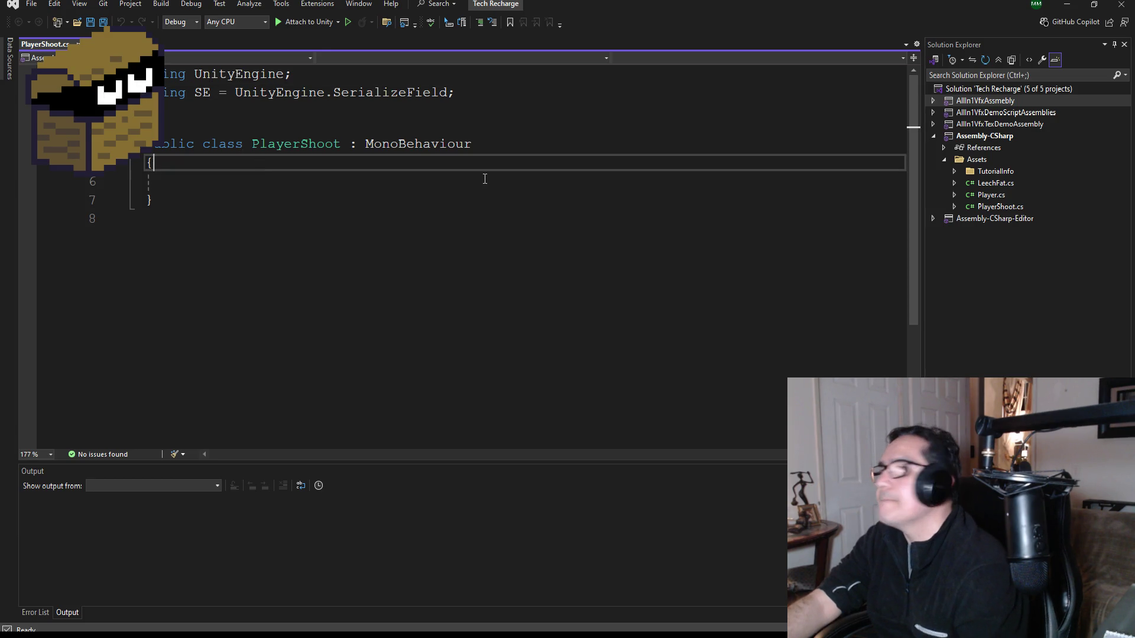
pyautogui.click(987, 204)
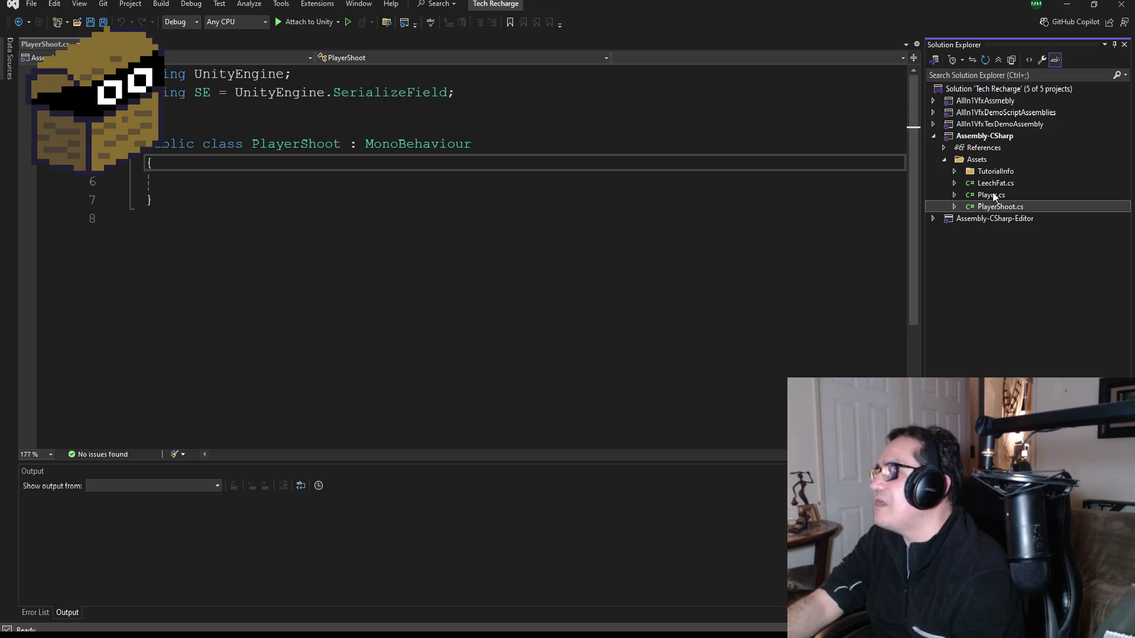
pyautogui.click(1066, 4)
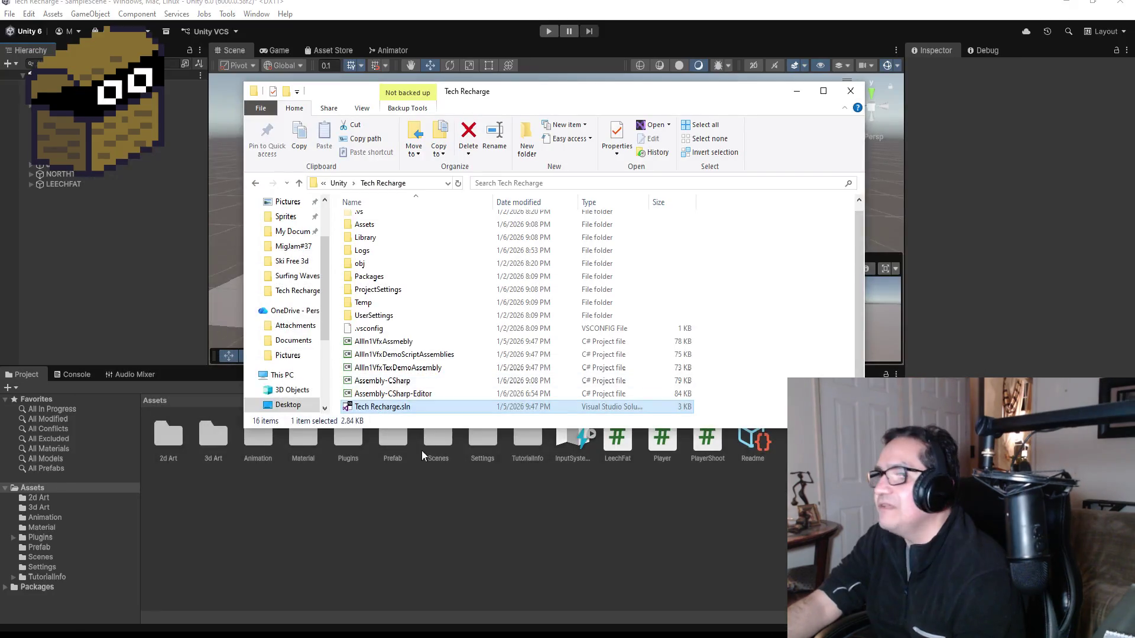
pyautogui.click(496, 544)
# Create a MonoBehaviour script named BaseString in Assets and open it in Visual Studio.
pyautogui.rightClick(547, 527)
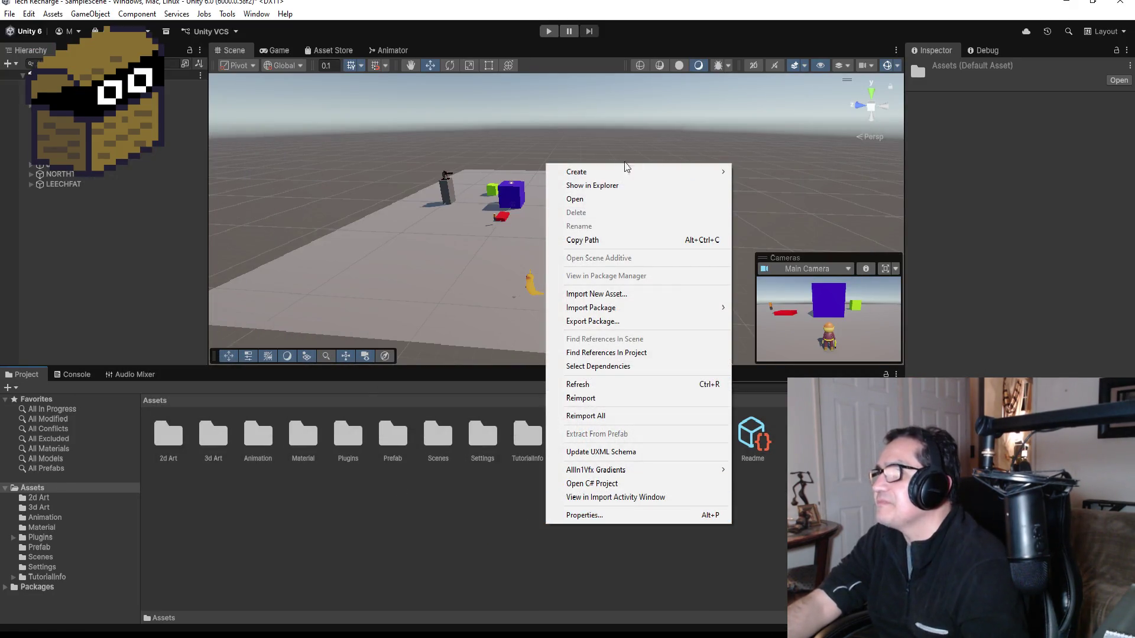
pyautogui.moveTo(621, 171)
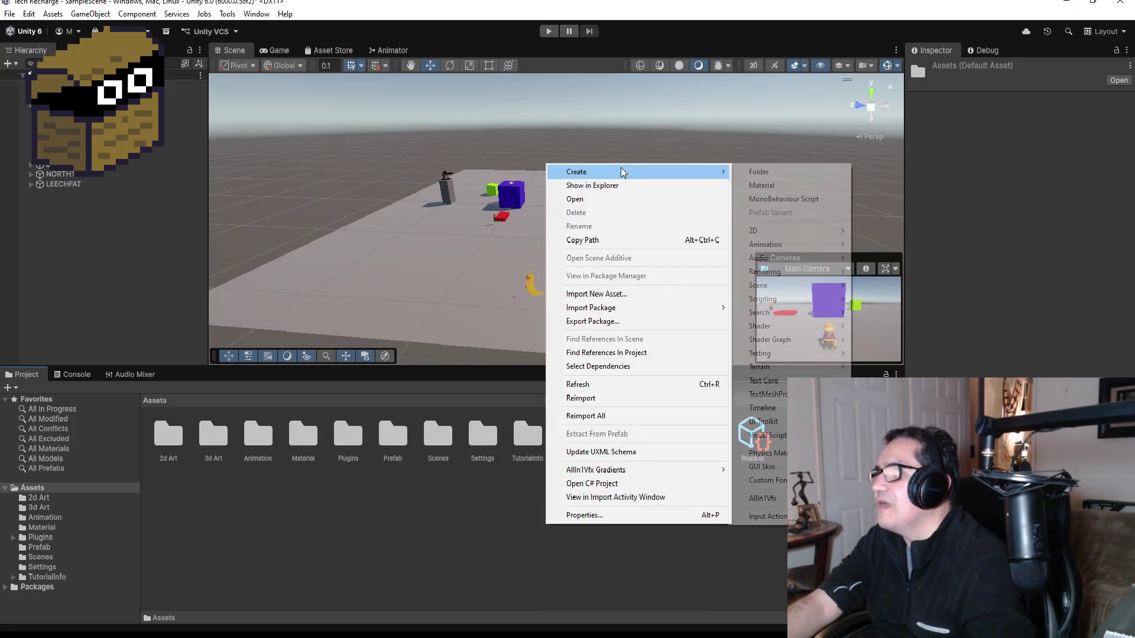
pyautogui.click(804, 203)
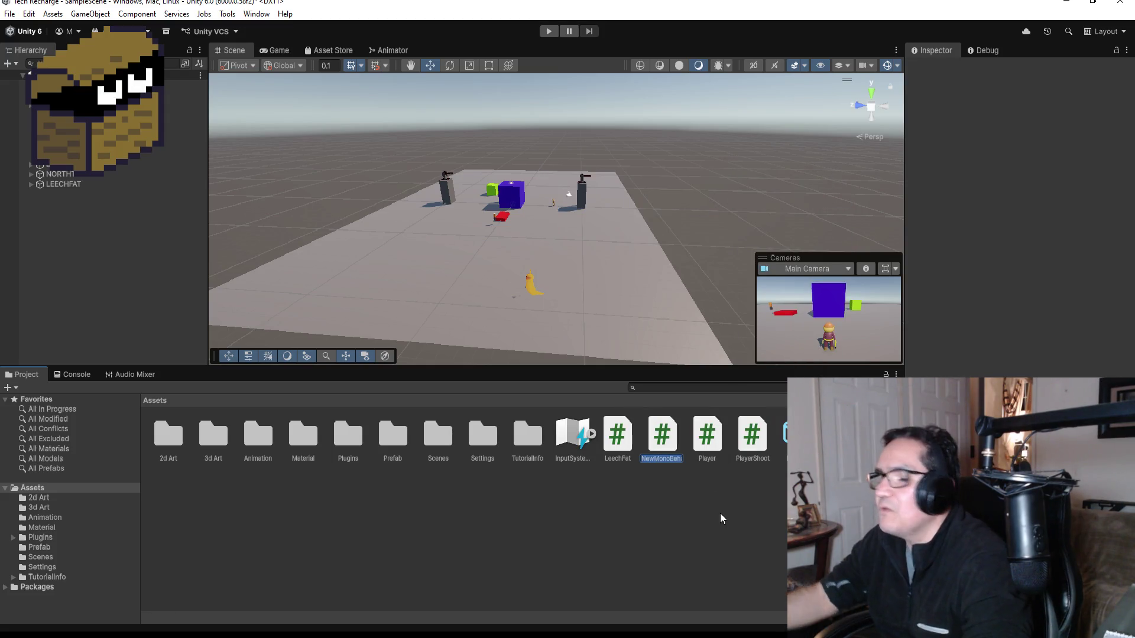
pyautogui.write('baseSt')
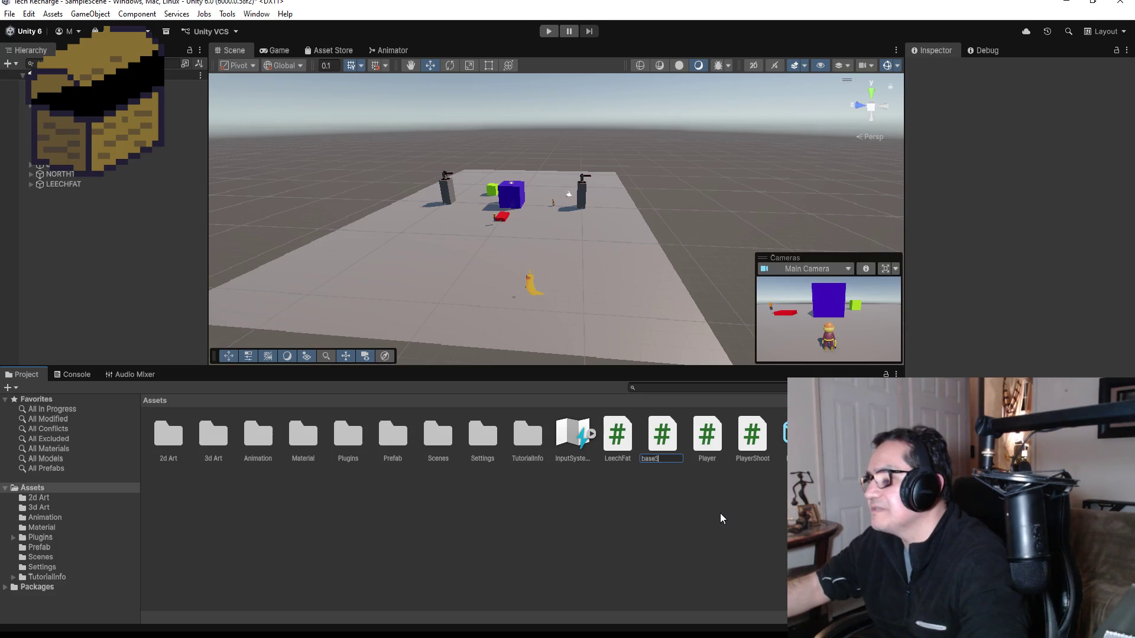
pyautogui.press('BackSpace')
pyautogui.press('BackSpace')
pyautogui.press('BackSpace')
pyautogui.write('Base')
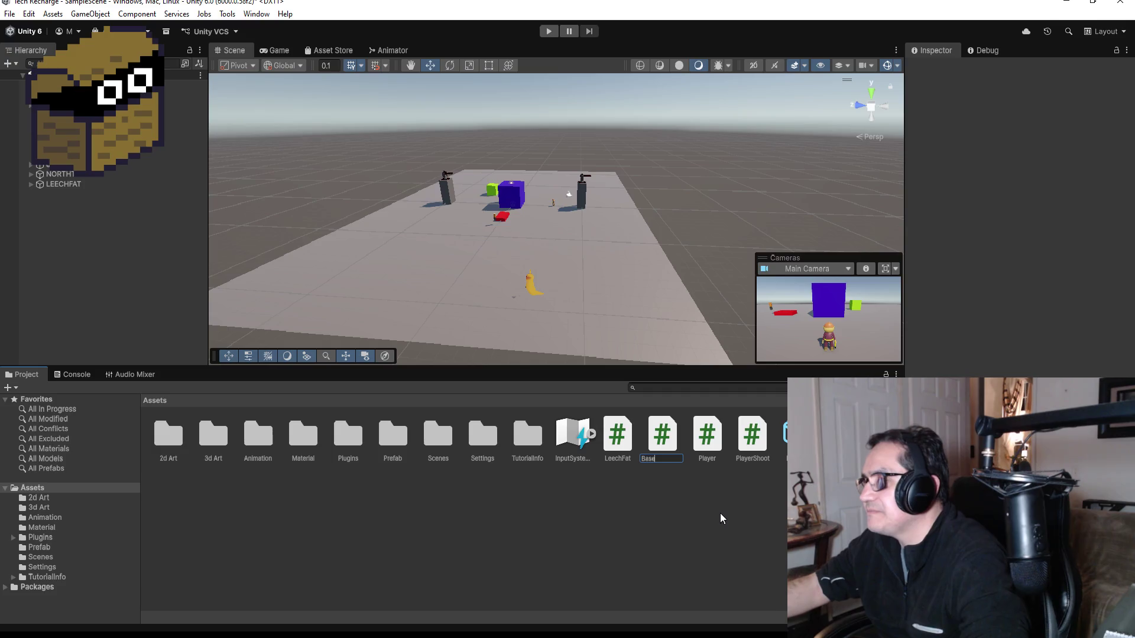
pyautogui.write('Str')
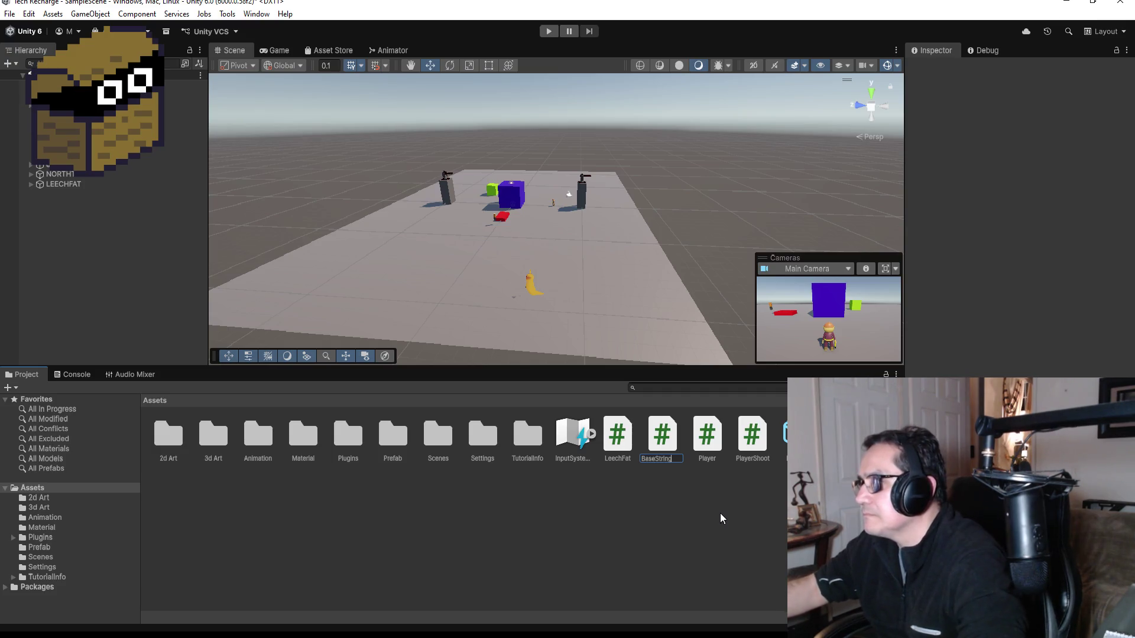
pyautogui.press('BackSpace')
pyautogui.press('BackSpace')
pyautogui.write('tring')
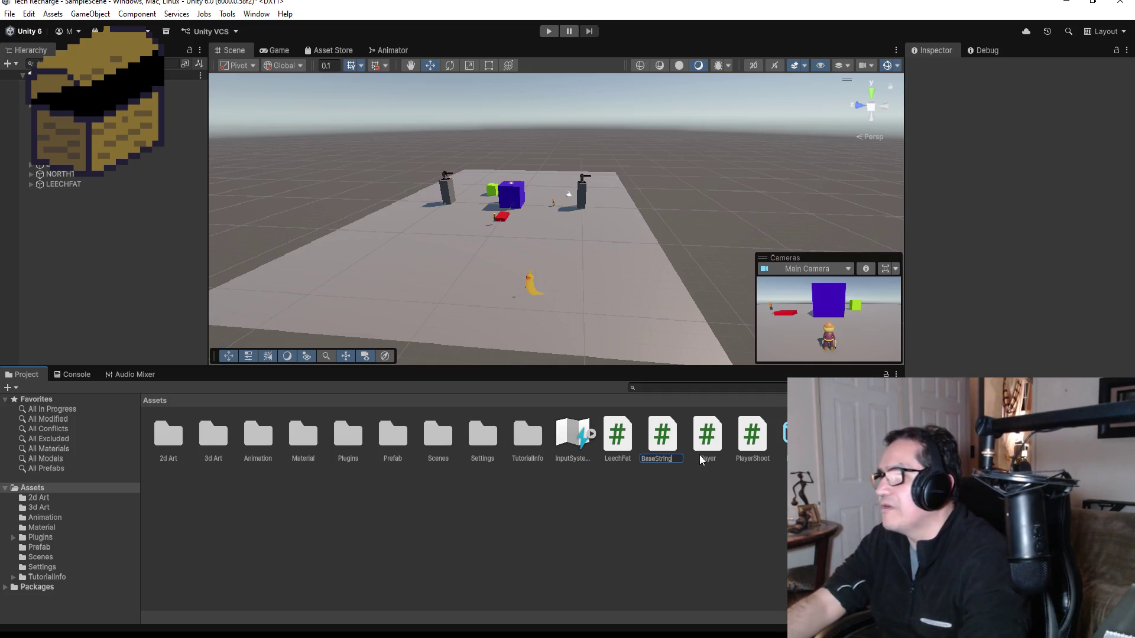
pyautogui.press('Return')
pyautogui.doubleClick(668, 461)
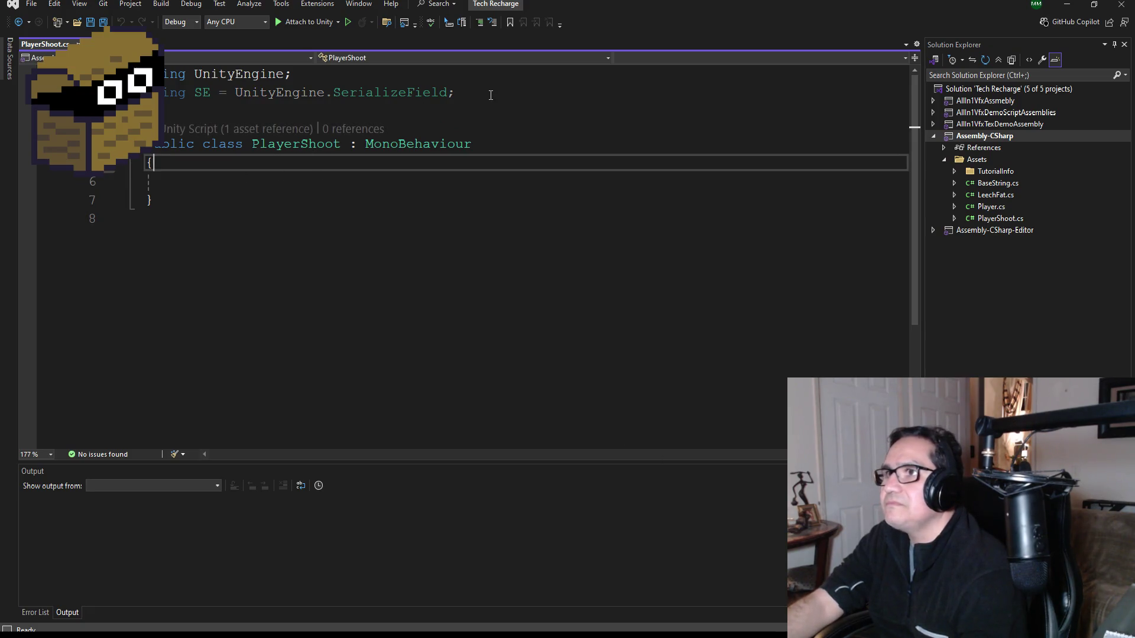
# Remove ': MonoBehaviour' and the Start/Update boilerplate from BaseString.cs, then save it.
pyautogui.moveTo(491, 95); pyautogui.dragTo(160, 94)
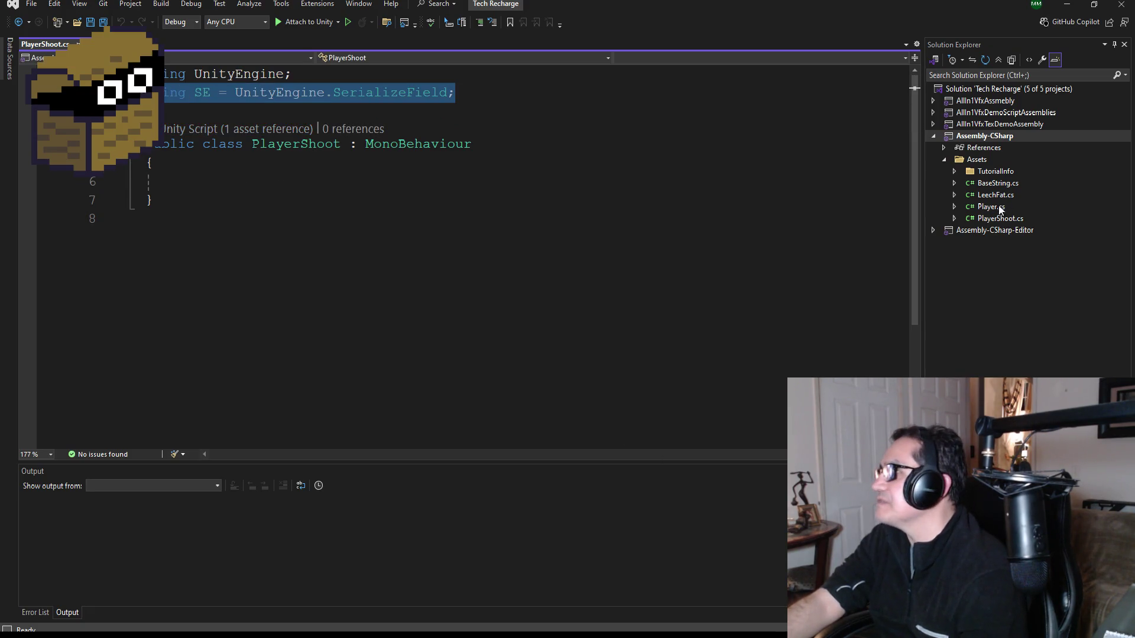
pyautogui.click(998, 184)
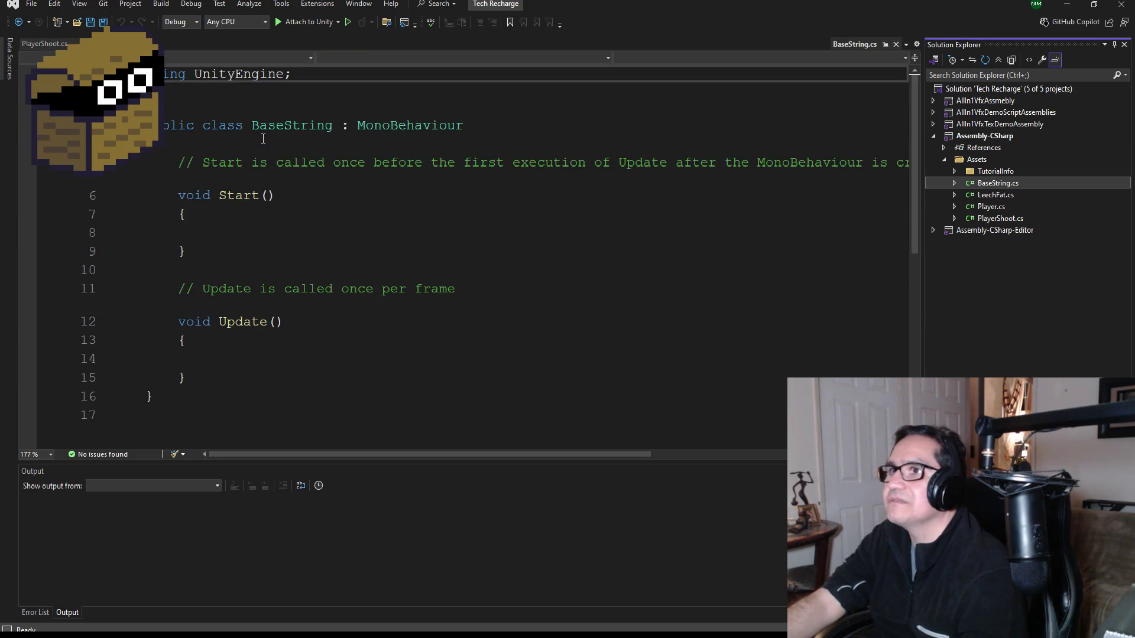
pyautogui.moveTo(463, 127); pyautogui.dragTo(345, 132)
pyautogui.press('Delete')
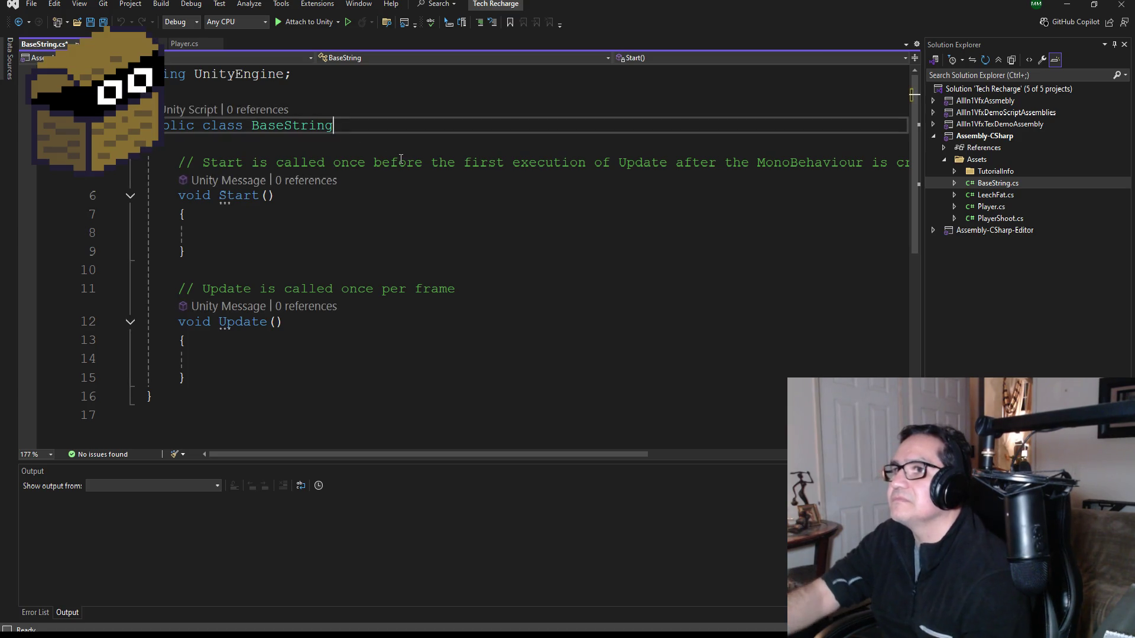
pyautogui.moveTo(187, 379)
pyautogui.mouseDown()
pyautogui.moveTo(147, 198)
pyautogui.moveTo(119, 170)
pyautogui.mouseUp()
pyautogui.press('Delete')
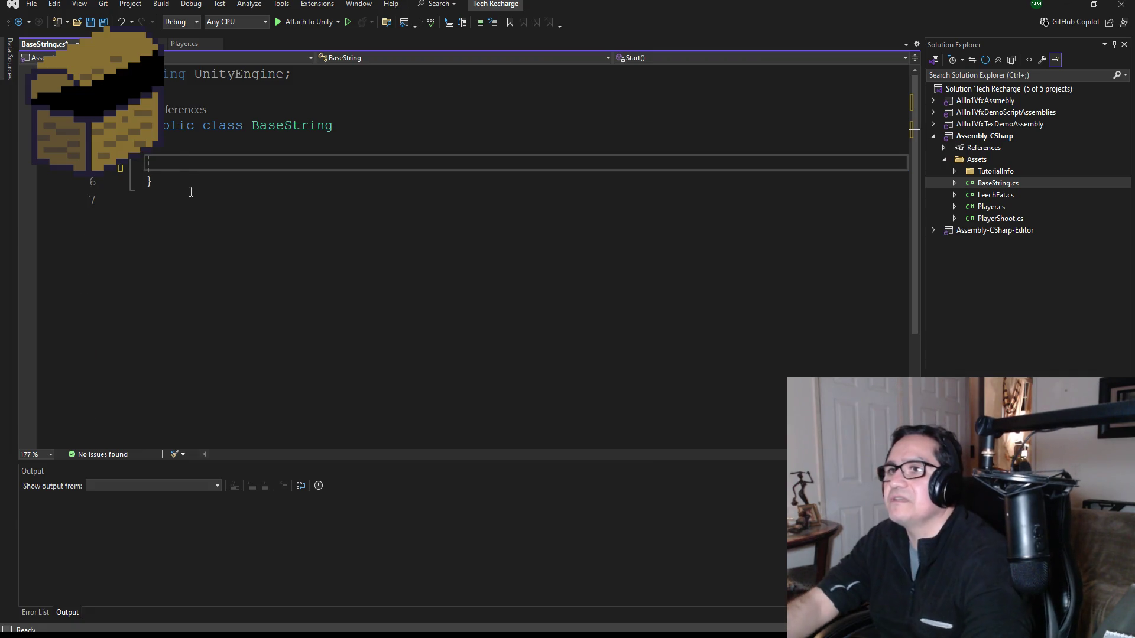
pyautogui.hotkey('ctrl', 's')
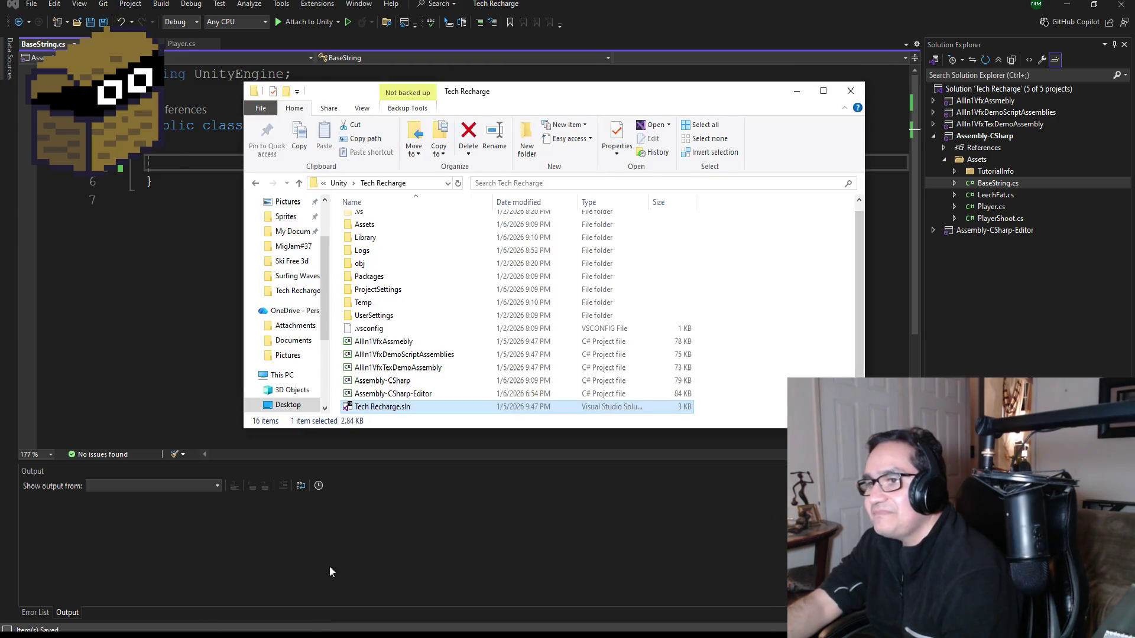
# Go up to the Unity folder, enter Surfing Waves, and open its solution.
pyautogui.click(340, 183)
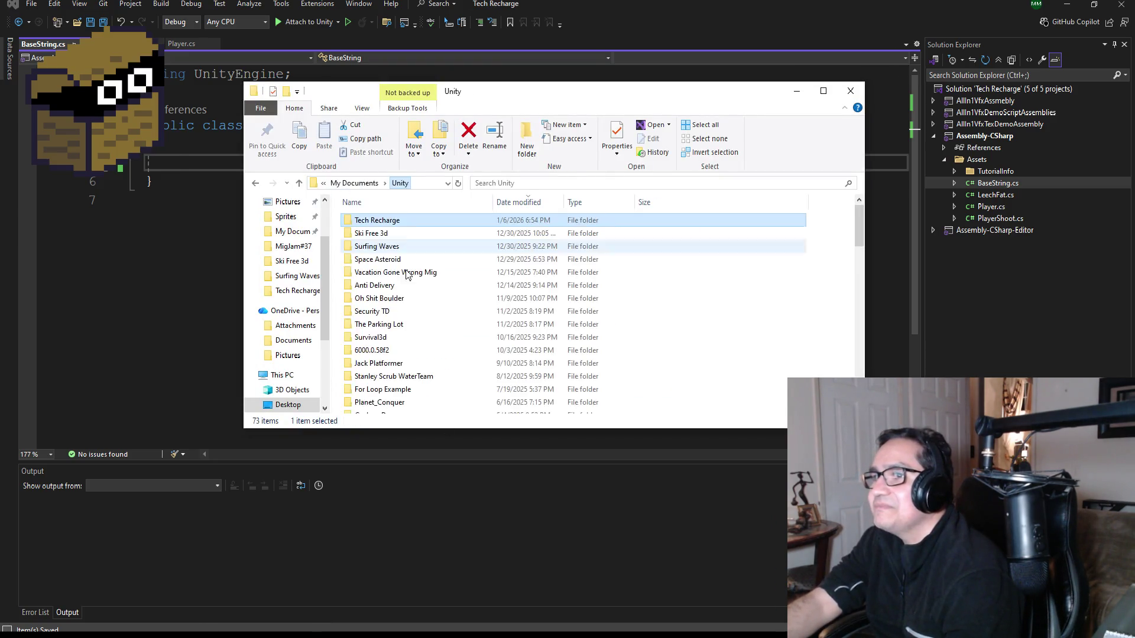
pyautogui.click(376, 246)
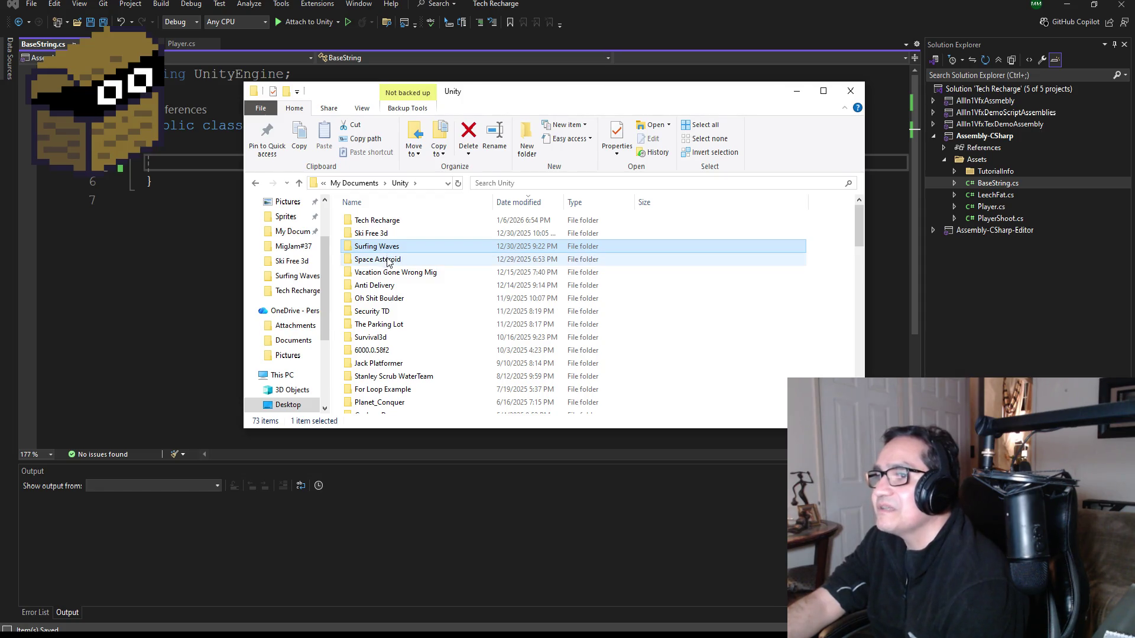
pyautogui.click(390, 258)
pyautogui.doubleClick(388, 246)
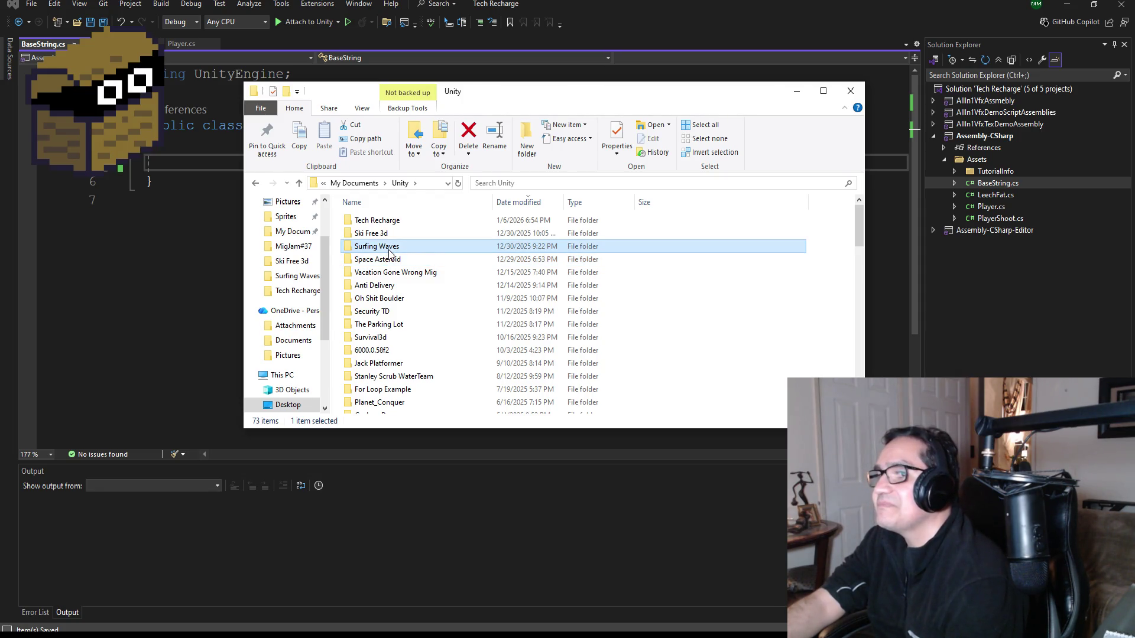
pyautogui.scroll(-1, 385, 385)
pyautogui.doubleClick(383, 407)
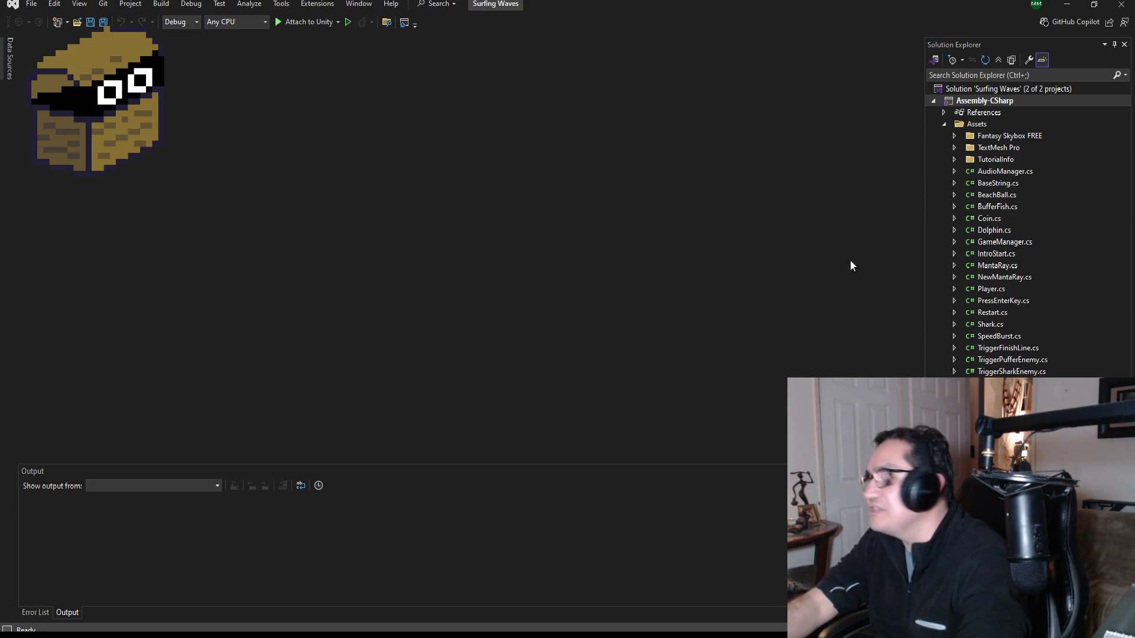
# Open Surfing Waves' BaseString.cs and select just the Player and Enemy constants to copy.
pyautogui.click(1003, 185)
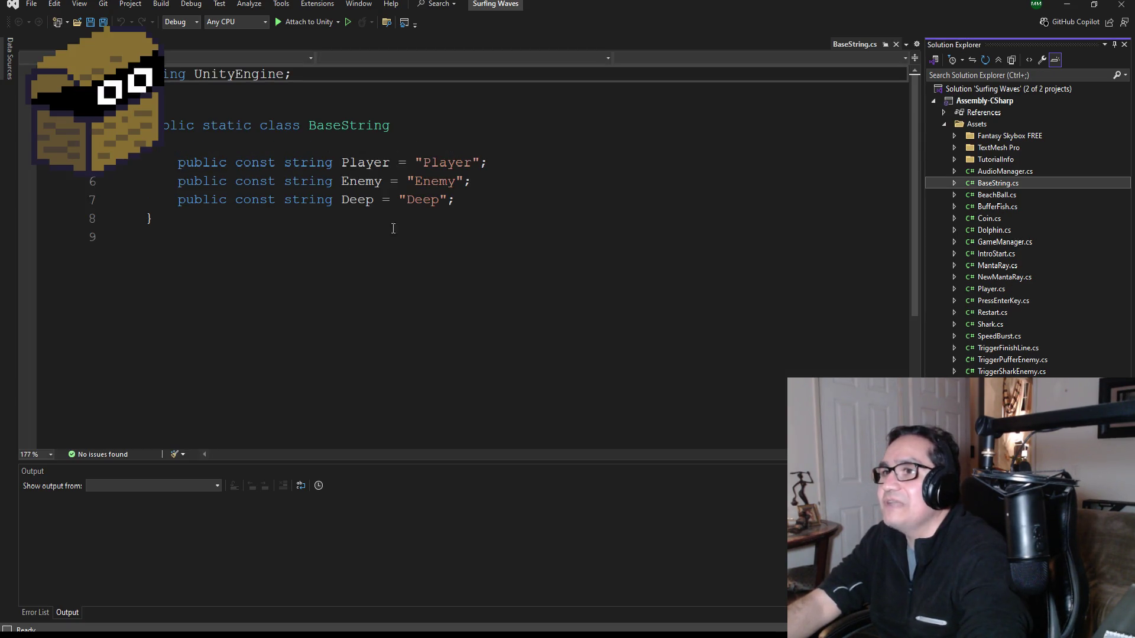
pyautogui.moveTo(484, 200); pyautogui.dragTo(147, 162)
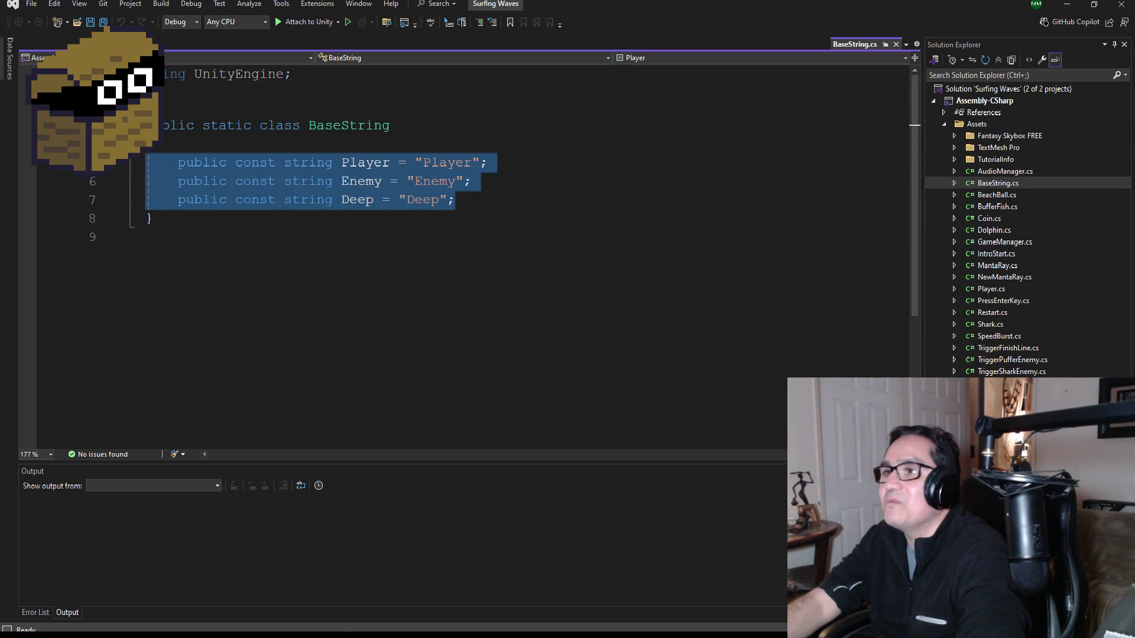
pyautogui.click(473, 181)
pyautogui.moveTo(472, 181); pyautogui.dragTo(111, 172)
pyautogui.hotkey('ctrl', 'c')
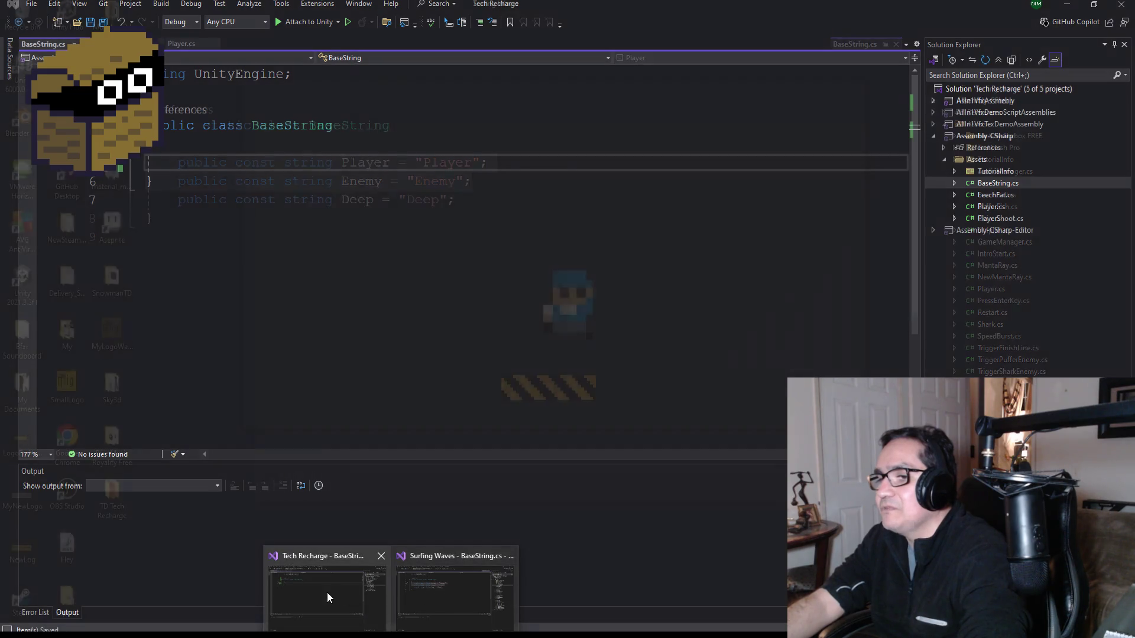
# In the Tech Recharge solution, make the BaseString class static.
pyautogui.click(327, 593)
pyautogui.click(204, 126)
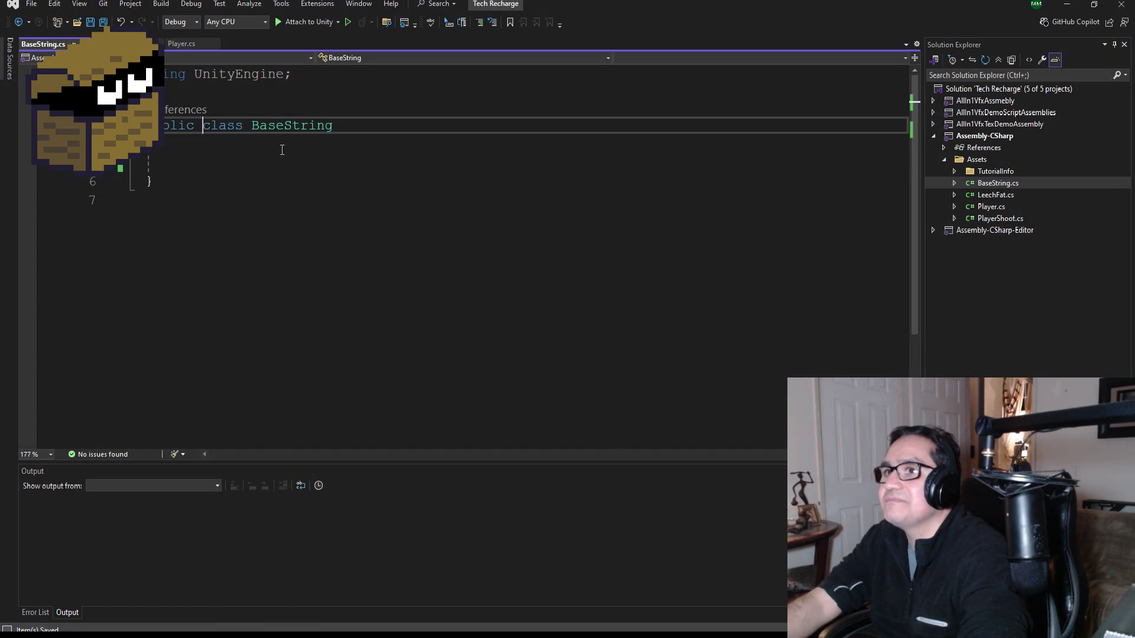
pyautogui.write('staic')
pyautogui.press('BackSpace')
pyautogui.press('BackSpace')
pyautogui.write('tic')
# Paste the Player and Enemy constants into BaseString and duplicate the Enemy line.
pyautogui.click(231, 166)
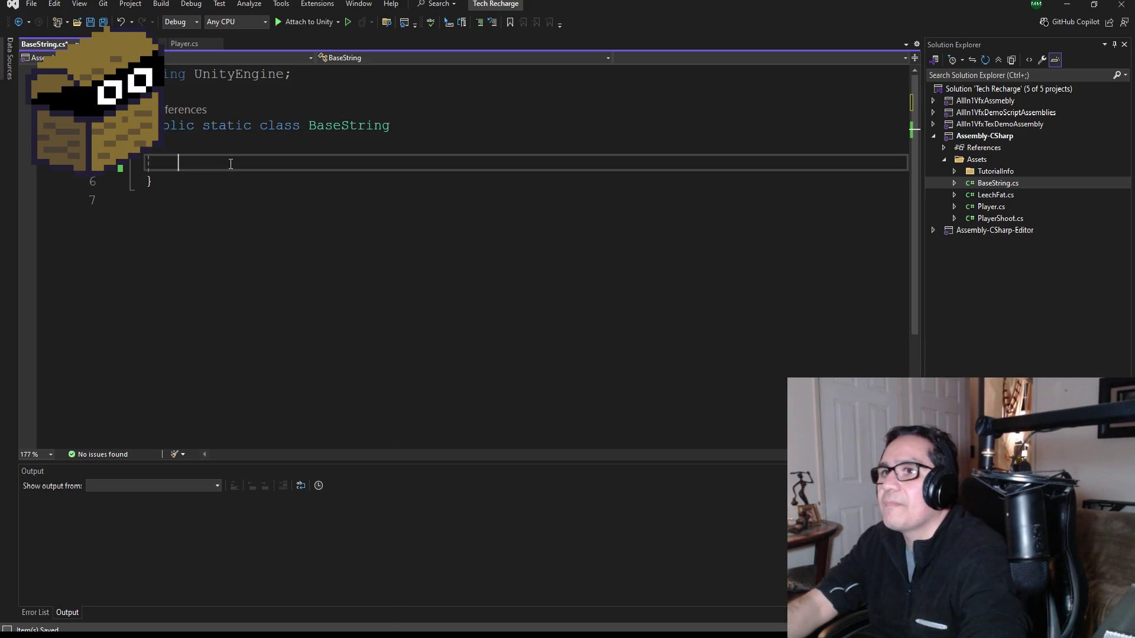
pyautogui.hotkey('ctrl', 'v')
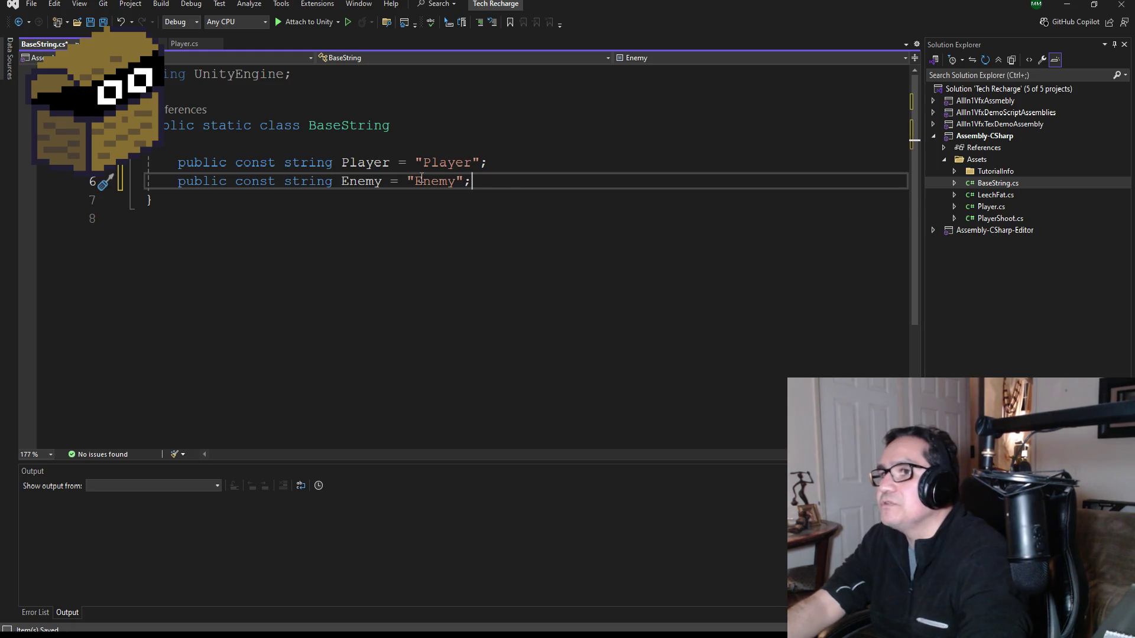
pyautogui.press('Return')
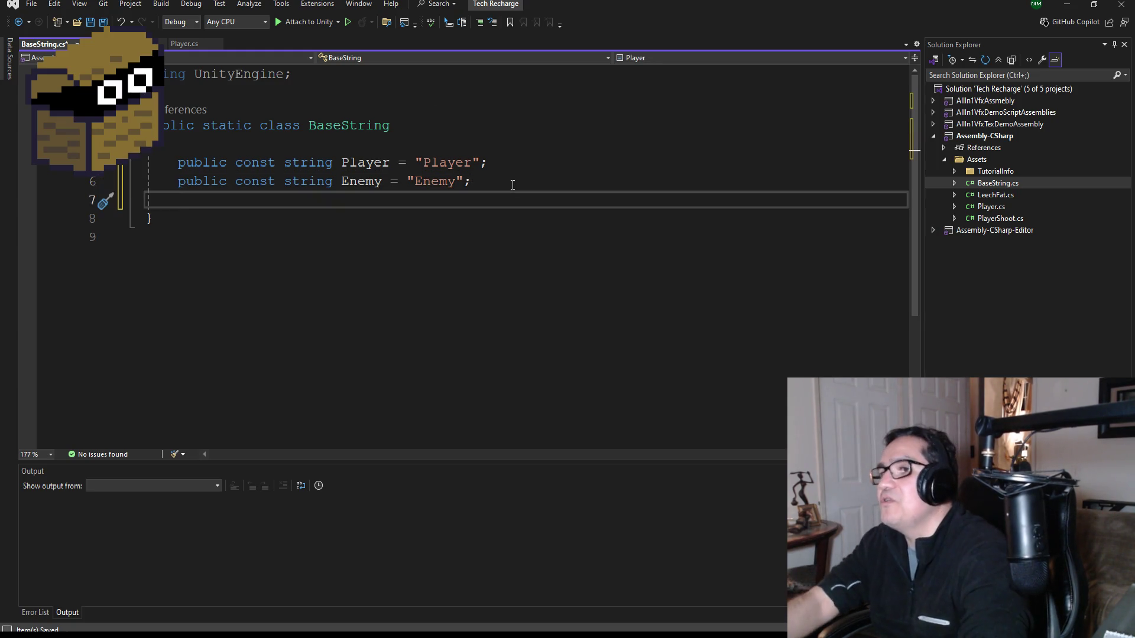
pyautogui.moveTo(473, 181); pyautogui.dragTo(179, 184)
pyautogui.hotkey('ctrl', 'c')
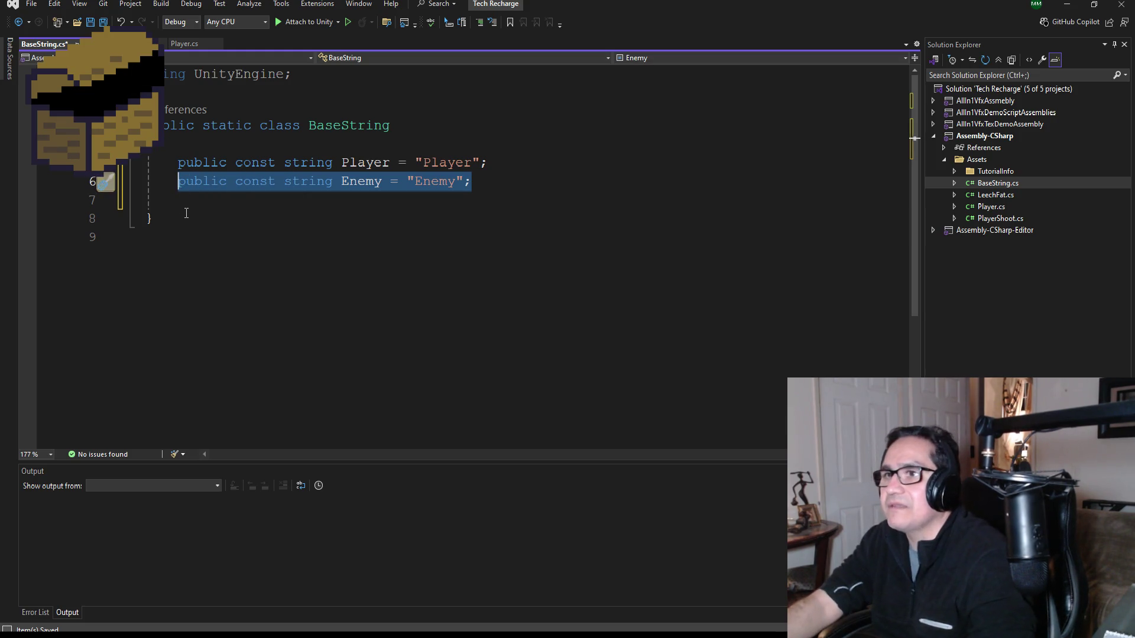
pyautogui.click(211, 204)
pyautogui.hotkey('ctrl', 'v')
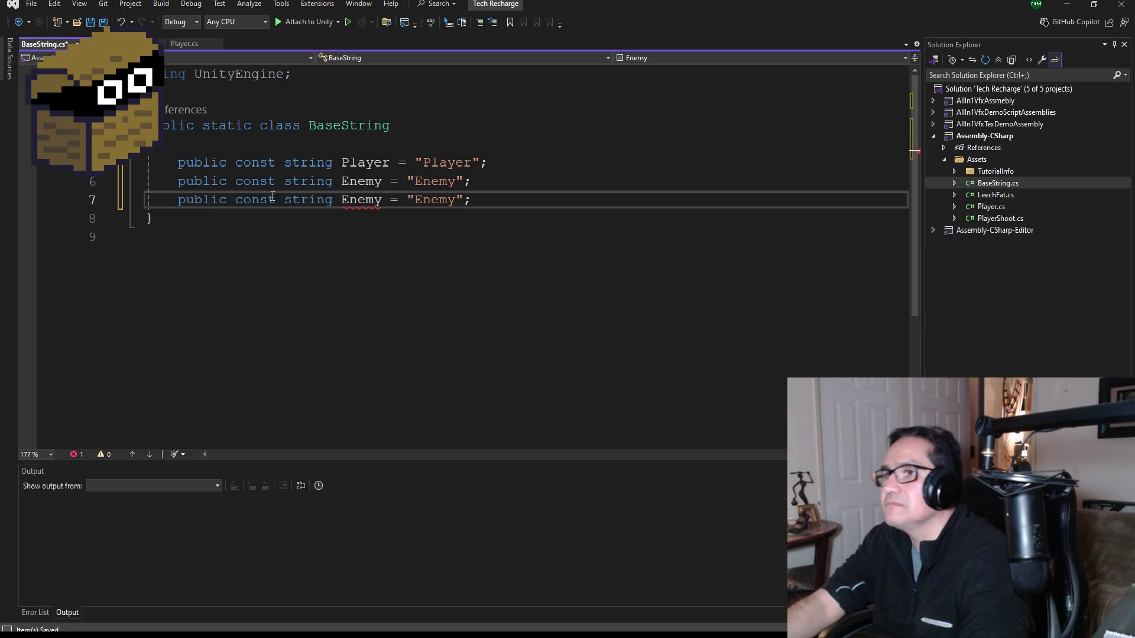
# Turn the duplicate into a Core constant with value "Core", save, and open LeechFat.cs.
pyautogui.doubleClick(366, 199)
pyautogui.write('Core')
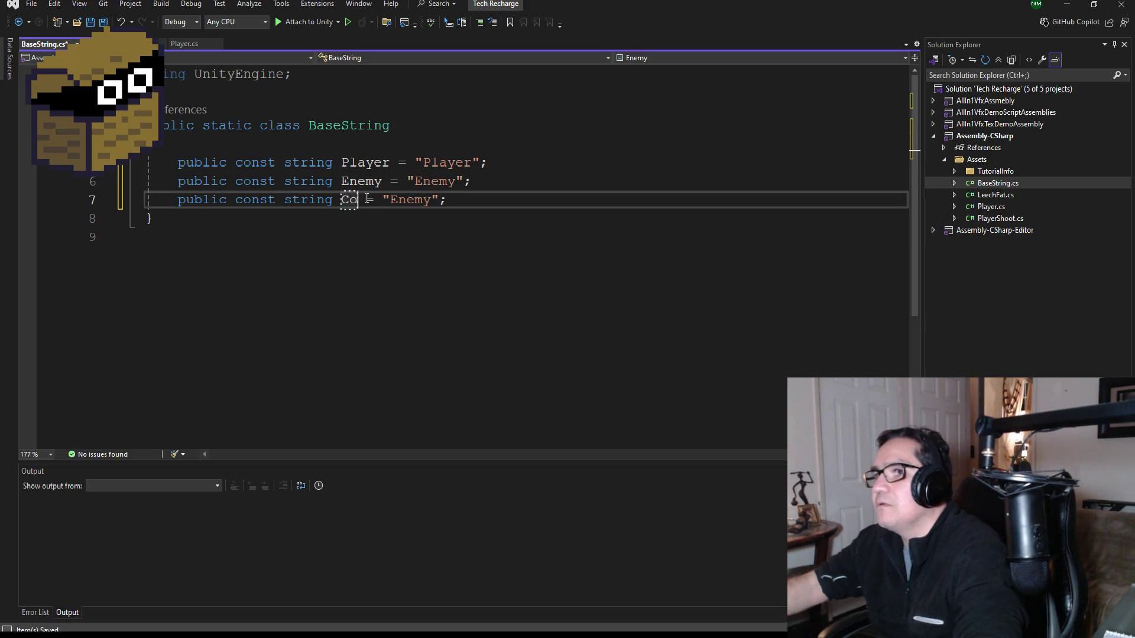
pyautogui.doubleClick(419, 200)
pyautogui.write('Core')
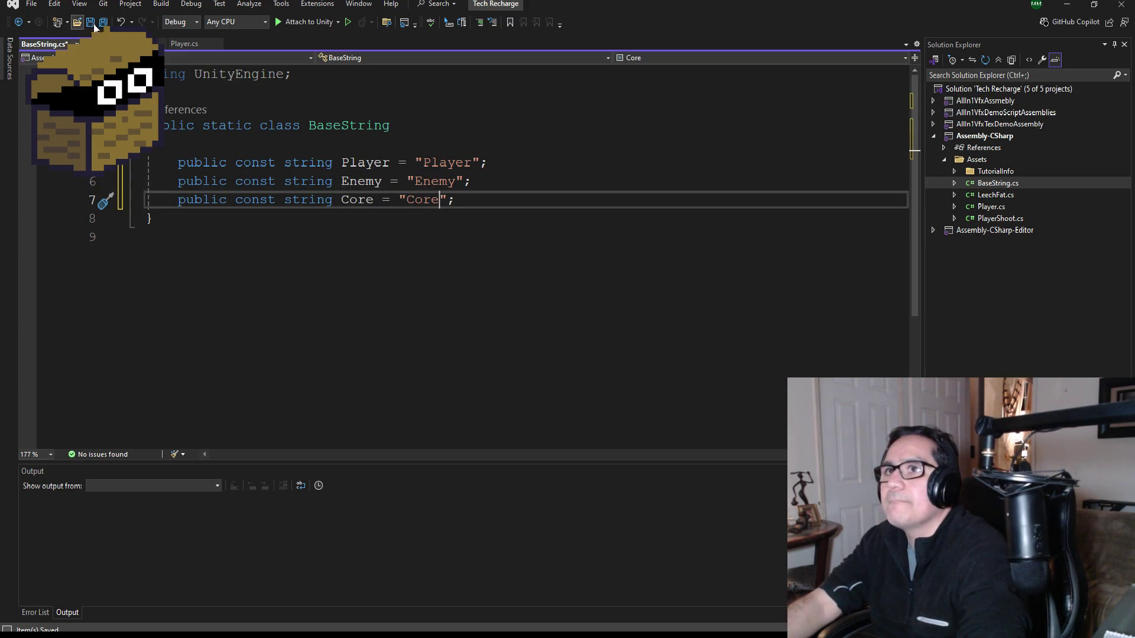
pyautogui.hotkey('ctrl', 's')
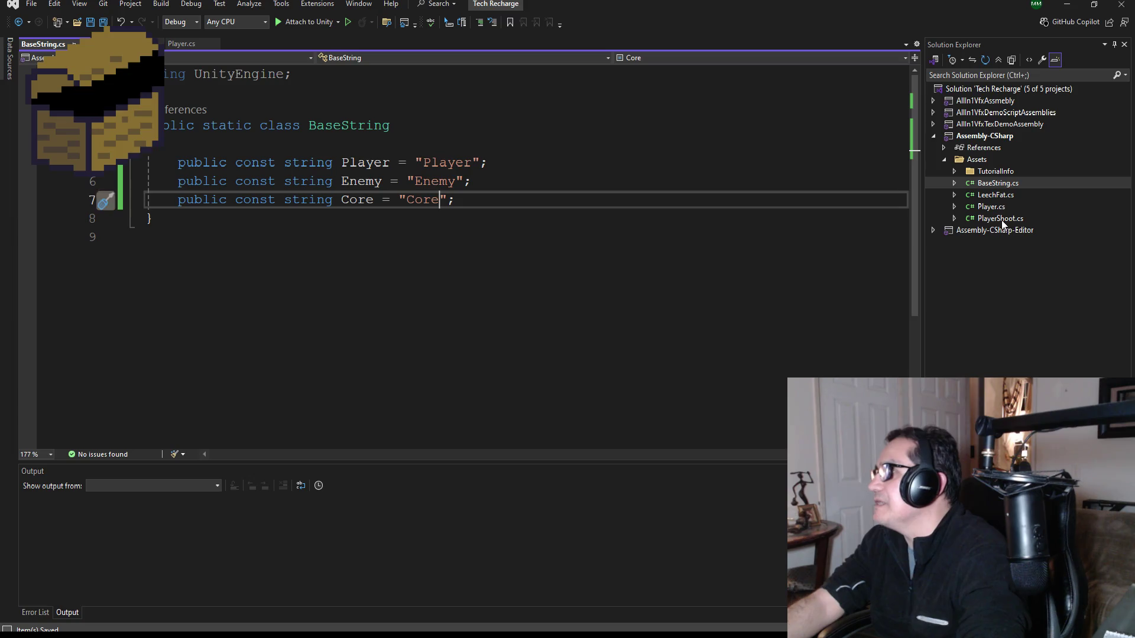
pyautogui.doubleClick(1002, 196)
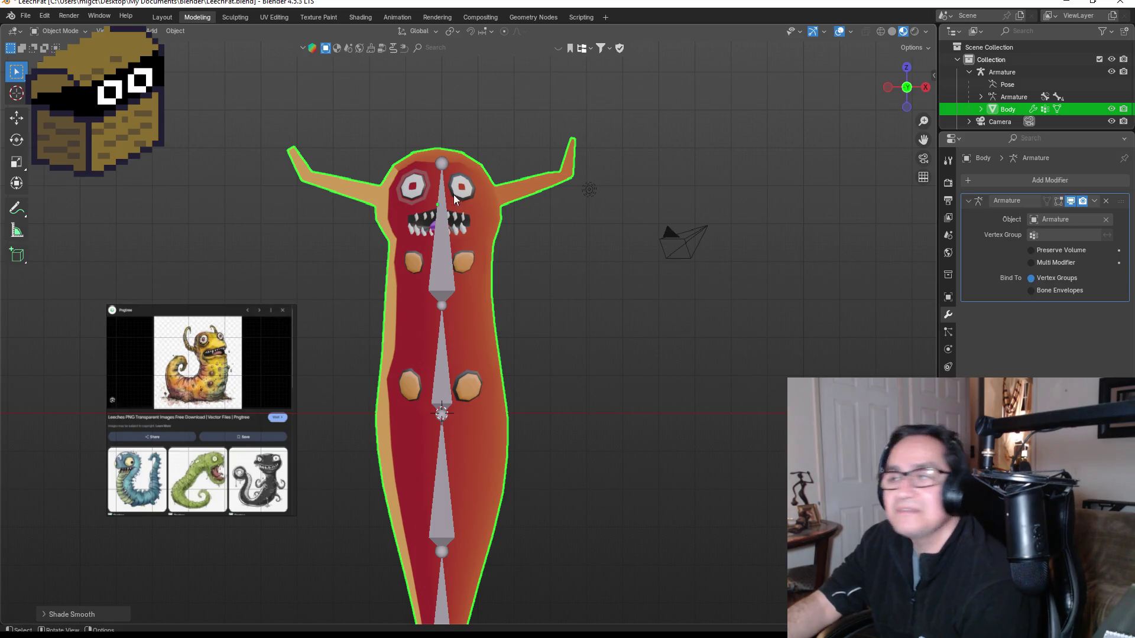
# Zoom and orbit around the leech model in Blender to inspect it, then minimize Blender.
pyautogui.scroll(4, 487, 197)
pyautogui.scroll(-2, 514, 250)
pyautogui.moveTo(556, 228)
pyautogui.mouseDown()
pyautogui.moveTo(374, 236)
pyautogui.moveTo(683, 251)
pyautogui.moveTo(515, 250)
pyautogui.moveTo(611, 252)
pyautogui.mouseUp()
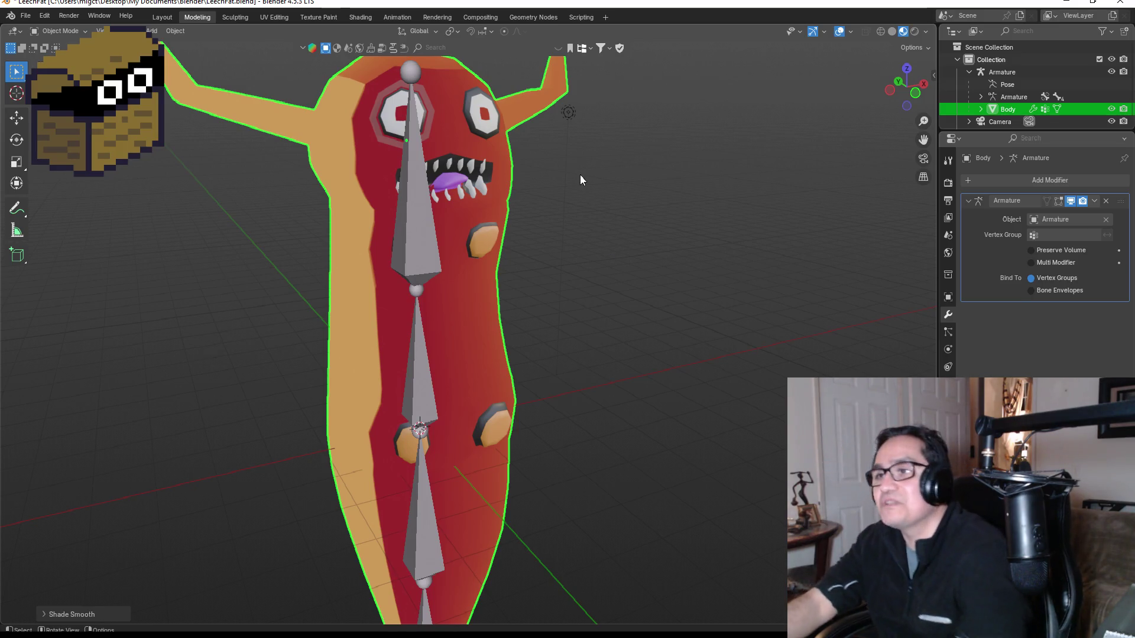
pyautogui.scroll(-4, 562, 195)
pyautogui.moveTo(566, 257)
pyautogui.mouseDown()
pyautogui.moveTo(503, 243)
pyautogui.moveTo(494, 253)
pyautogui.moveTo(523, 290)
pyautogui.mouseUp()
pyautogui.click(1055, 3)
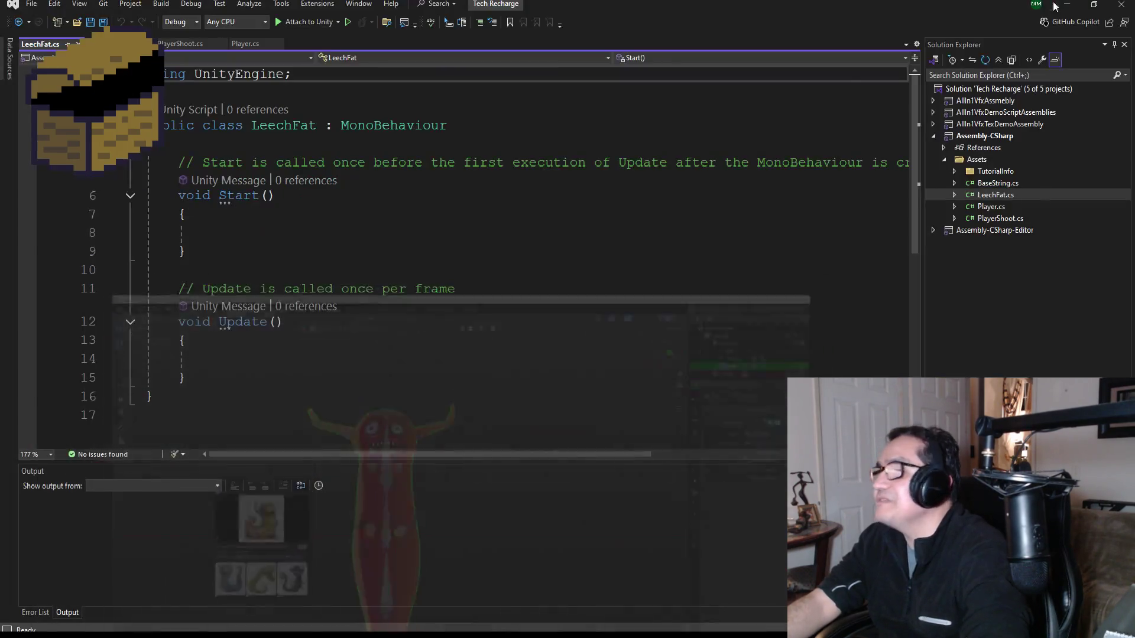
# Delete the empty Start and Update methods from LeechFat.cs and save it.
pyautogui.moveTo(230, 368)
pyautogui.mouseDown()
pyautogui.moveTo(171, 322)
pyautogui.moveTo(148, 165)
pyautogui.moveTo(130, 191)
pyautogui.mouseUp()
pyautogui.press('Delete')
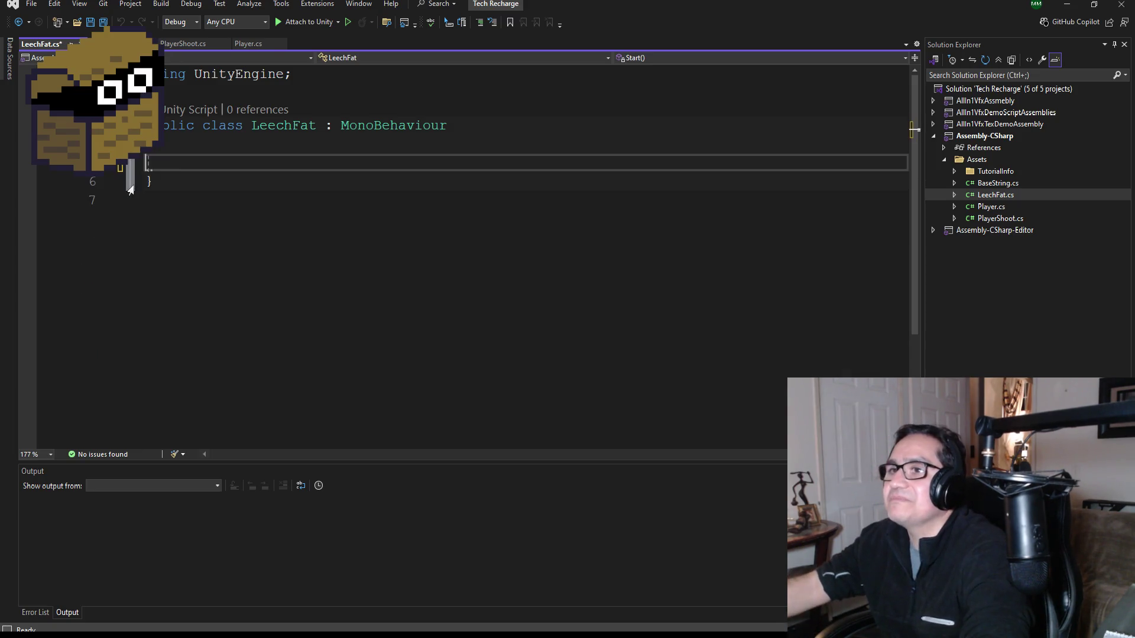
pyautogui.click(96, 25)
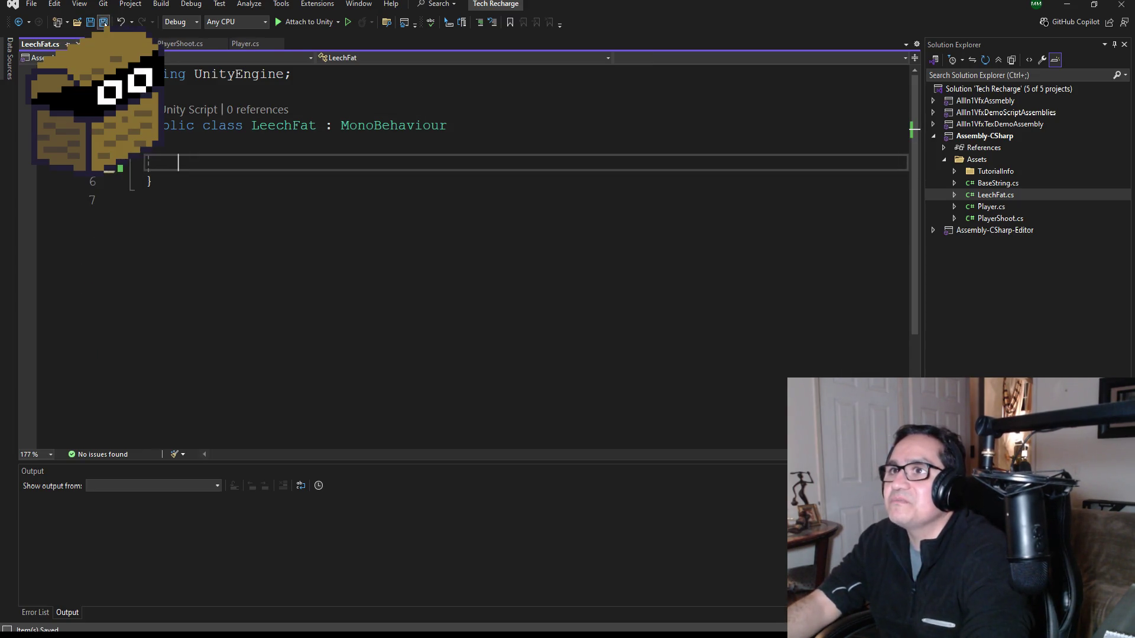
# Take the 'using SE = UnityEngine.SerializeField;' line from Player.cs, paste it into BaseString by mistake, then undo.
pyautogui.click(260, 46)
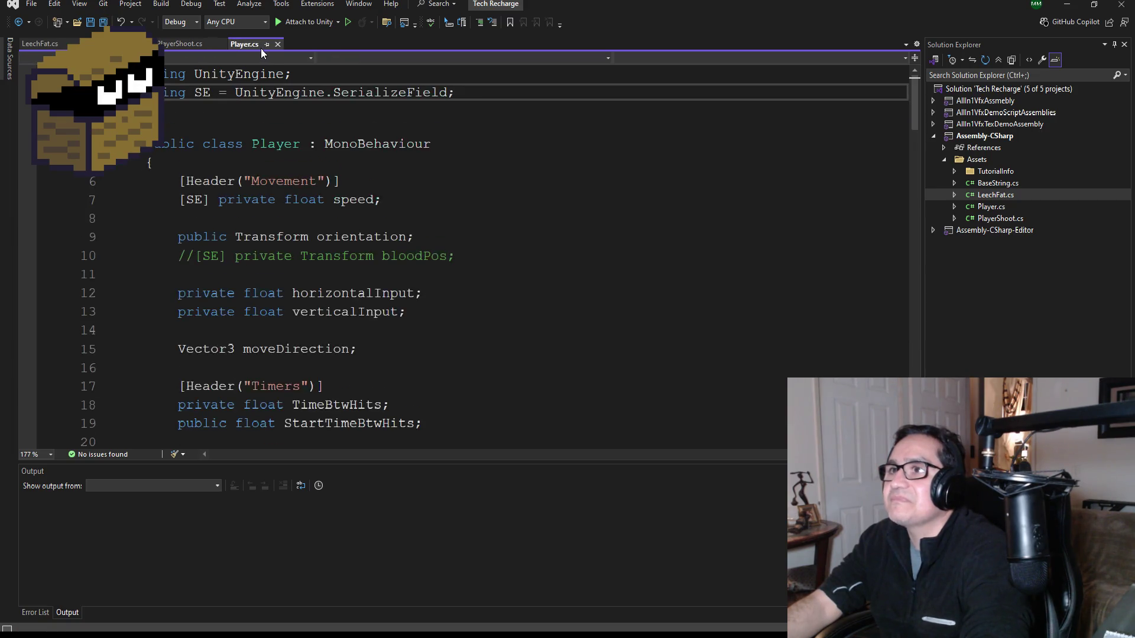
pyautogui.moveTo(456, 94); pyautogui.dragTo(155, 92)
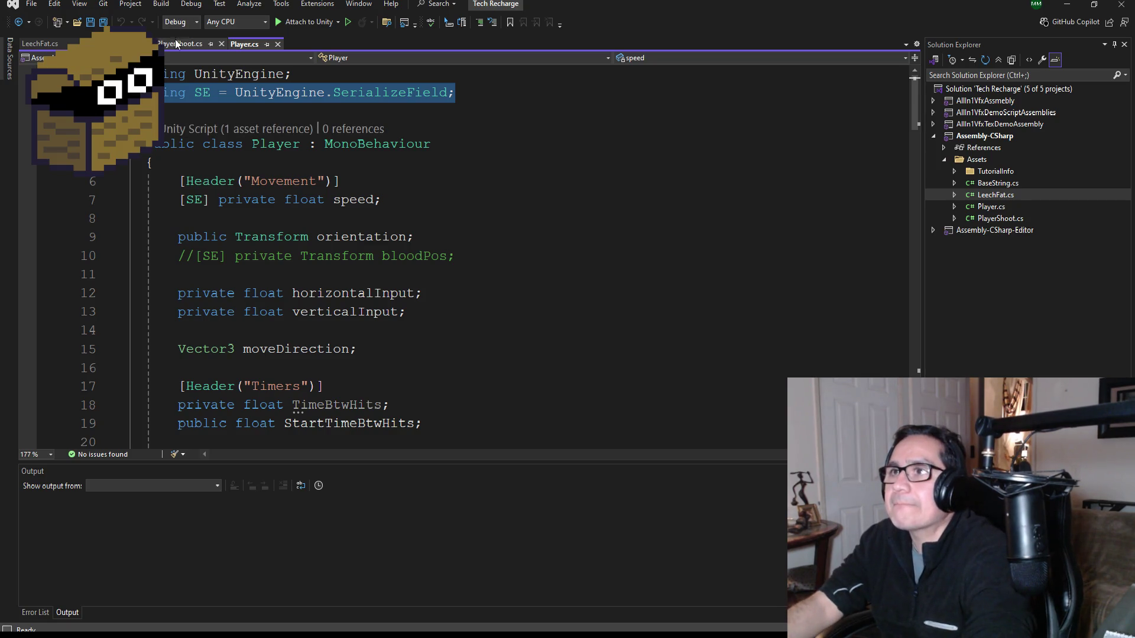
pyautogui.click(113, 44)
pyautogui.click(266, 92)
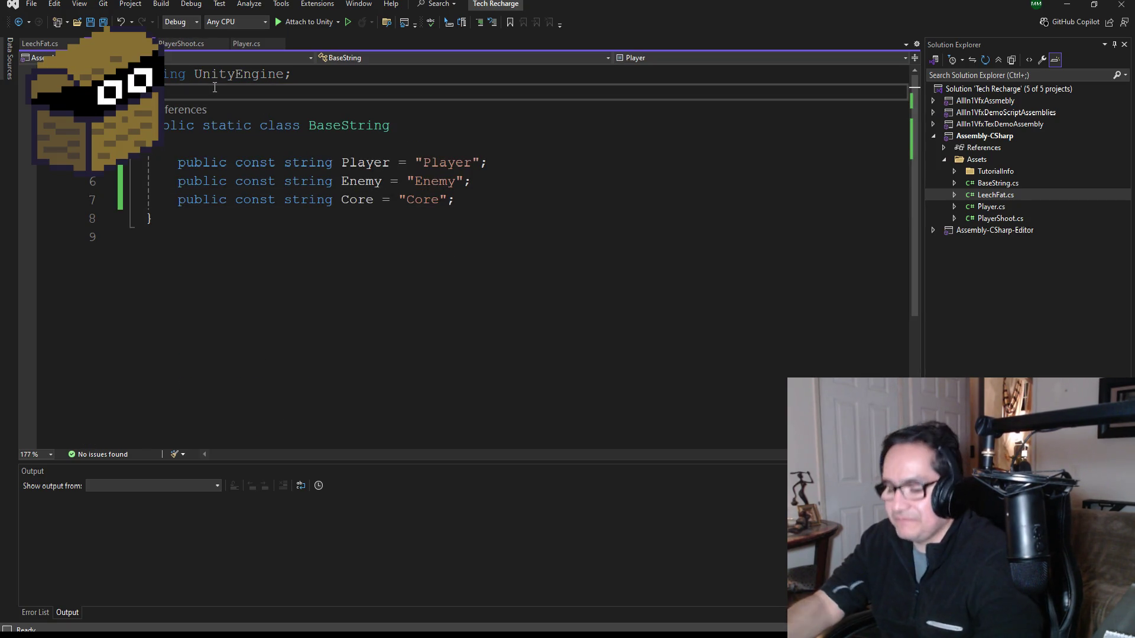
pyautogui.write('using SE = UnityEngine.SerializeField;')
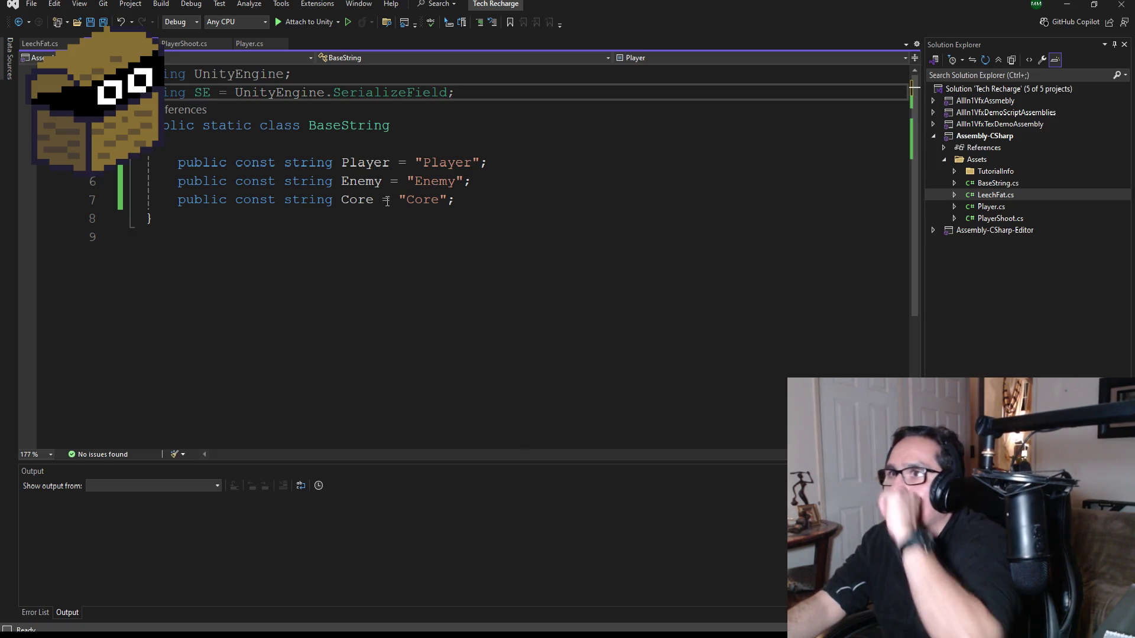
pyautogui.hotkey('ctrl', 'z')
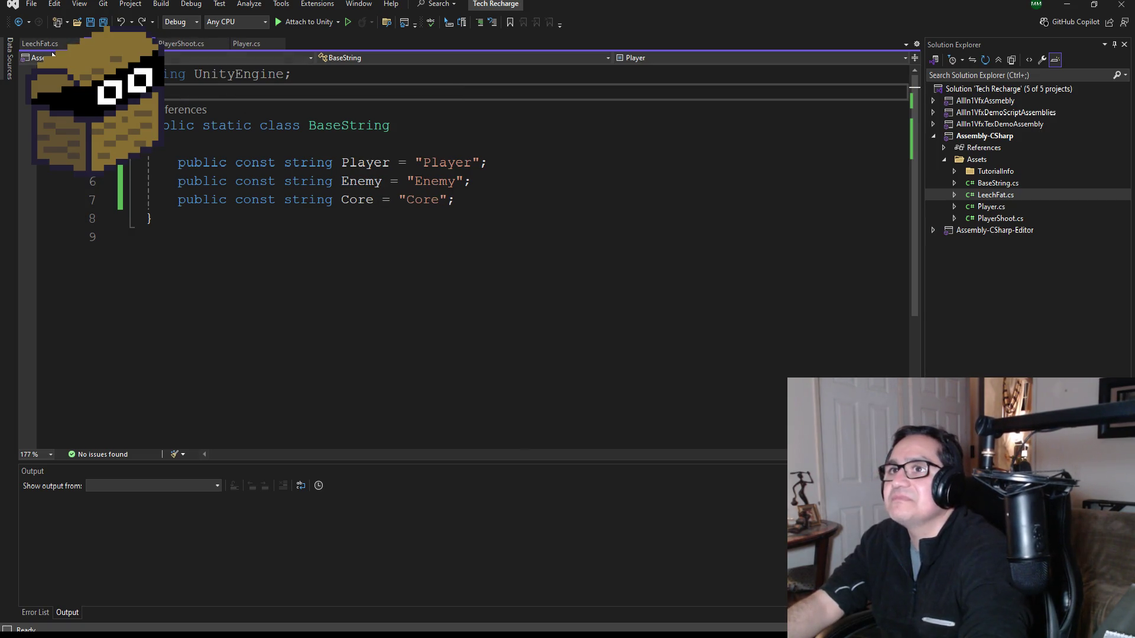
# Add the SE SerializeField alias at line 2 of LeechFat.cs and save.
pyautogui.click(40, 44)
pyautogui.click(215, 92)
pyautogui.write('using SE = UnityEngine.SerializeField;')
pyautogui.click(201, 163)
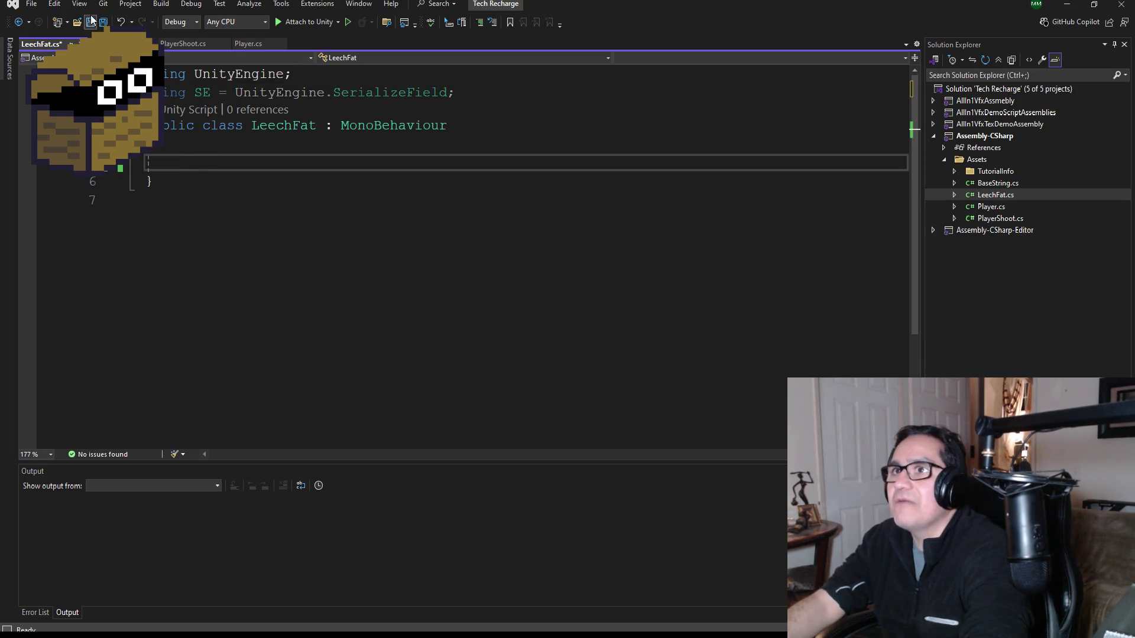
pyautogui.hotkey('ctrl', 's')
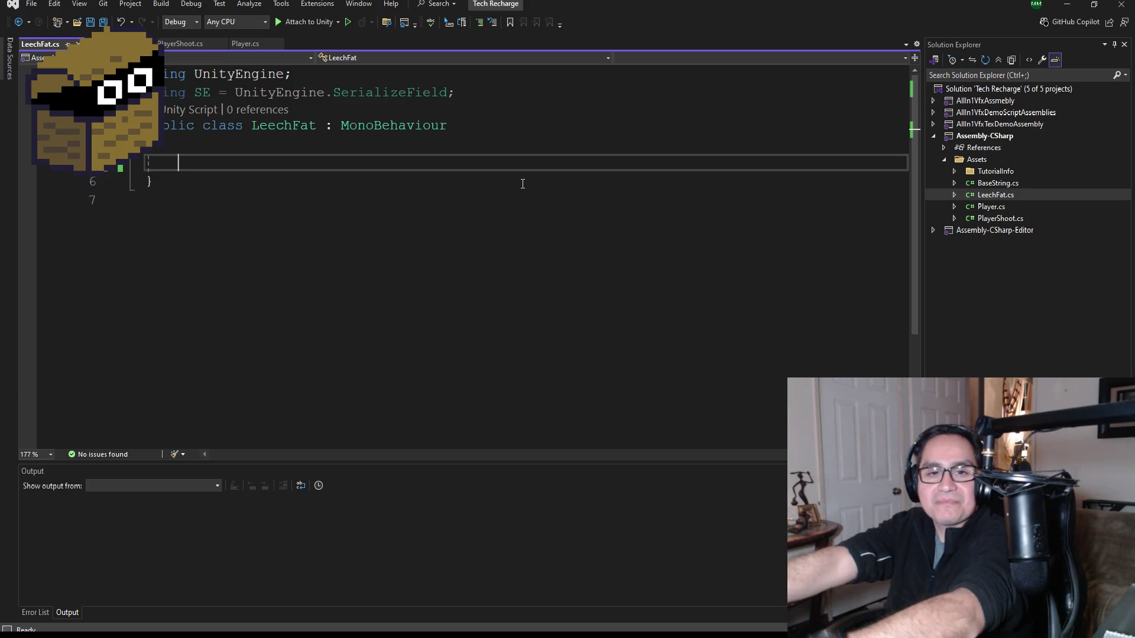
pyautogui.click(103, 25)
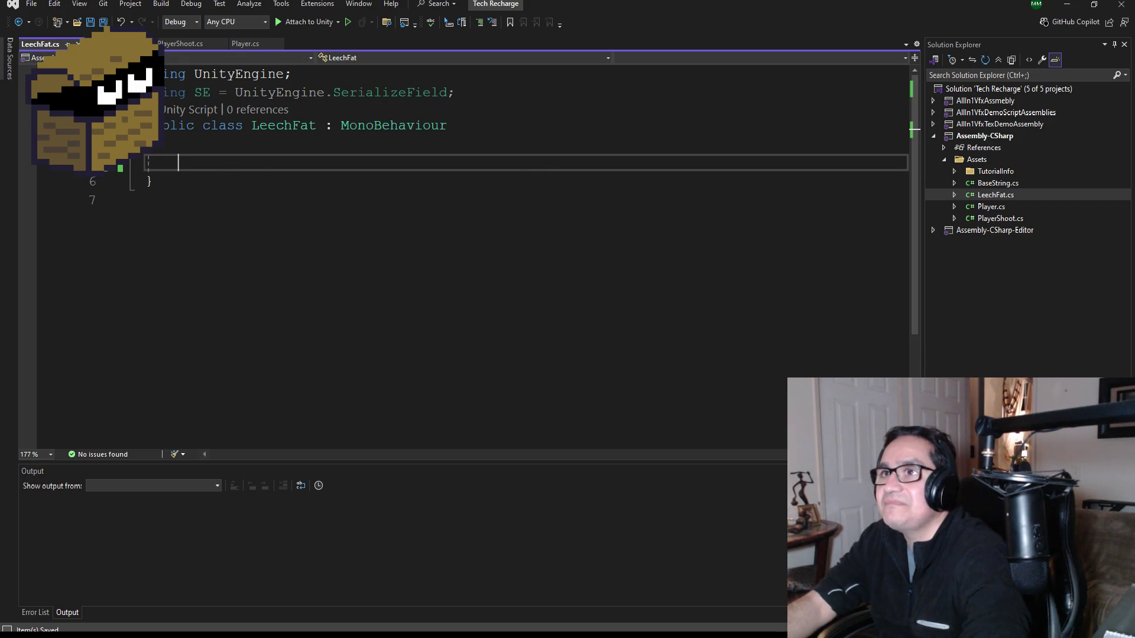
# Close the Surfing Waves Visual Studio window and switch to its project folder in File Explorer.
pyautogui.moveTo(391, 635)
pyautogui.click(431, 592)
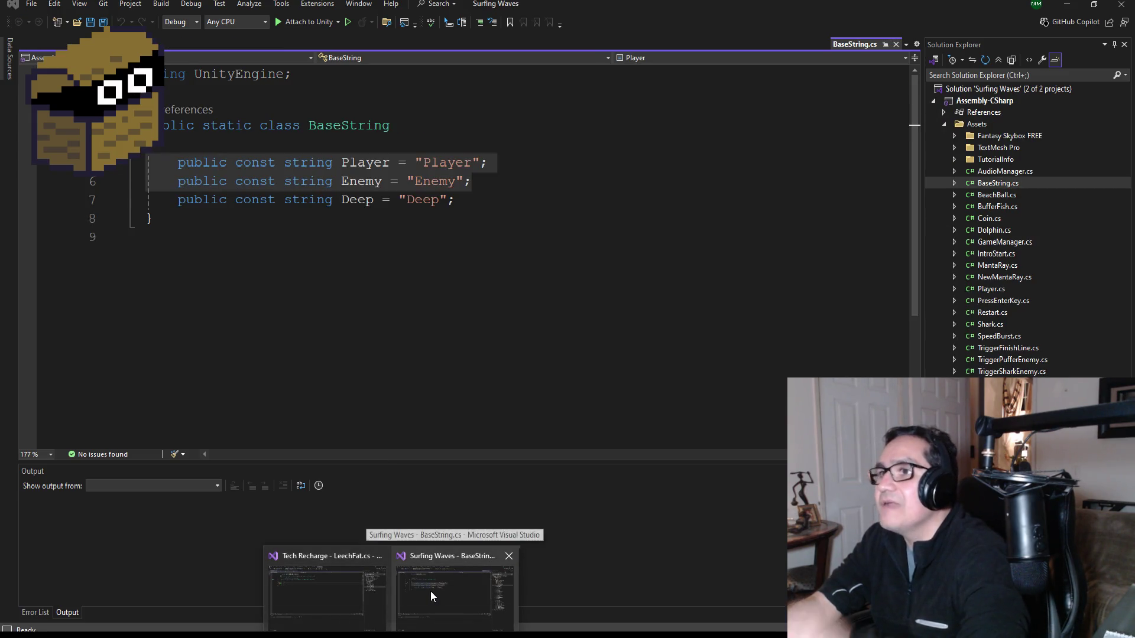
pyautogui.click(430, 591)
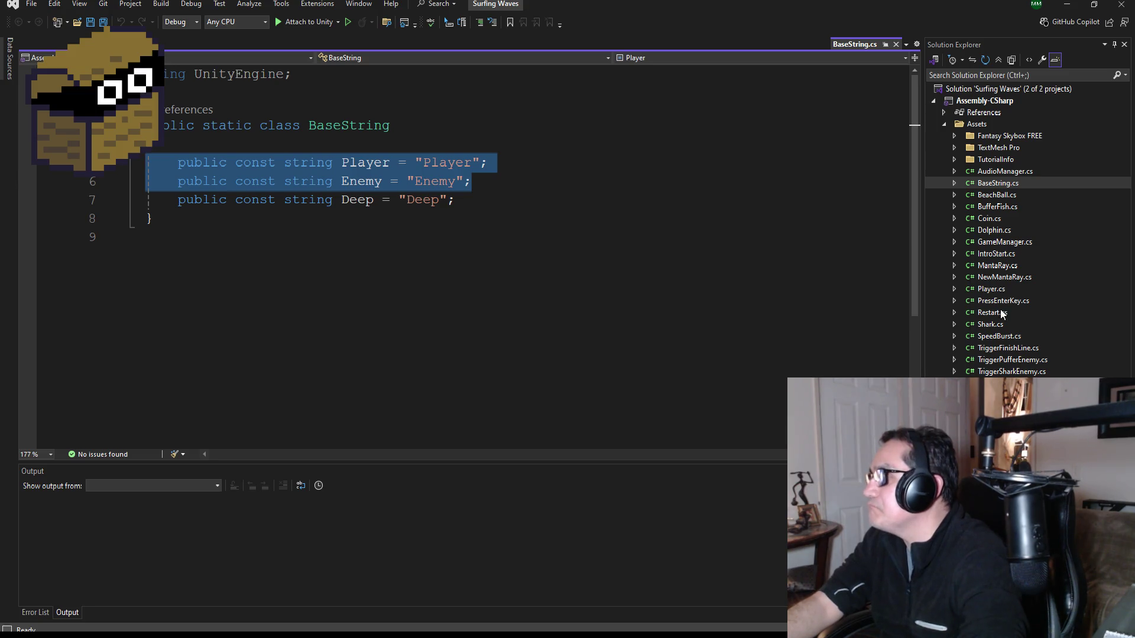
pyautogui.click(1120, 5)
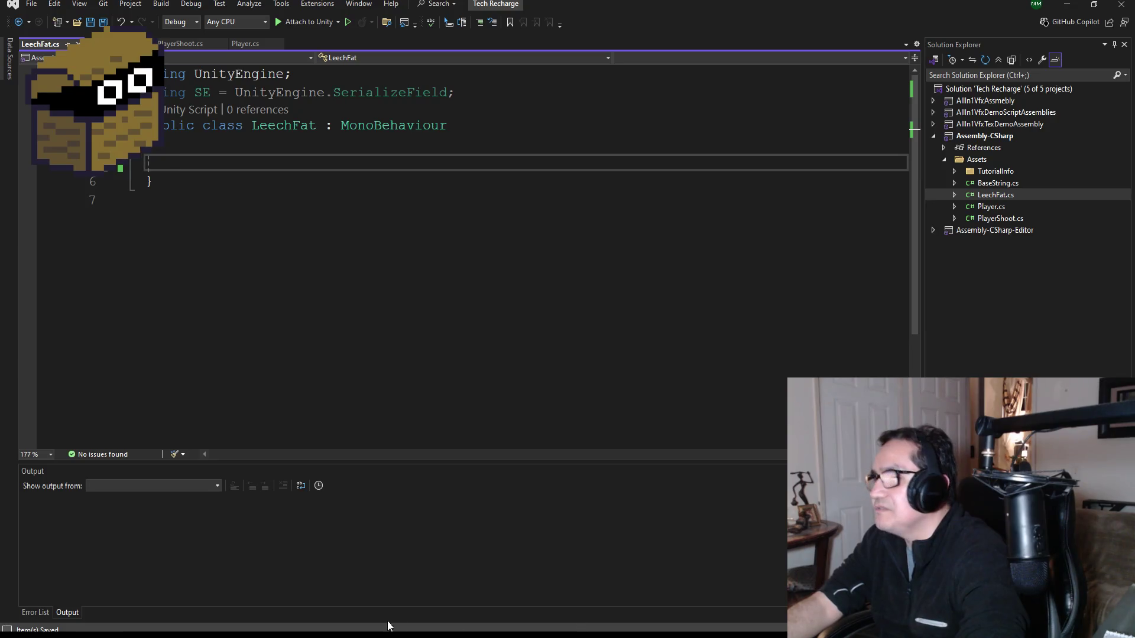
pyautogui.hotkey('alt', 'Tab')
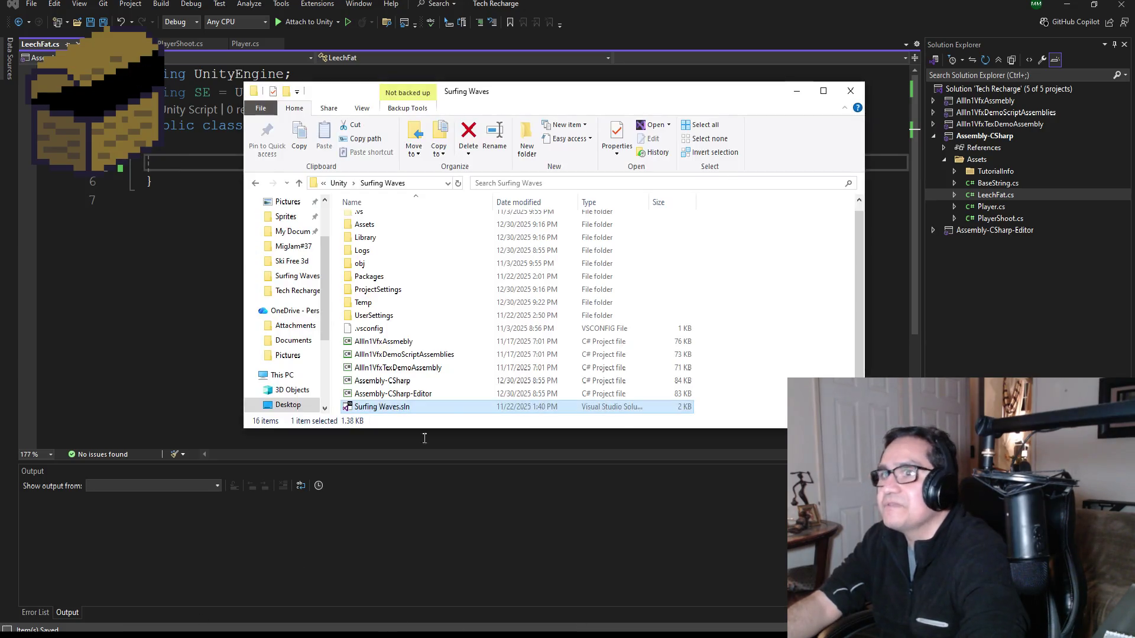
# Go up to the Unity projects folder and locate Survival3d among the project folders.
pyautogui.click(343, 182)
pyautogui.click(390, 272)
pyautogui.click(384, 285)
pyautogui.click(374, 311)
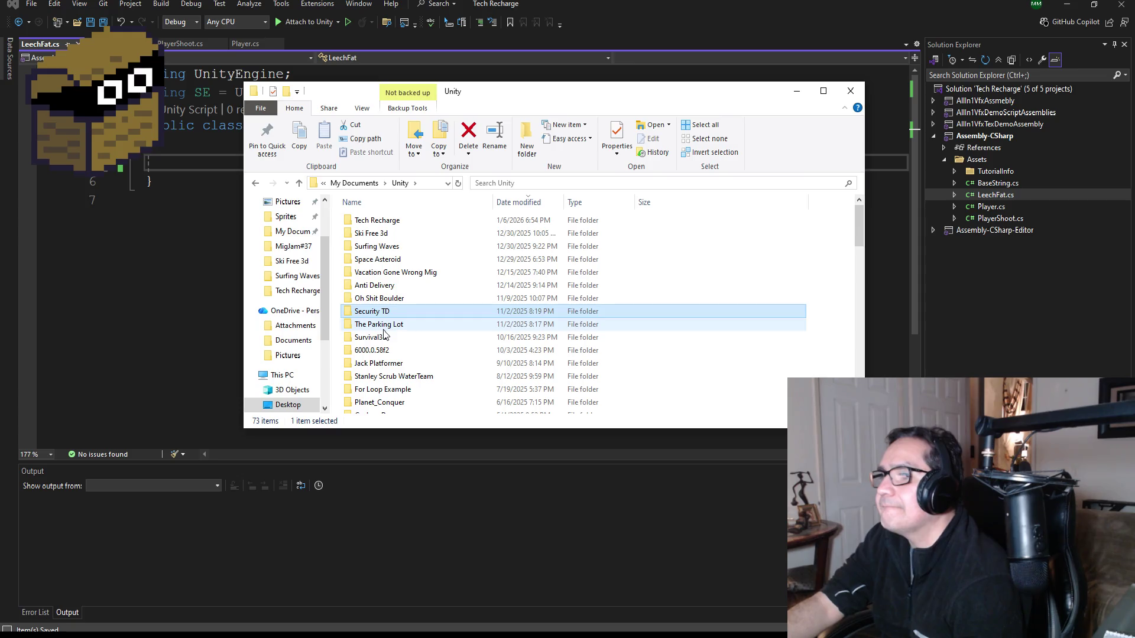
pyautogui.click(383, 329)
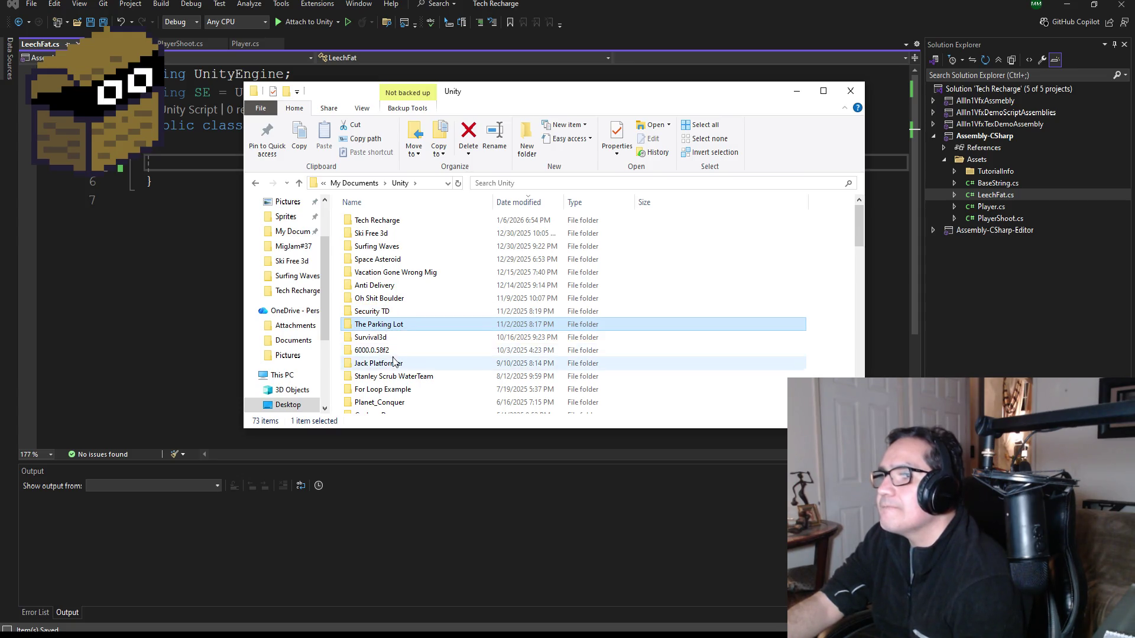
pyautogui.click(391, 351)
pyautogui.press('Up')
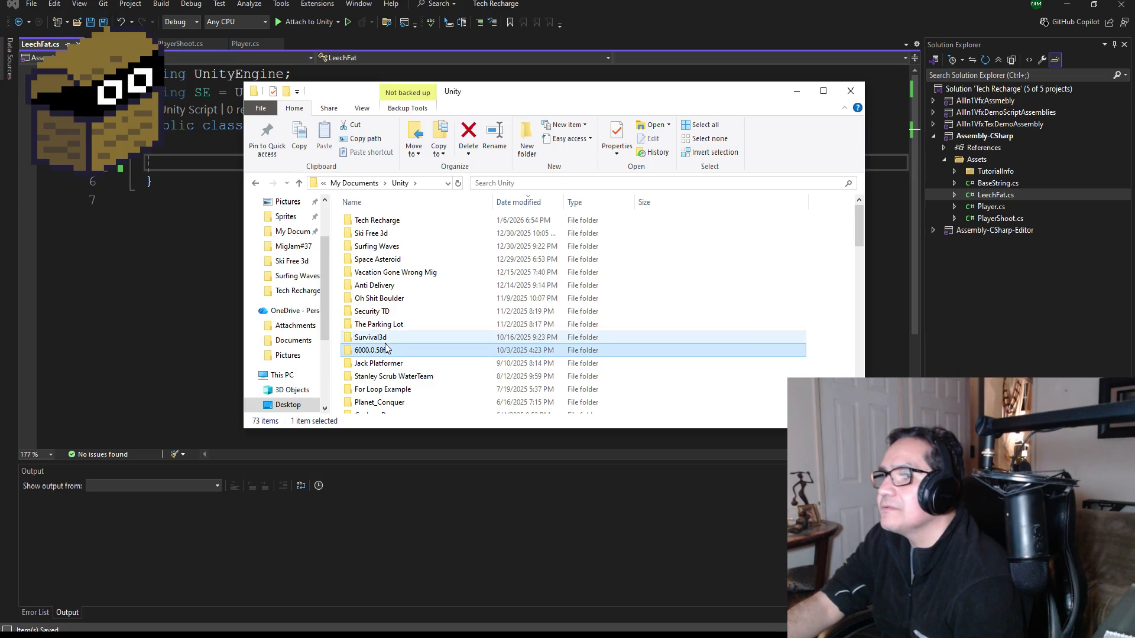
pyautogui.scroll(-2, 391, 368)
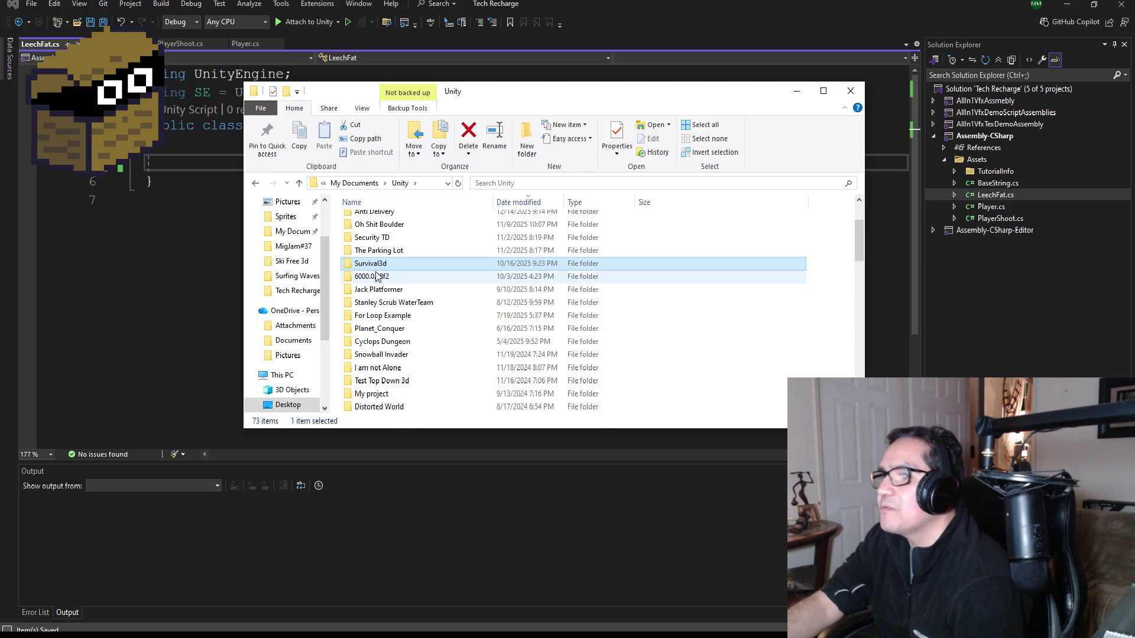
pyautogui.scroll(2, 401, 275)
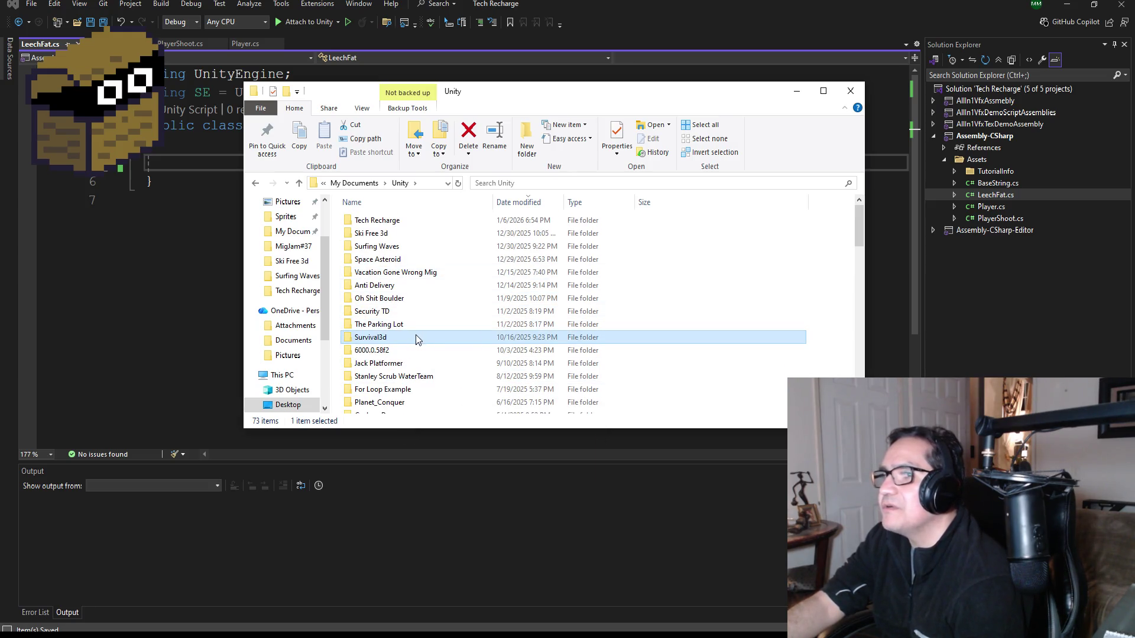
# Open the Survival3d folder and launch Survival3d.sln in Visual Studio.
pyautogui.doubleClick(397, 343)
pyautogui.scroll(-3, 398, 378)
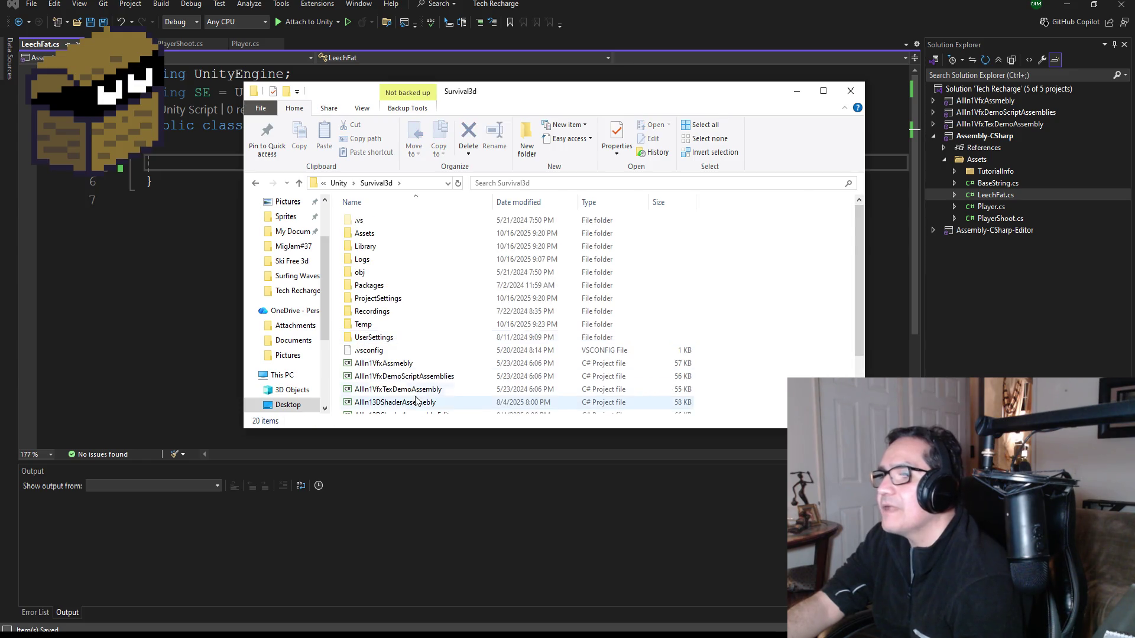
pyautogui.doubleClick(376, 406)
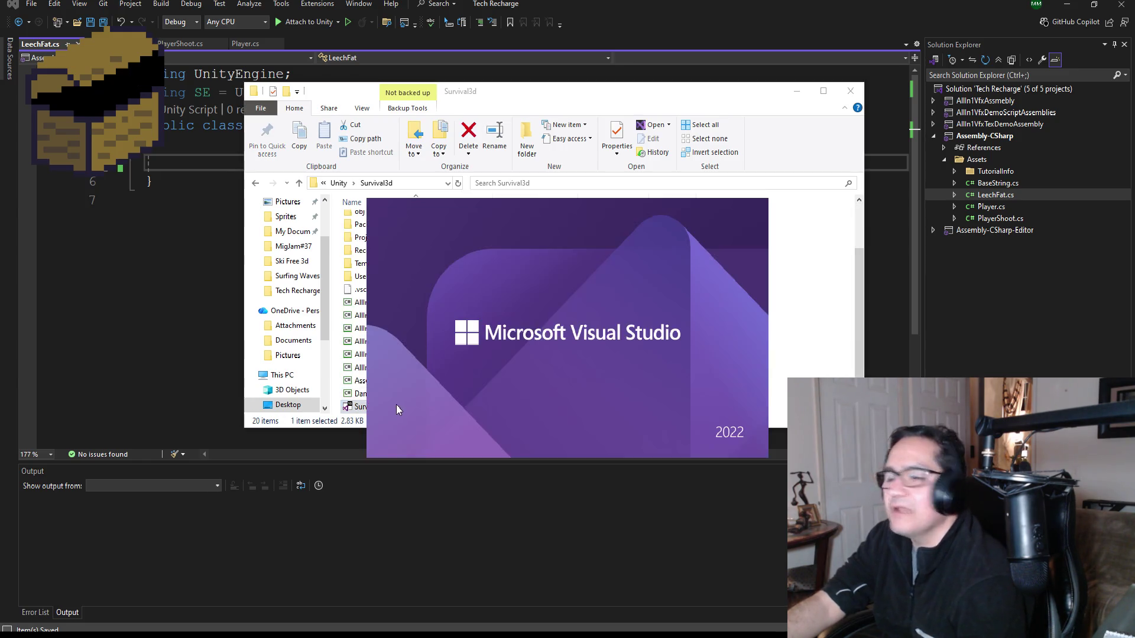